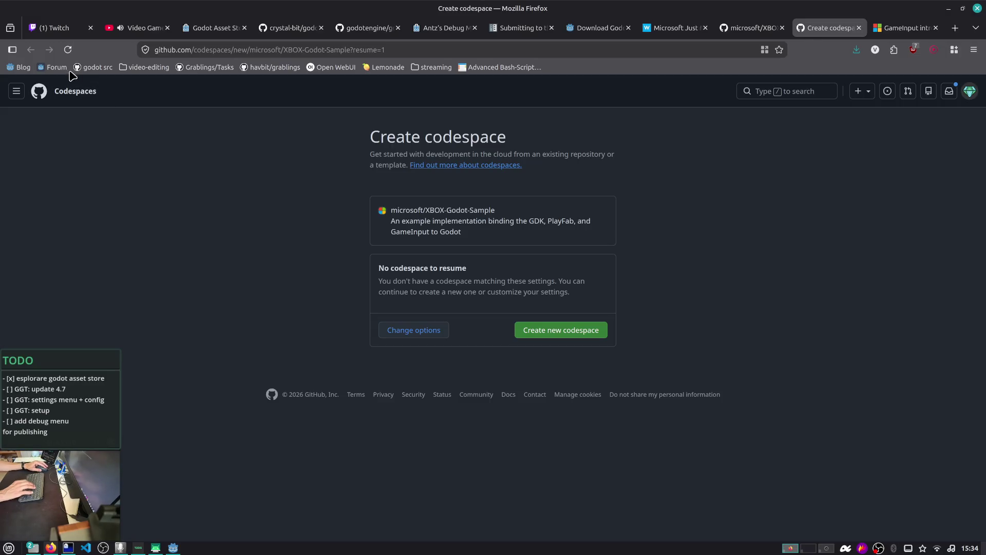
- Close the Create codespace tab and open the XBOX-Godot-Sample repository's spec folder
middle_click(841, 32)
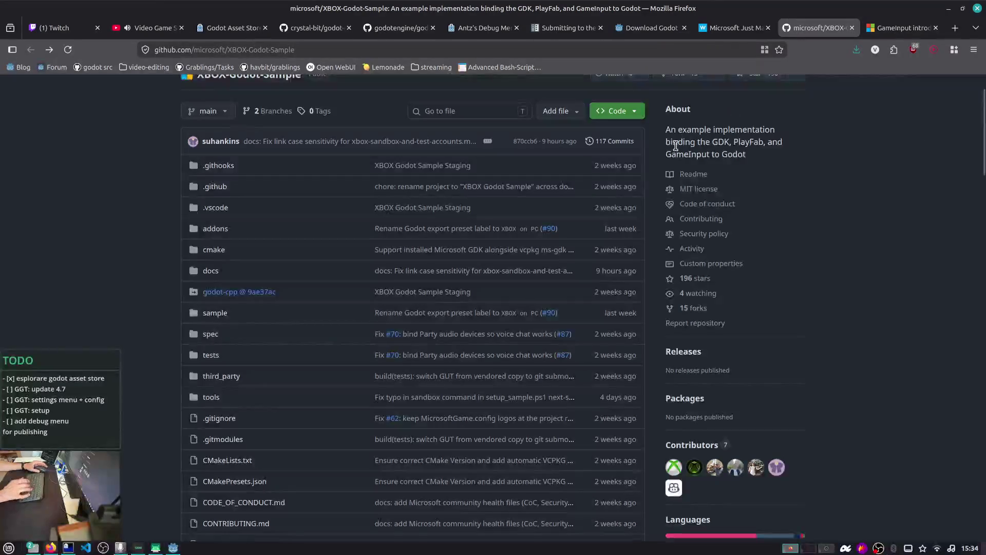
scroll(637, 193, "down", 4)
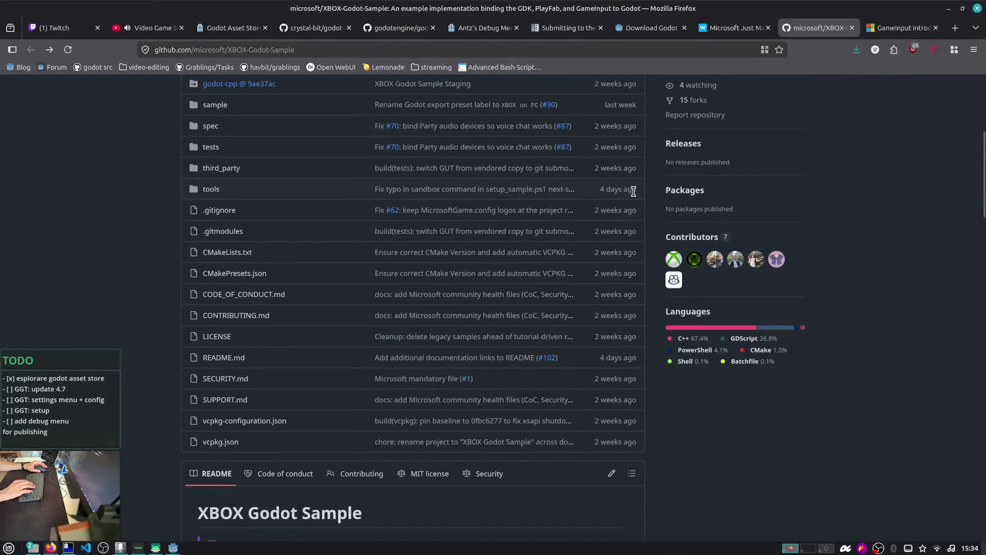
scroll(483, 280, "down", 3)
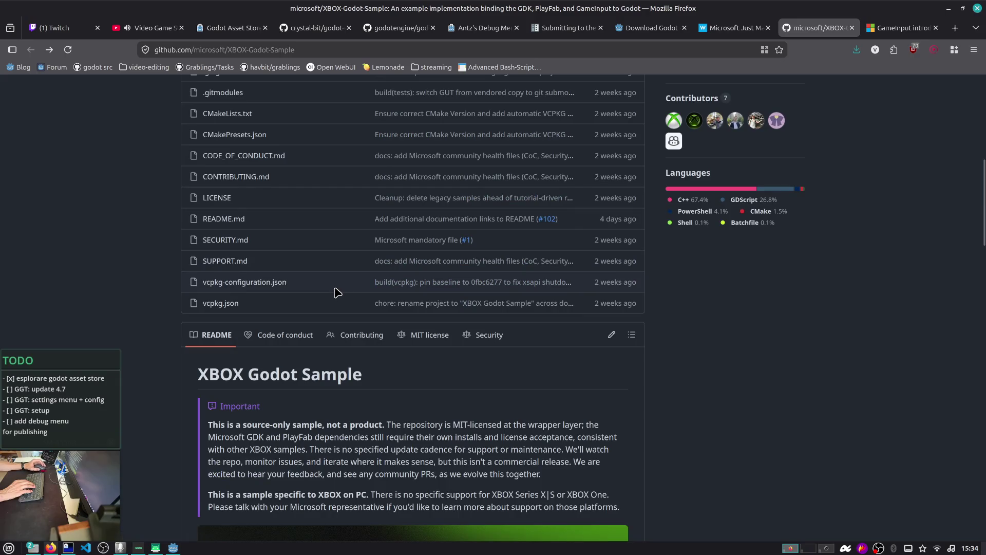
scroll(241, 257, "up", 4)
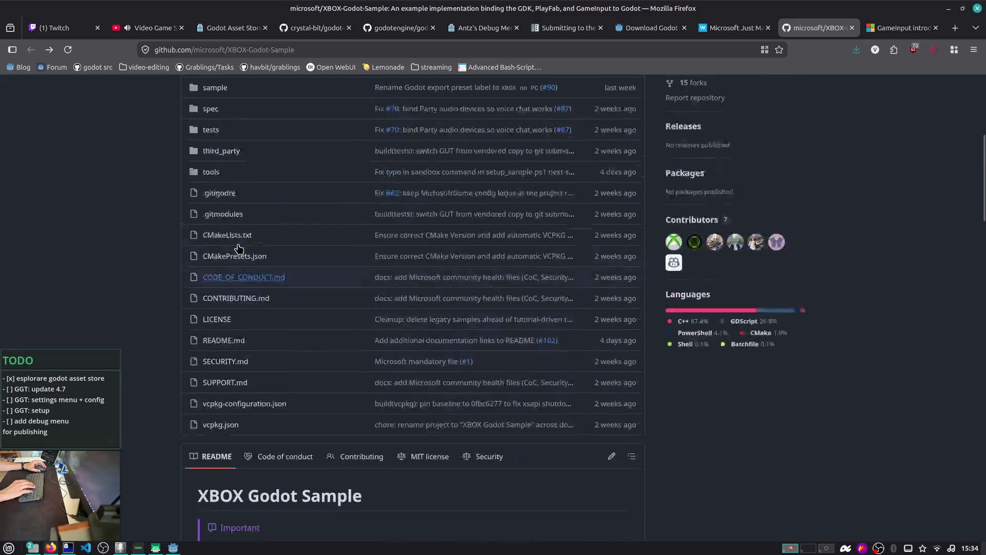
left_click(210, 195)
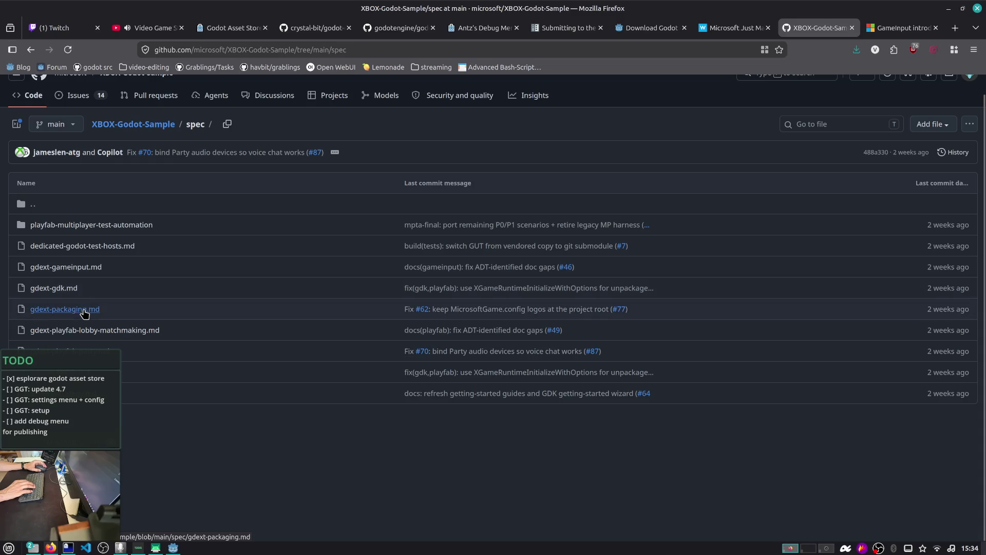
- Open the gdext-gameinput.md spec and scroll through its API conventions
left_click(93, 268)
scroll(206, 287, "down", 3)
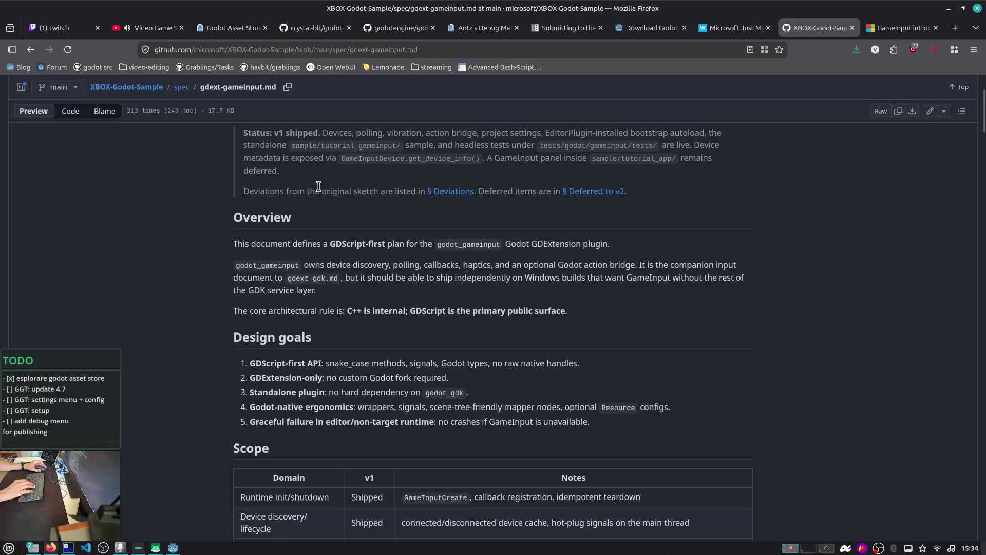
scroll(382, 169, "down", 4)
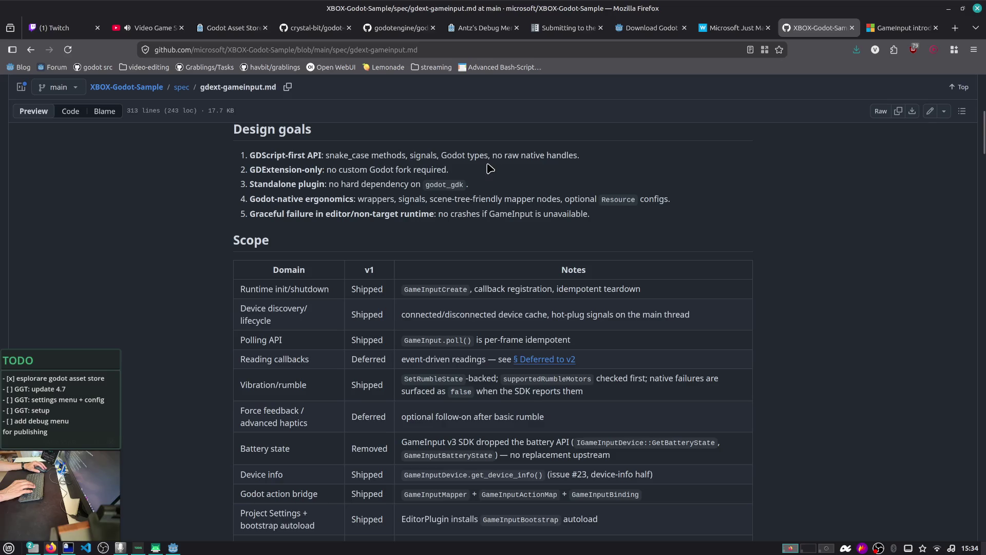
scroll(531, 186, "down", 9)
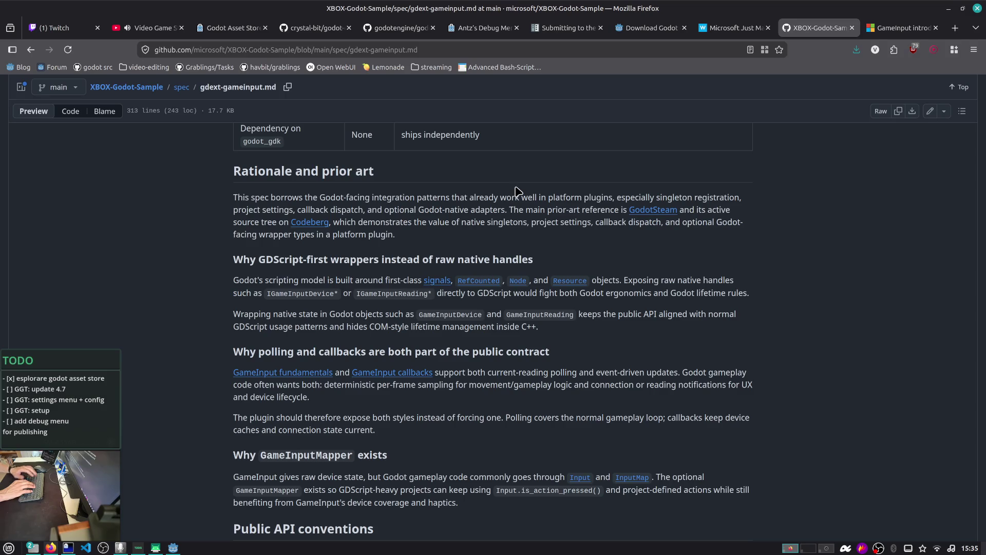
scroll(229, 149, "down", 4)
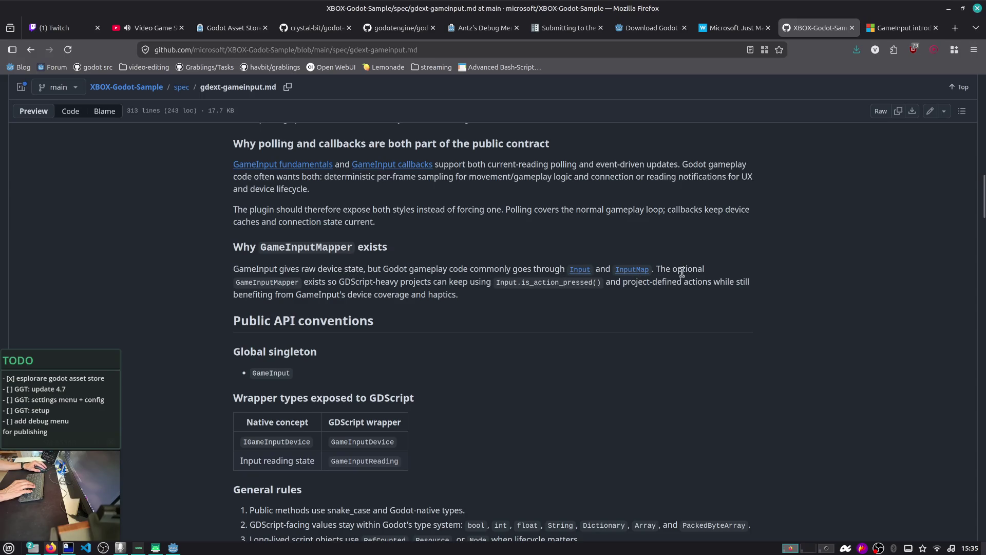
- Highlight the GameInputMapper paragraph and the device coverage and haptics wording while reading on
triple_click(251, 286)
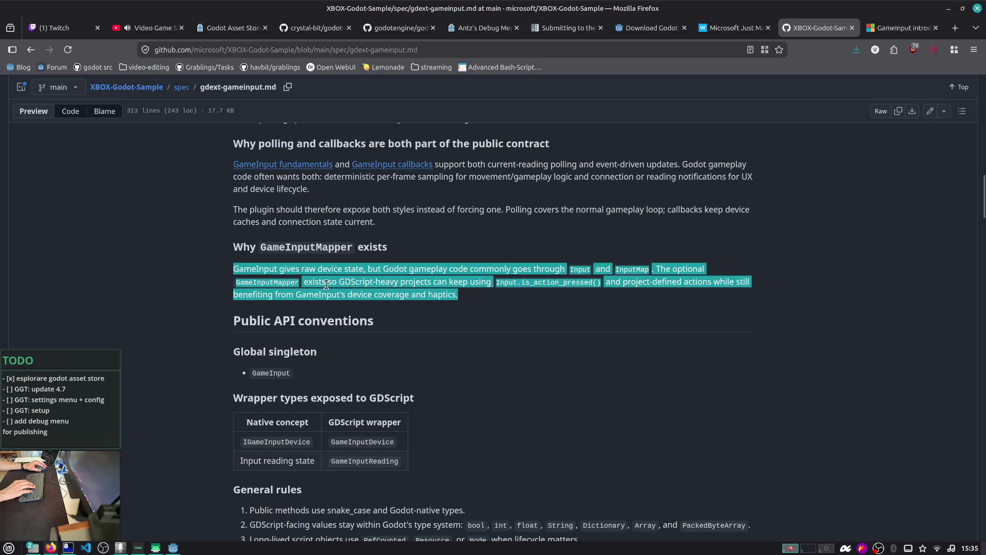
left_click(401, 285)
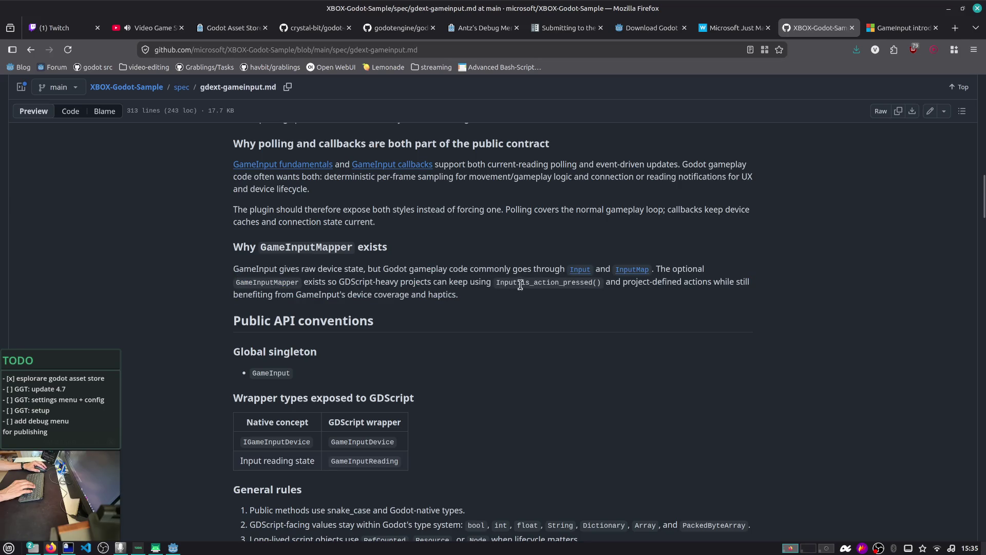
left_click_drag(604, 285, 716, 296)
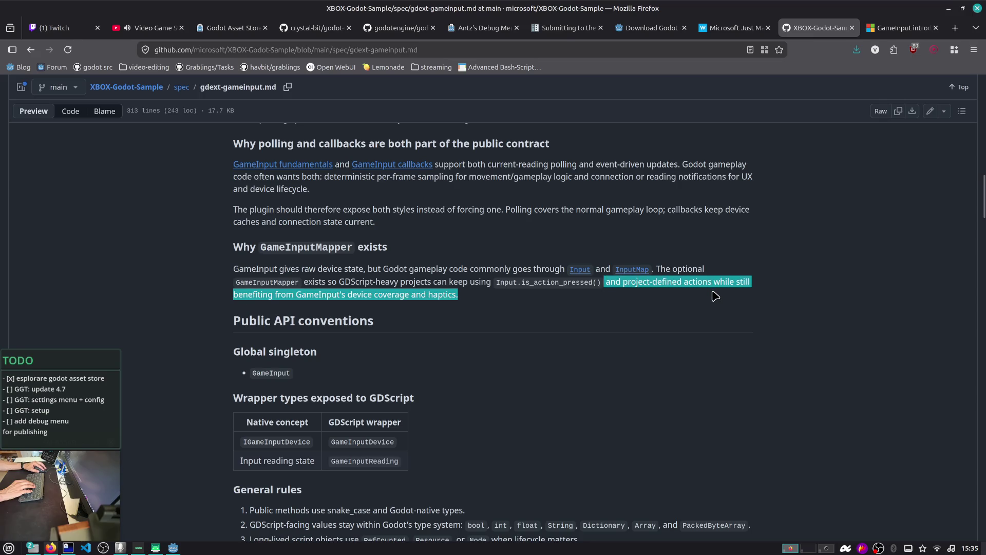
left_click(364, 310)
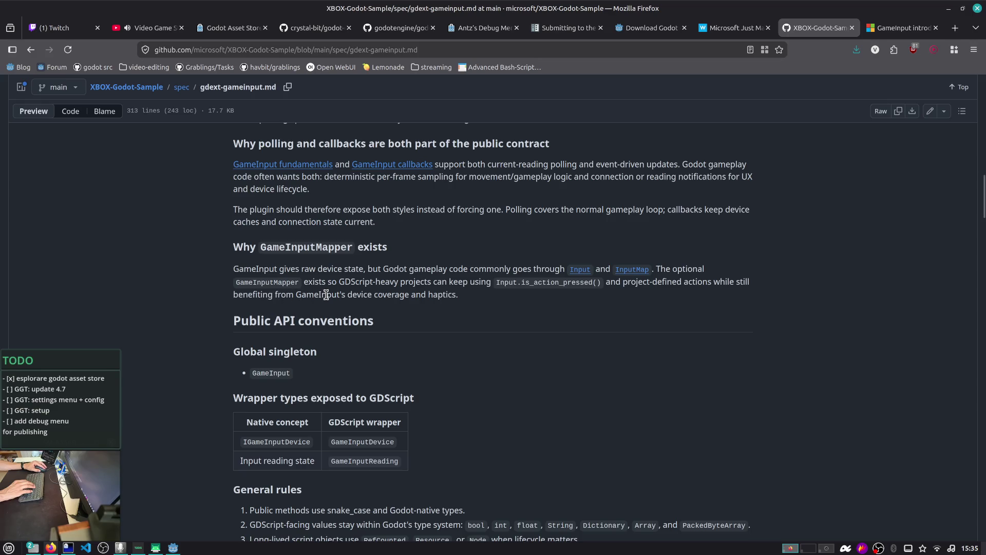
left_click(456, 296)
left_click(270, 295, "shift")
scroll(272, 308, "down", 5)
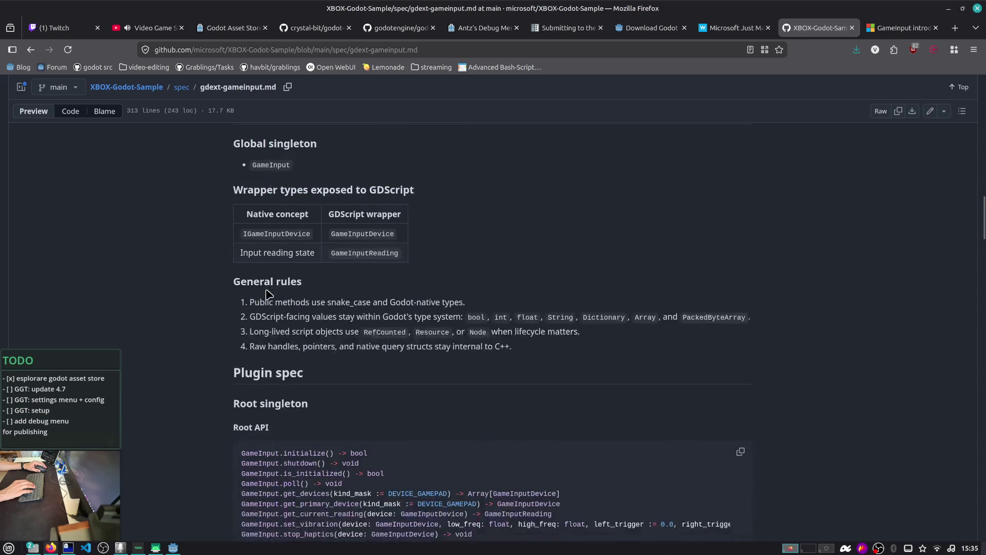
scroll(527, 215, "down", 6)
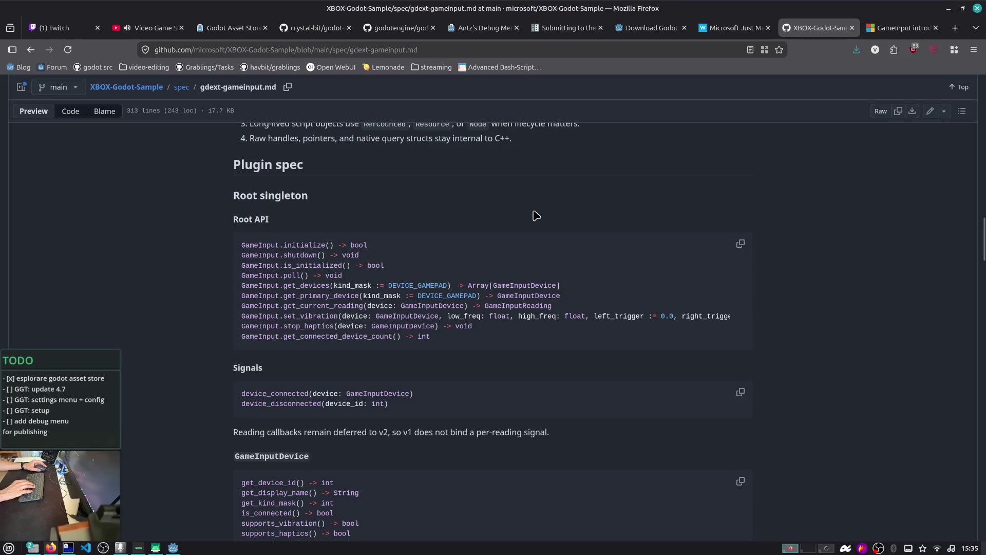
- Close the XBOX-Godot-Sample, GameInput introduction and Windows Report tabs, returning to Godot
middle_click(813, 26)
scroll(685, 154, "down", 15)
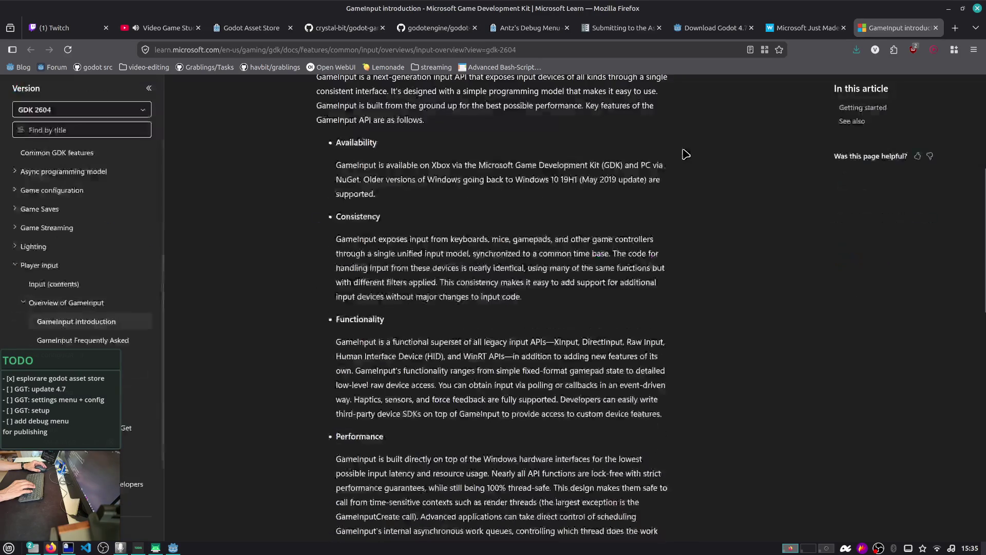
scroll(570, 196, "down", 4)
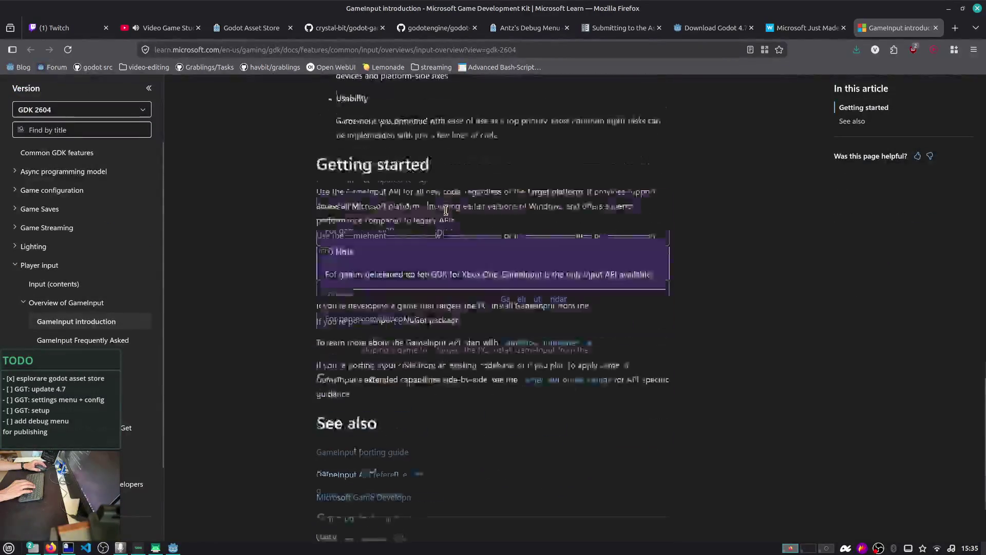
key("ctrl+w")
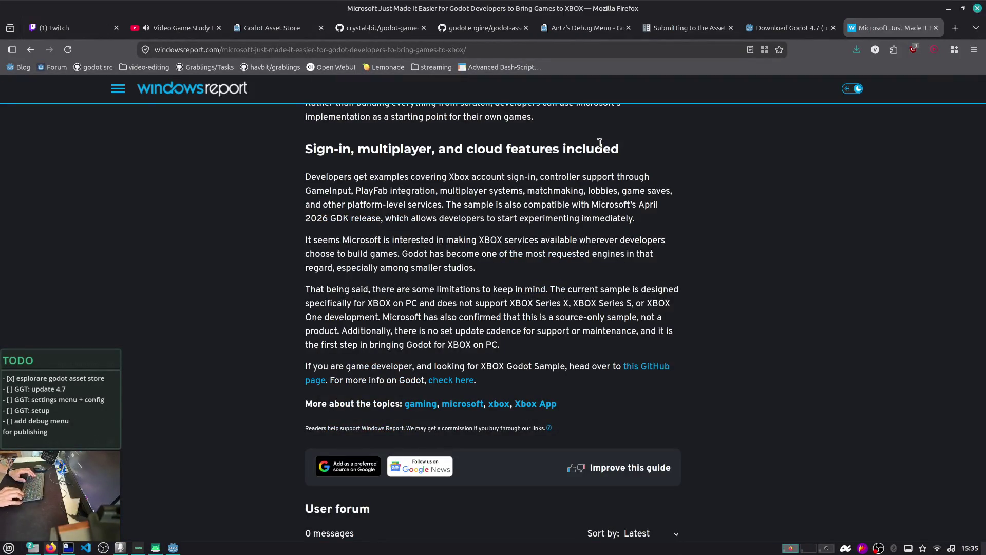
scroll(600, 142, "up", 10)
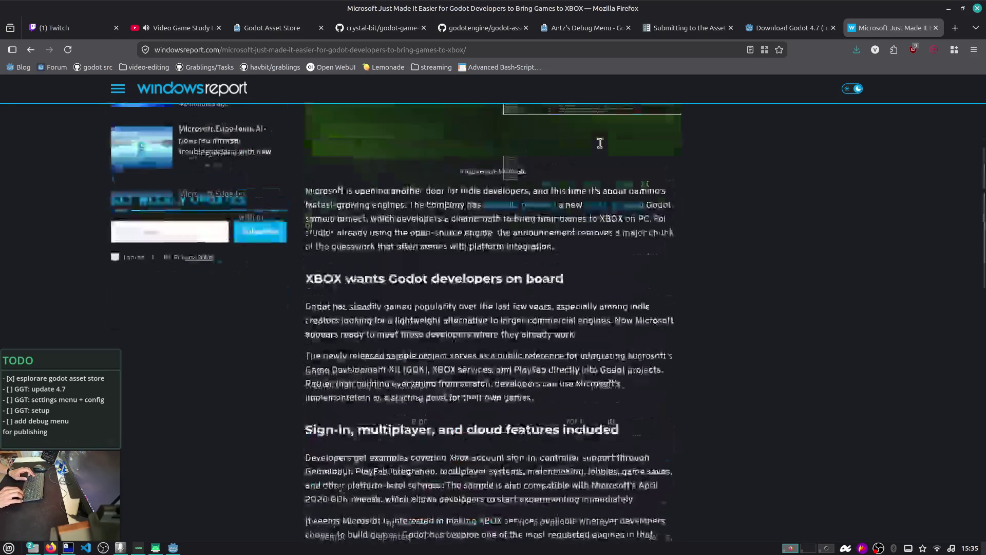
key("ctrl+w")
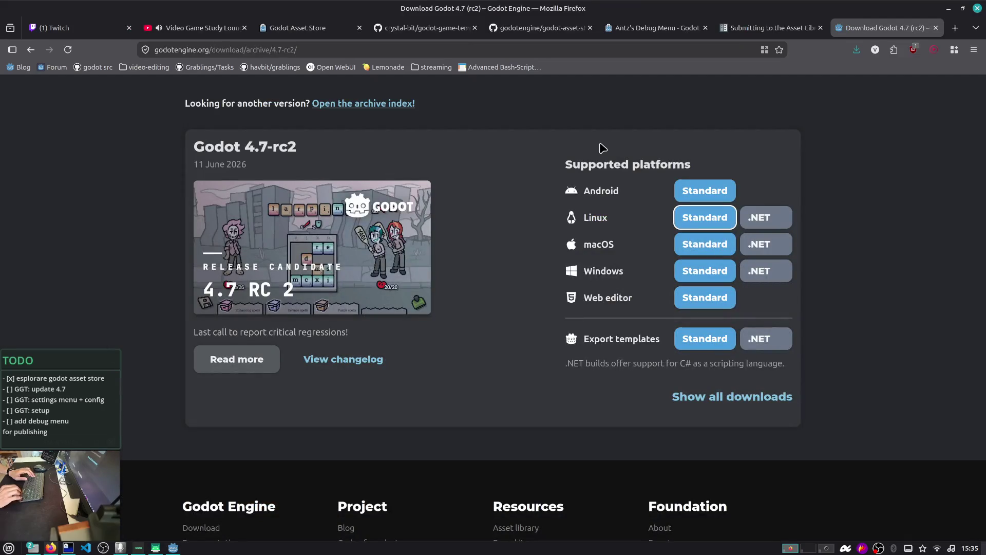
key("alt+Tab")
key("alt+Tab")
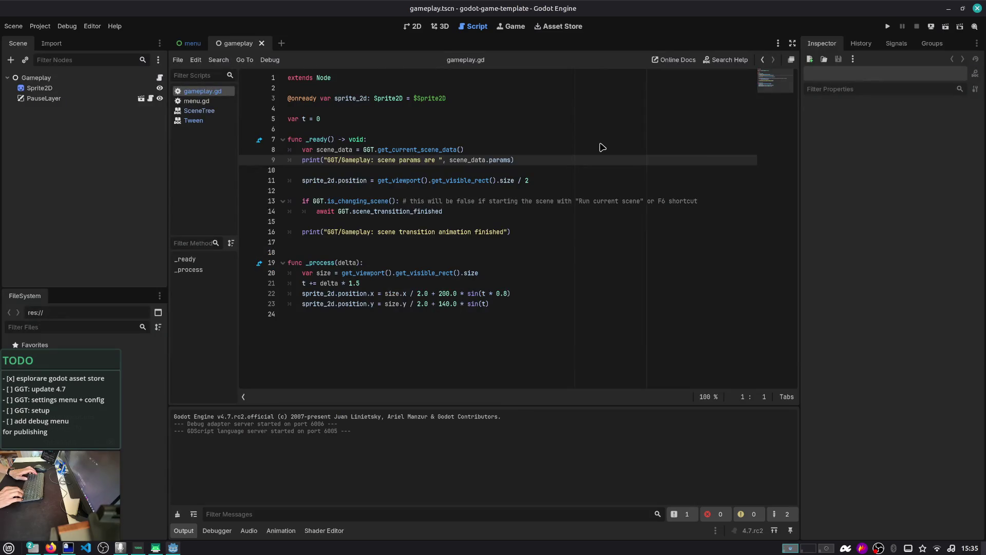
key("alt+Tab")
key("alt+Tab")
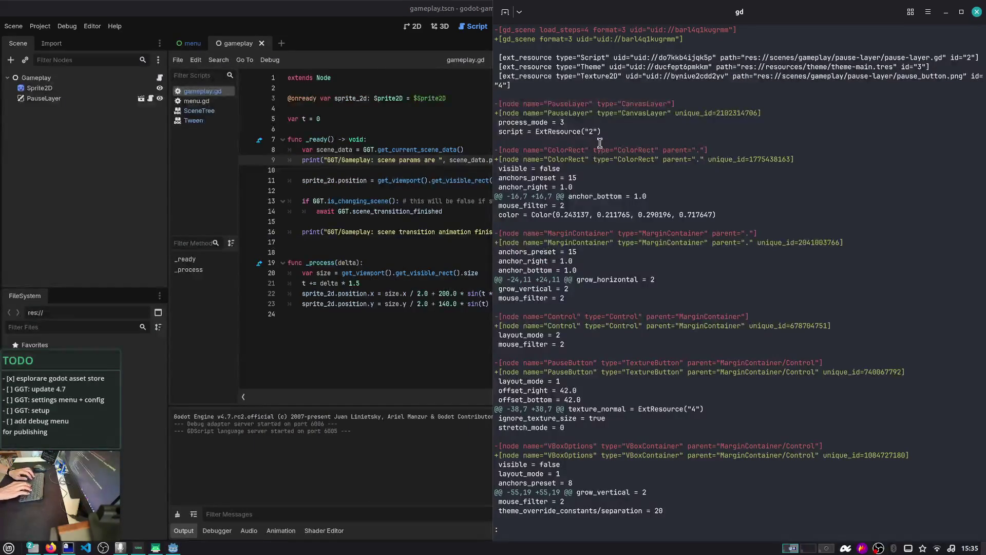
- Review the godot-game-template git diff, quit it, then launch VS Code on the folder with code
scroll(600, 142, "down", 5)
scroll(600, 142, "down", 8)
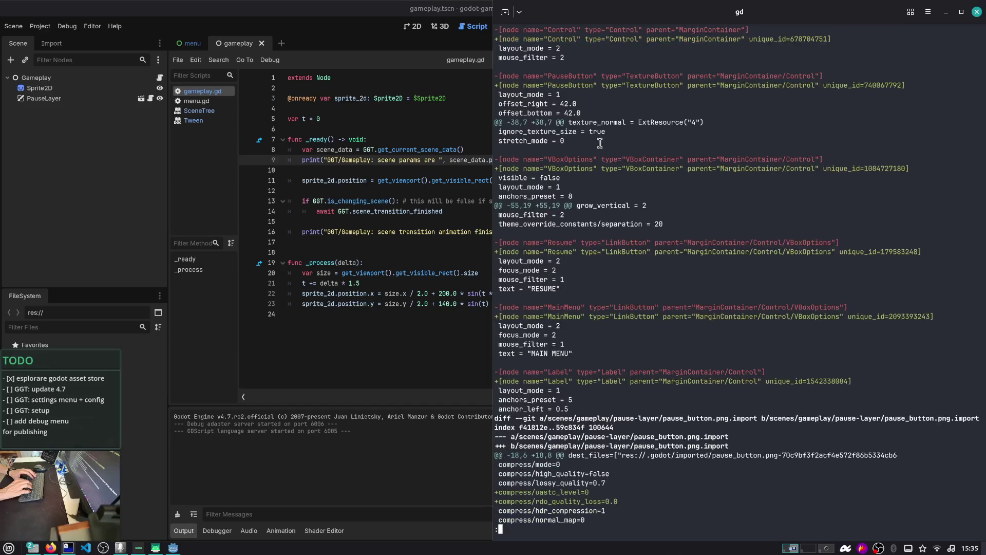
scroll(600, 142, "down", 20)
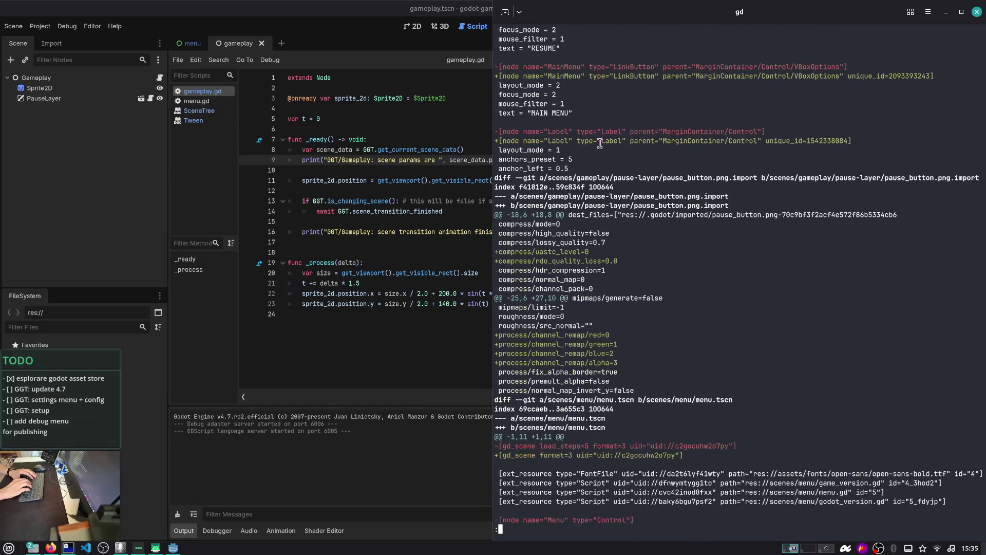
scroll(600, 142, "down", 15)
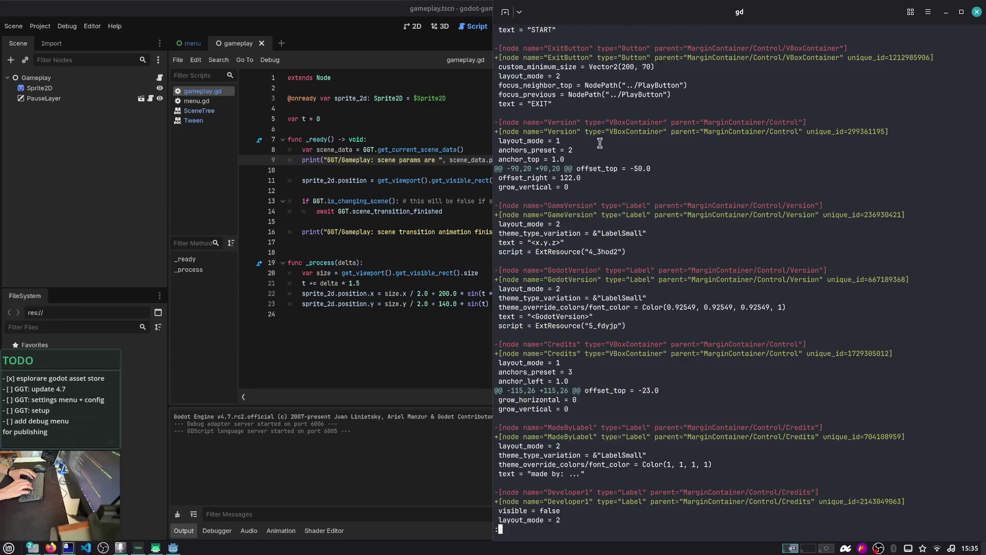
key("q")
key("ctrl+l")
type("code .")
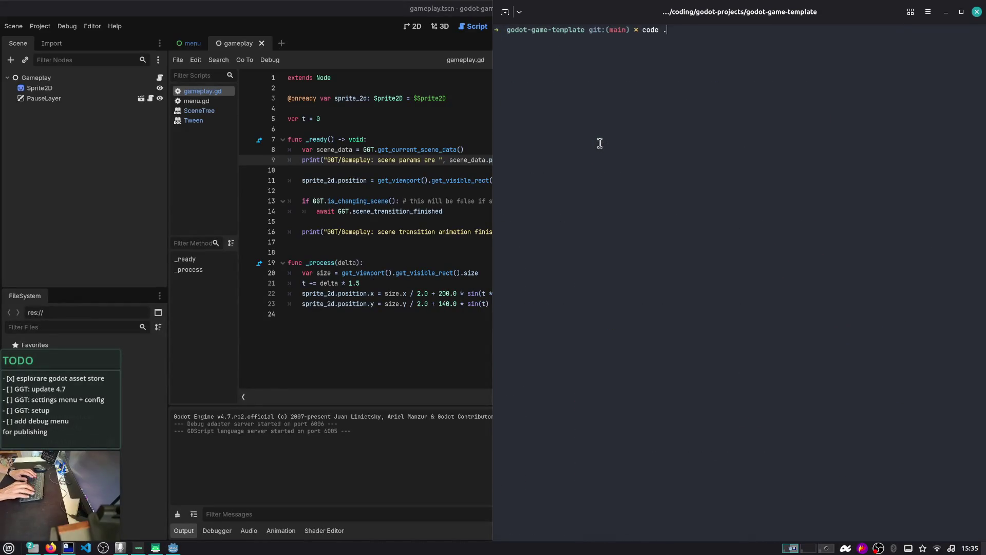
key("Return")
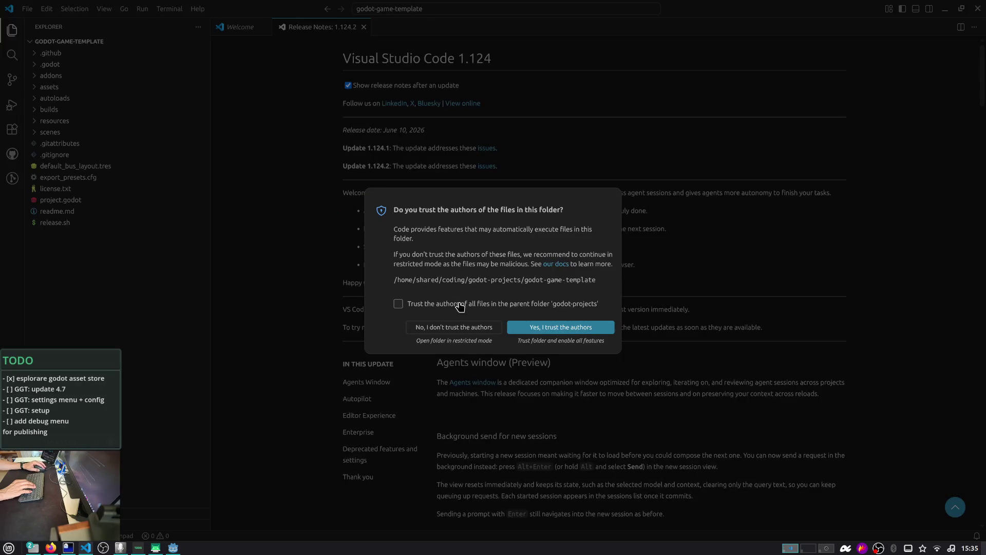
- Trust the project folder and close the release notes, Settings and Godot executable error notification
left_click(551, 329)
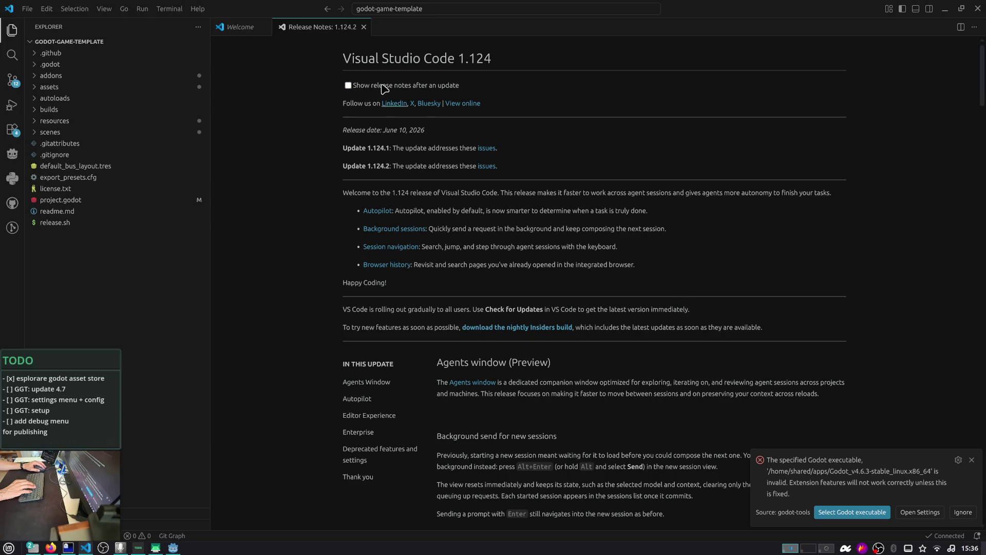
left_click(362, 28)
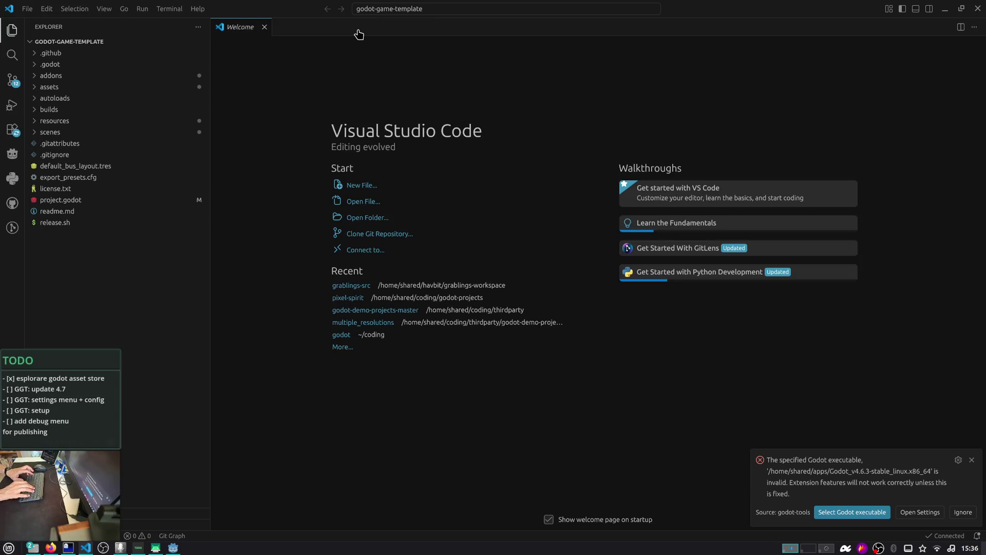
key("ctrl+comma")
type("update")
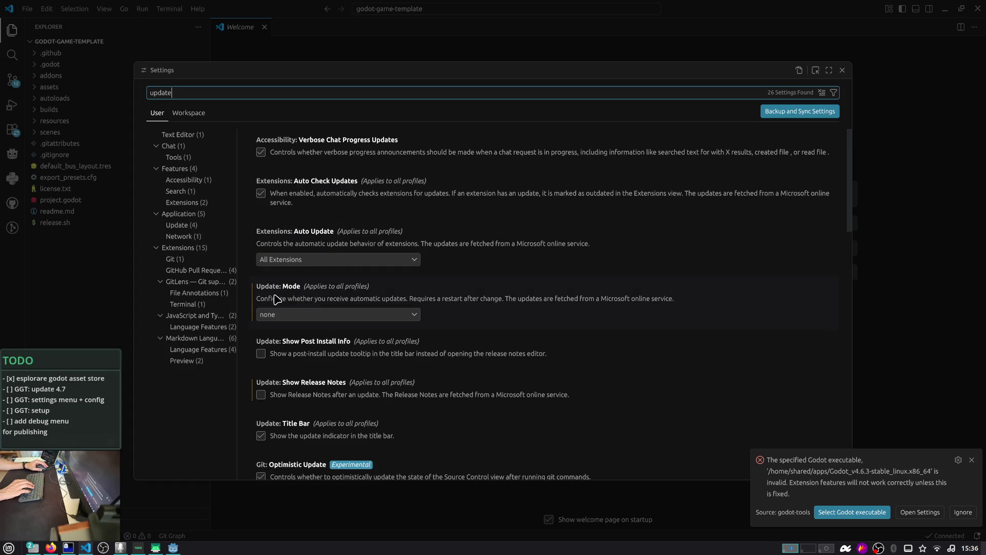
left_click(842, 70)
left_click(963, 510)
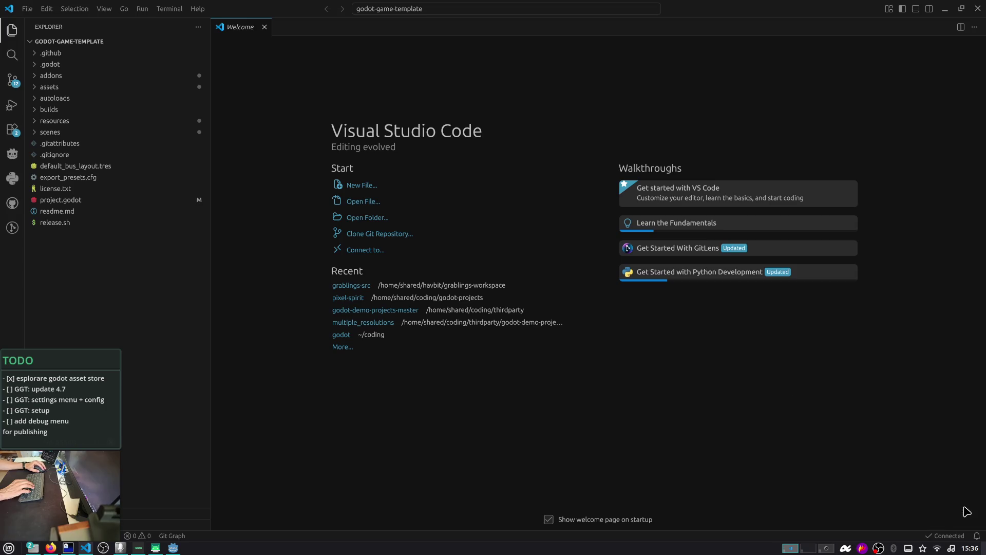
- Stage all 12 changed files and commit them as 'update to Godot 4.7'
left_click(14, 82)
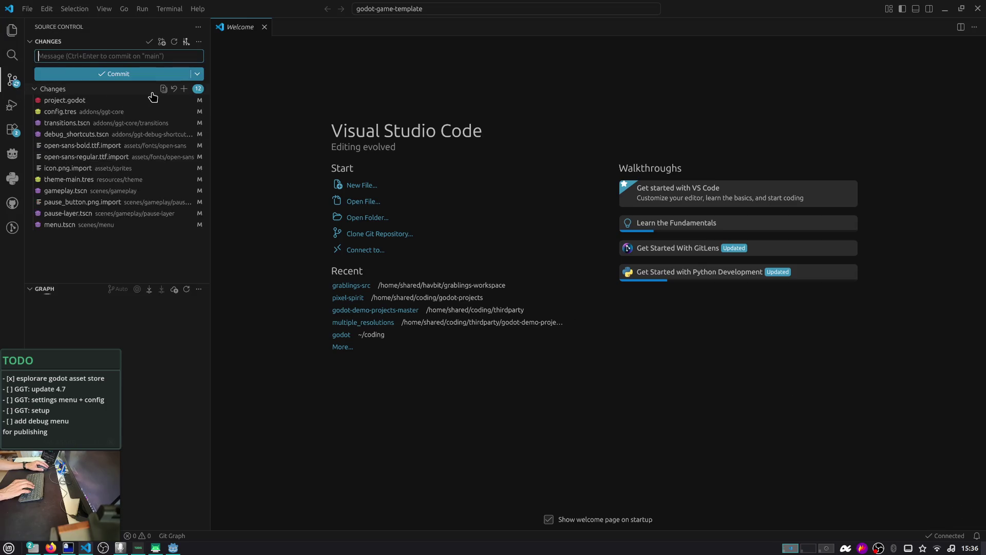
left_click(183, 89)
left_click(151, 56)
type("update")
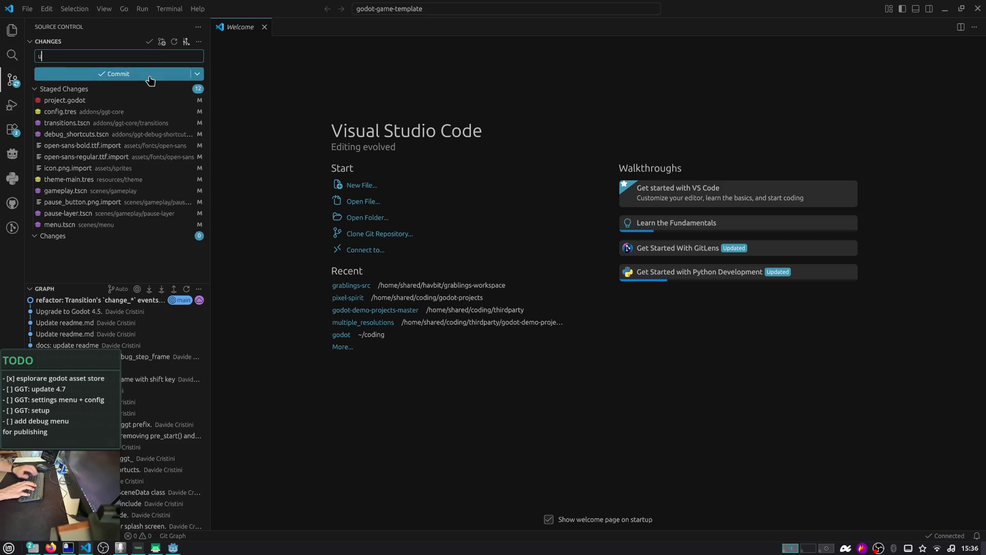
key("BackSpace")
key("BackSpace")
type("to Godot 4.7")
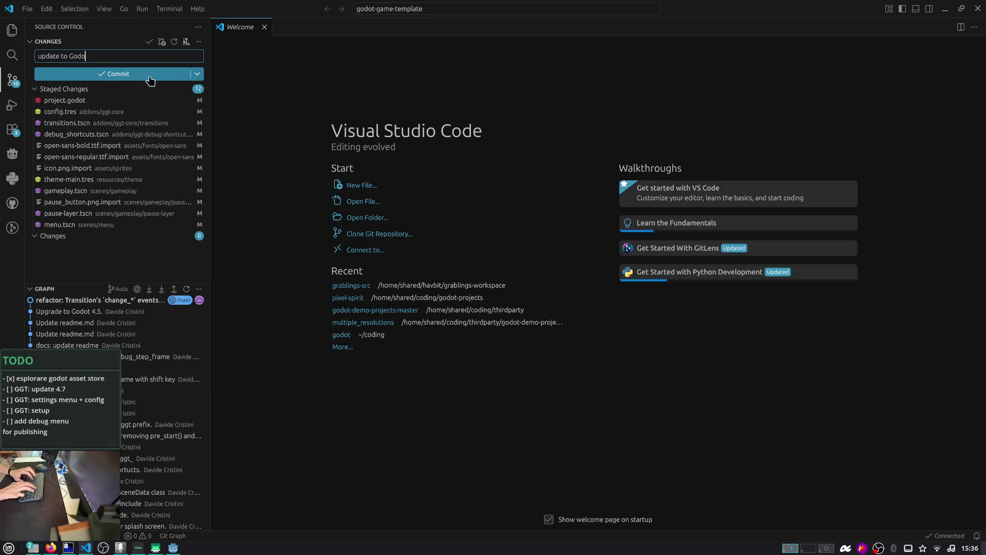
left_click(150, 77)
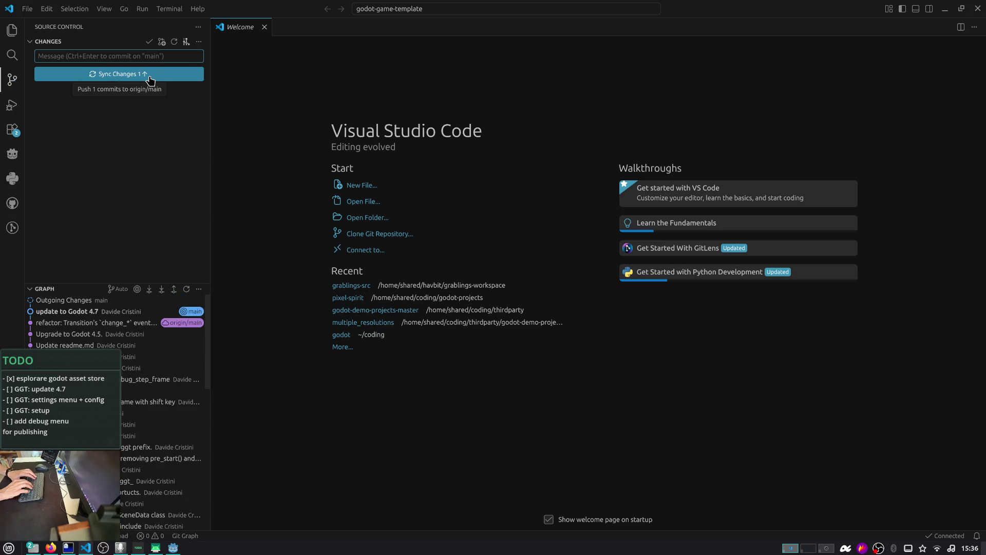
key("alt+Tab")
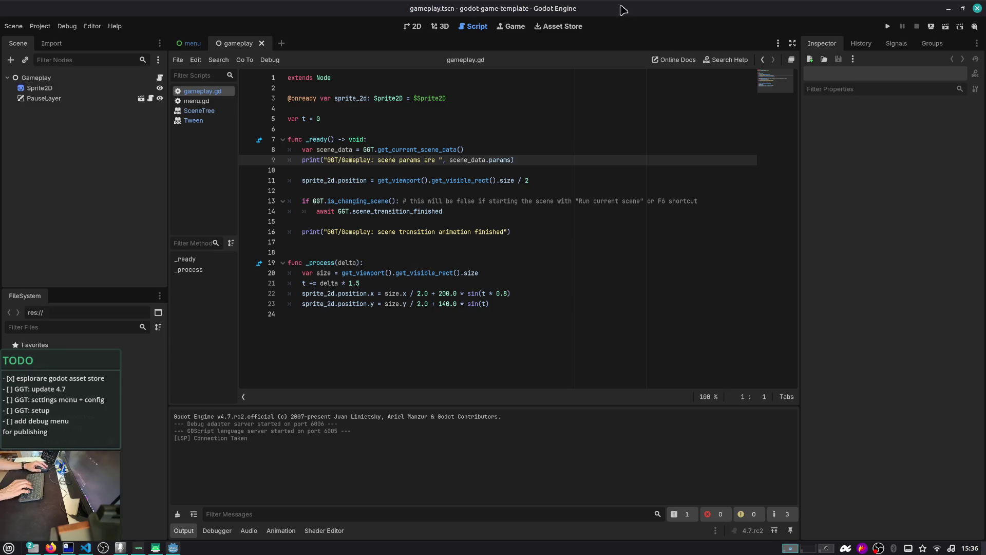
- Run the project, start gameplay, pause, return to the main menu, restart and stop
left_click(888, 27)
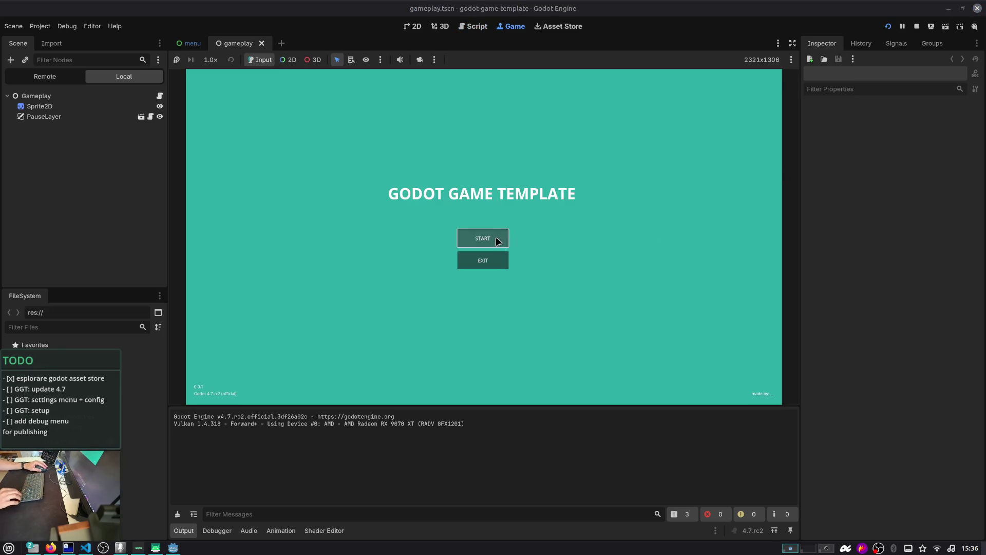
left_click(496, 239)
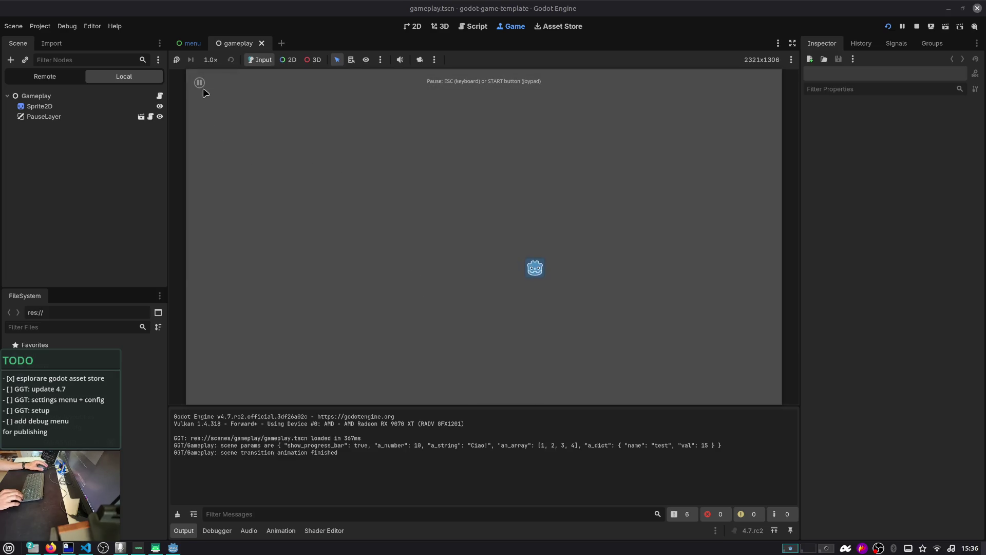
left_click(200, 83)
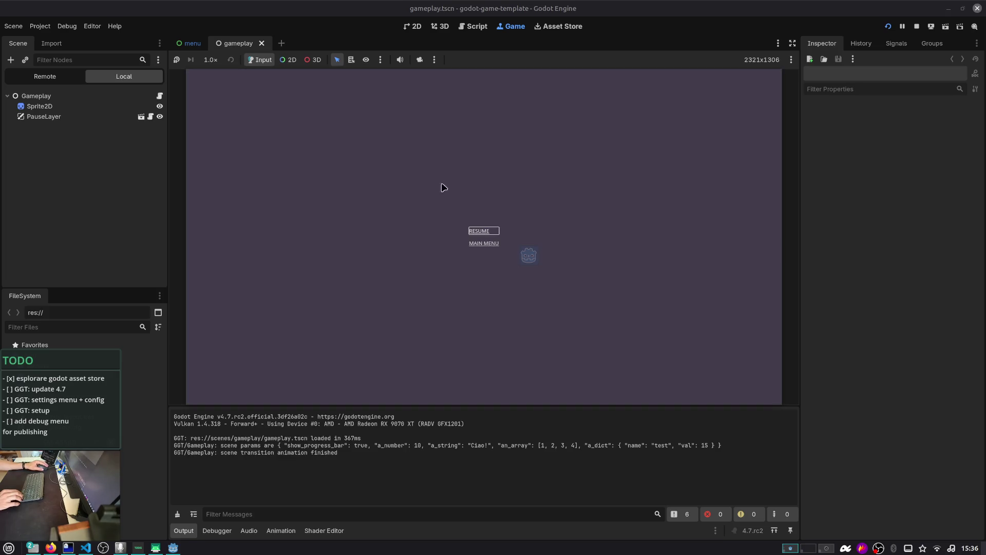
left_click(487, 244)
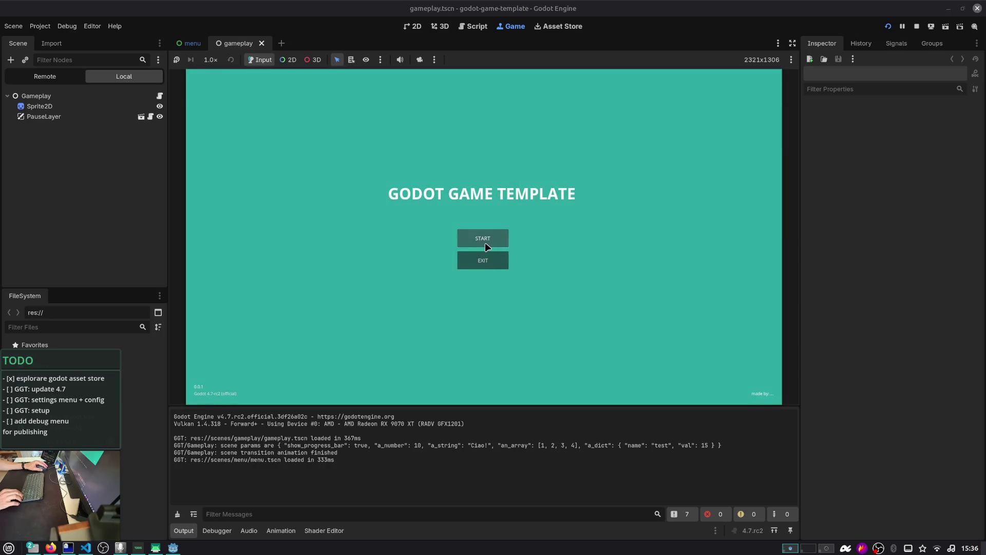
left_click(486, 242)
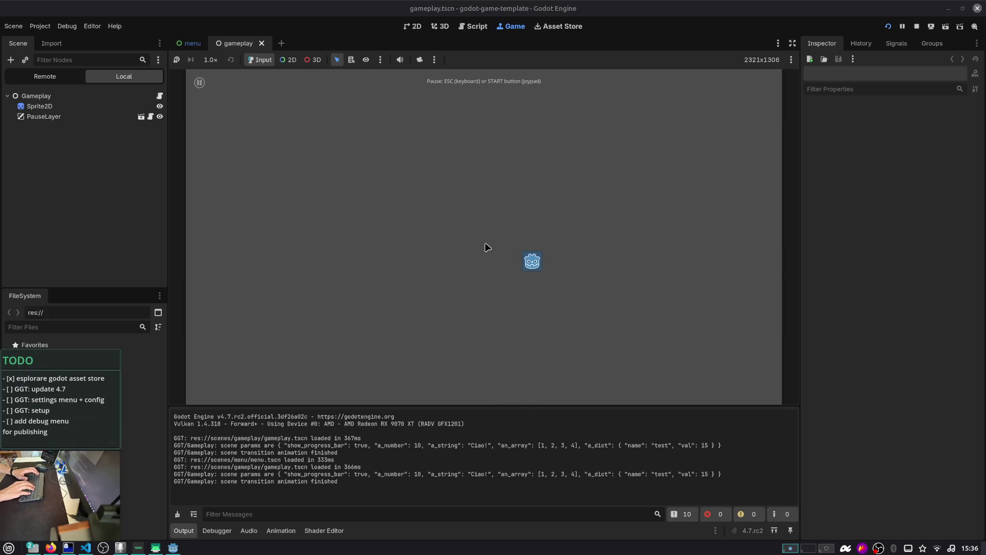
key("F8")
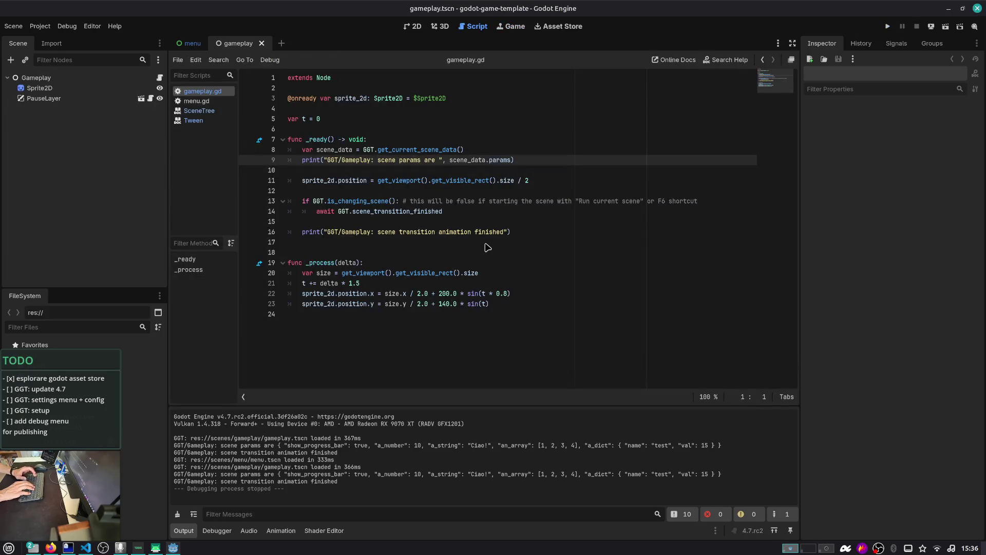
- Relaunch the game and test frame stepping with F9 and F10, then resume play
key("F5")
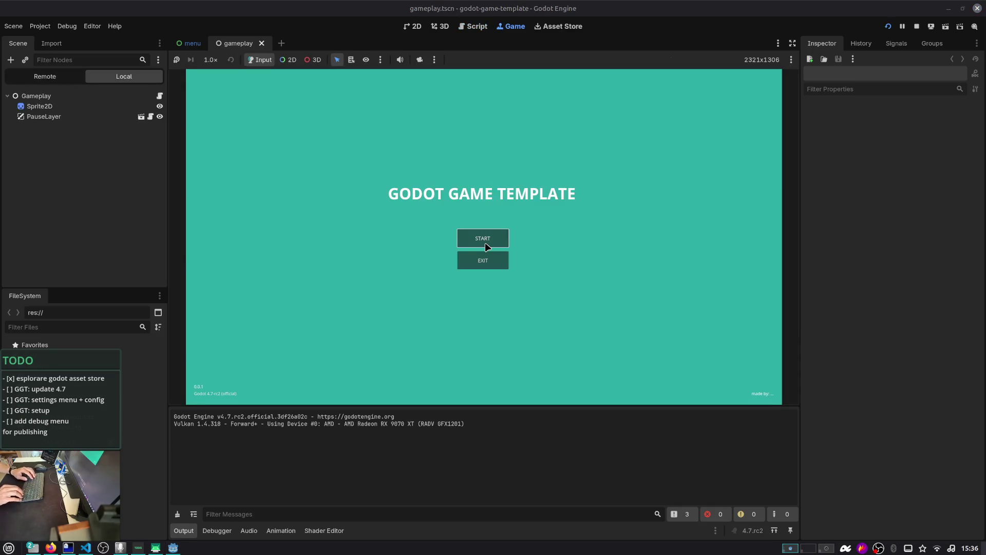
left_click(486, 246)
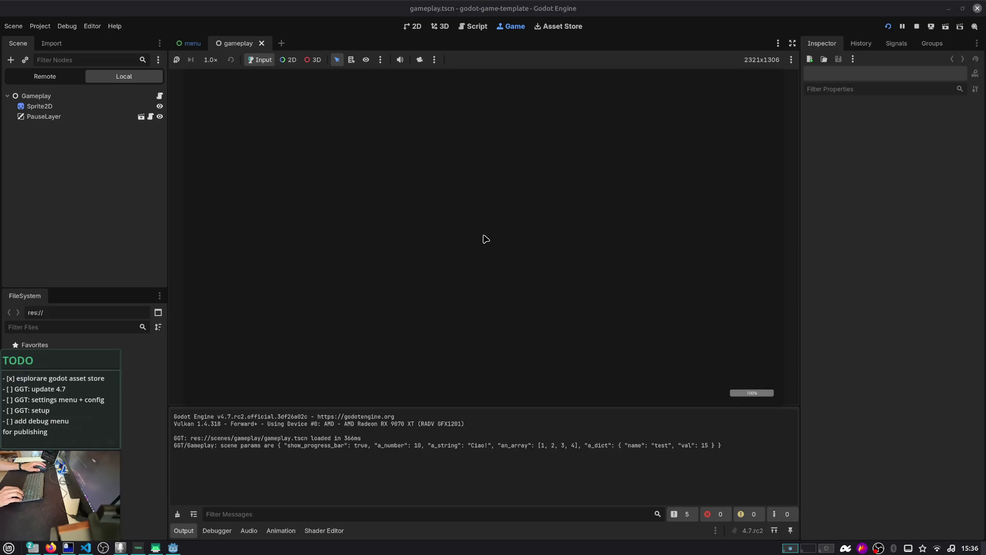
key("Left")
key("Up")
key("F9")
key("F10")
key("F10")
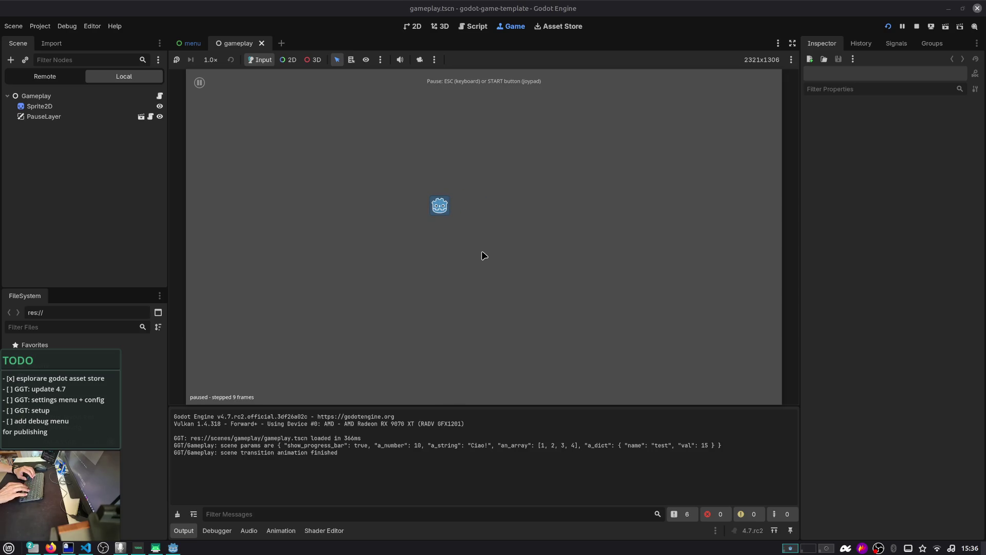
key("F9")
key("Down")
key("Right")
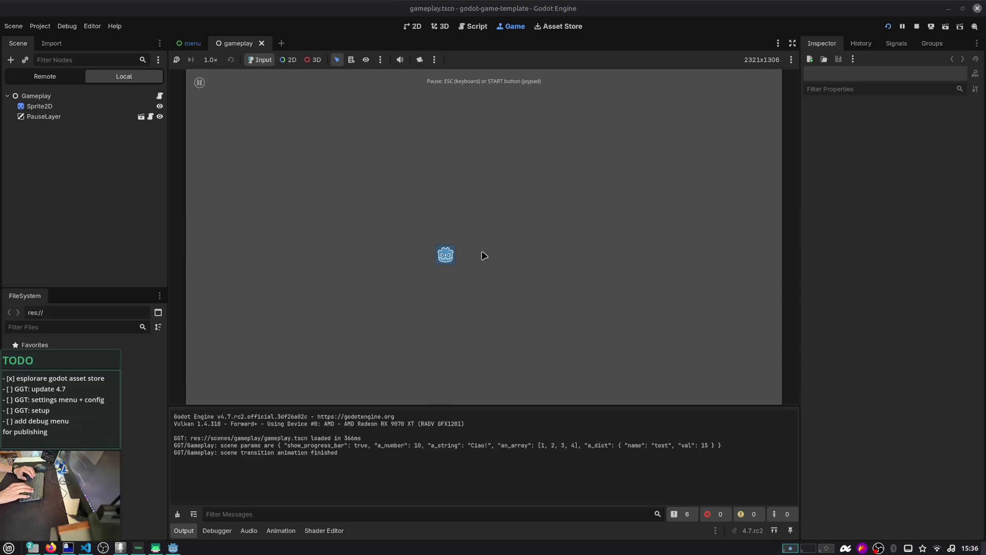
- Move around, speed the game to 2x time scale, and open the pause menu
key("Up")
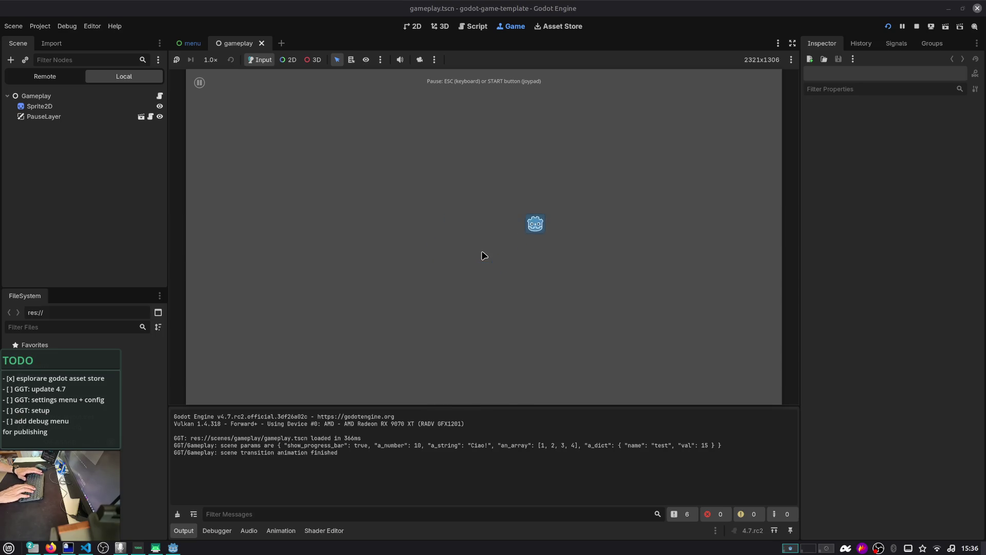
key("Left")
key("Down")
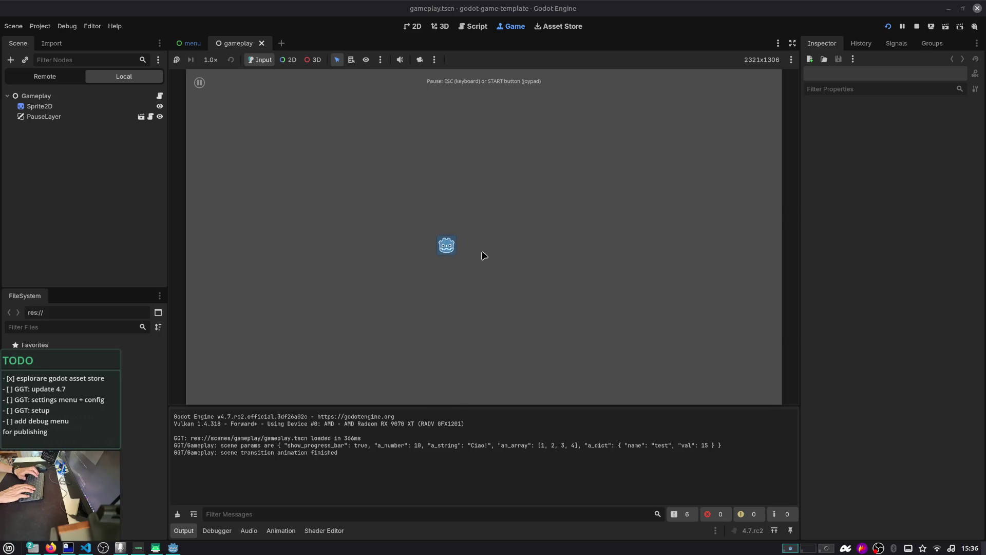
key("Right")
key("Up")
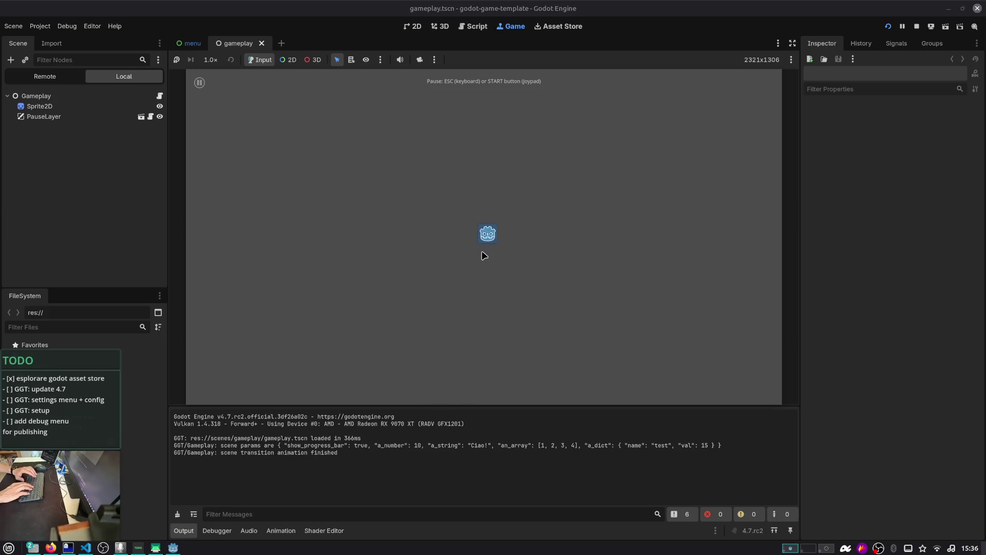
key("2")
key("Left")
key("Down")
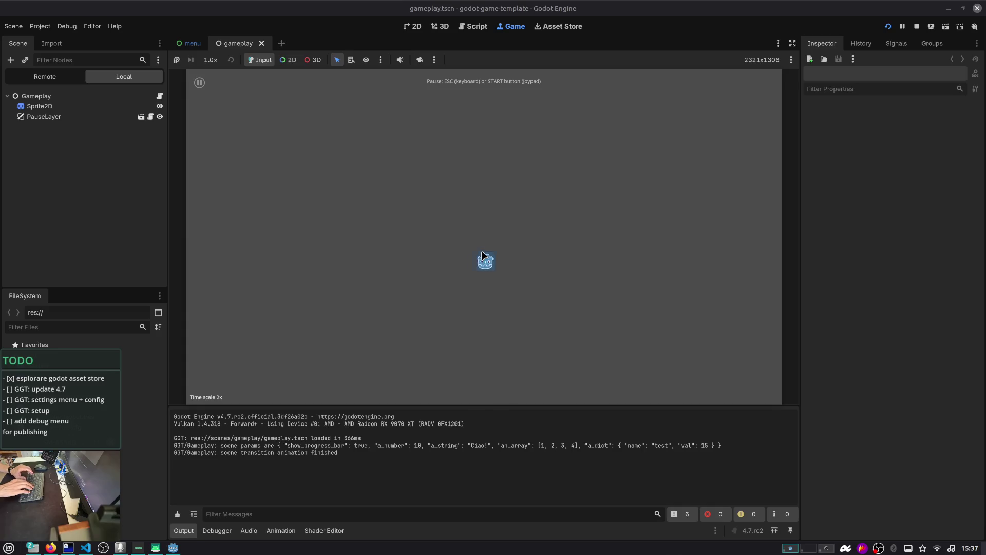
key("Up")
key("Right")
key("Down")
key("Escape")
key("Escape")
- Resume at normal speed, go back to MAIN MENU through the pause menu, and exit
key("Down")
key("Left")
key("Up")
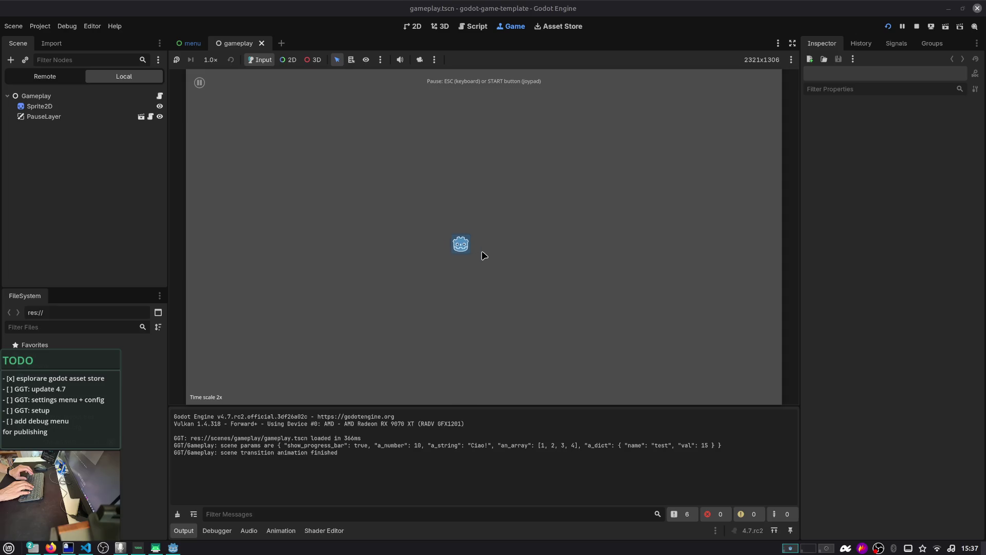
key("Escape")
key("Down")
key("Return")
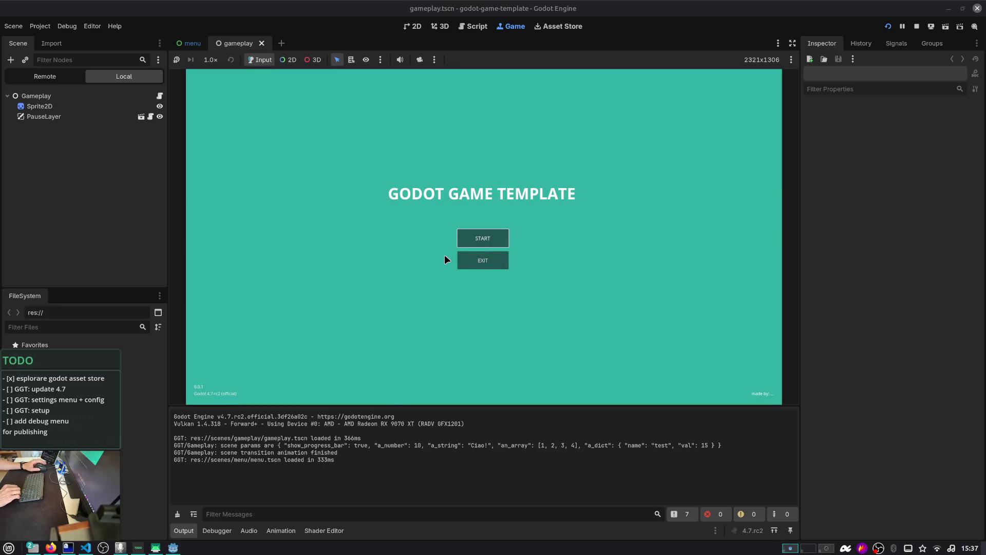
left_click(483, 264)
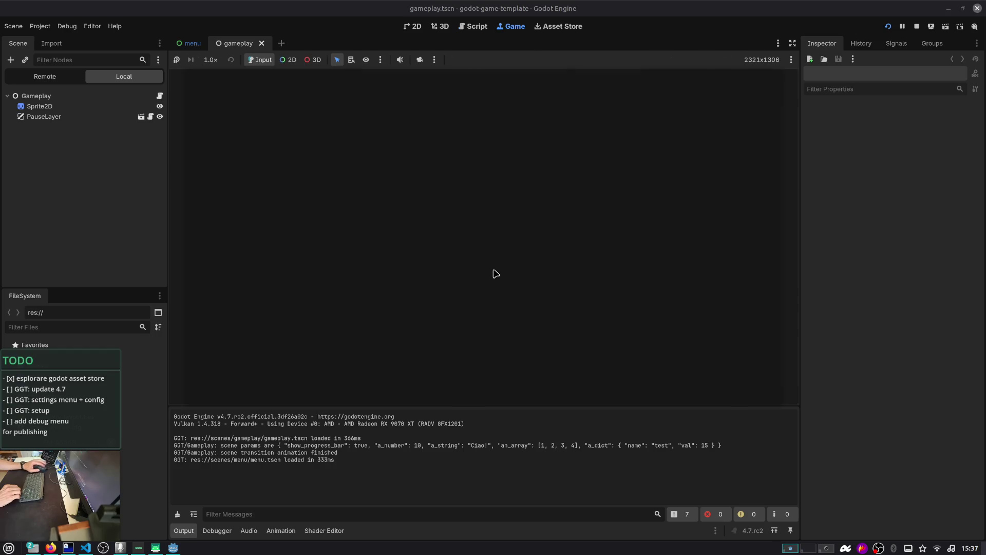
key("alt+Tab")
key("alt+Tab")
key("alt+Tab")
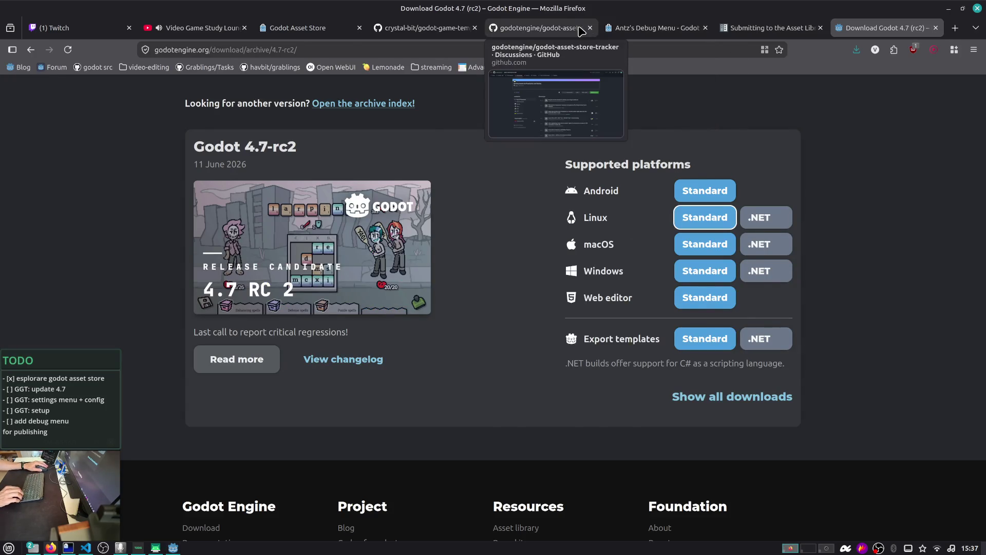
- Switch to the godot-game-template repository tab and open its Issues list
left_click(539, 28)
left_click(414, 35)
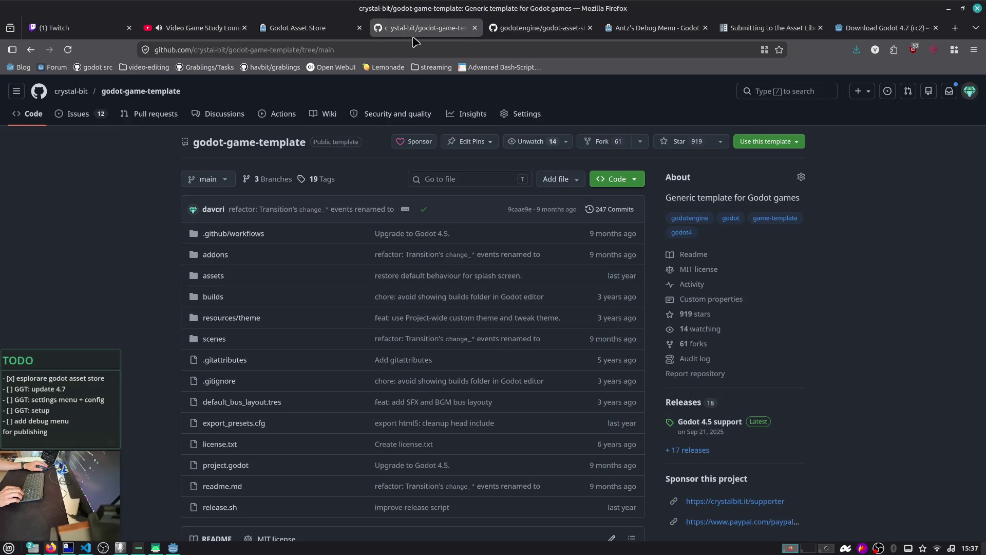
left_click(78, 113)
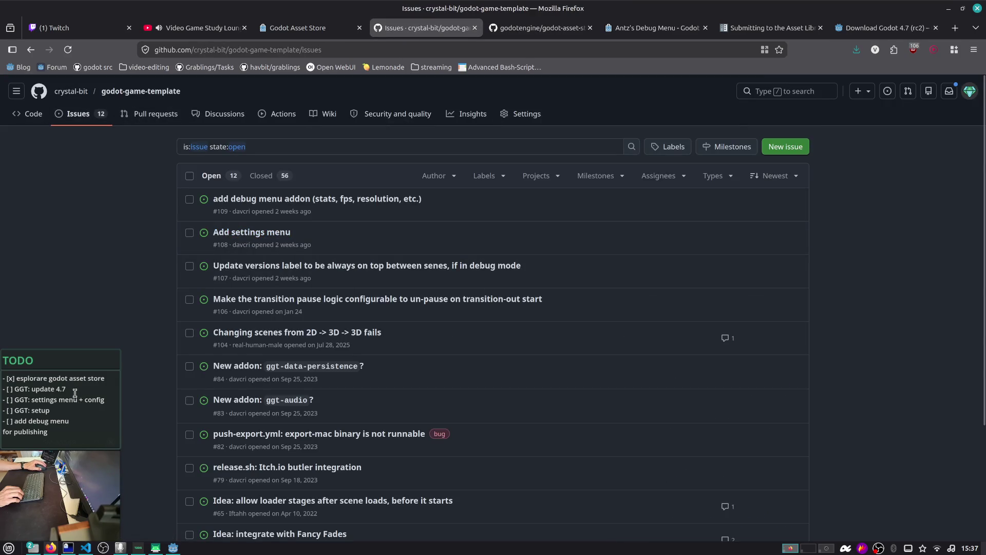
- Mark the update 4.7 TODO task as done and add a new line for the next task
left_click(10, 389)
type("x")
key("Delete")
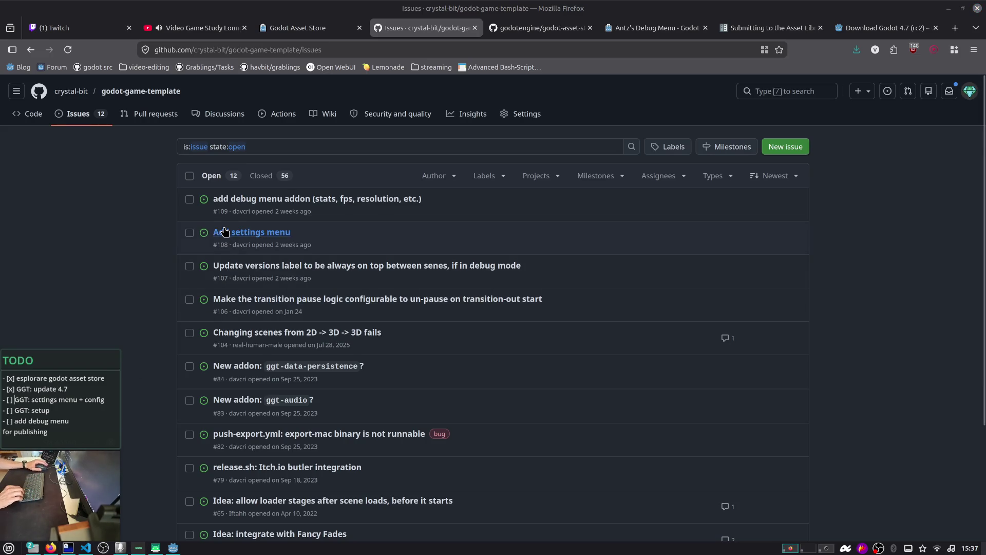
mouse_move(262, 239)
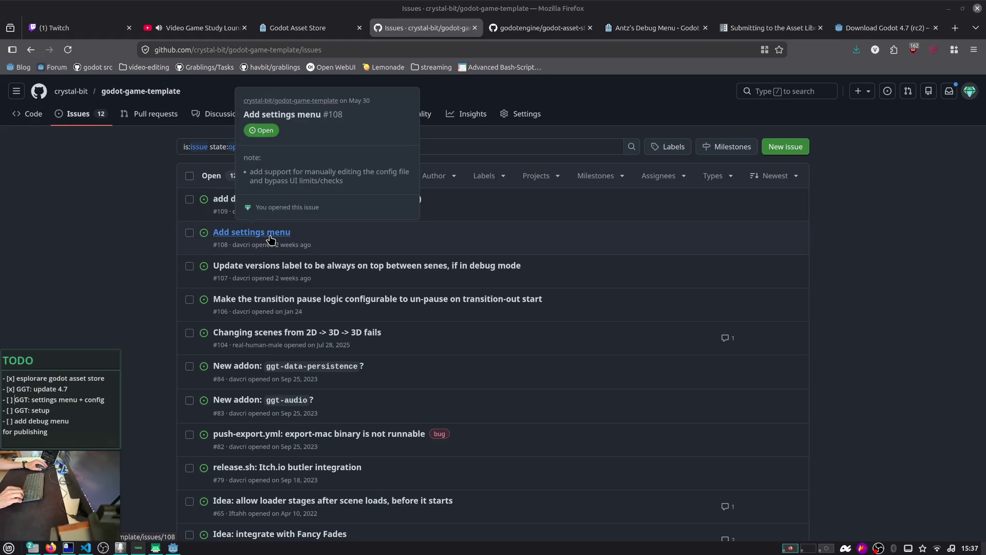
left_click(77, 392)
key("Return")
type("- [ ] fix da grablings")
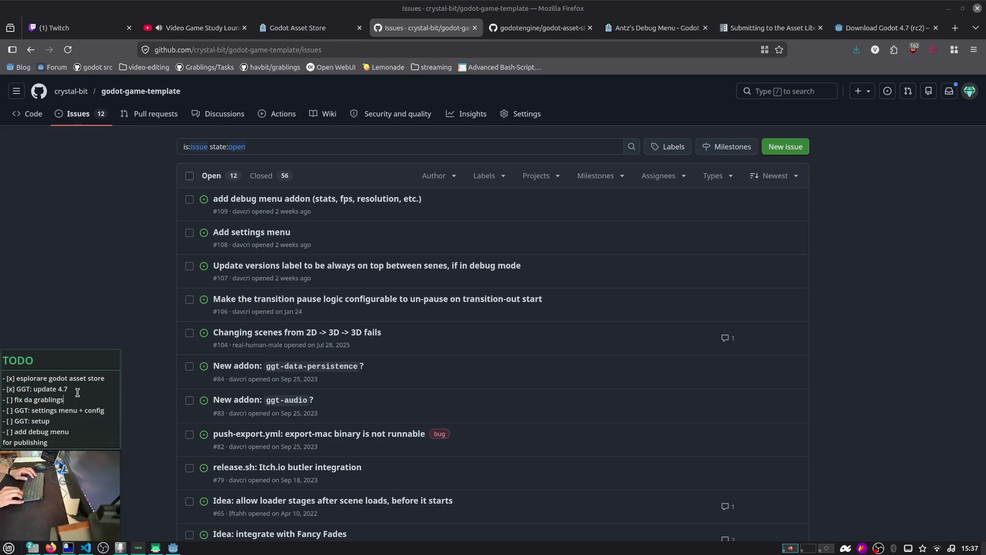
key("alt+Tab")
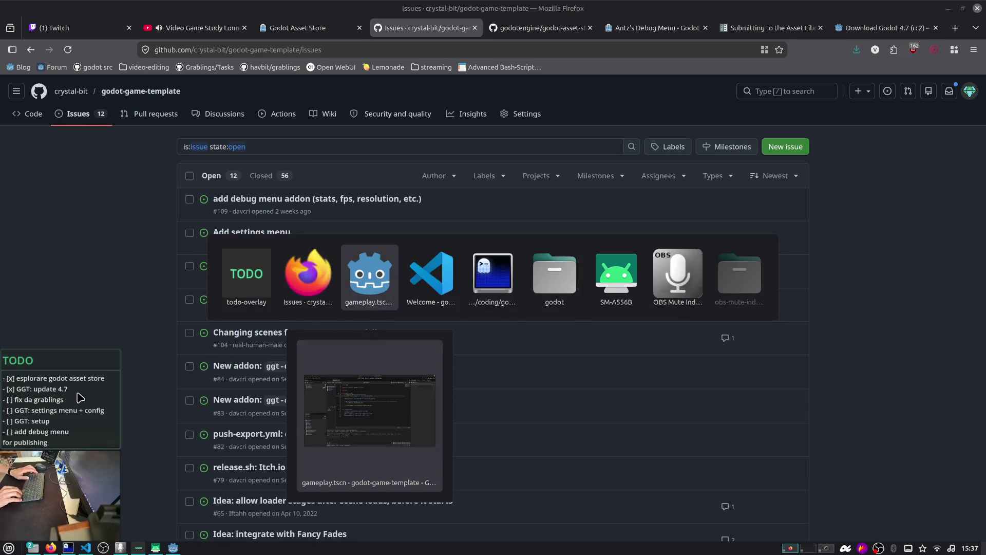
- In a second terminal, jump to the Grablings project with j and list its contents
key("ctrl+l")
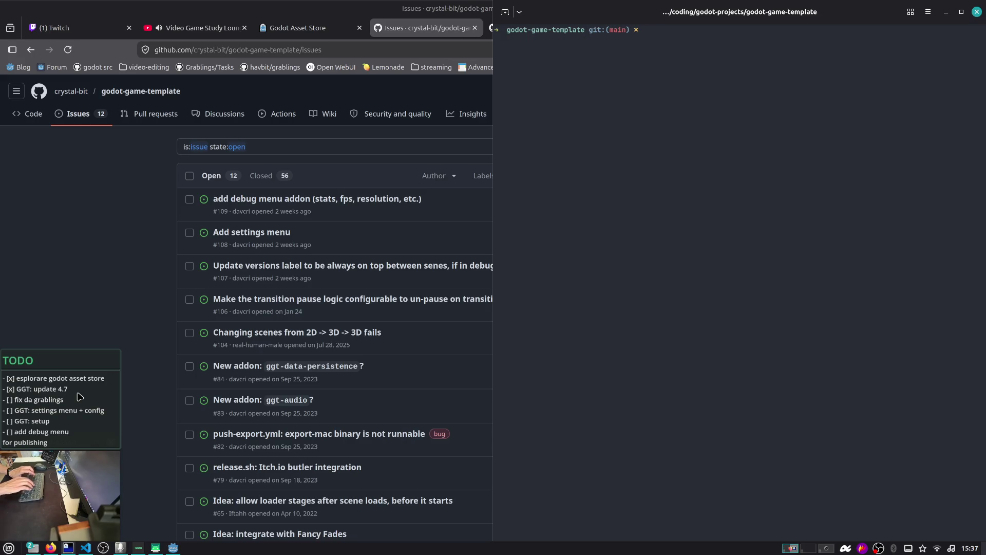
key("ctrl+shift+n")
type("j grangs")
key("Return")
key("ctrl+l")
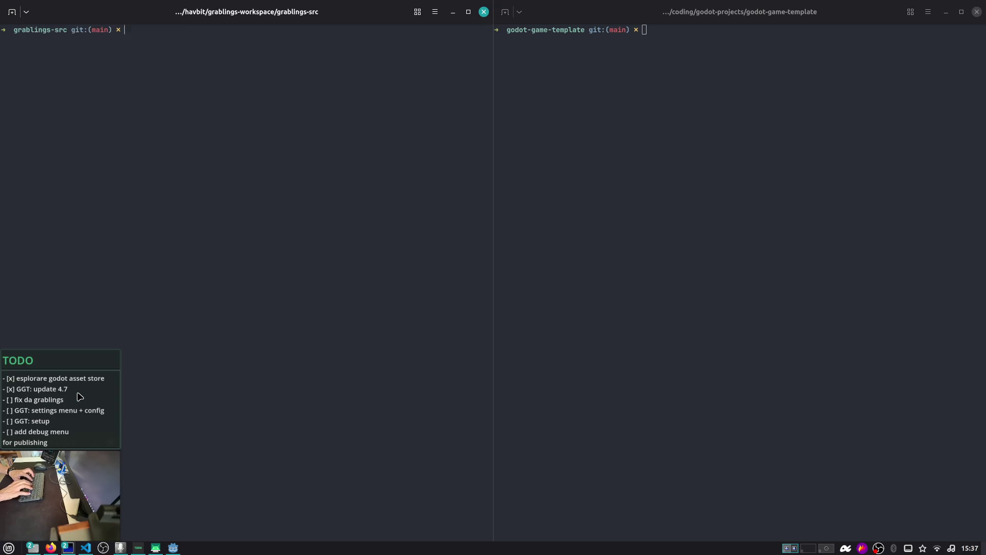
type("ls")
key("Return")
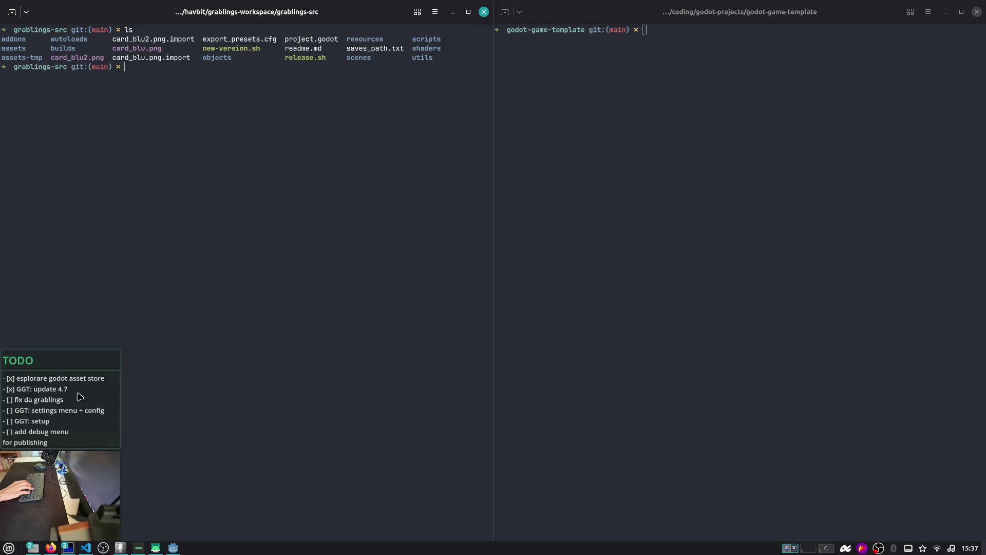
- Change into addons/ggt-core and list its files with ll
type("cd a")
key("Tab")
key("Tab")
key("Return")
type("gg")
key("Tab")
key("Return")
key("ctrl+l")
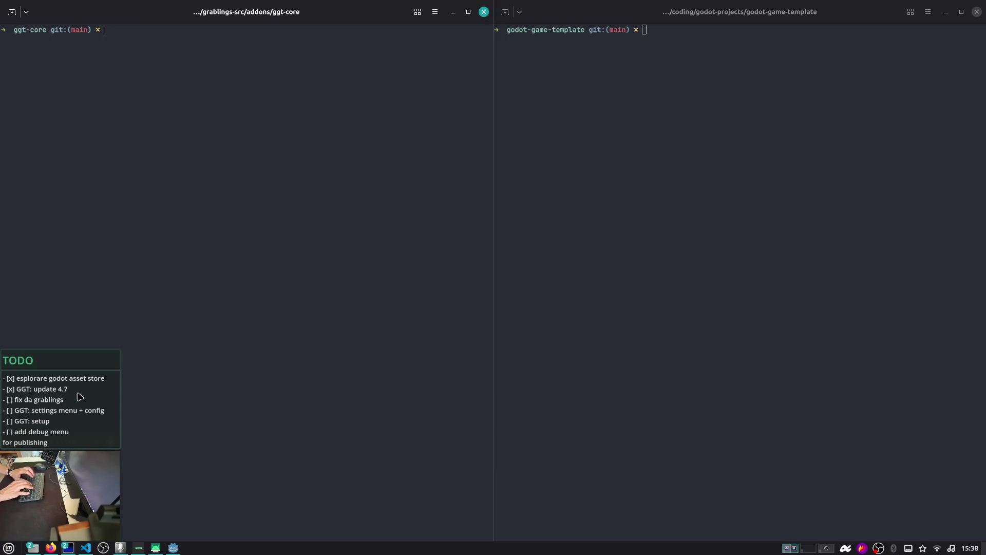
type("ll")
key("Return")
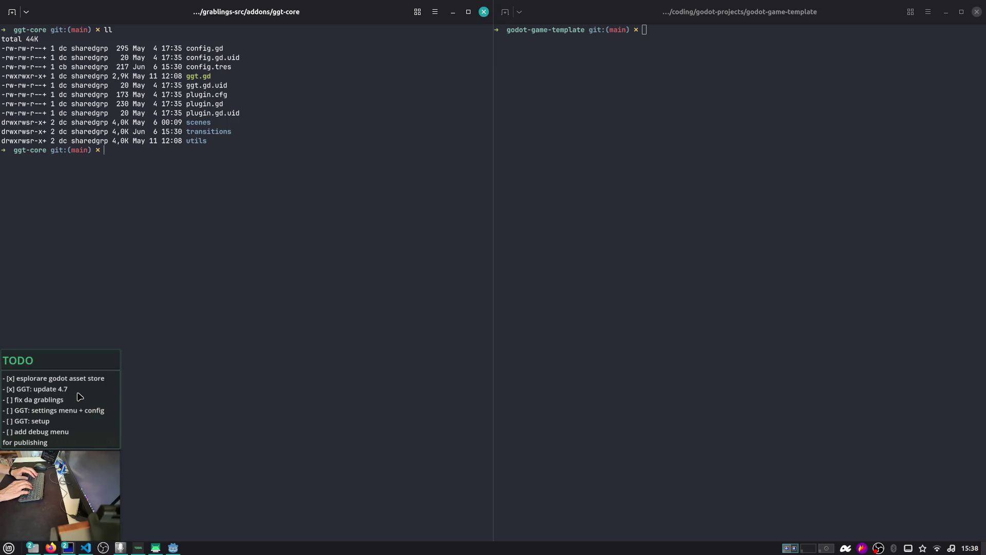
- Print the godot-game-template and ggt-core folder paths with pwd, abandoning draft copy commands
type("cp ggt.gd")
key("alt+Right")
type("pwd")
key("Return")
key("alt+Left")
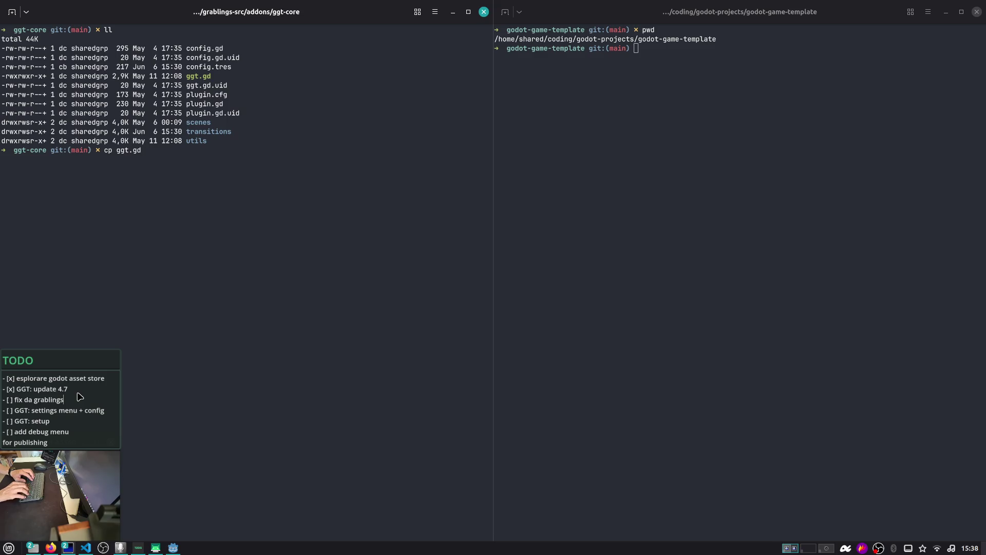
key("ctrl+c")
type("pwd")
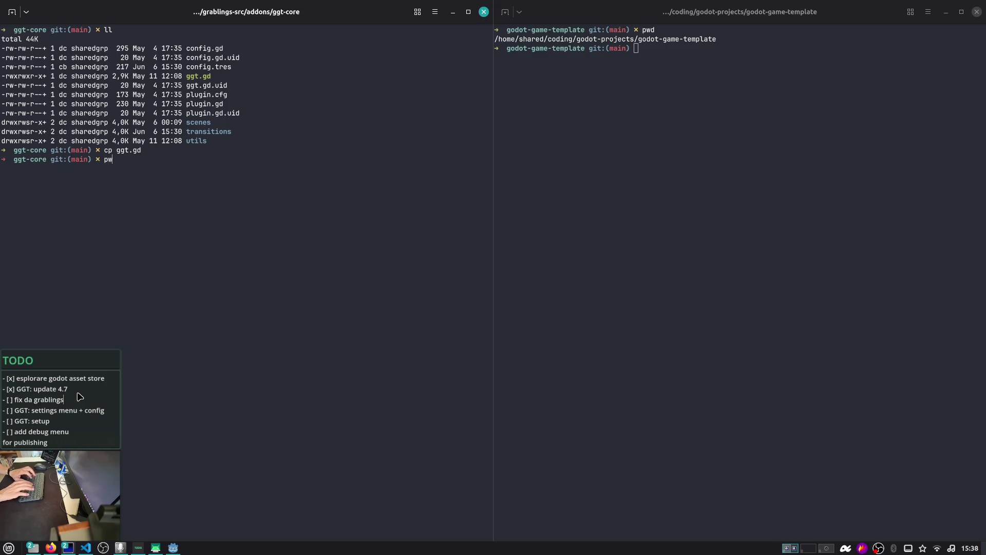
key("Return")
key("Up")
key("Up")
key("ctrl+c")
type("cp ggt.gd")
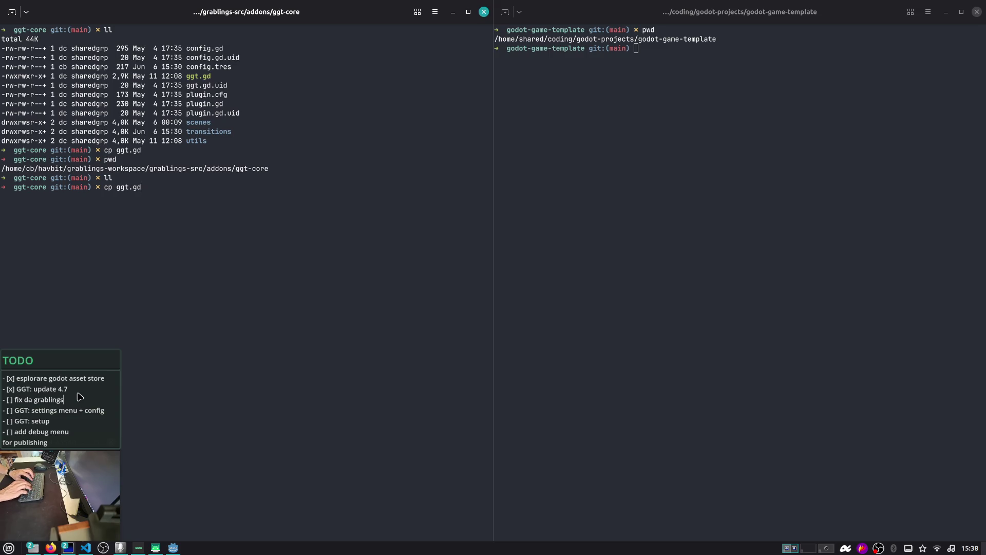
key("ctrl+l")
key("ctrl+c")
- Open a new Firefox tab on DuckDuckGo
key("alt+Tab")
key("alt+Tab")
key("alt+Tab")
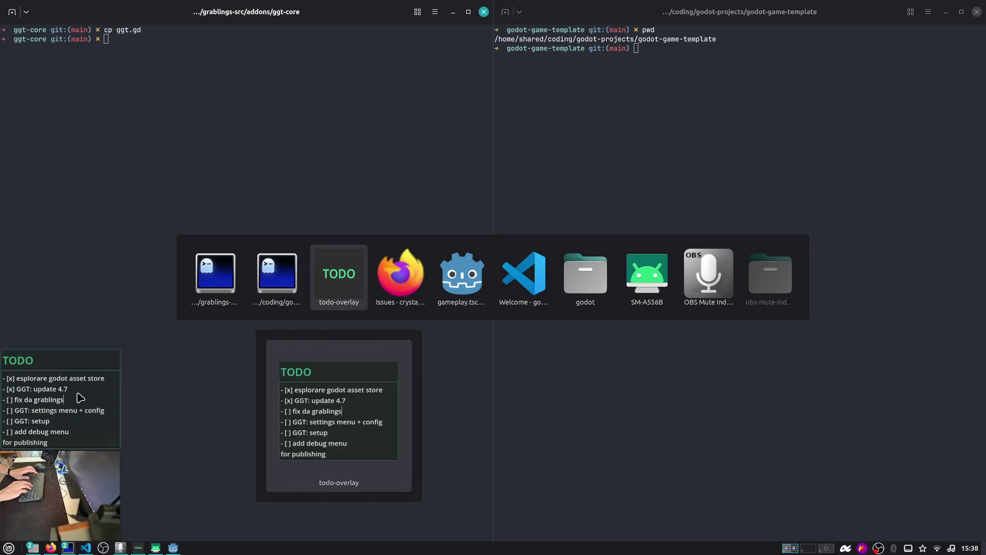
key("ctrl+t")
type("duck")
key("Return")
key("ctrl+l")
- Go to duck.ai in the browser
type("duck,a")
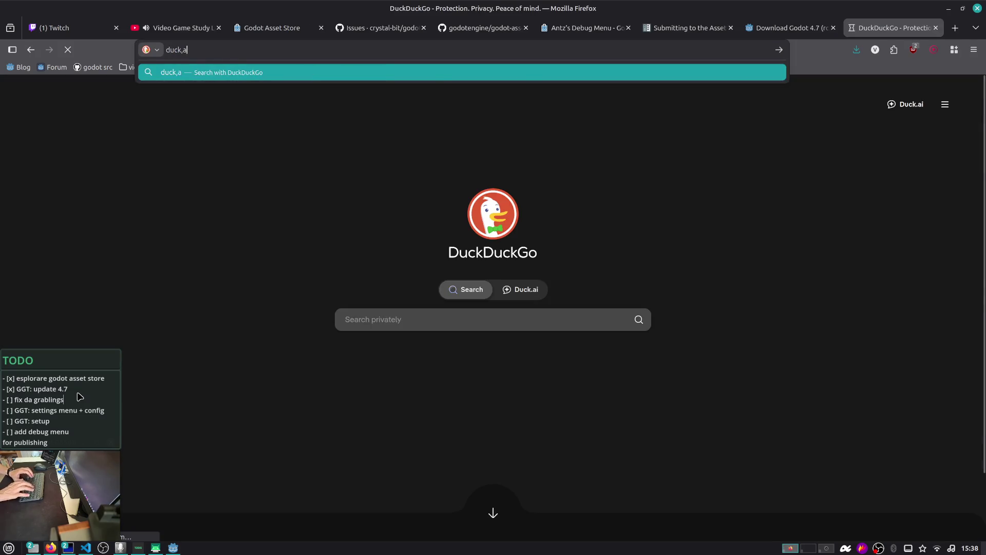
key("BackSpace")
key("BackSpace")
type(".ai")
key("Return")
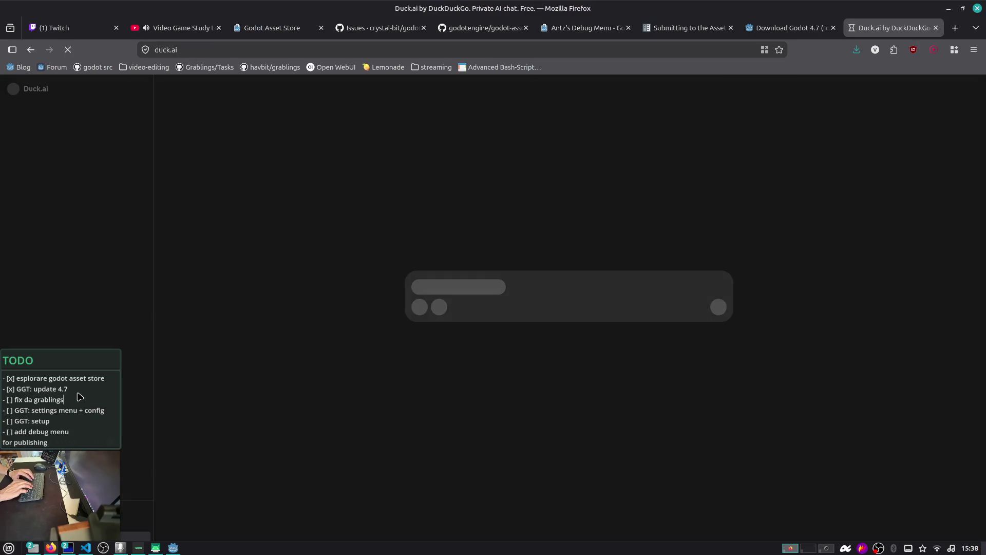
- Ask Duck.ai for a git command that lists the changed files in a specific path
type("command")
key("Home")
type("git ")
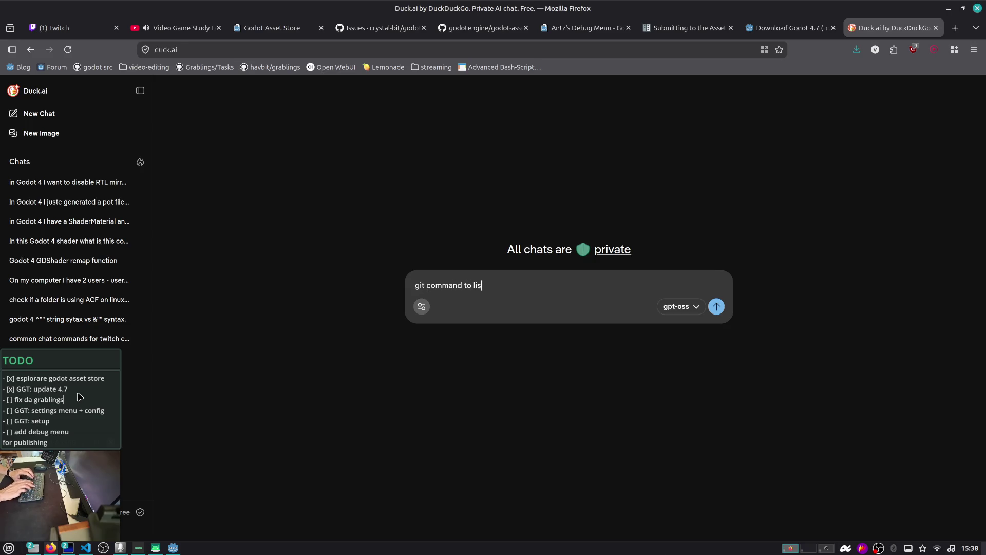
type("files in ")
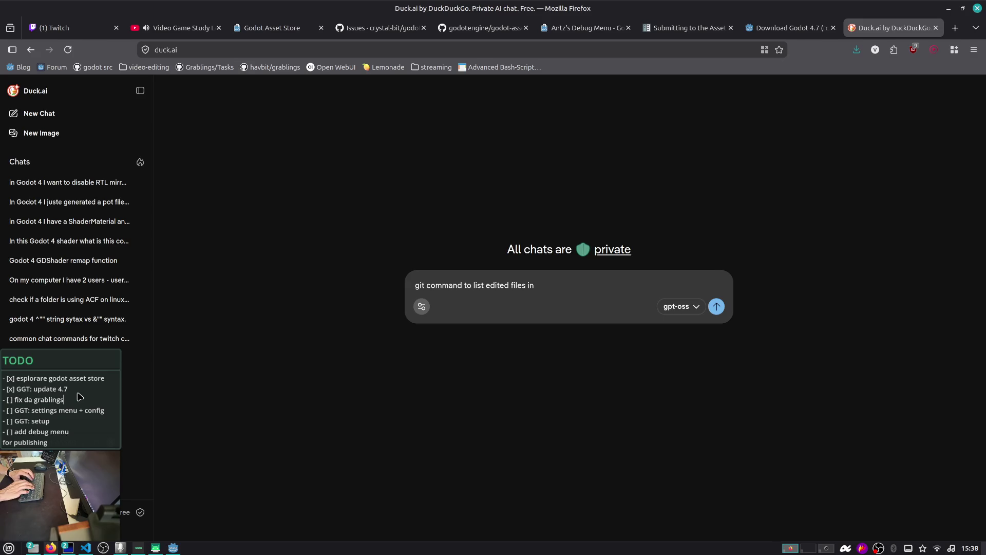
type("a specific path")
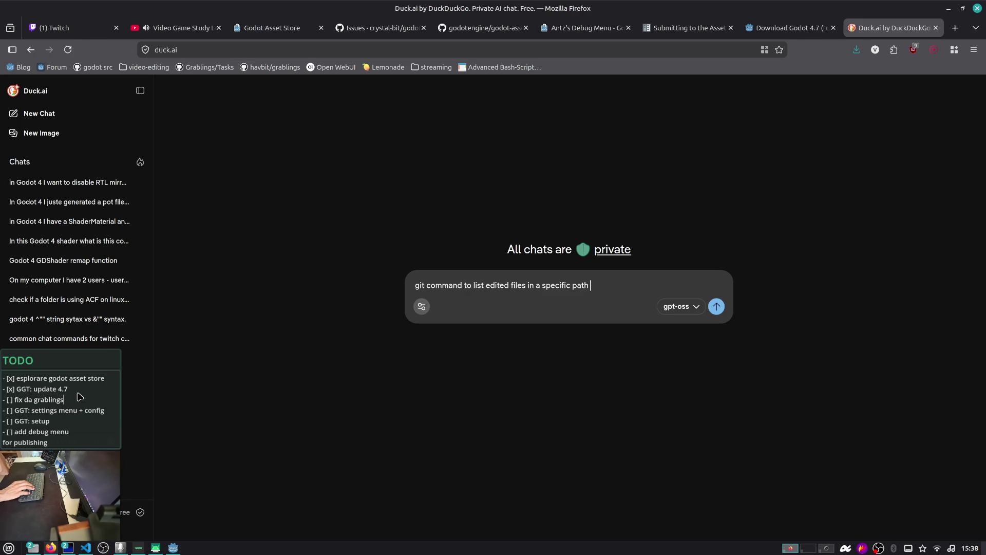
key("BackSpace")
type(". I want al i")
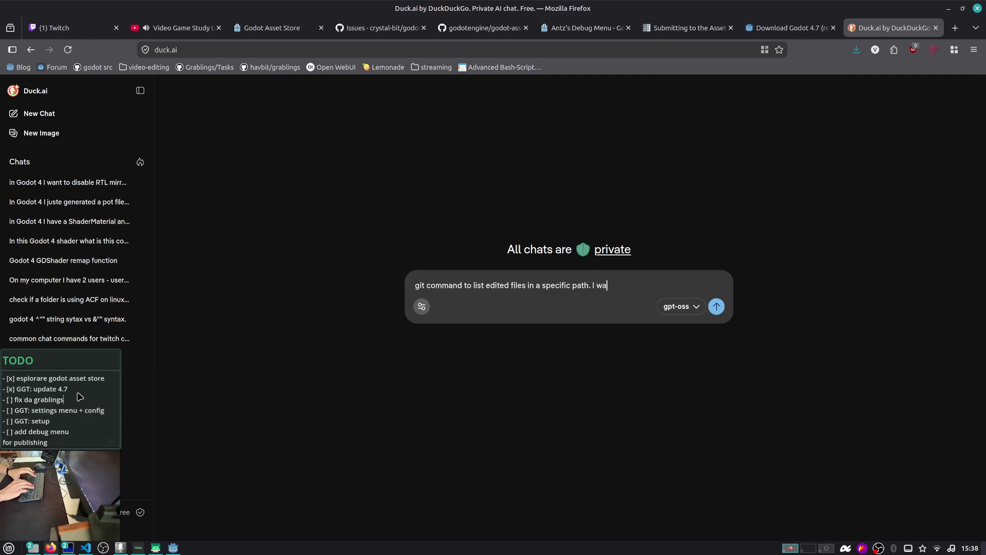
key("BackSpace")
key("BackSpace")
key("BackSpace")
type("list of changes")
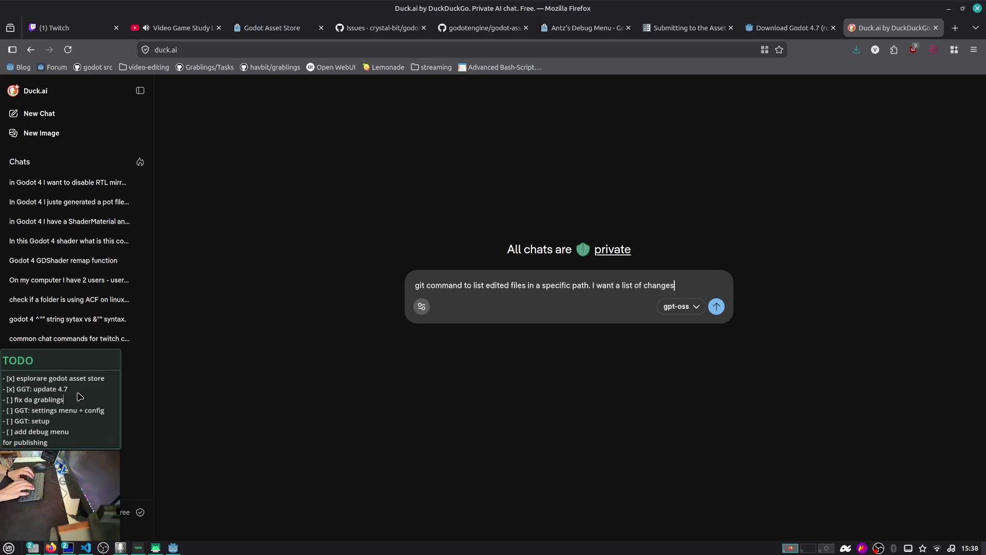
key("Return")
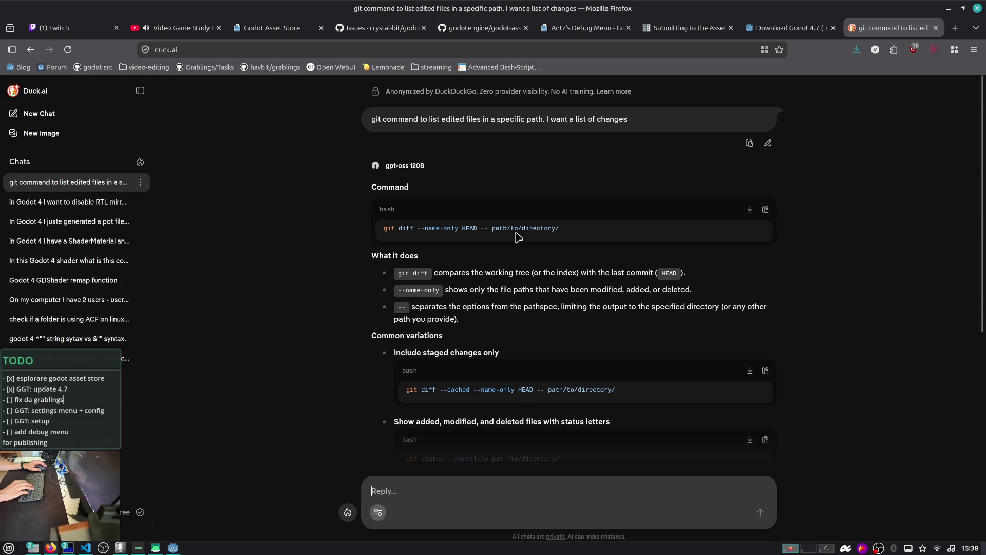
- Copy the suggested git diff --name-only HEAD -- path/to/directory/ command
left_click(479, 491)
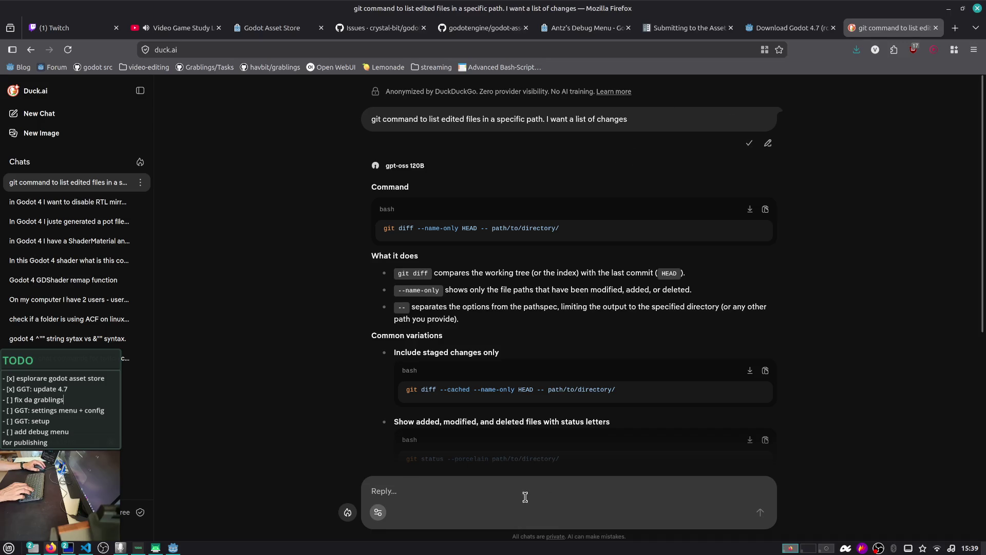
left_click(765, 209)
key("alt+Tab")
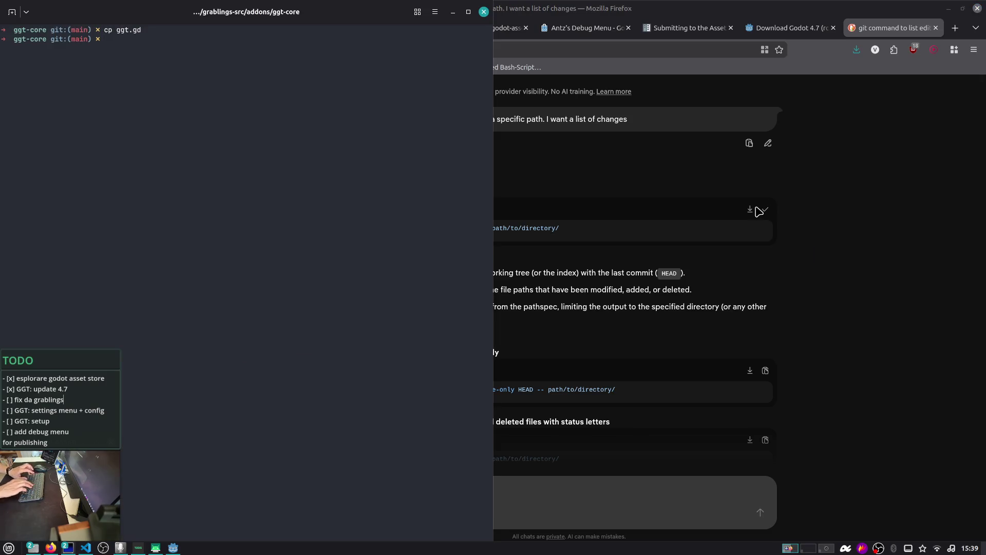
- Run the pasted git diff --name-only command, then rerun it on the current folder (.)
key("ctrl+shift+v")
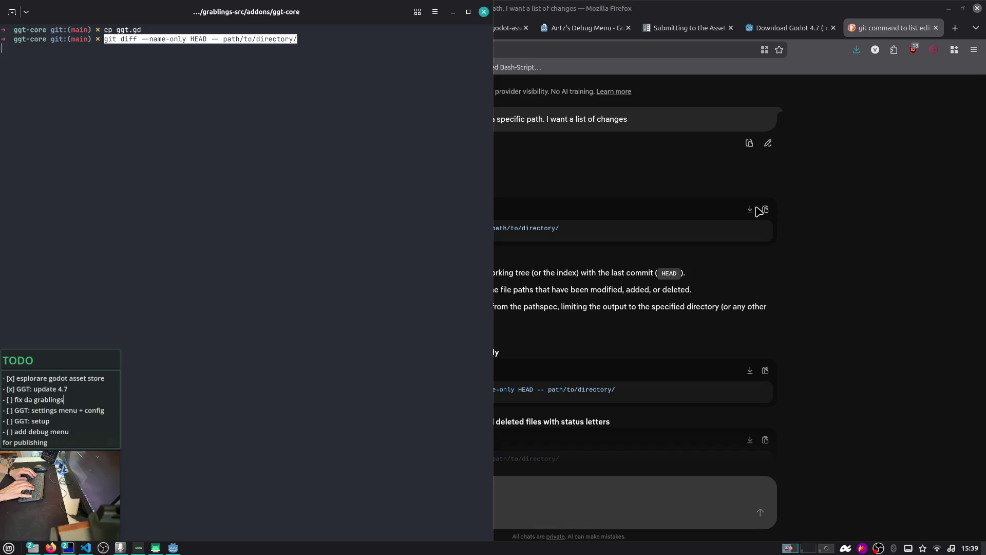
key("alt+Tab")
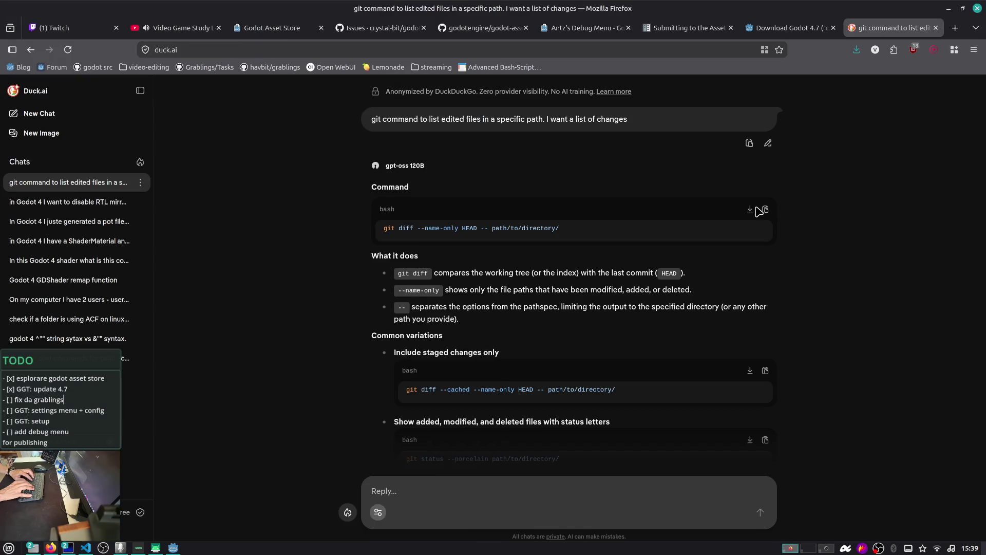
key("alt+Tab")
key("Return")
key("ctrl+shift+v")
key("BackSpace")
key("BackSpace")
key("BackSpace")
type(".")
key("Return")
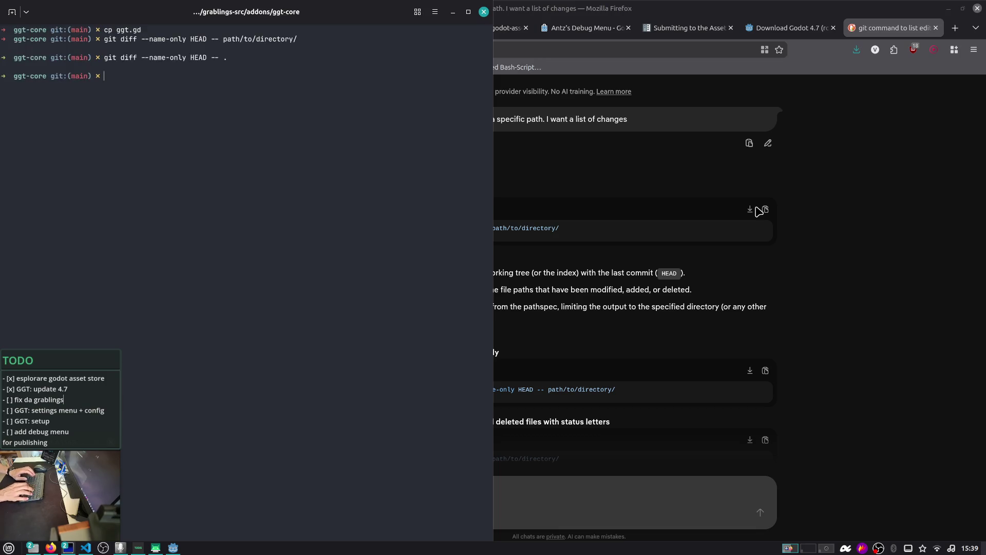
type("..")
- Move up to grablings-src and run git diff across the whole project
key("Return")
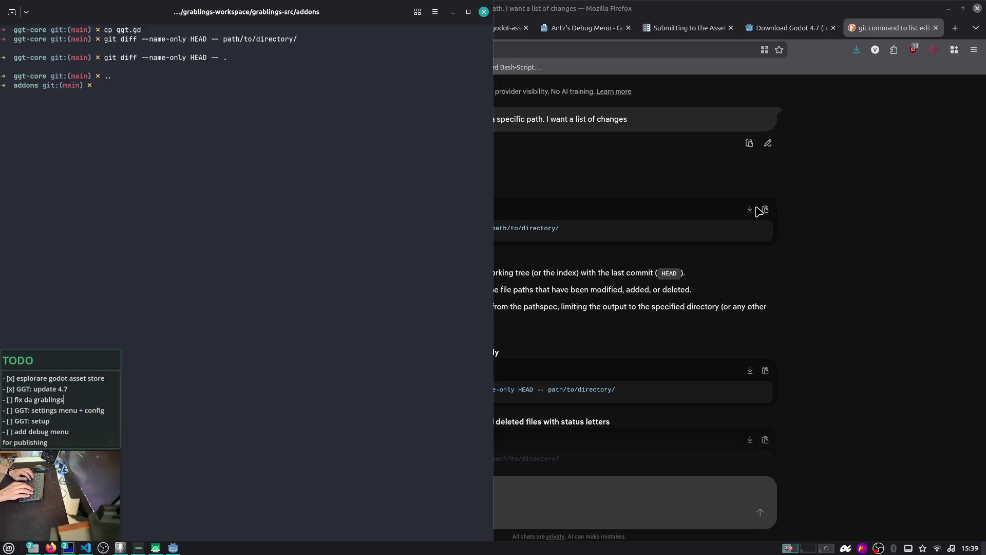
key("Return")
type("git diff")
key("Right")
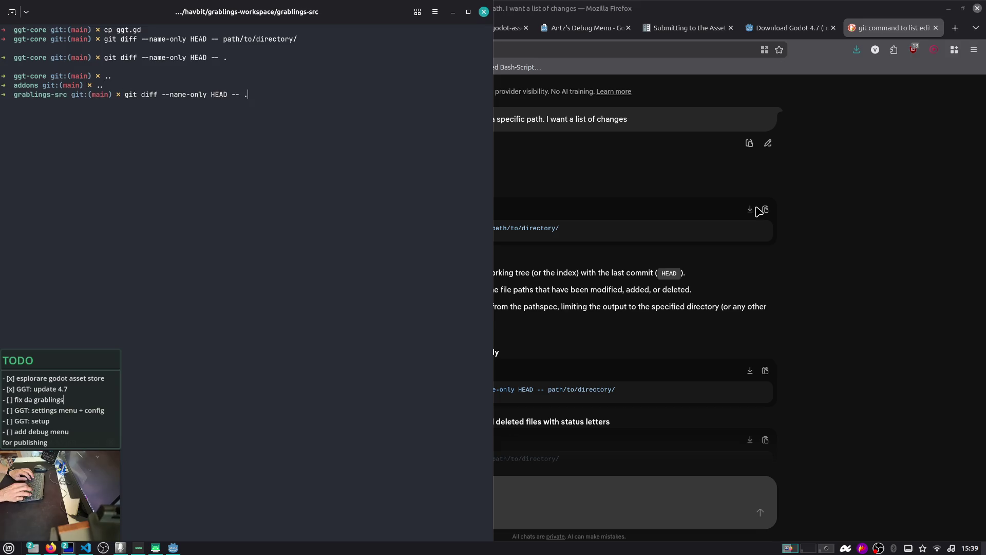
key("Tab")
key("BackSpace")
key("BackSpace")
key("Tab")
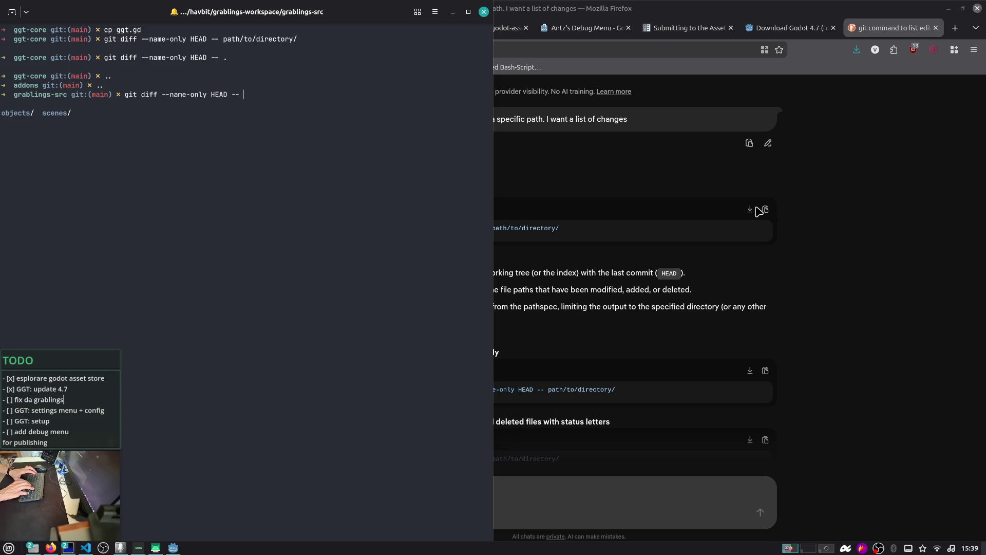
key("BackSpace")
key("BackSpace")
key("BackSpace")
key("Return")
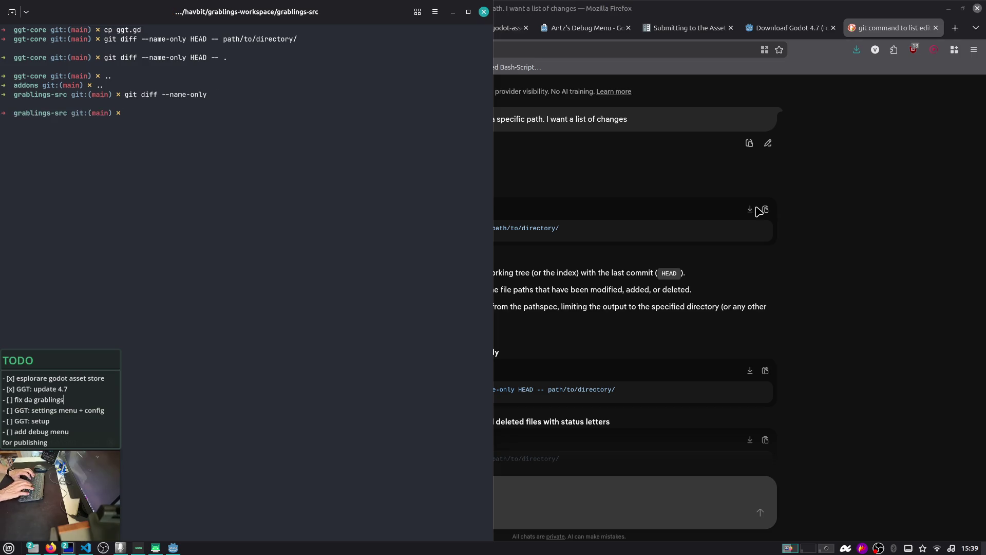
- Clear the terminal, rerun git diff for all changes, and list the project folder with ls
key("ctrl+l")
key("Up")
key("Up")
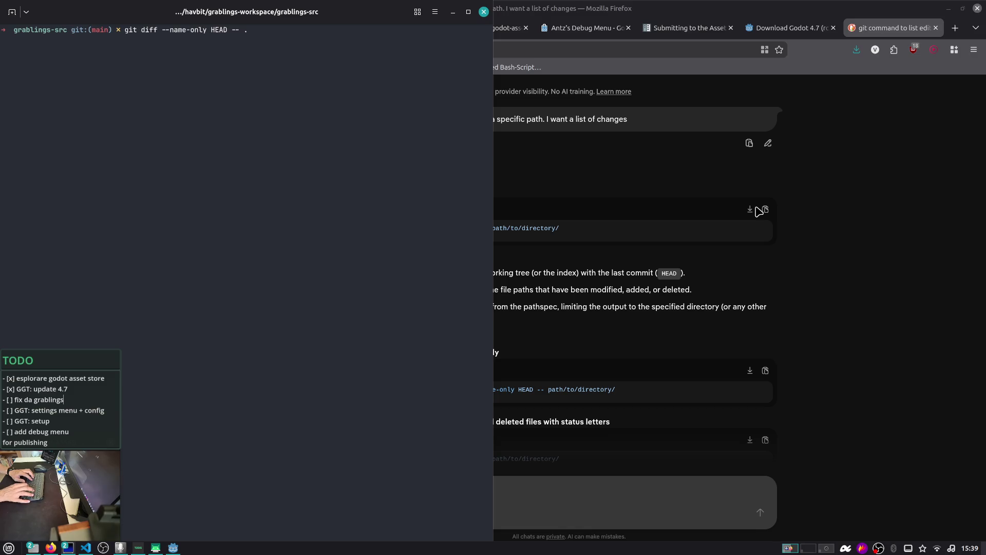
key("BackSpace")
key("Tab")
key("Tab")
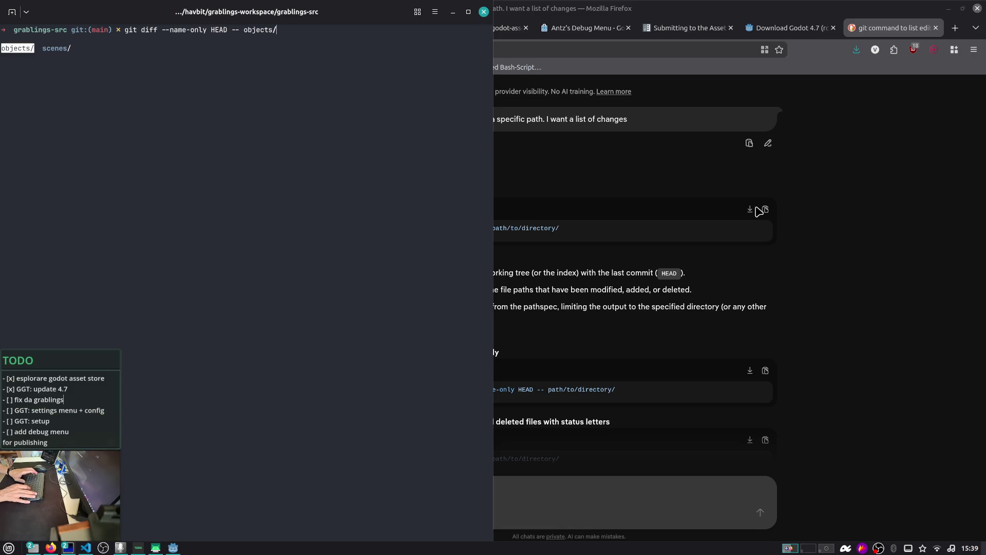
key("BackSpace")
key("BackSpace")
key("BackSpace")
key("Return")
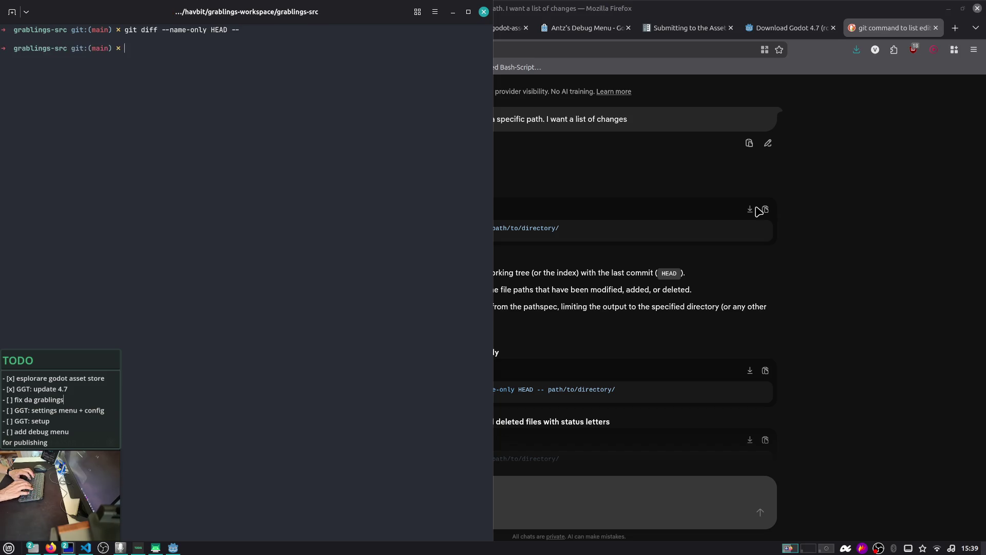
type("ls")
key("Return")
- Run git diff --name-only HEAD -- . in grablings-src, then hide the drop-down terminal
key("Up")
key("Up")
type(".")
key("Return")
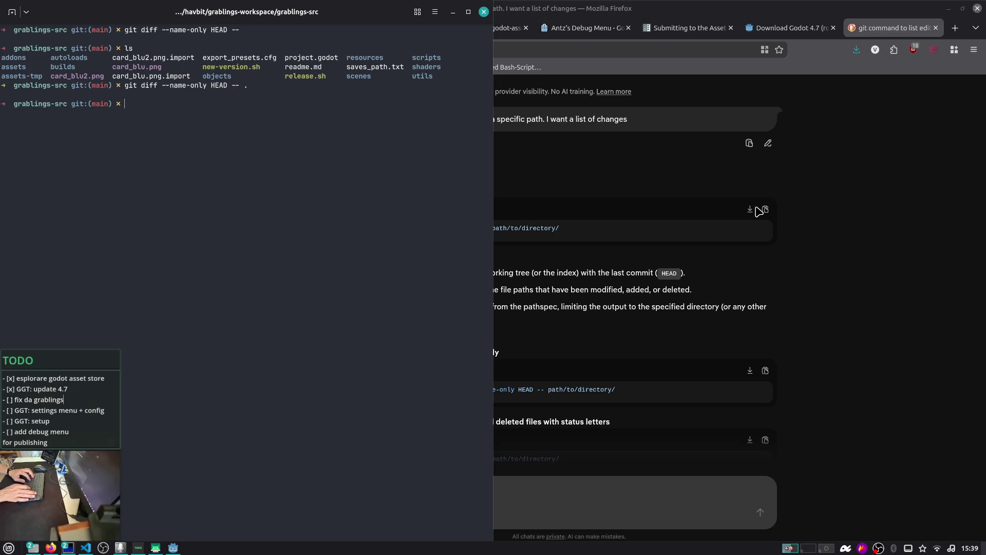
key("F12")
left_click(701, 482)
- Ask Duck.ai how to list all commits that touched files in a specific directory
type("I want to list all the commits that touched files in")
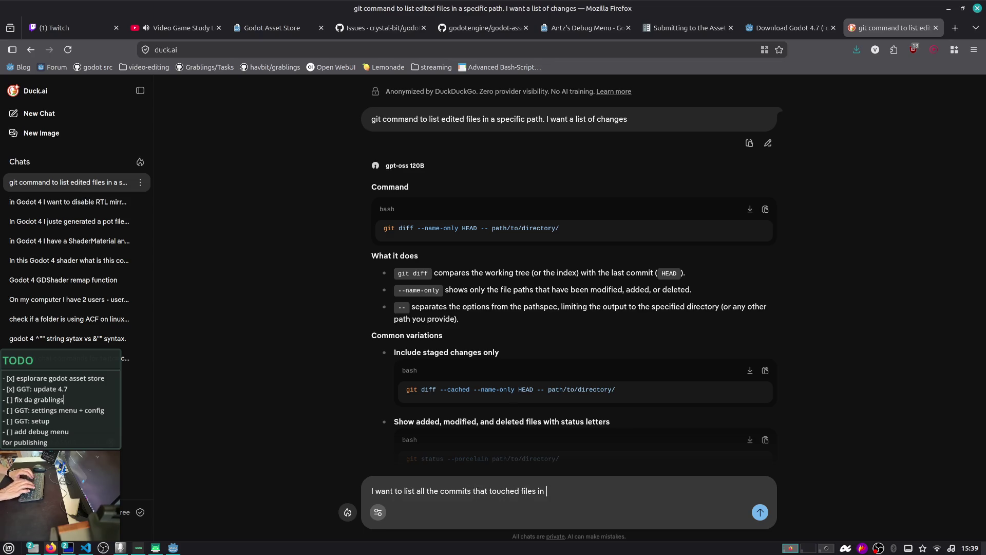
type(" a specific dire")
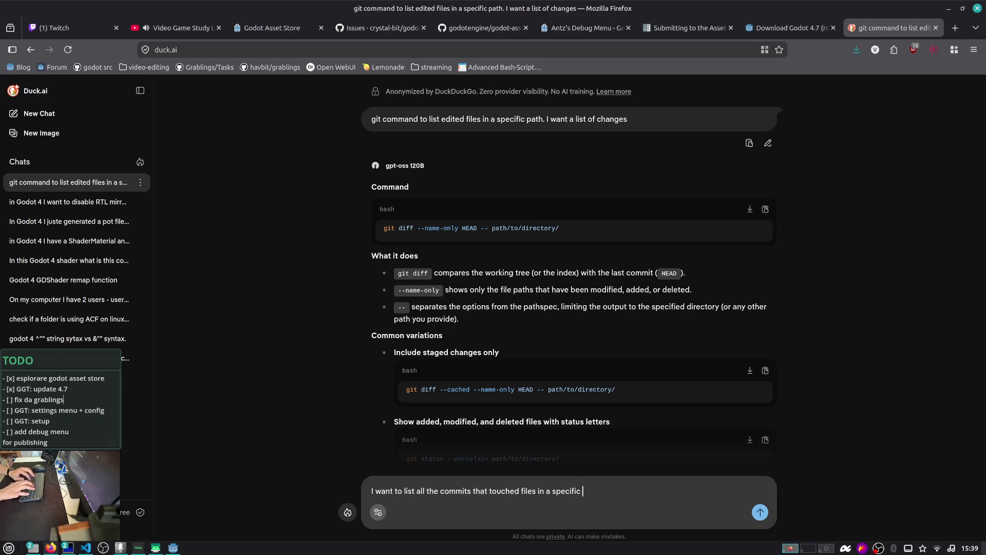
type("ctory")
key("Return")
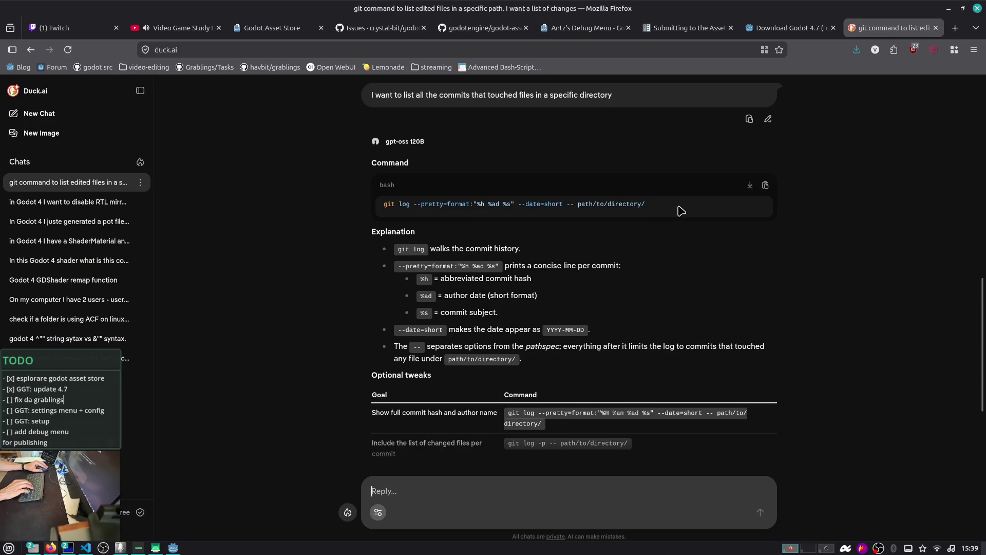
scroll(682, 209, "up", 5)
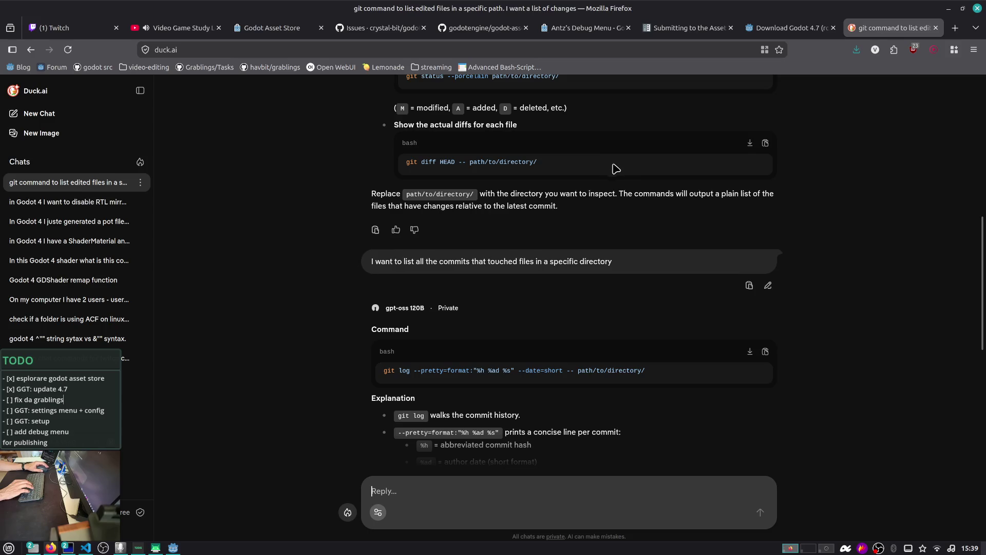
- Paste the question into a new chat and reword it to 'Is there a way in git to…'
left_click(750, 341)
left_click(109, 120)
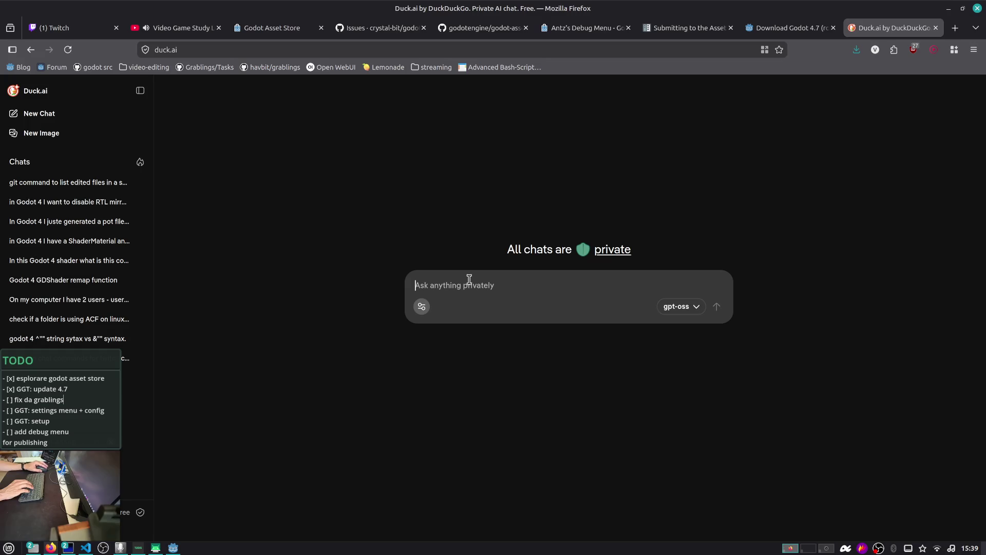
key("ctrl+v")
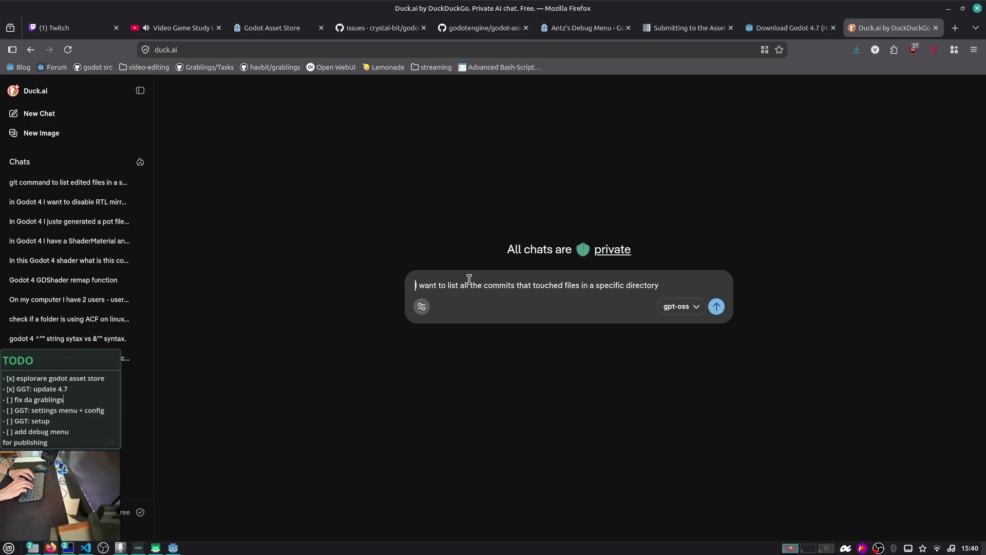
type("s there a way")
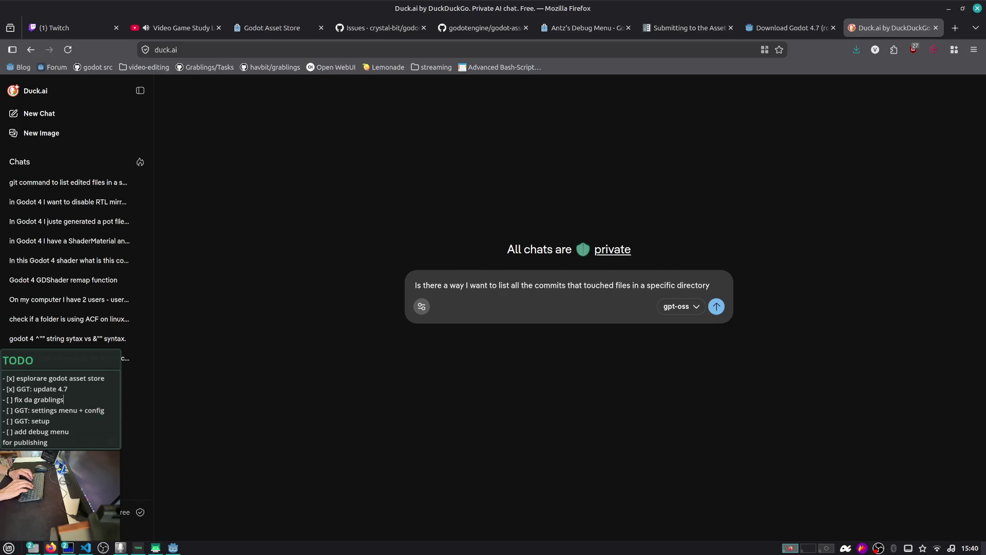
key("BackSpace")
type("in git to")
- Replace 'touched' with 'changed', send the question, and copy the git log --oneline command
key("ctrl+shift+Right")
key("ctrl+shift+Right")
key("Delete")
key("BackSpace")
key("ctrl+Right")
key("ctrl+Right")
key("ctrl+Right")
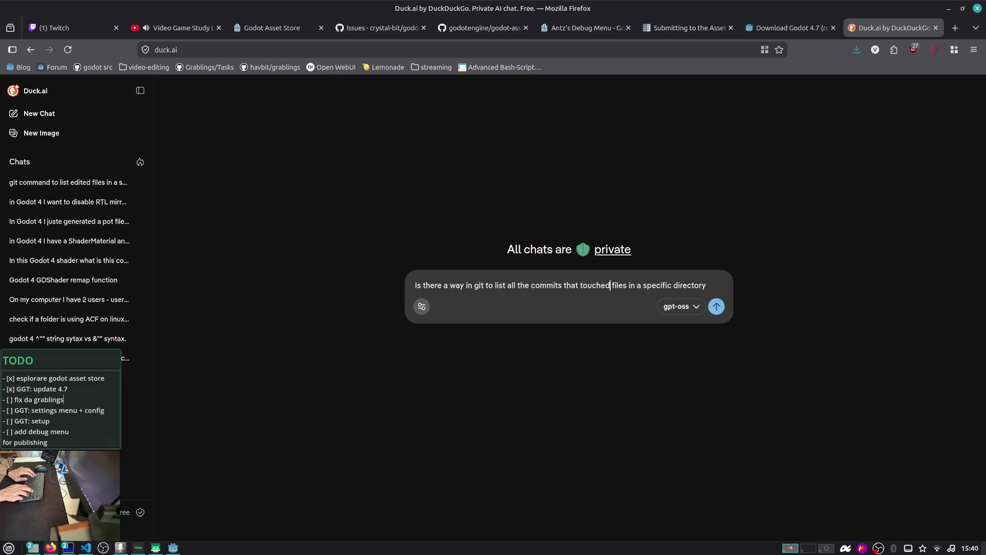
key("ctrl+shift+Left")
type("changed")
key("ctrl+Right")
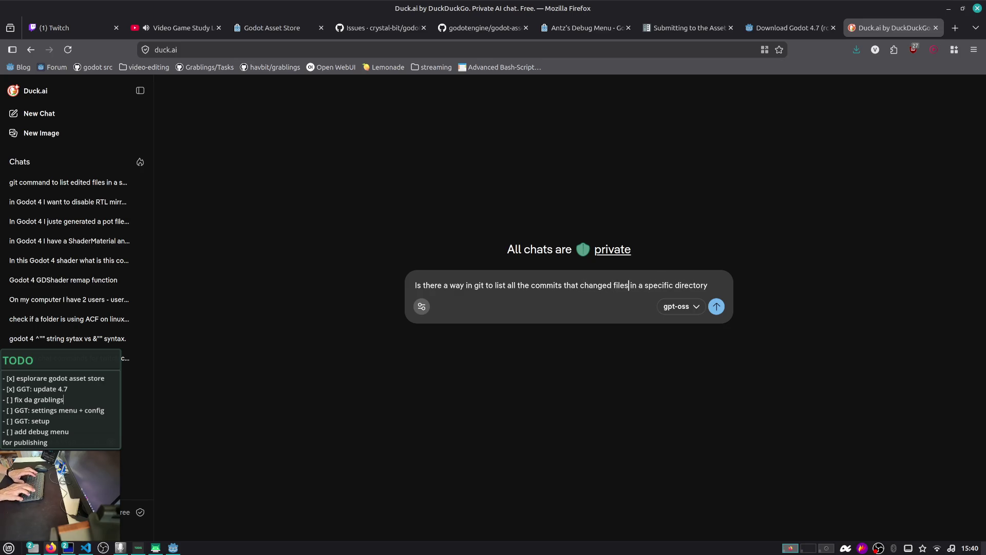
key("Return")
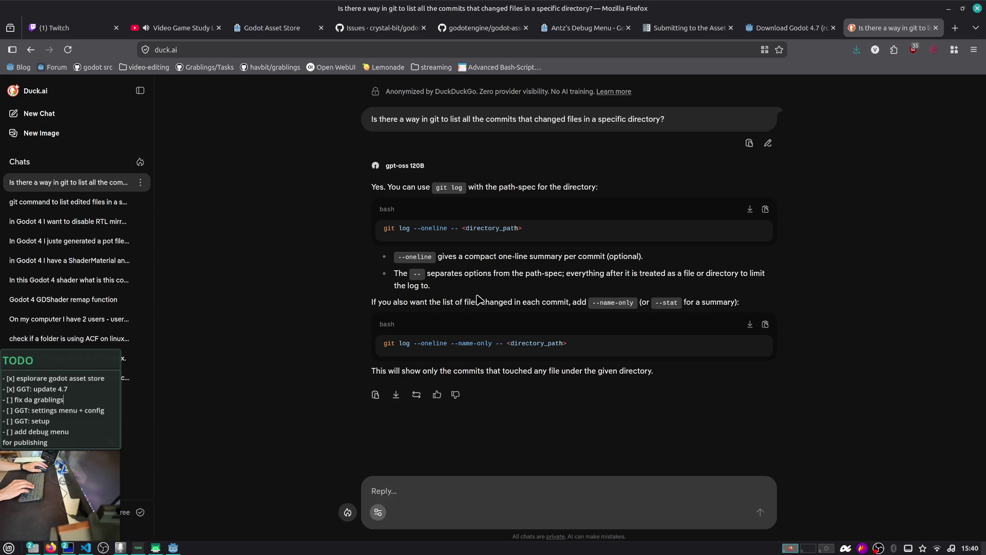
left_click(766, 209)
key("alt+Tab")
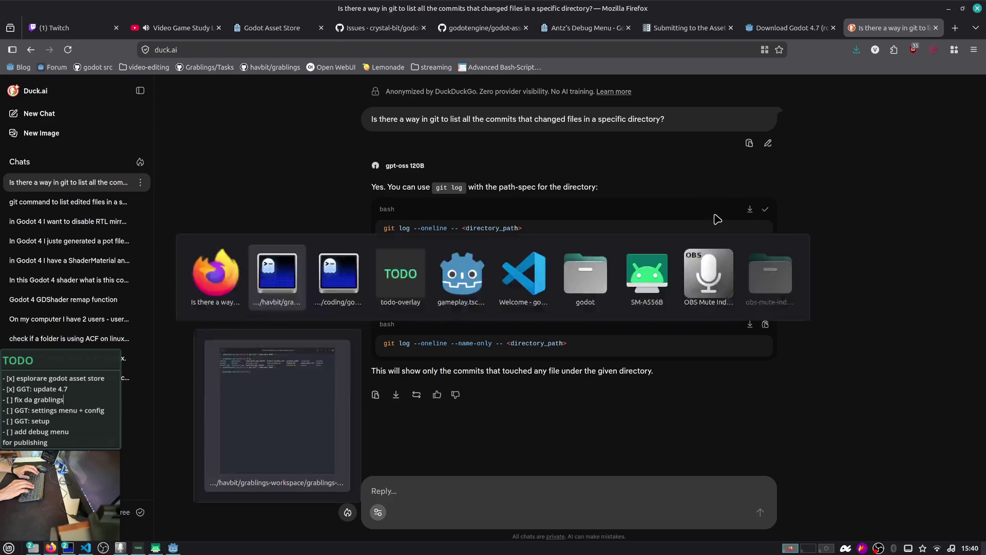
- Run git log --oneline -- addons/ to list the commits touching the addons folder
key("ctrl+shift+v")
key("ctrl+a")
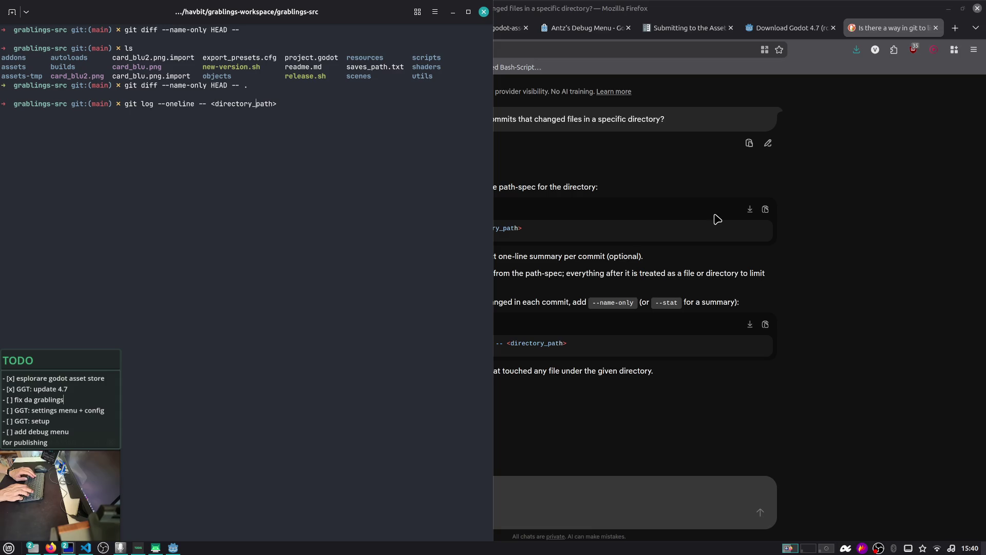
key("BackSpace")
key("BackSpace")
key("BackSpace")
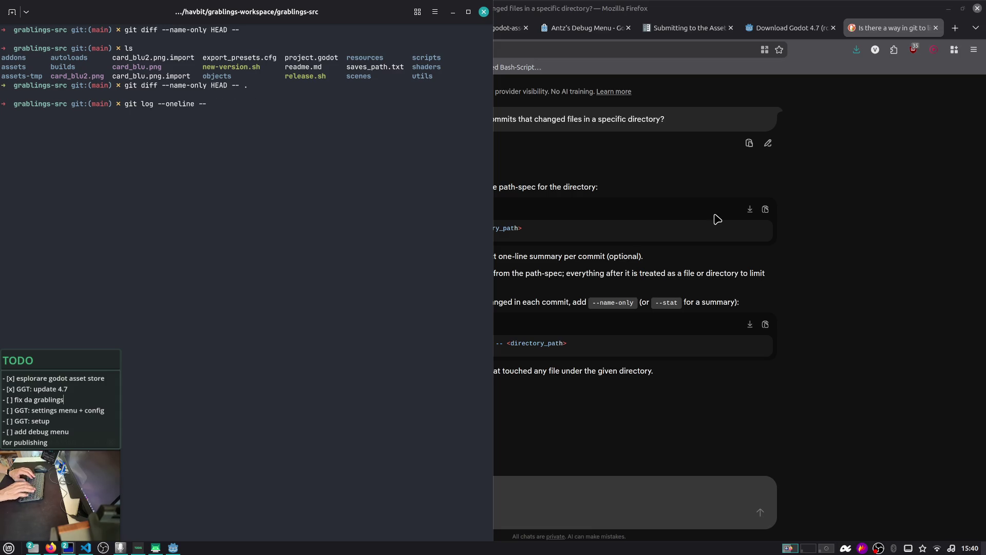
type("ad")
key("Tab")
key("Return")
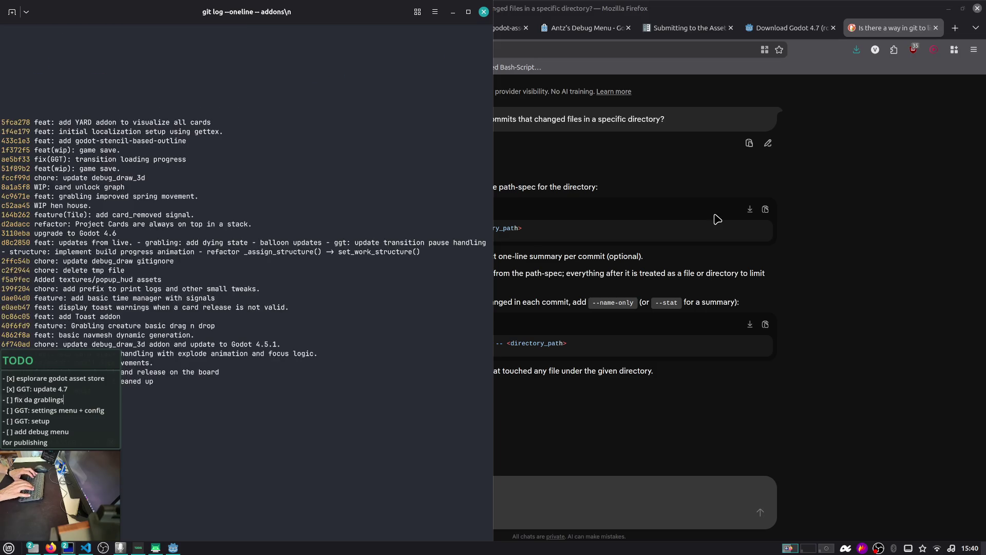
key("q")
- Narrow the git log to addons/ggt-core/ and switch over to VS Code
key("Up")
type("/ggt-")
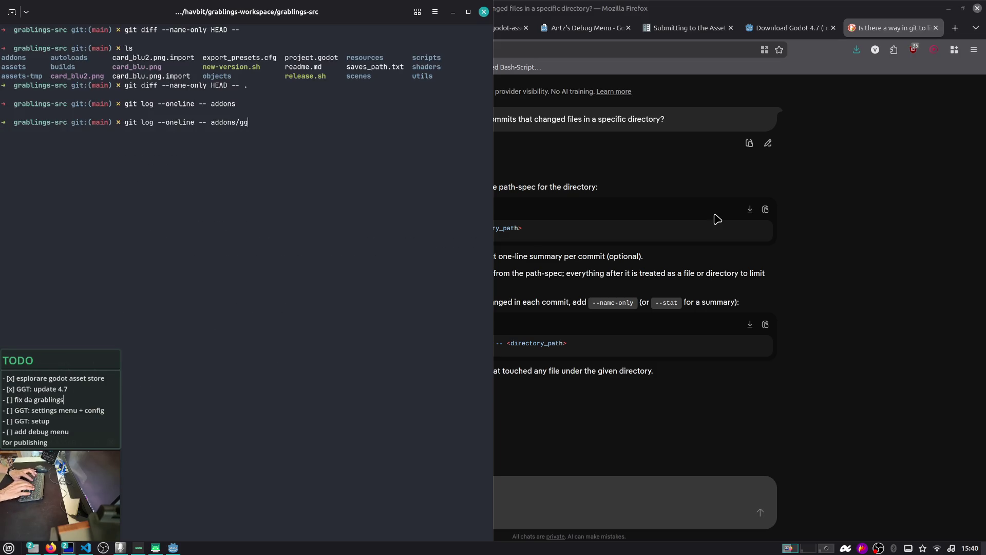
key("Tab")
key("Return")
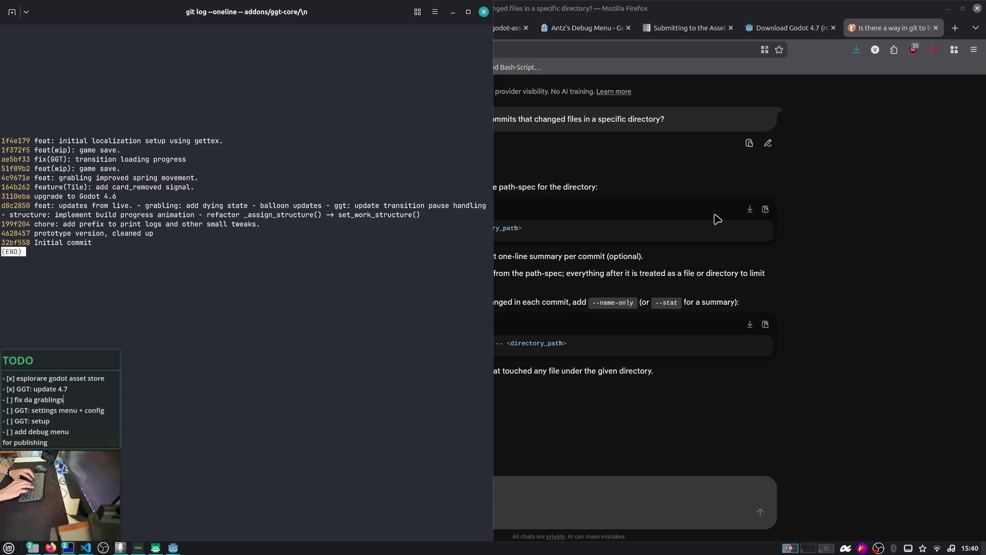
key("alt+Tab")
key("alt+Tab")
key("alt+Tab")
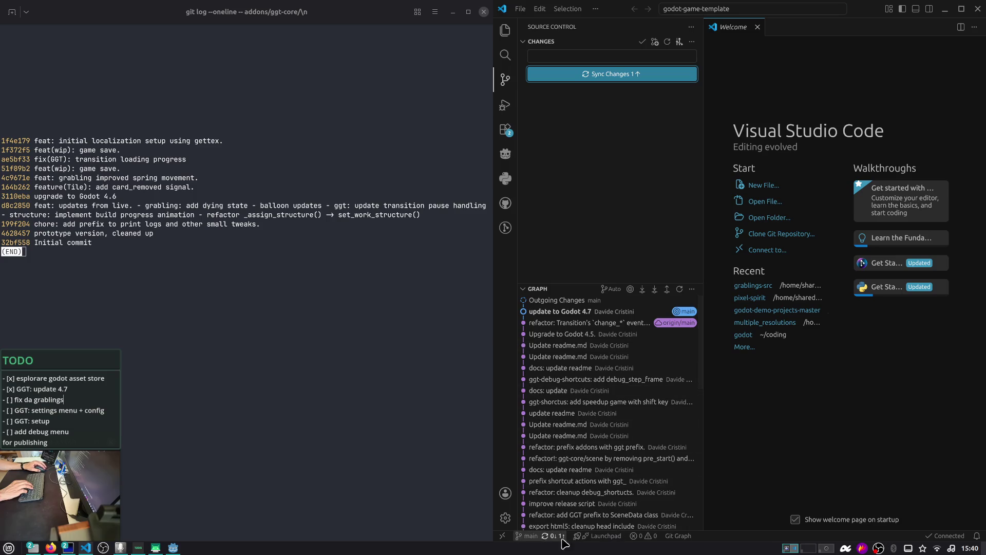
- Open Git Graph for godot-game-template, search its history for commit 1f4e, then close the graph
left_click(678, 536)
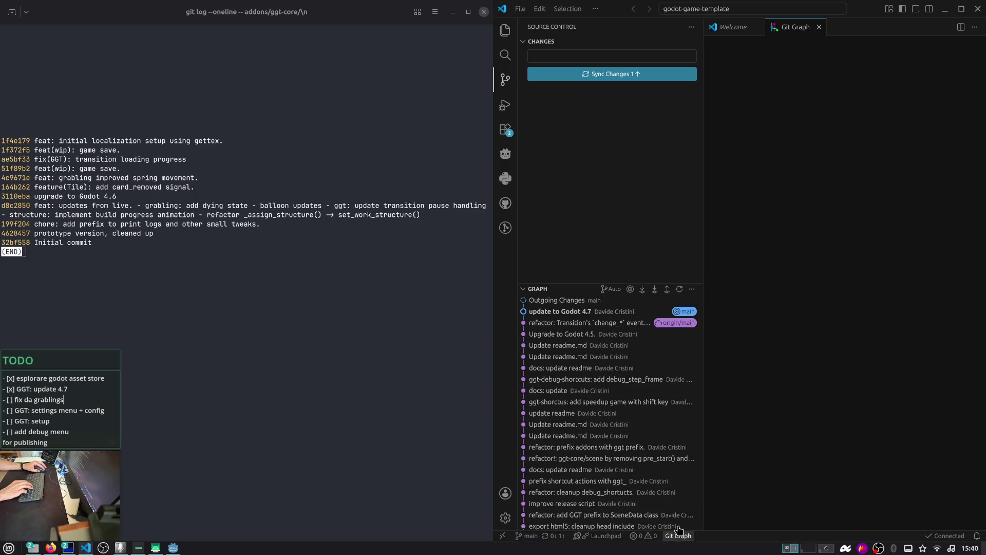
left_click(506, 79)
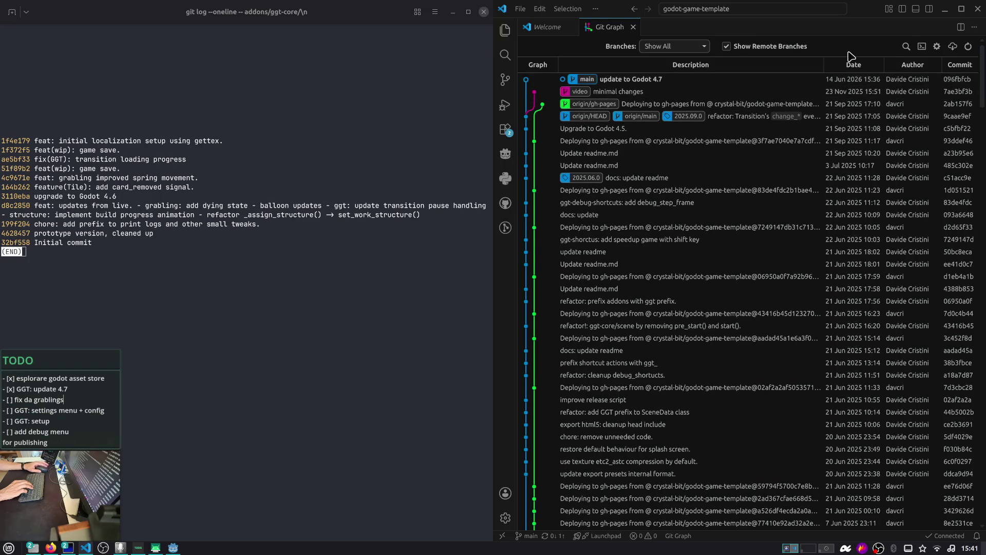
left_click(906, 46)
type("1")
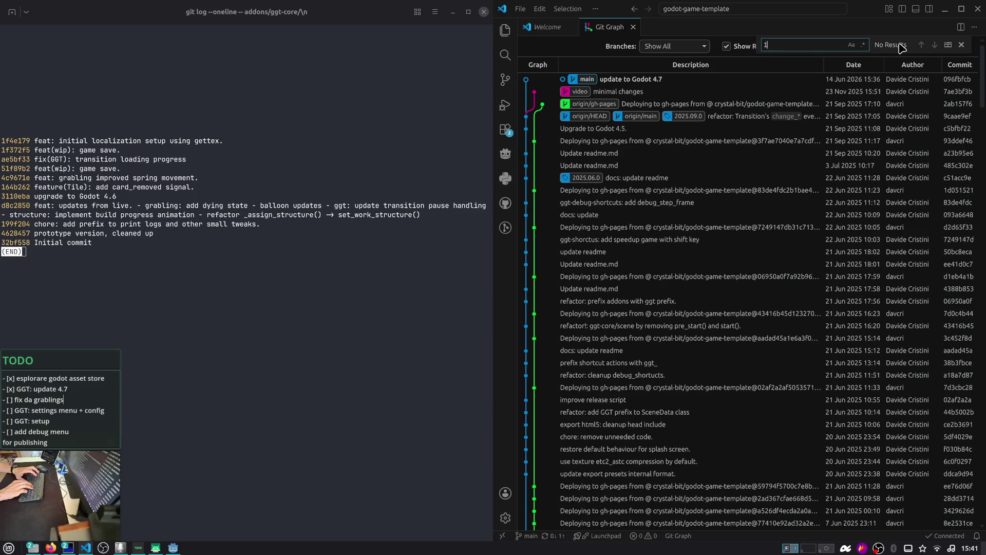
type("f4e1")
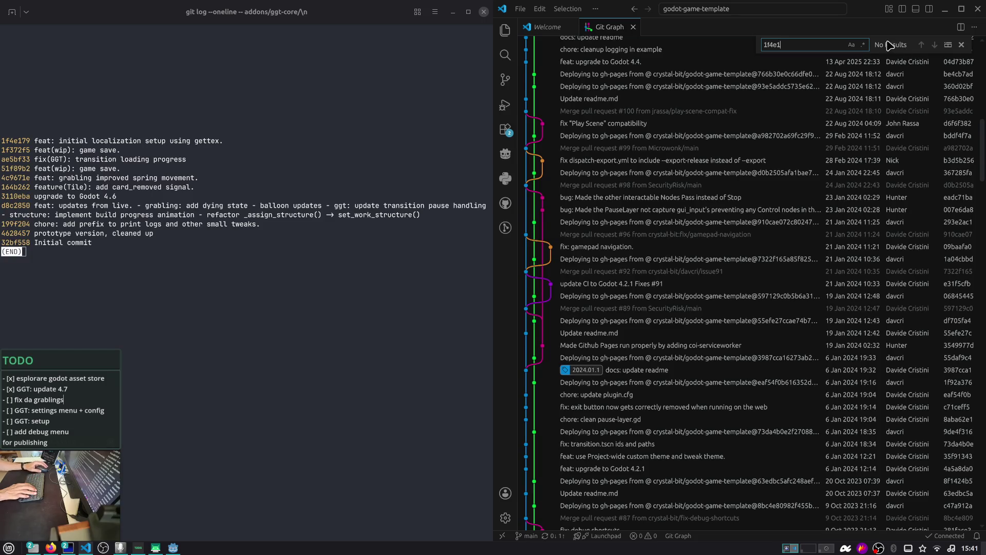
scroll(873, 74, "up", 15)
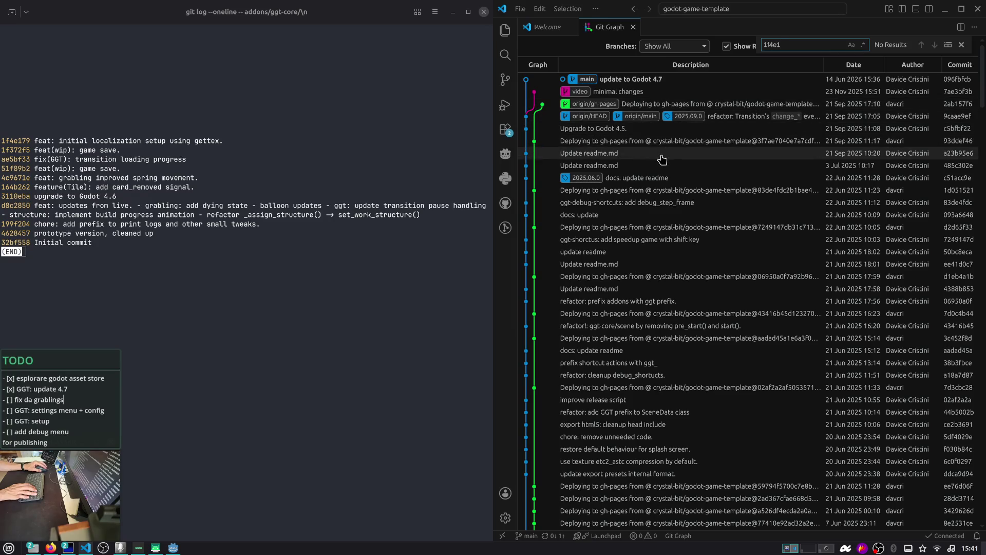
left_click(633, 26)
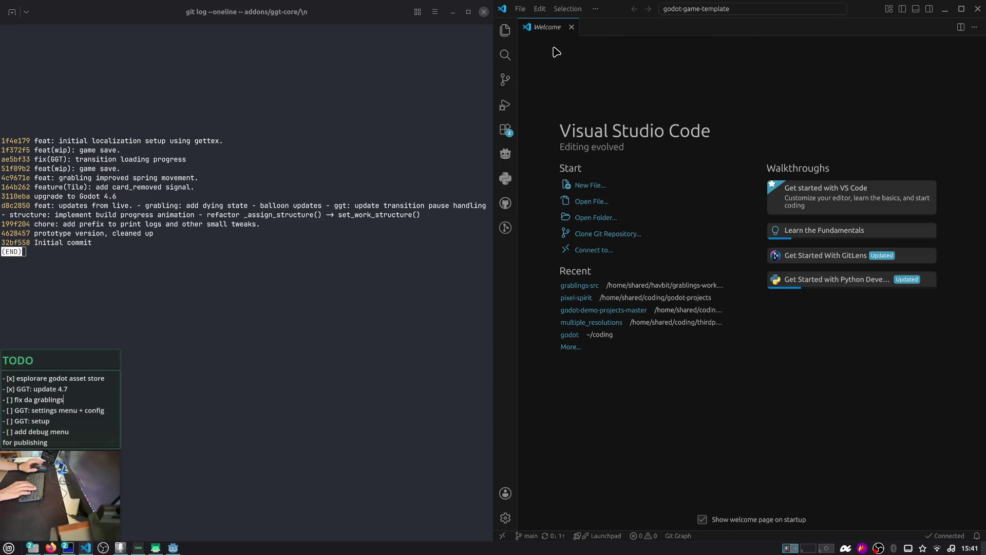
- Open the grablings-src project in a second window via Open Recent
key("super")
key("Escape")
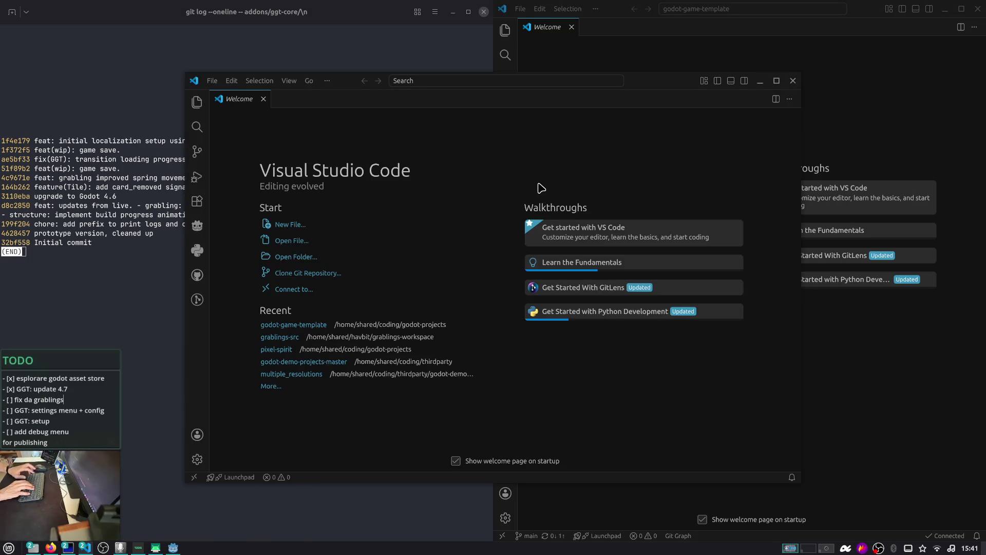
key("ctrl+shift+p")
type("recent")
key("Return")
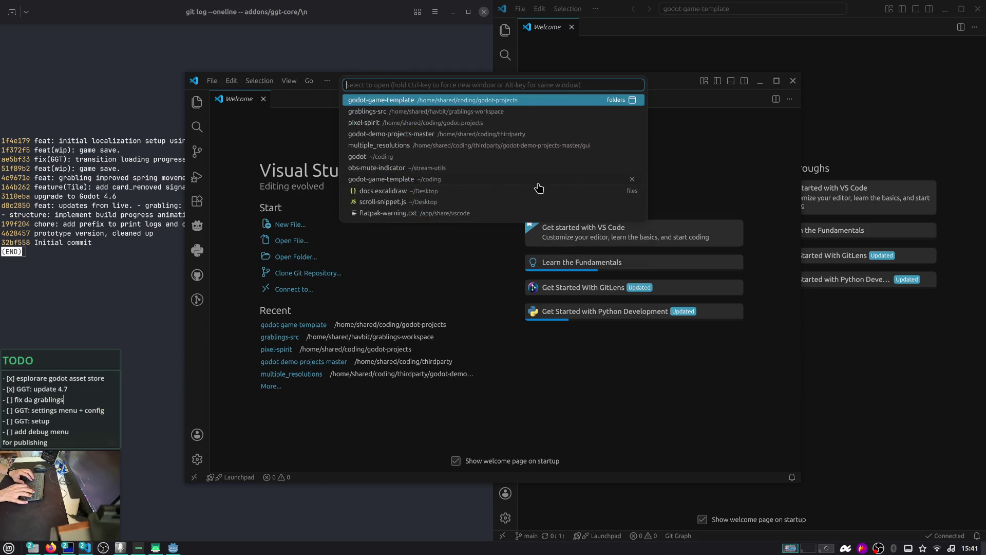
key("Down")
key("Return")
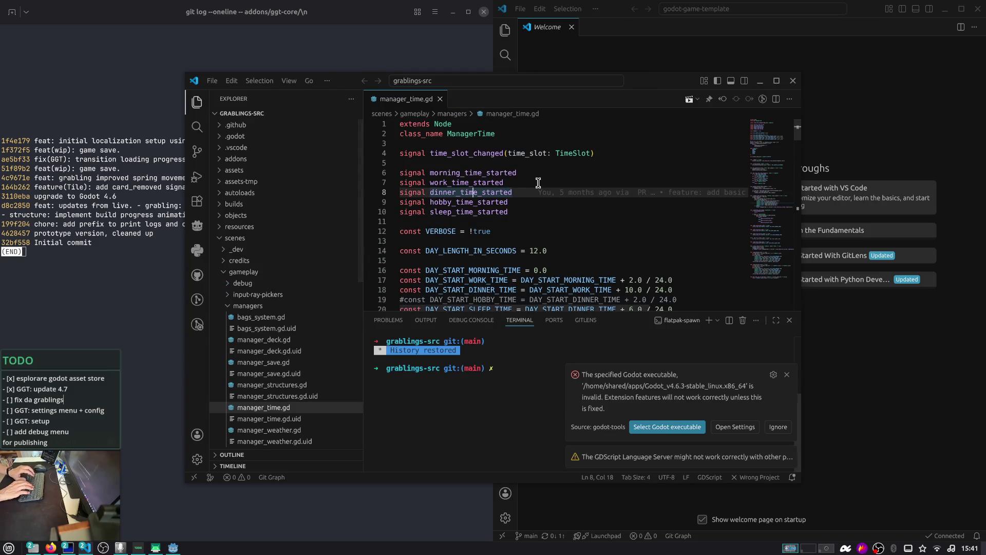
- In grablings-src's Git Graph, find and expand commit 1f4e179 'feat: initial localization setup using gettex.'
left_click(378, 477)
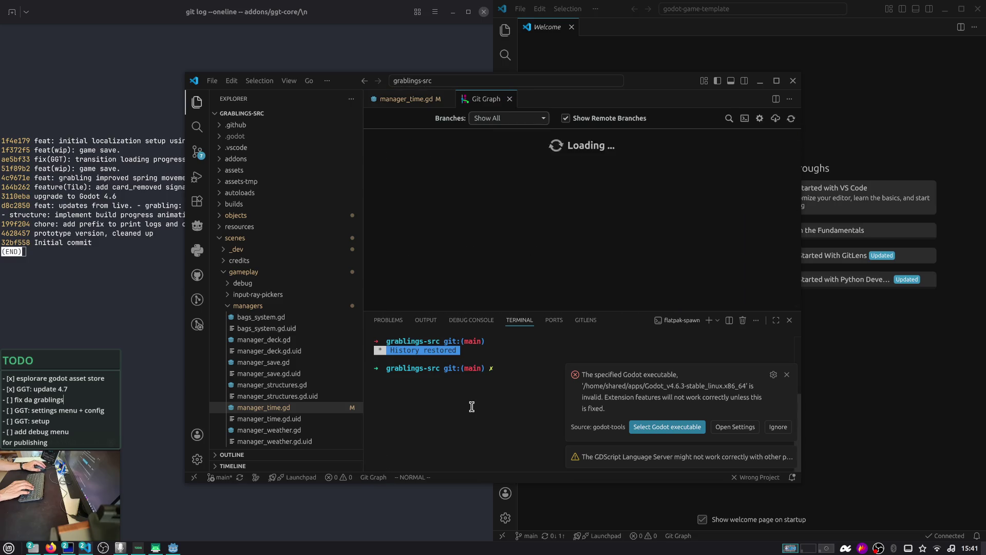
key("super+Right")
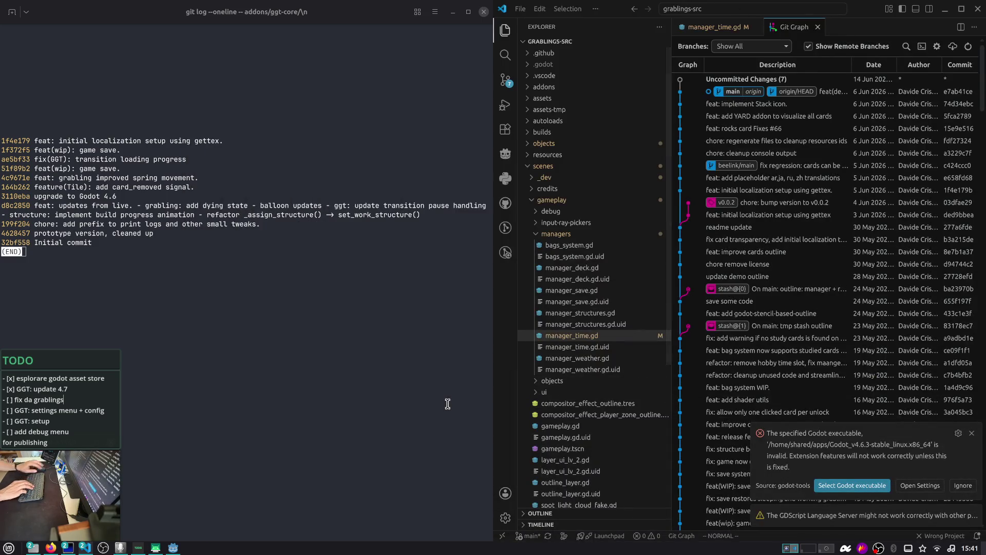
left_click(506, 32)
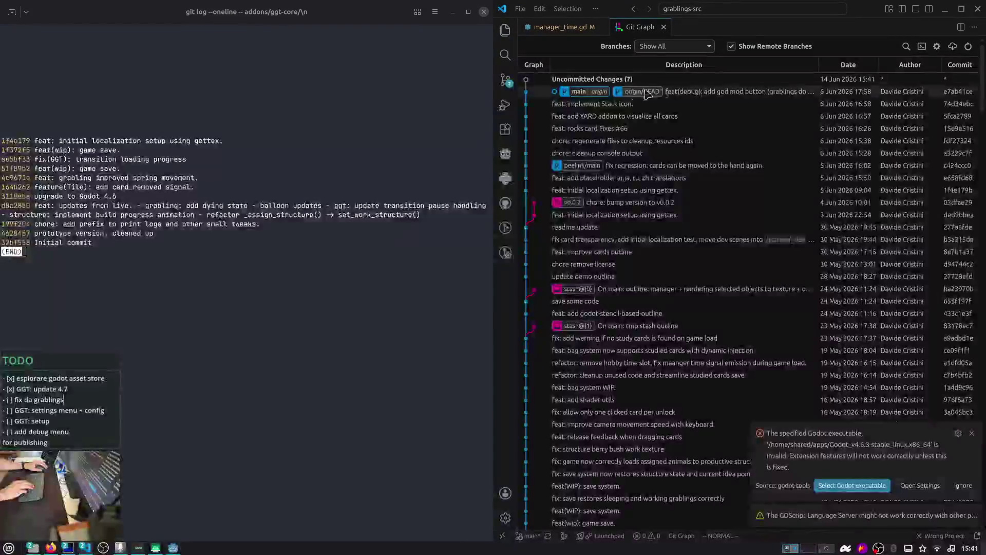
left_click(906, 46)
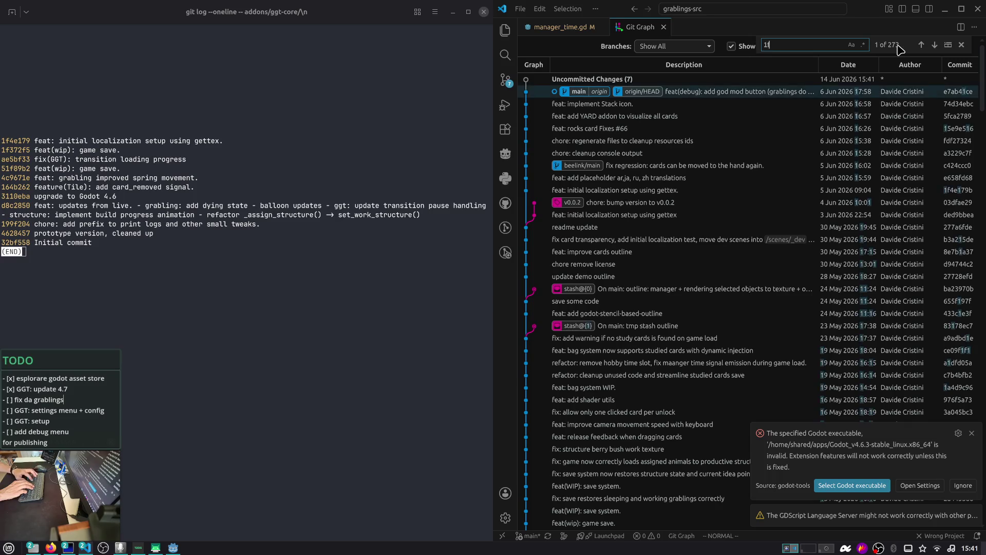
type("f4")
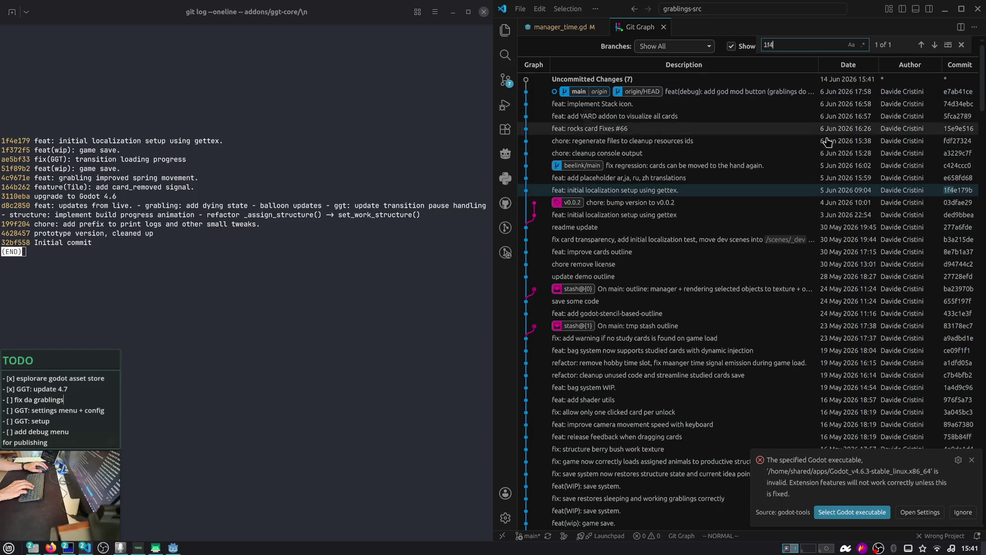
left_click(824, 190)
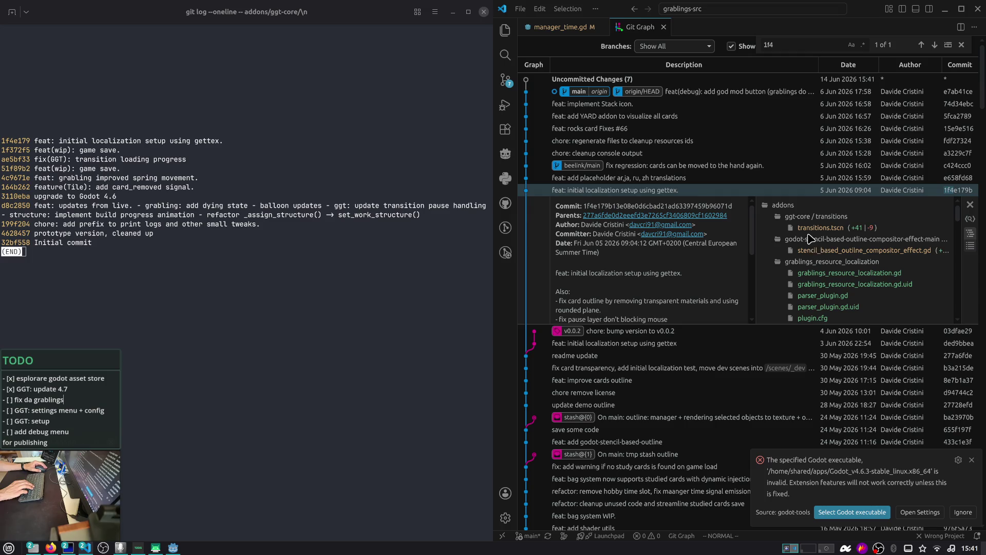
right_click(355, 250)
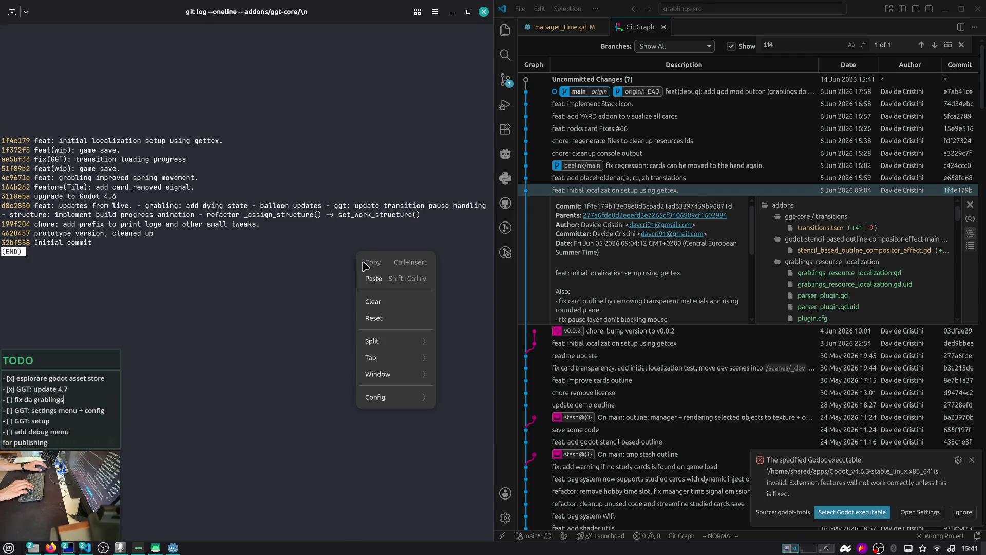
- Split the terminal with a new pane and change into addons/ggt-core
mouse_move(385, 340)
left_click(463, 376)
type("cp")
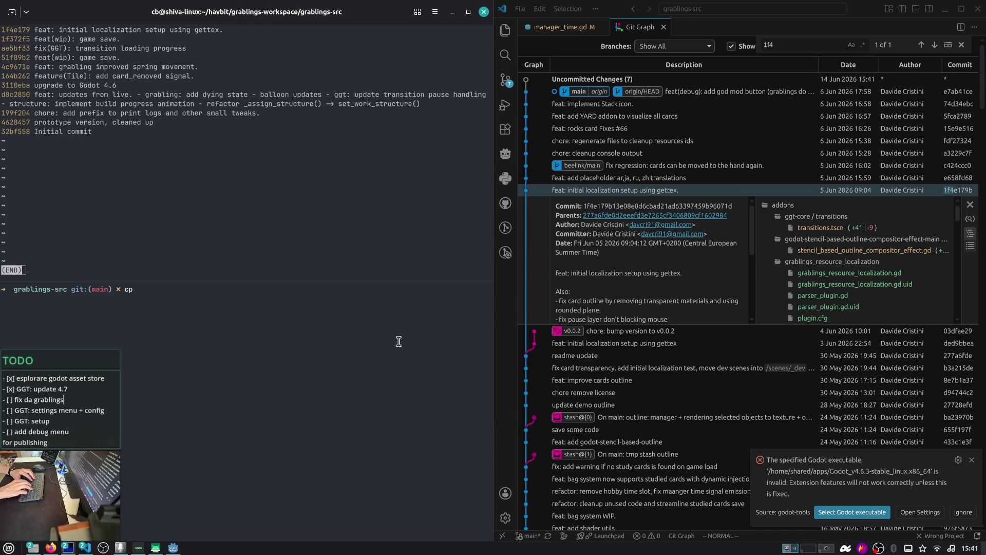
type("gg")
key("BackSpace")
key("BackSpace")
type("ad")
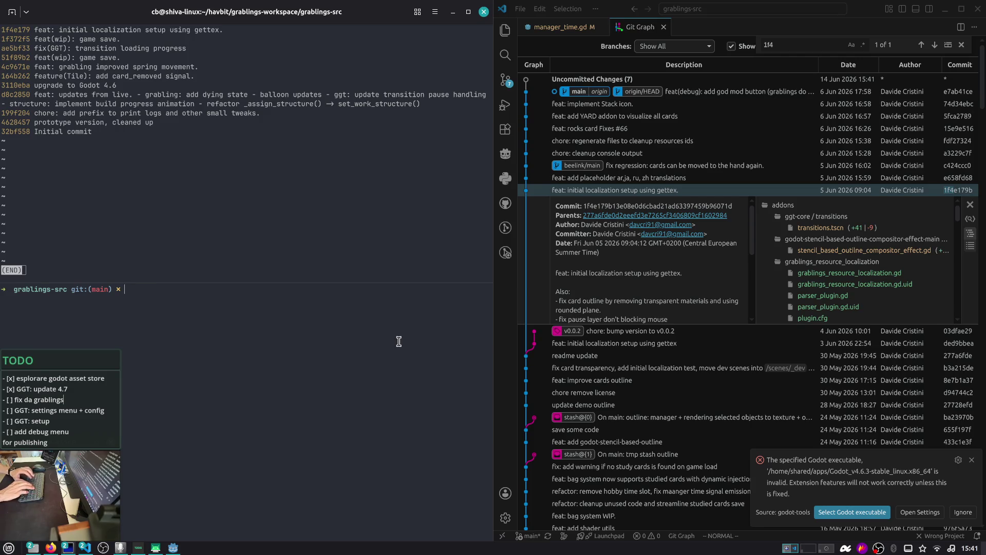
key("BackSpace")
key("BackSpace")
type("t-")
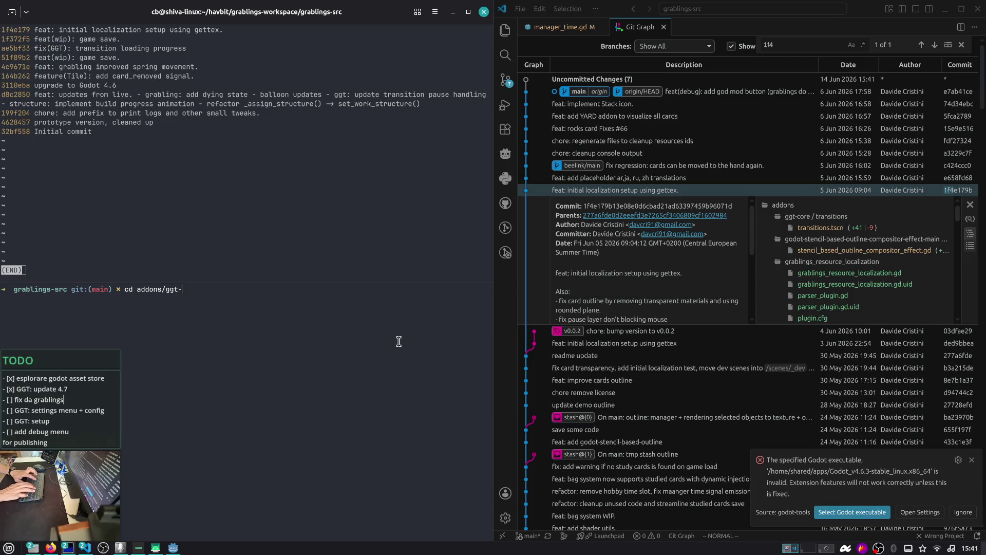
type("core")
key("Return")
type("cp tr")
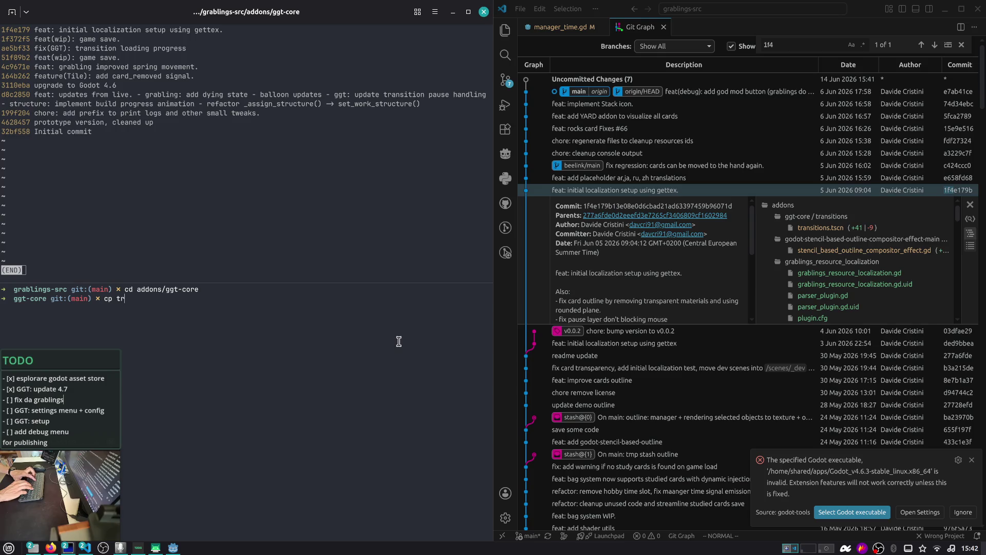
- Start a cp of transitions/transitions.tscn toward the godot-game-template project folder
key("Tab")
type("t")
key("Tab")
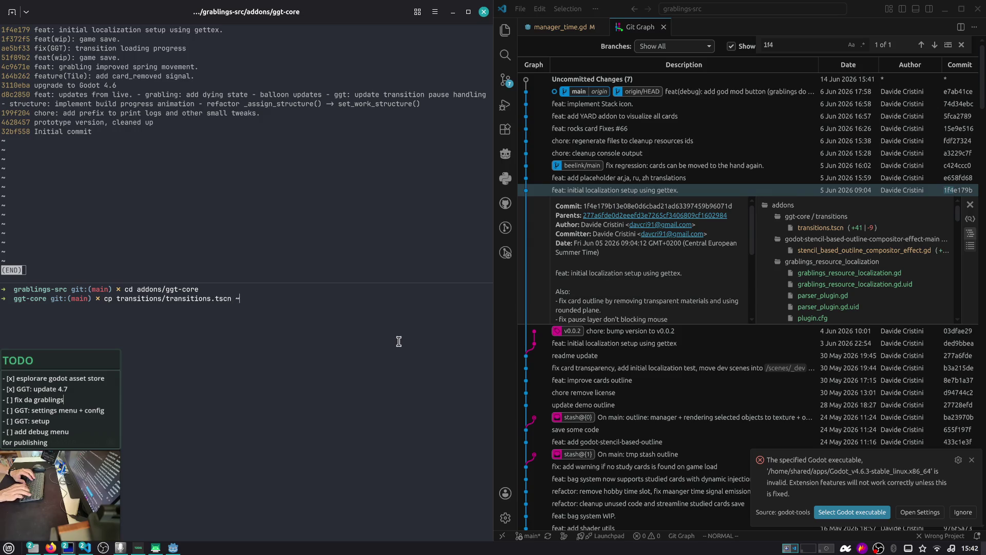
type("sh")
key("Tab")
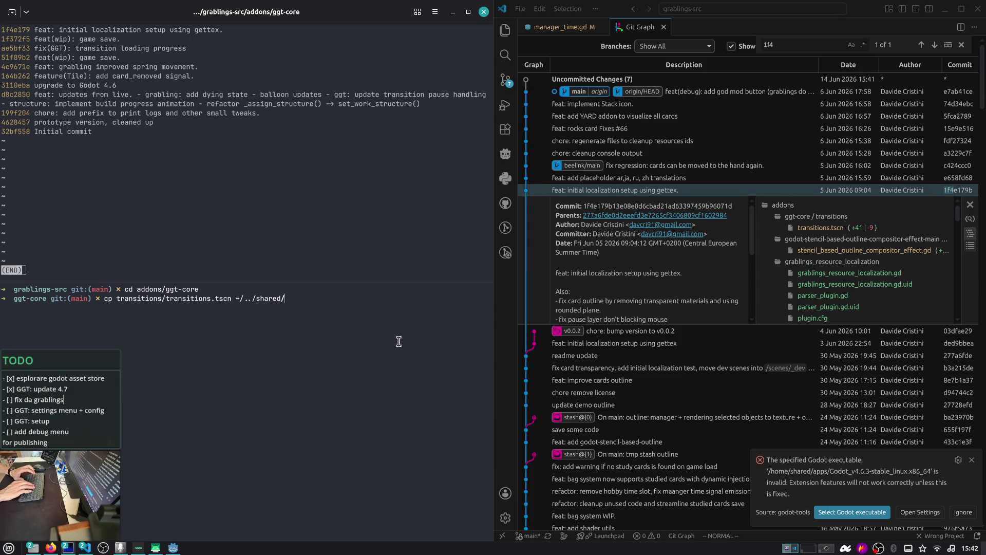
key("Tab")
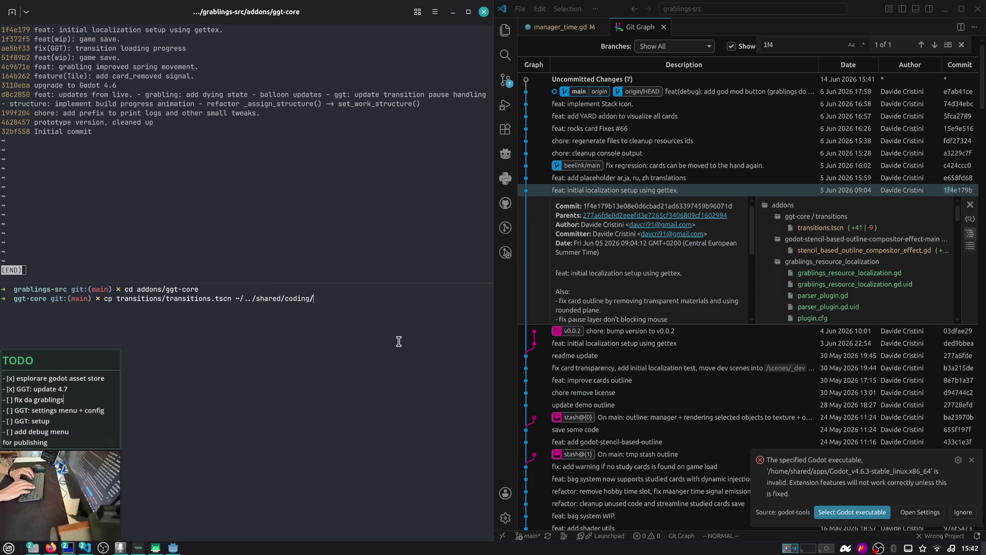
key("Tab")
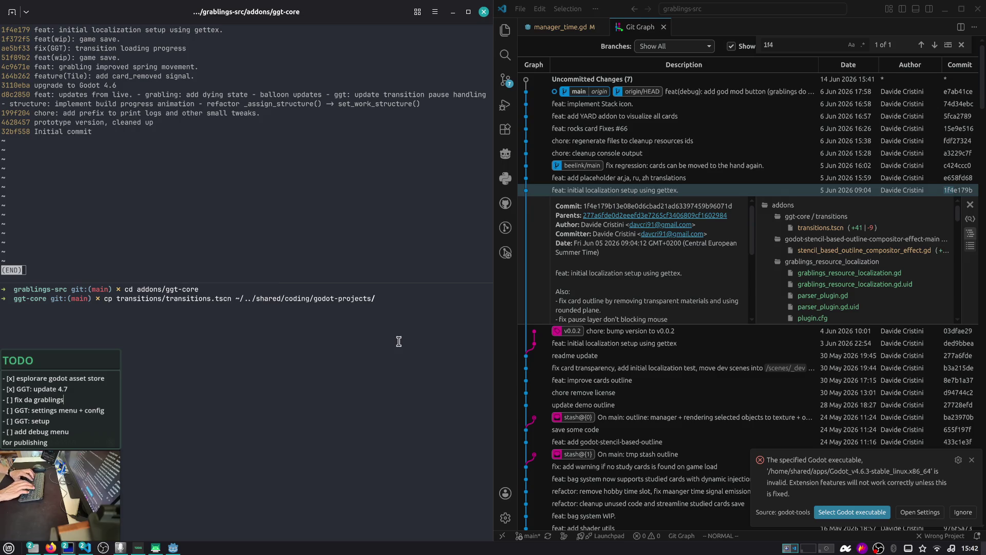
type("g")
key("Tab")
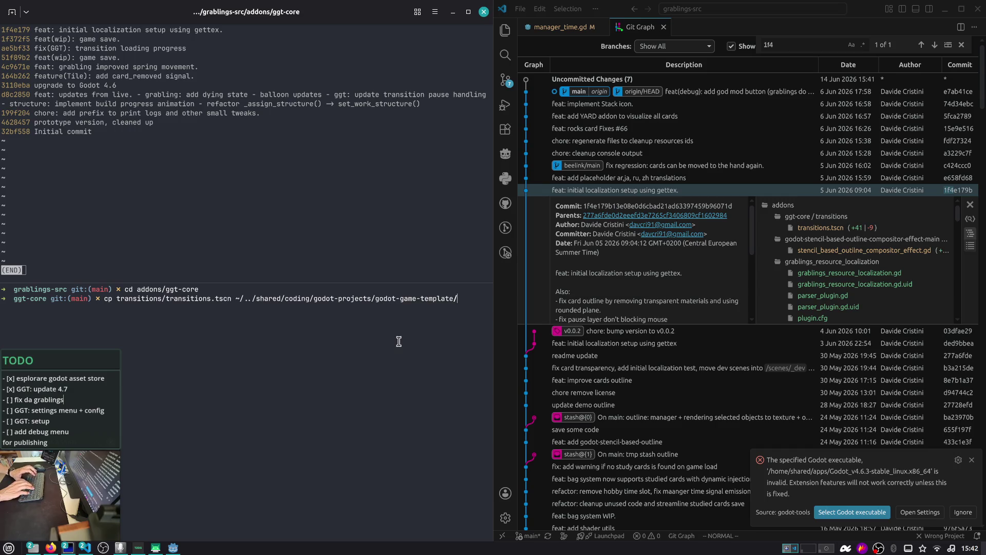
type("d")
key("Tab")
- Complete the destination as the template's addons/ggt-core/transitions/ and run the copy
key("BackSpace")
key("BackSpace")
key("BackSpace")
type("transitio")
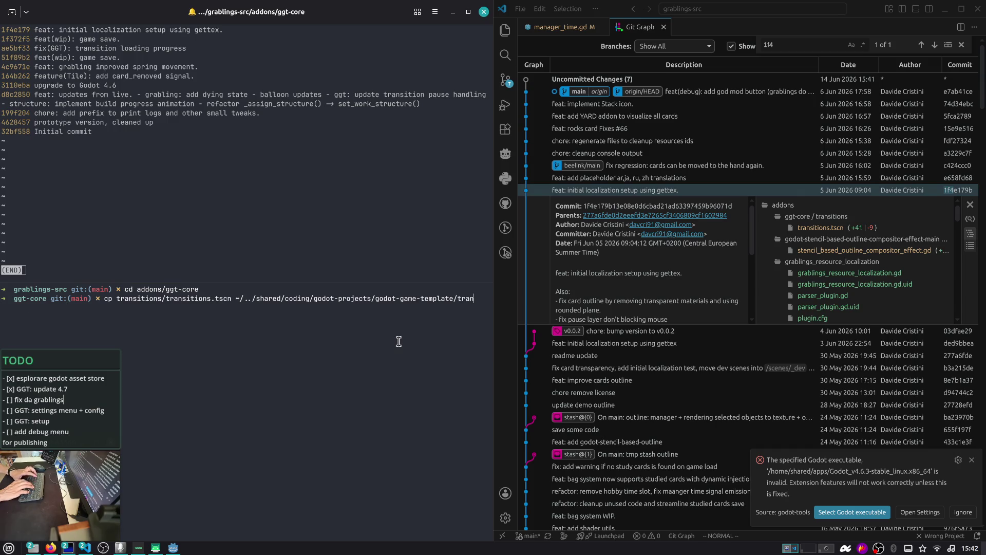
key("BackSpace")
key("BackSpace")
key("BackSpace")
key("Tab")
type("a")
key("Tab")
type("g")
key("Tab")
type("c")
key("Tab")
key("Tab")
key("Tab")
key("Tab")
key("Tab")
key("Tab")
key("Tab")
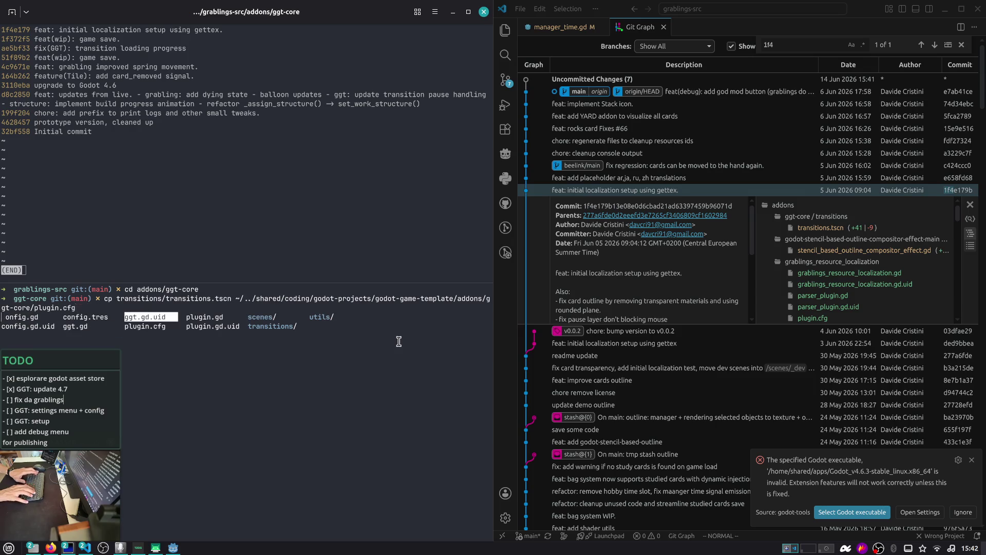
key("Tab")
key("Tab")
key("Tab")
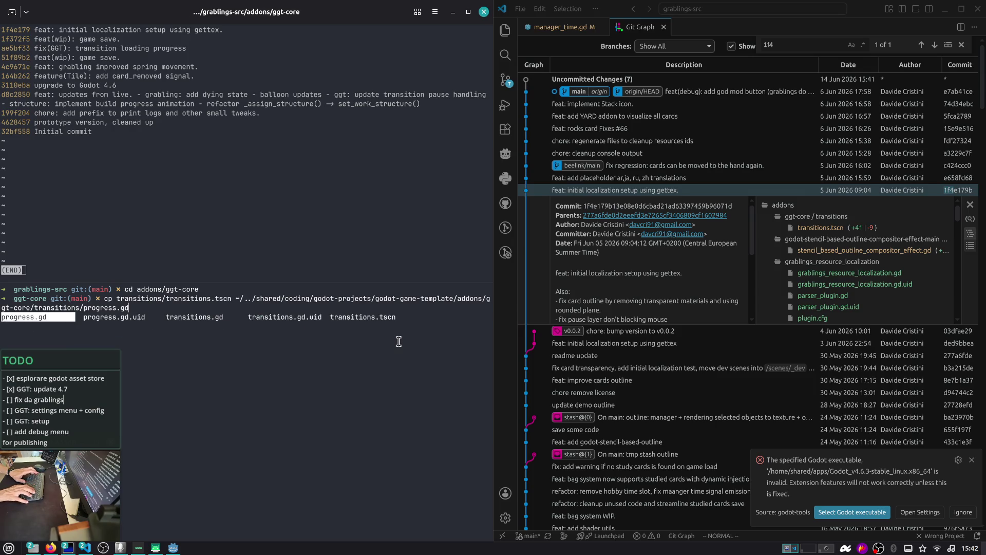
key("Return")
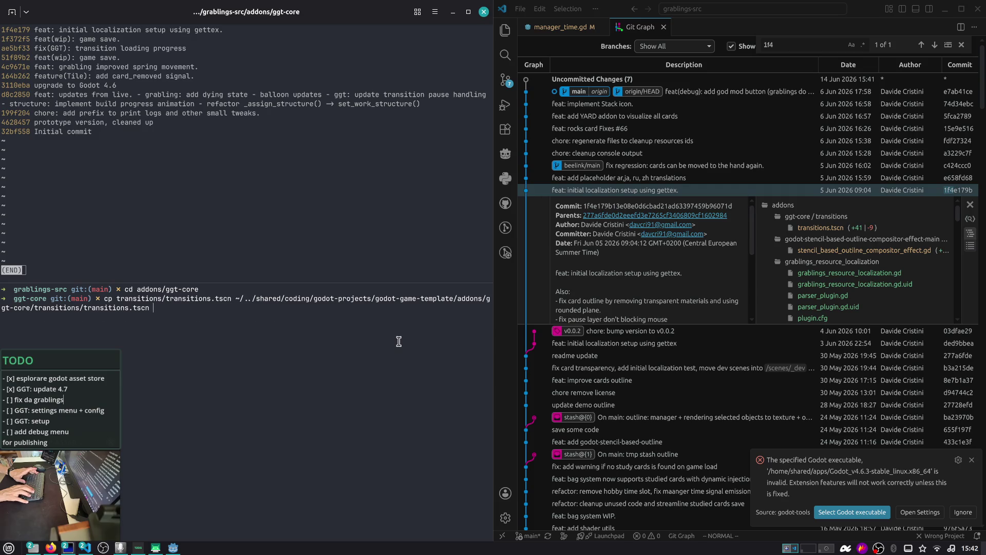
key("Return")
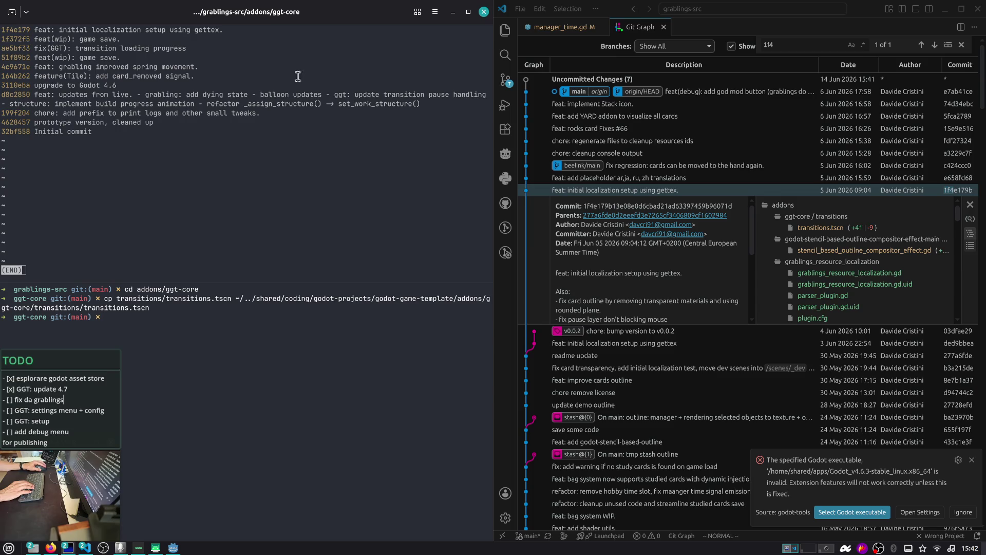
- Find commit 1f372f5 in Git Graph and open its ggt.gd diff
left_click(812, 45)
key("BackSpace")
type("3")
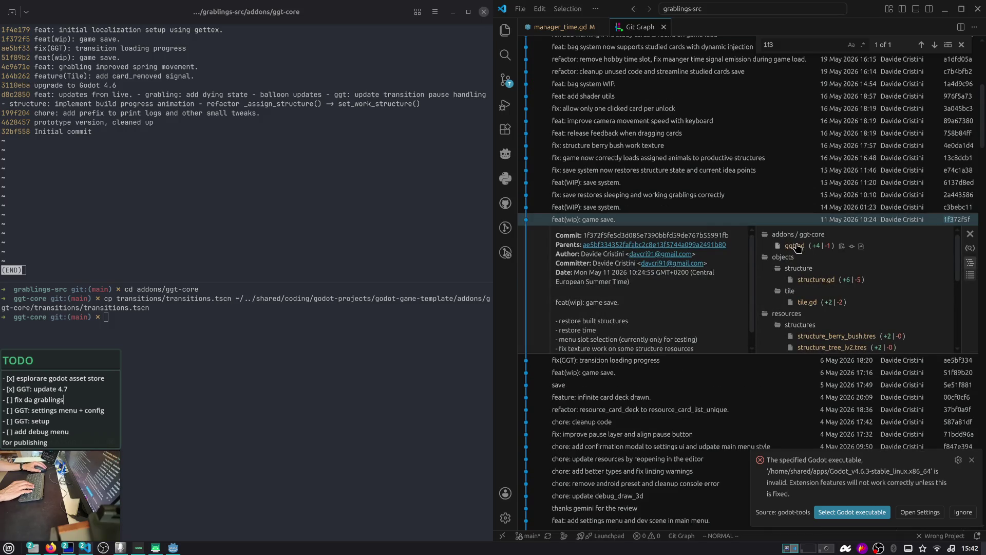
left_click(796, 247)
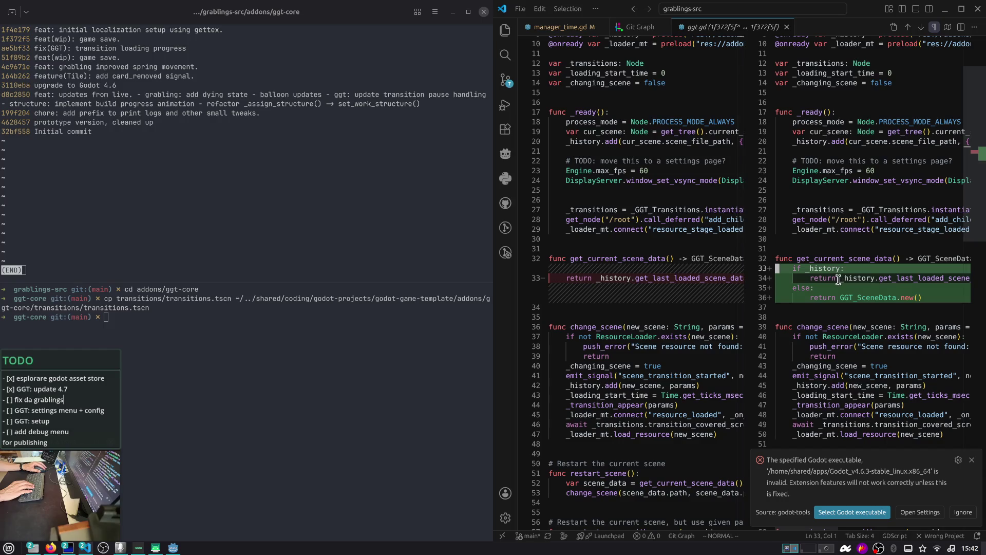
- Copy ggt.gd into godot-game-template's addons/ggt-core/ by editing the previous cp command
left_click(311, 326)
key("Up")
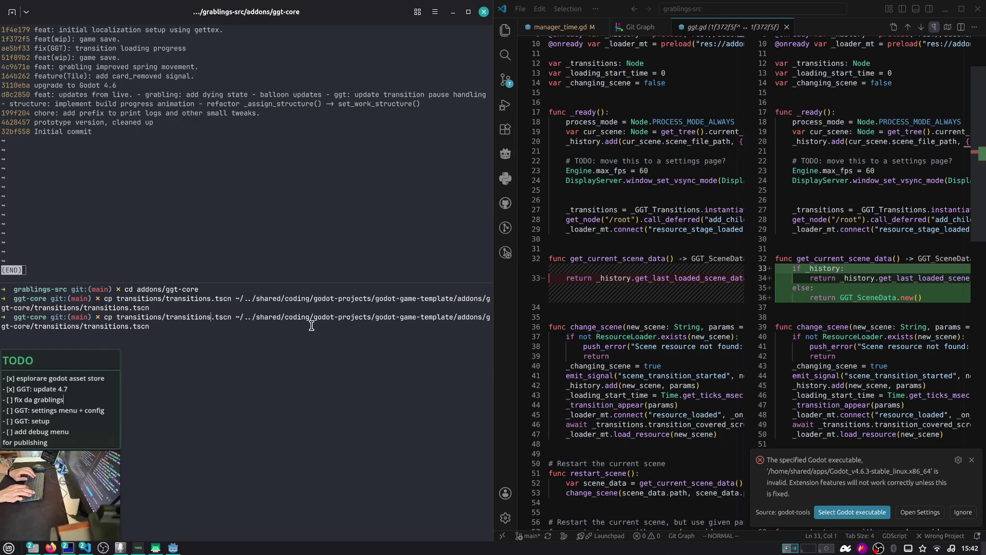
key("Delete")
key("Delete")
key("BackSpace")
key("BackSpace")
key("BackSpace")
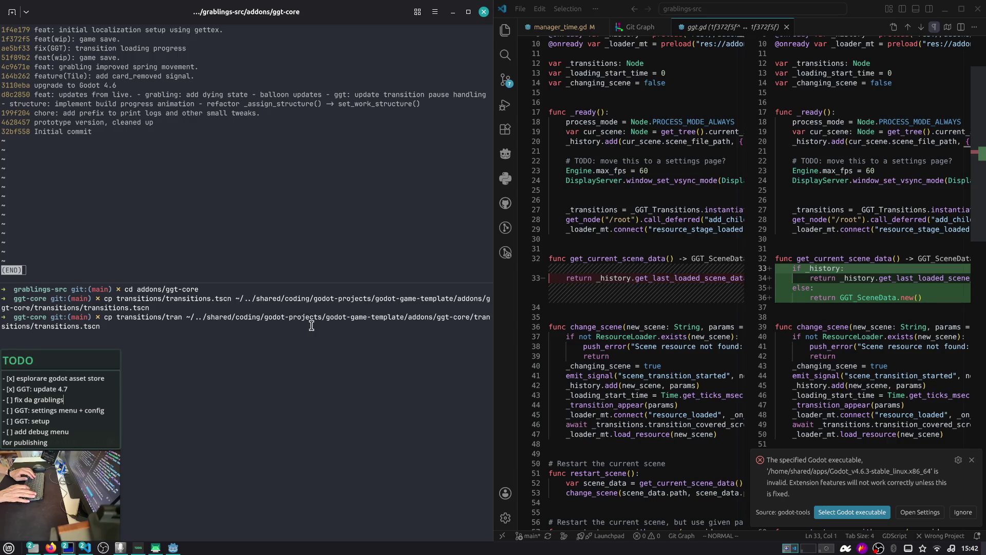
key("BackSpace")
key("BackSpace")
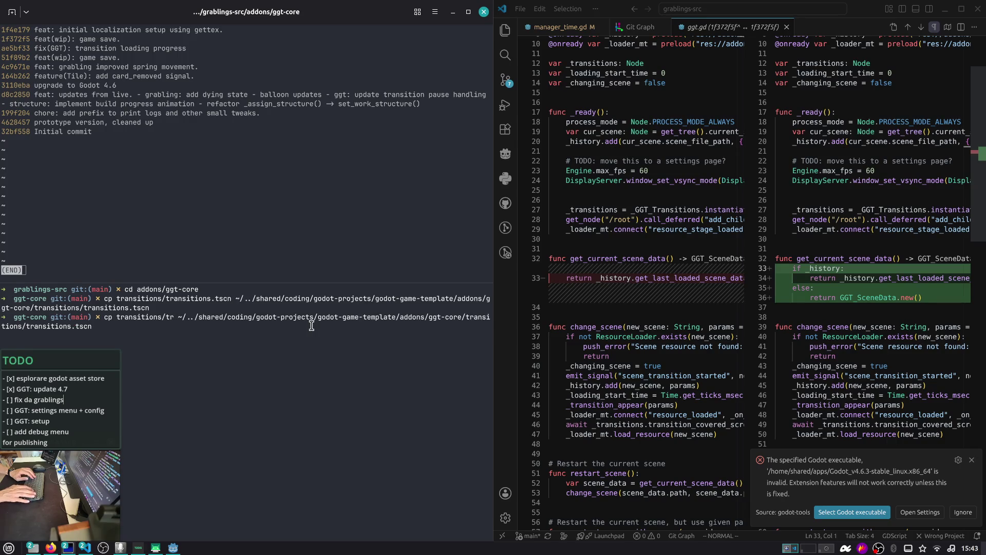
key("BackSpace")
key("BackSpace")
key("BackSpace")
key("Tab")
key("Tab")
key("Tab")
key("Tab")
key("Right")
key("Left")
key("Return")
key("BackSpace")
key("BackSpace")
key("BackSpace")
key("BackSpace")
type("ggt")
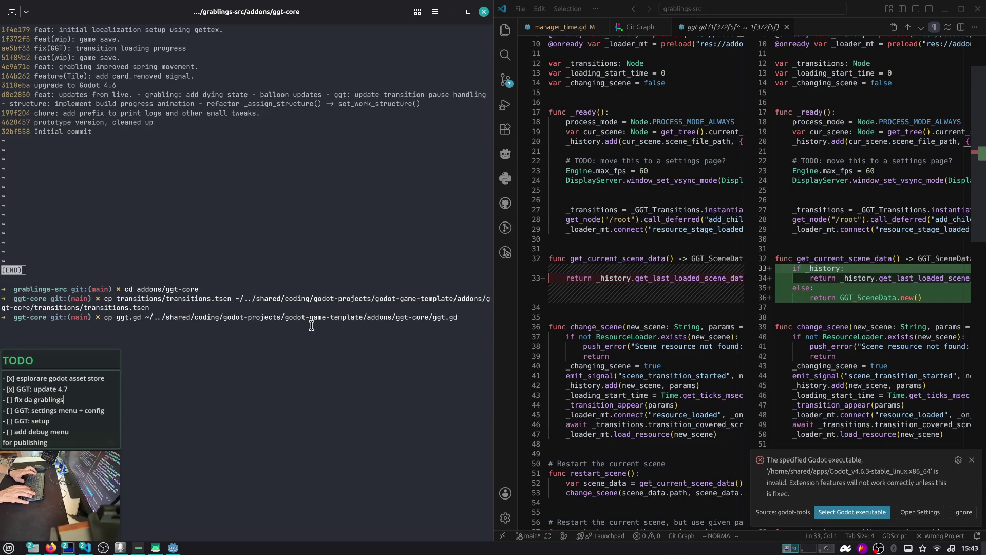
key("Return")
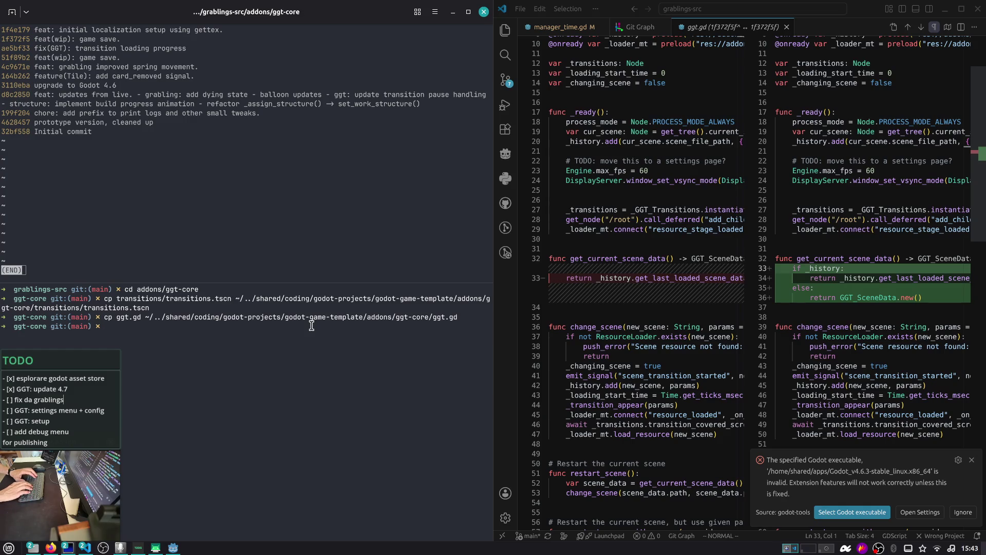
- Check the template's pending changes and close the ggt.gd diff
left_click(511, 86)
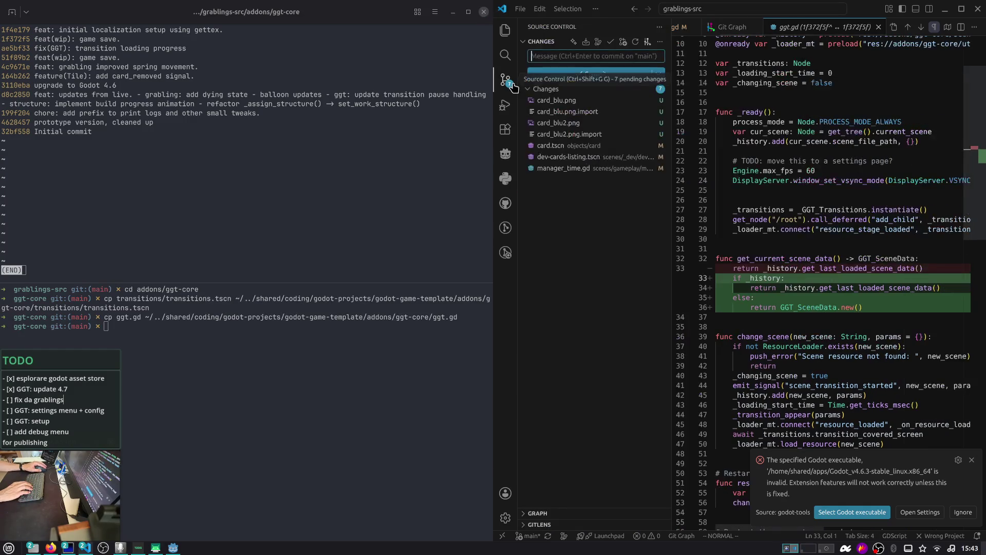
left_click(512, 85)
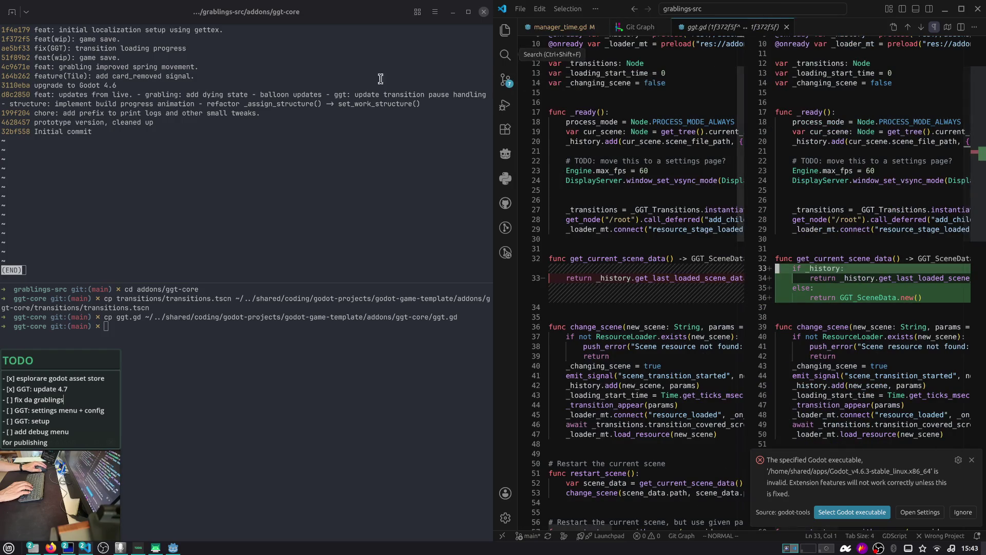
middle_click(708, 29)
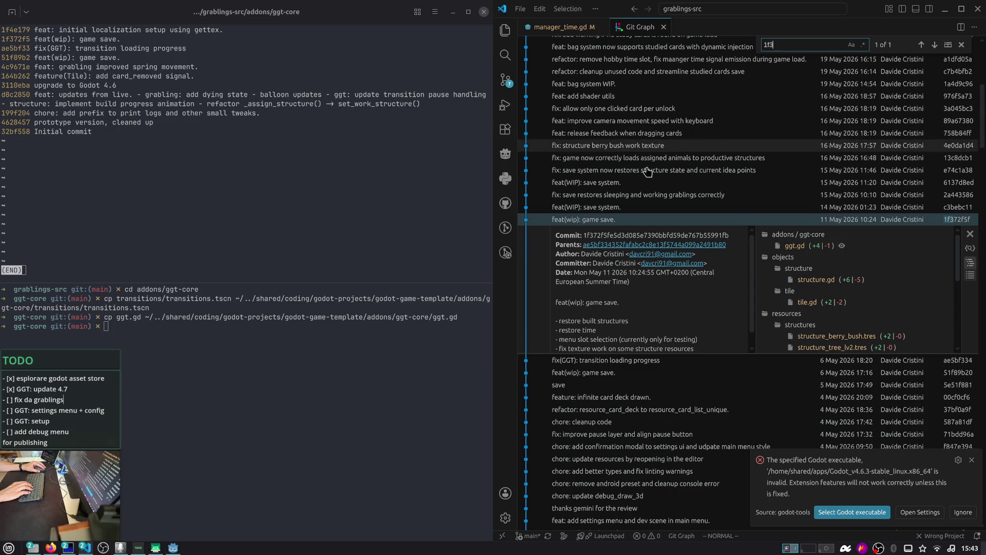
- Show the details of the transition loading progress commit ae5bf33
left_click(920, 361)
left_click(768, 220)
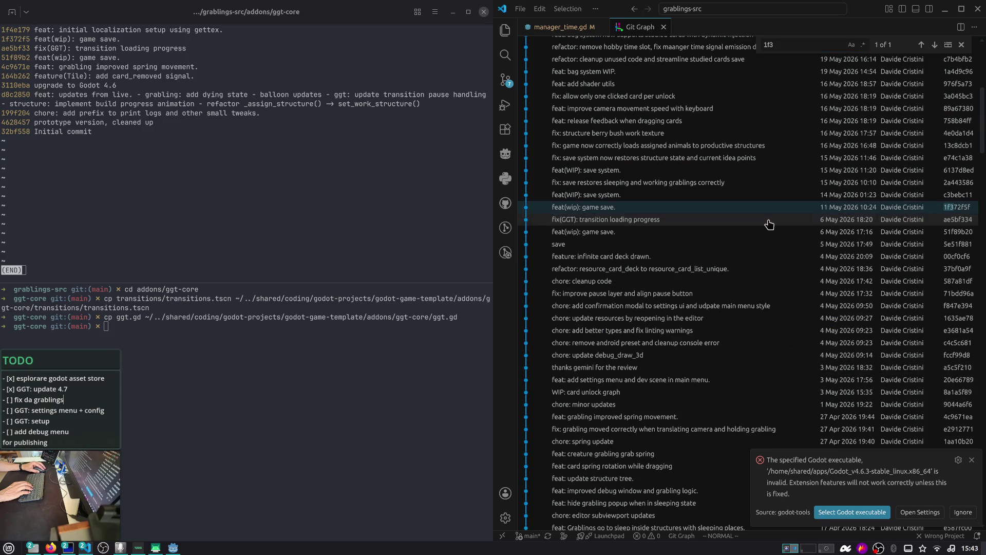
left_click(776, 221)
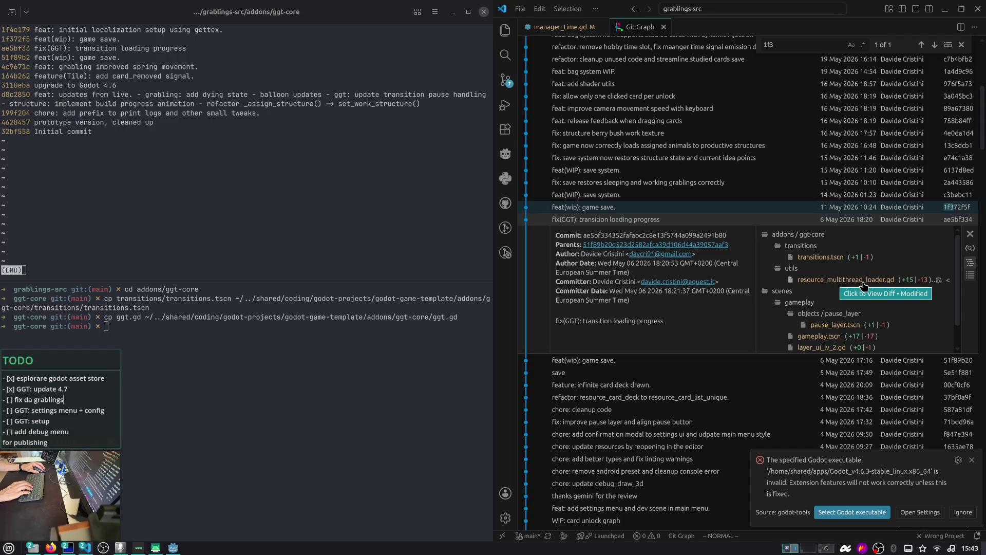
- Start a cp command for utils/resource_multithread_loader.gd using Tab completion
left_click(385, 389)
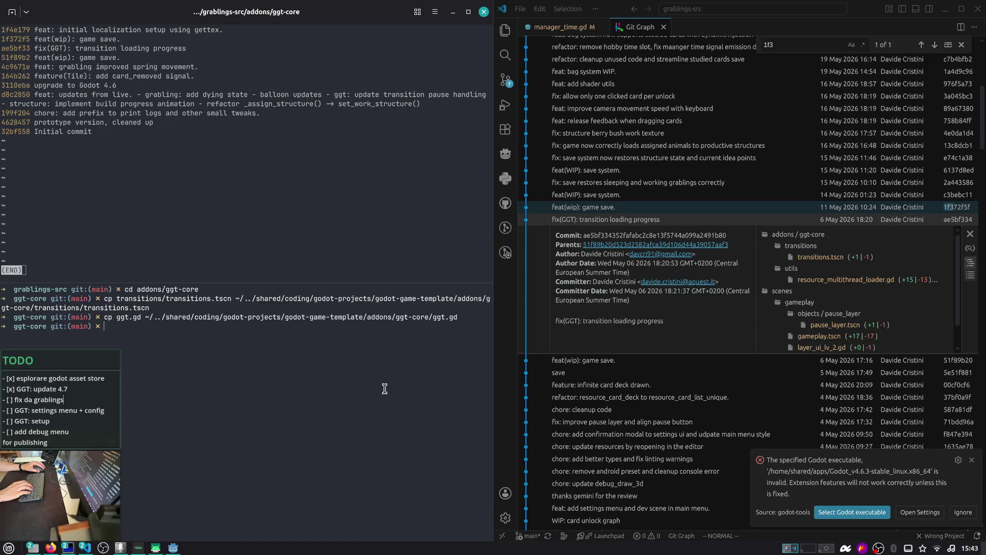
type("cp ggt")
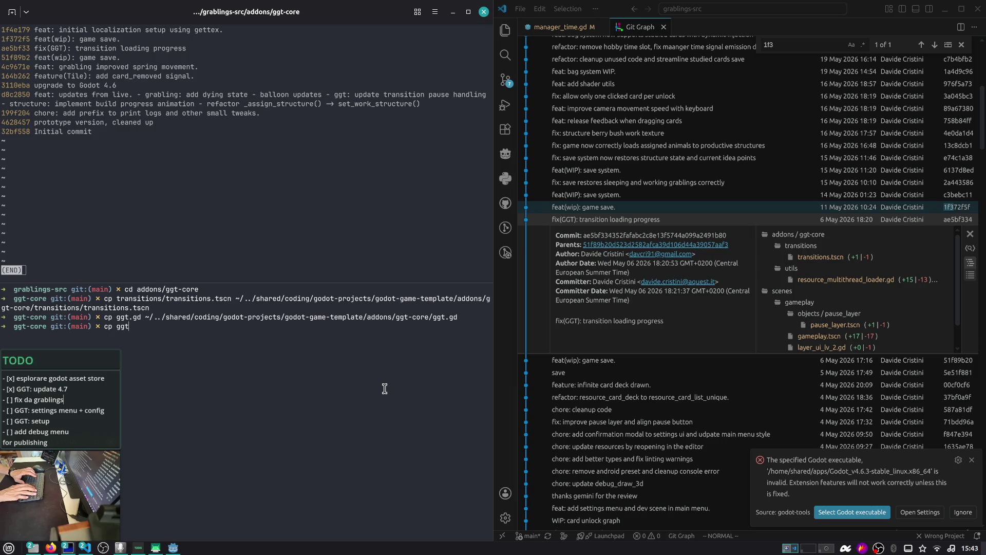
key("BackSpace")
key("BackSpace")
key("BackSpace")
type("tran")
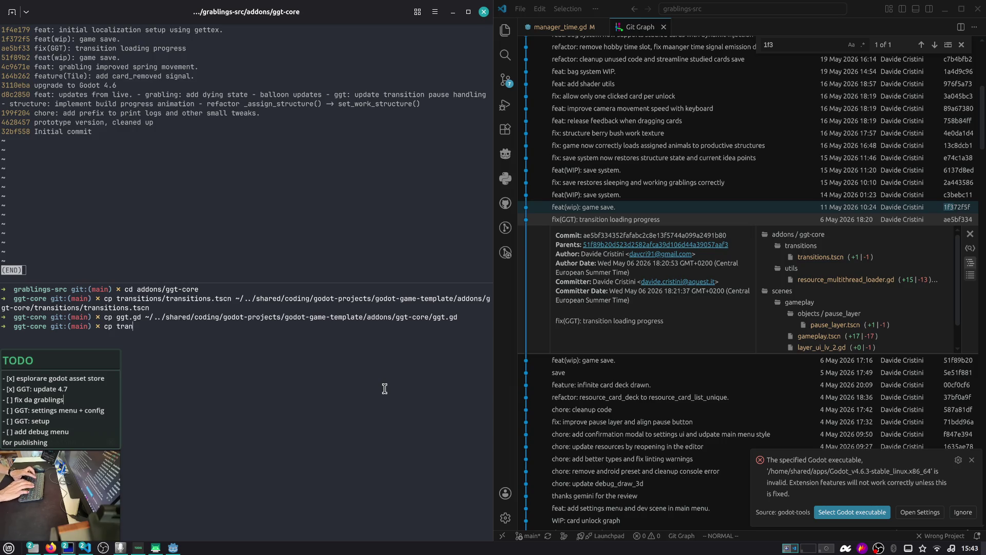
key("BackSpace")
key("BackSpace")
key("BackSpace")
key("BackSpace")
type("ut")
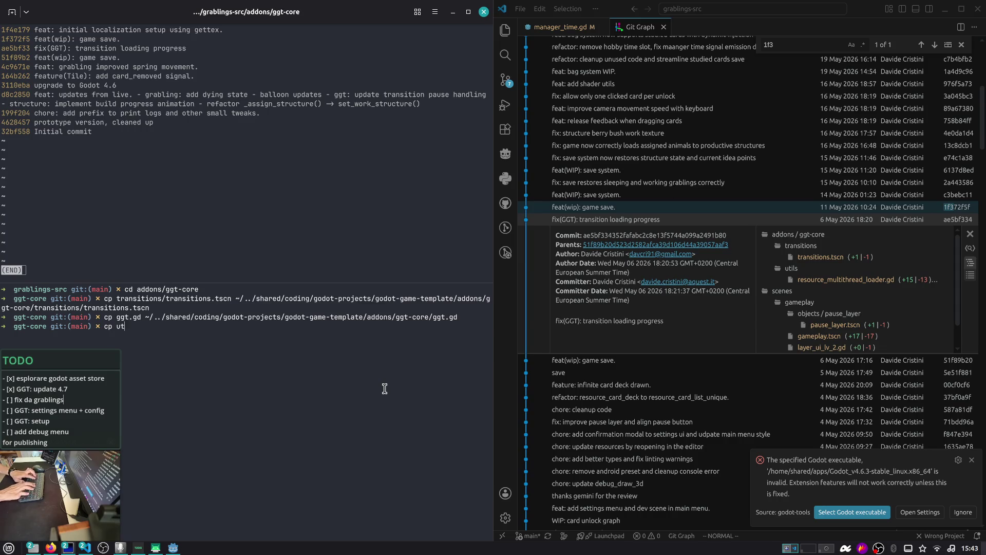
type("ils/re")
key("Tab")
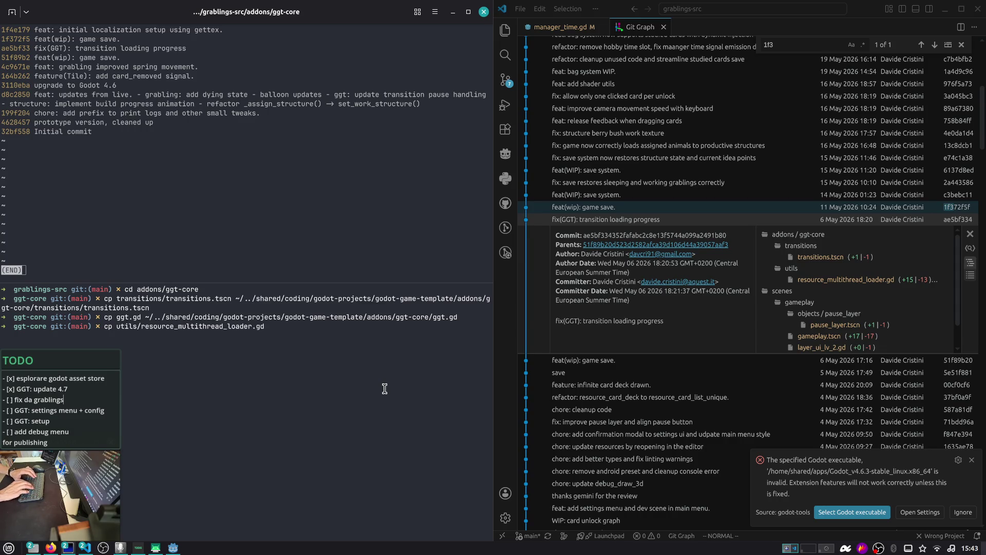
key("BackSpace")
key("BackSpace")
key("BackSpace")
- Copy resource_multithread_loader.gd into the template's addons/ggt-core/utils/ by reworking the previous cp command
key("Up")
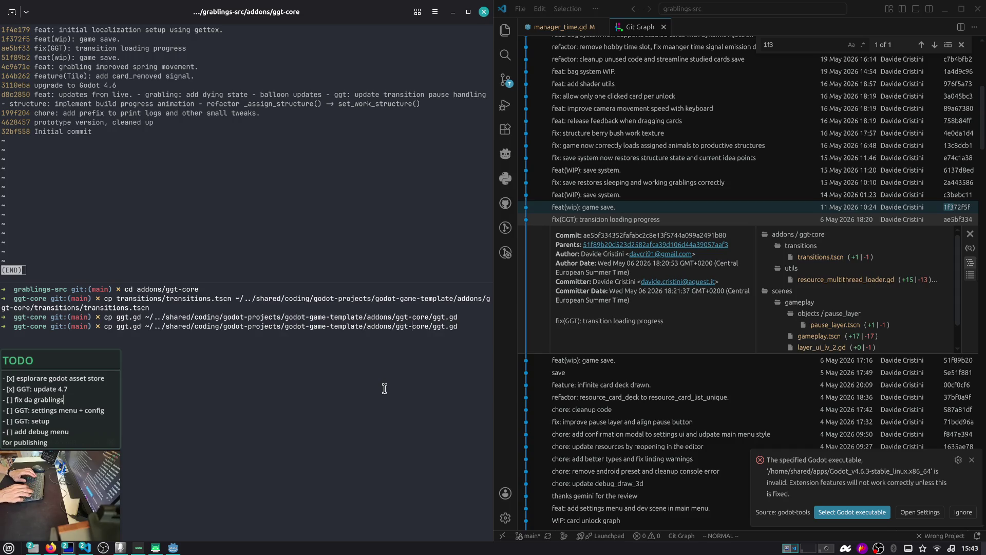
key("Delete")
key("BackSpace")
key("BackSpace")
key("BackSpace")
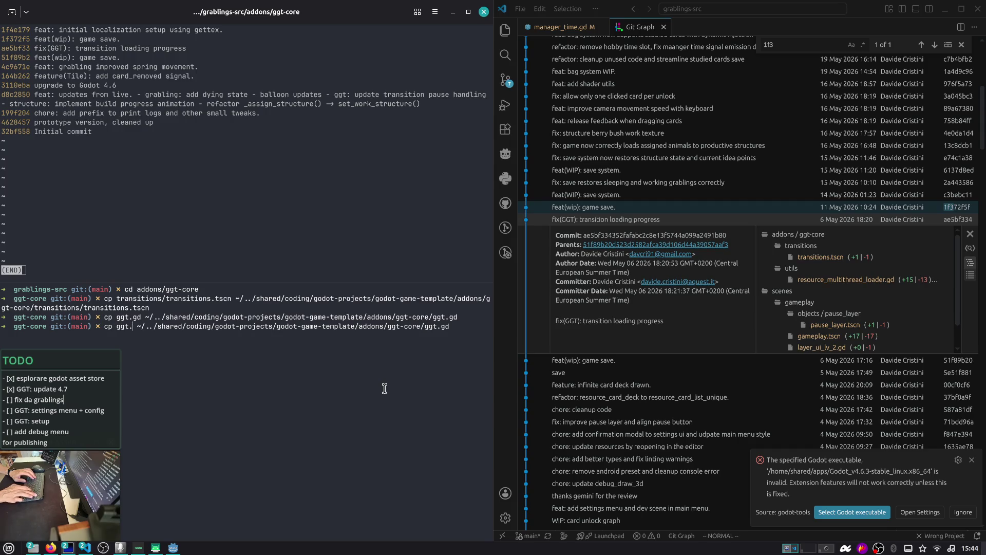
type("utils/re")
key("Tab")
key("Delete")
key("Delete")
key("BackSpace")
key("BackSpace")
key("BackSpace")
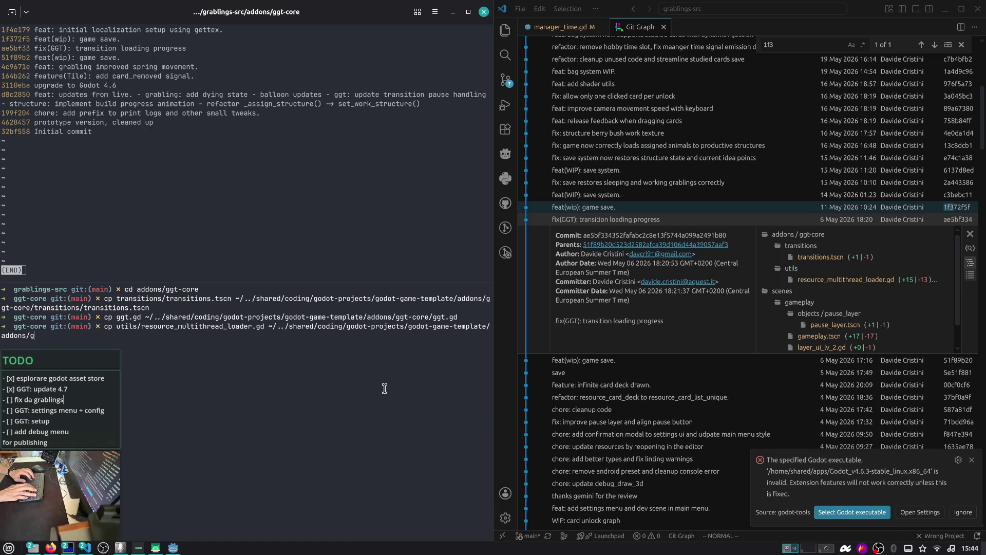
type("gt-core/utils/res")
key("Tab")
key("Return")
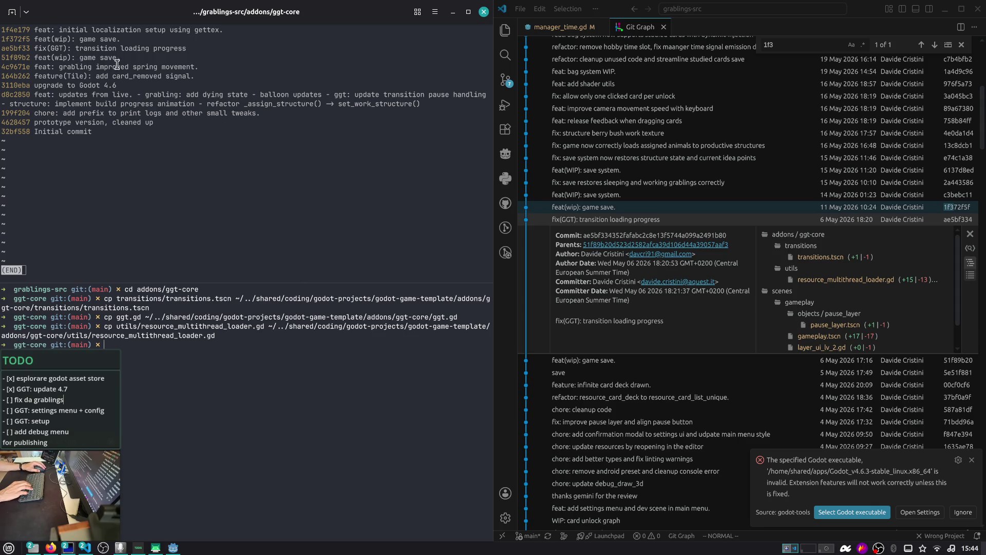
double_click(19, 66)
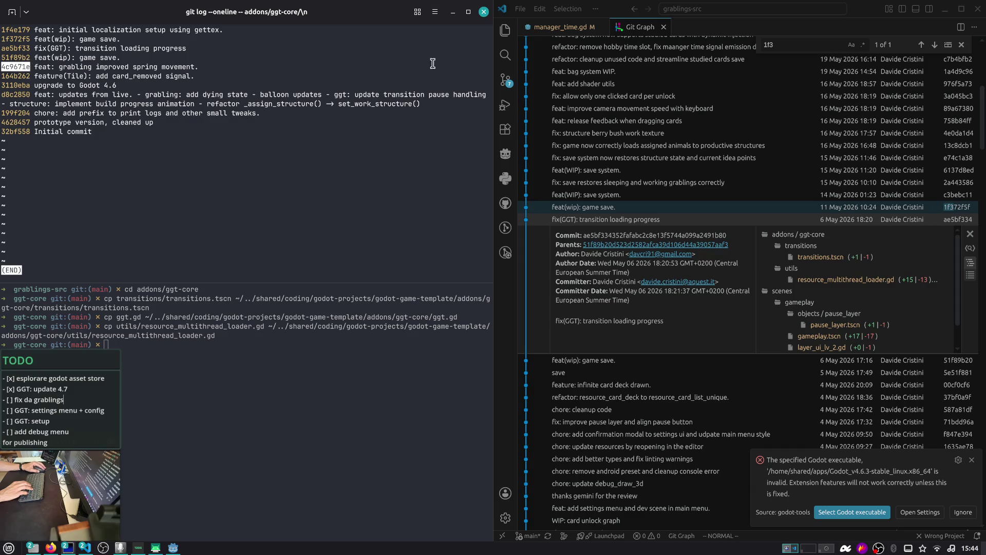
- Search Git Graph for commit 4c9671e
left_click(820, 44)
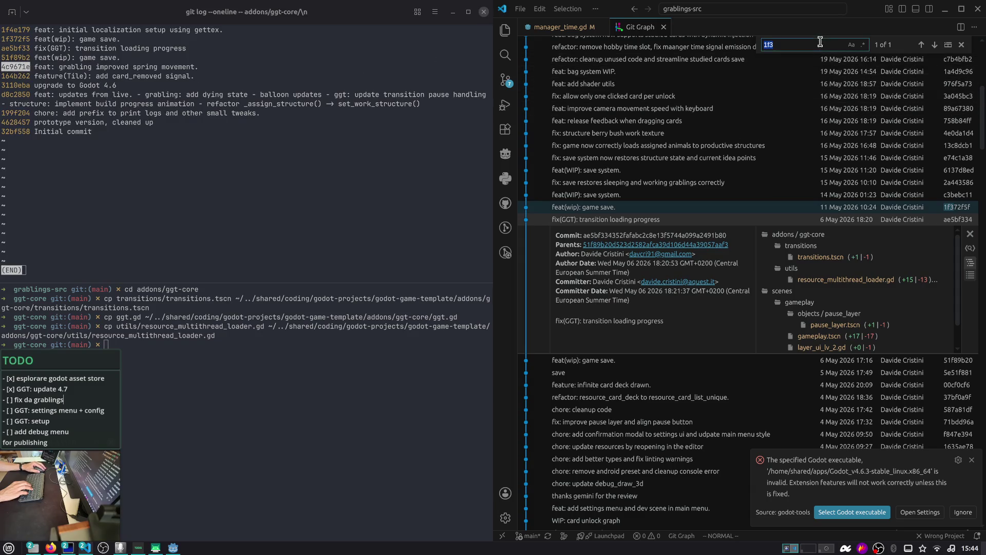
key("ctrl+a")
type("4c9")
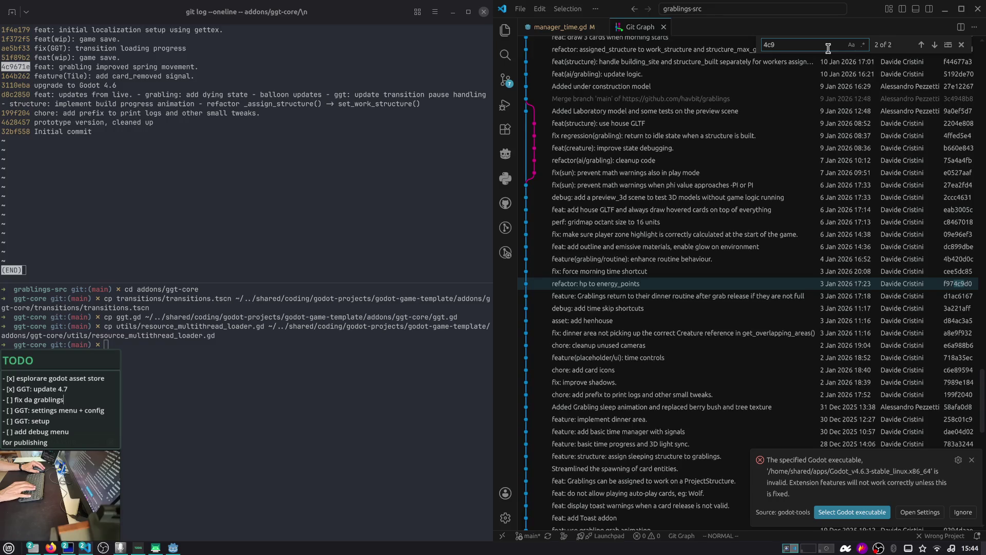
key("Return")
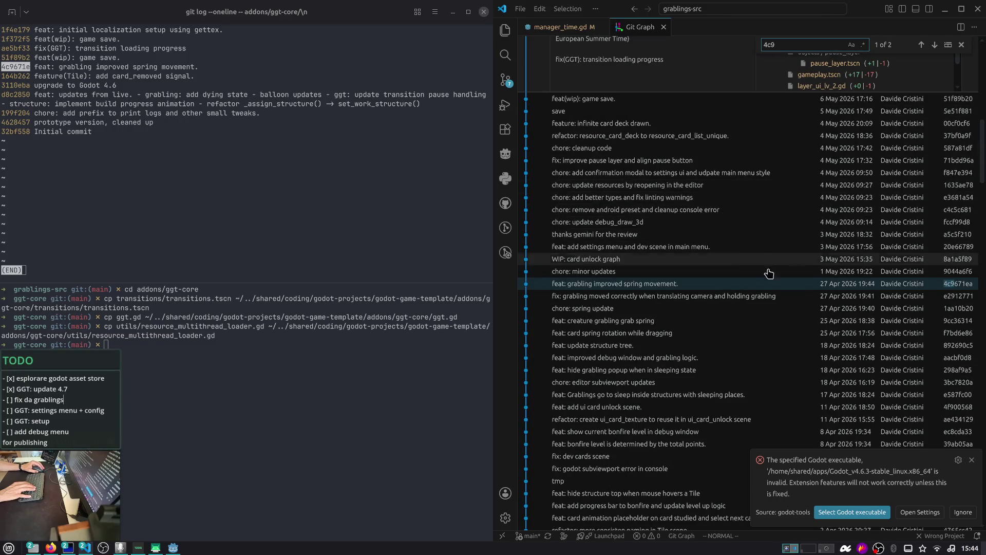
- Review the Engine.max_fps and vsync changes to ggt.gd in the spring movement commit, then open the file
left_click(702, 284)
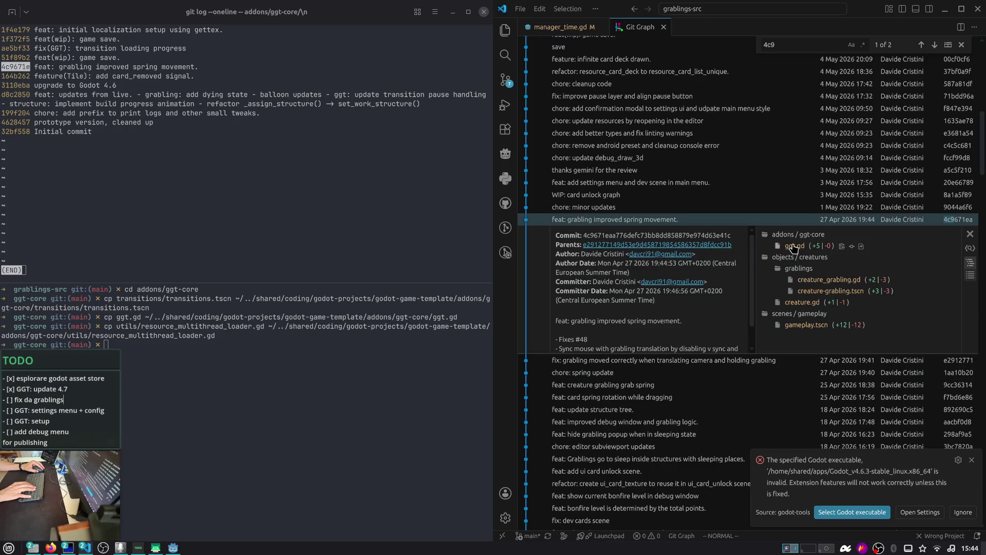
left_click(792, 246)
scroll(839, 241, "down", 1)
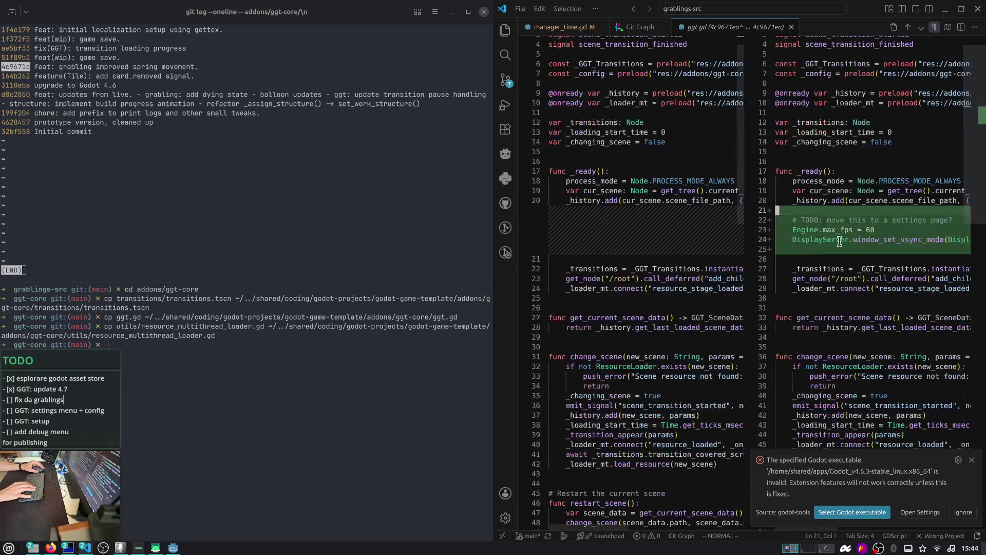
left_click_drag(854, 230, 797, 233)
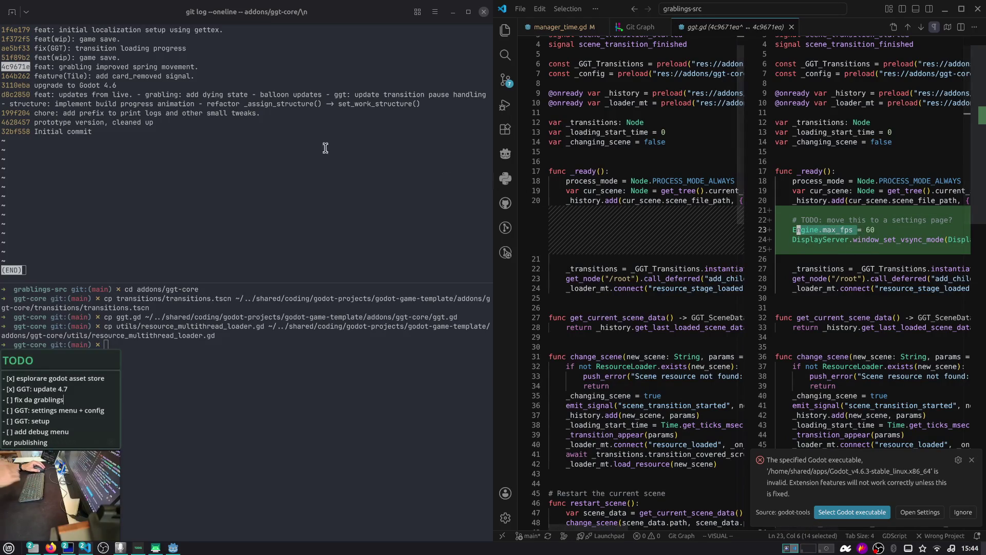
left_click(893, 228)
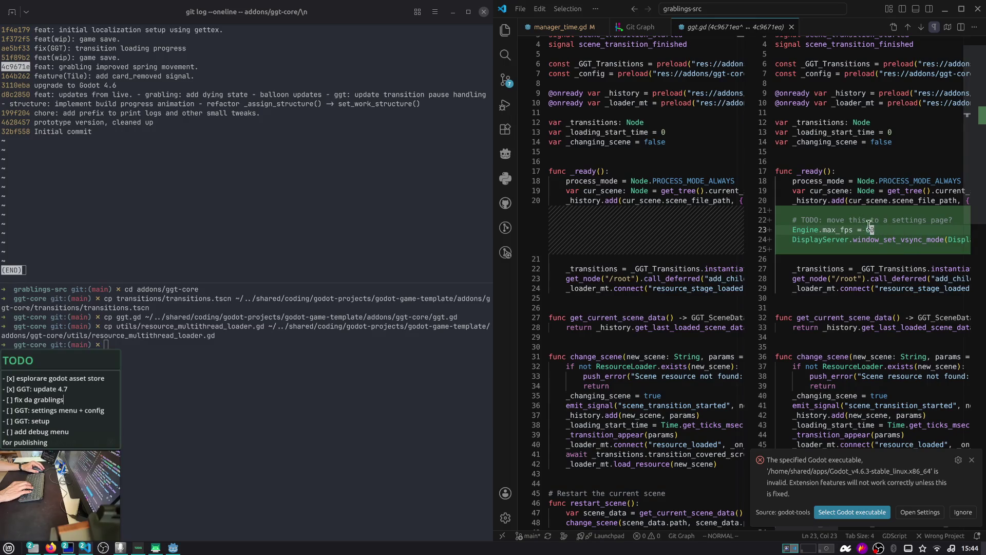
key("j")
key("j")
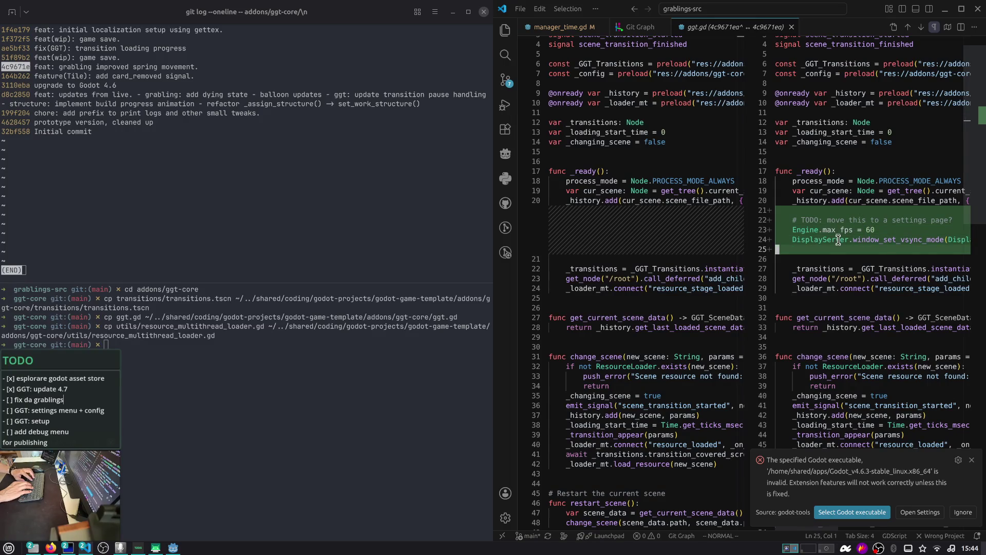
key("k")
key("k")
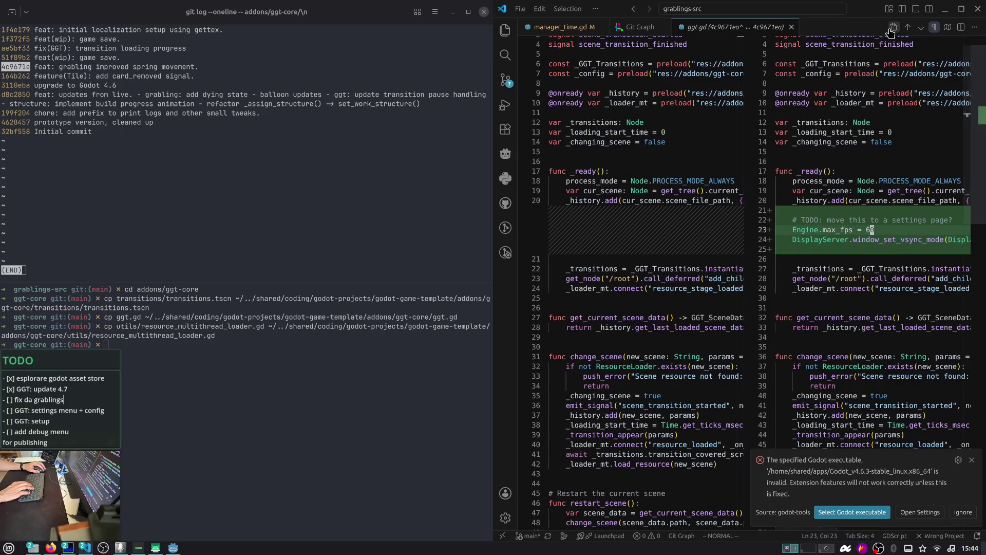
left_click(891, 29)
- Delete the TODO max_fps and vsync lines from ggt.gd's _ready and save with :w
key("j")
key("j")
key("j")
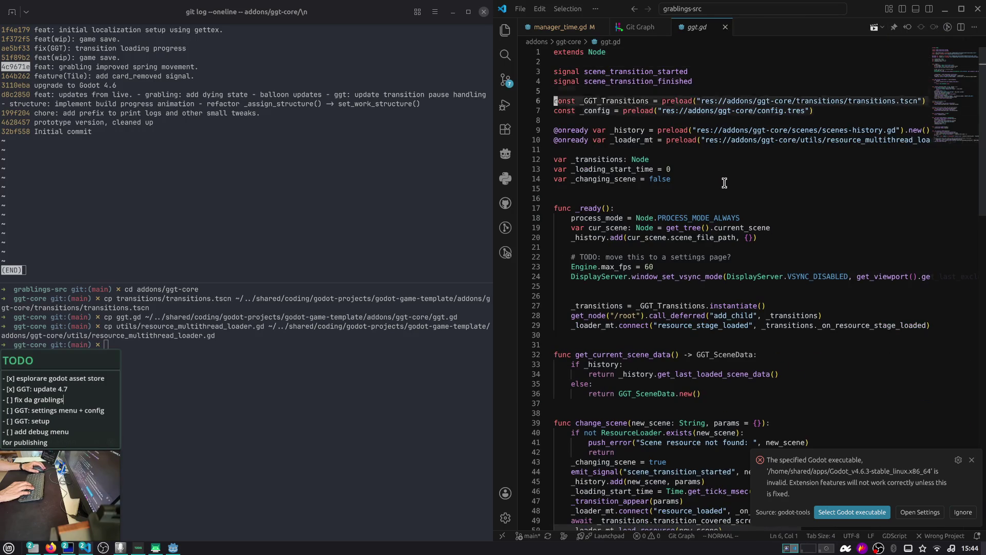
key("shift+v")
key("k")
key("k")
key("k")
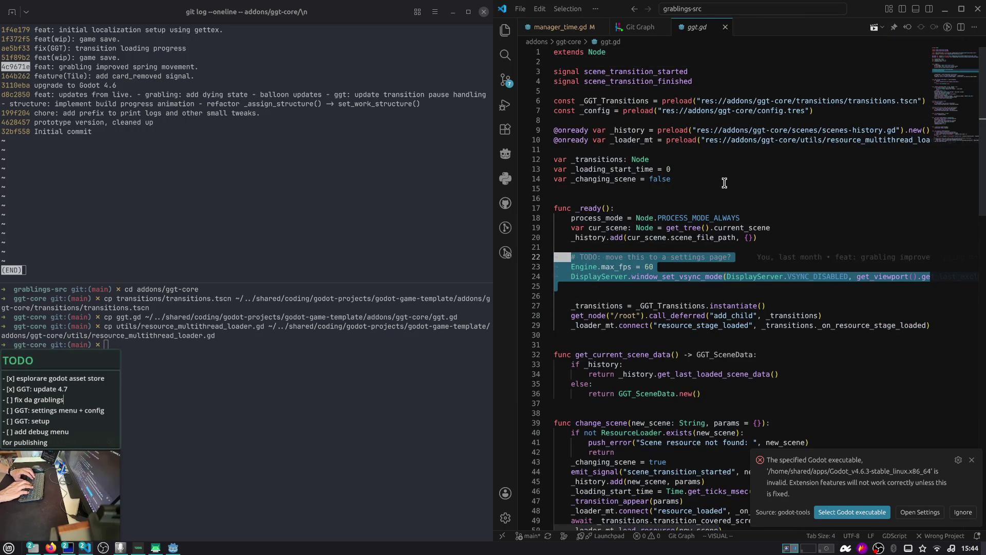
key("d")
key("k")
key("k")
key("k")
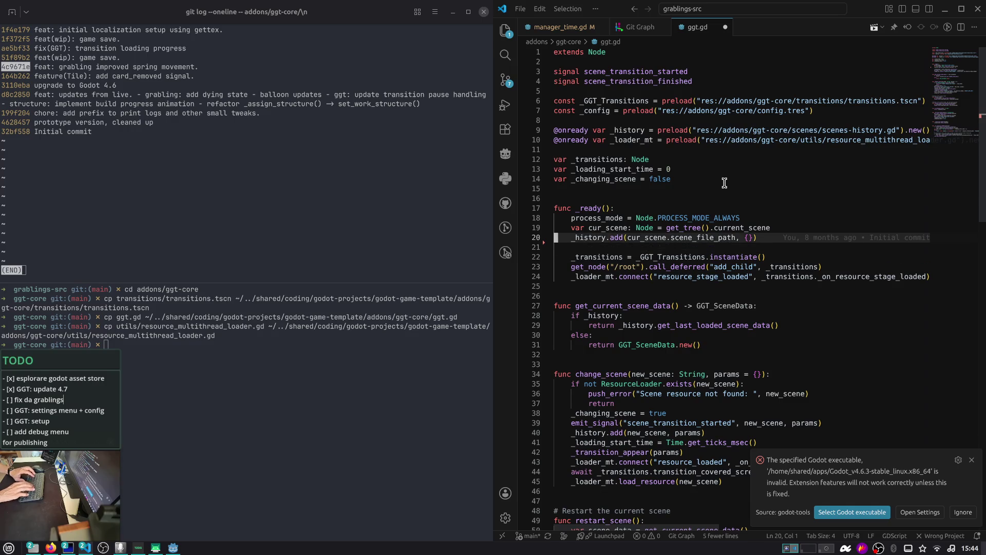
key("k")
key("colon")
key("Return")
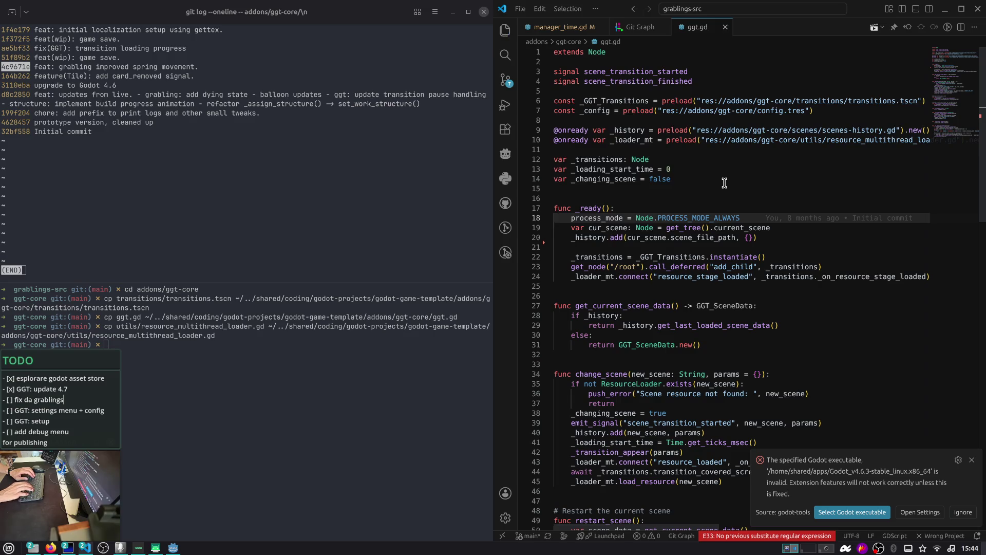
type(":w")
key("Return")
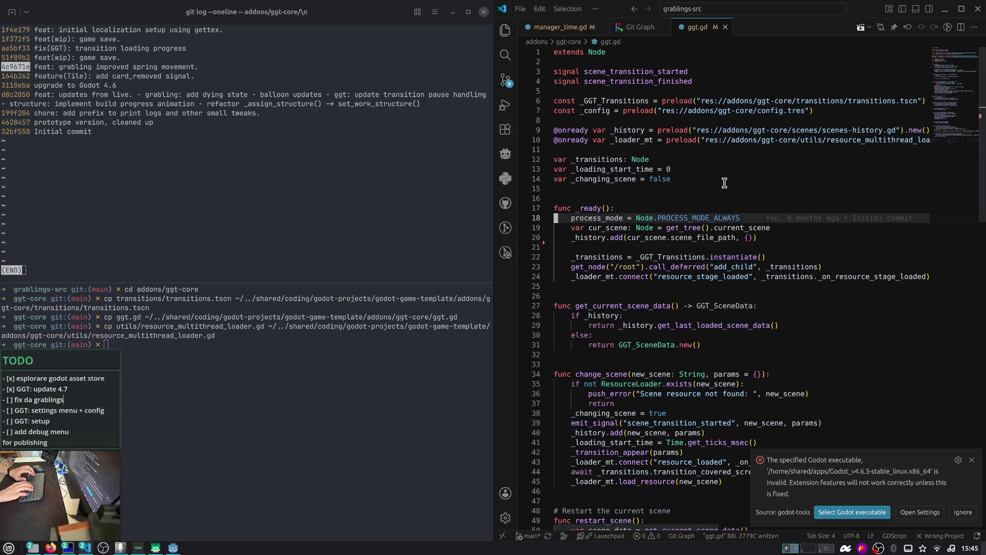
- Dismiss the Godot executable warning and bring up the terminal panel
key("ctrl+shift+p")
type("open file")
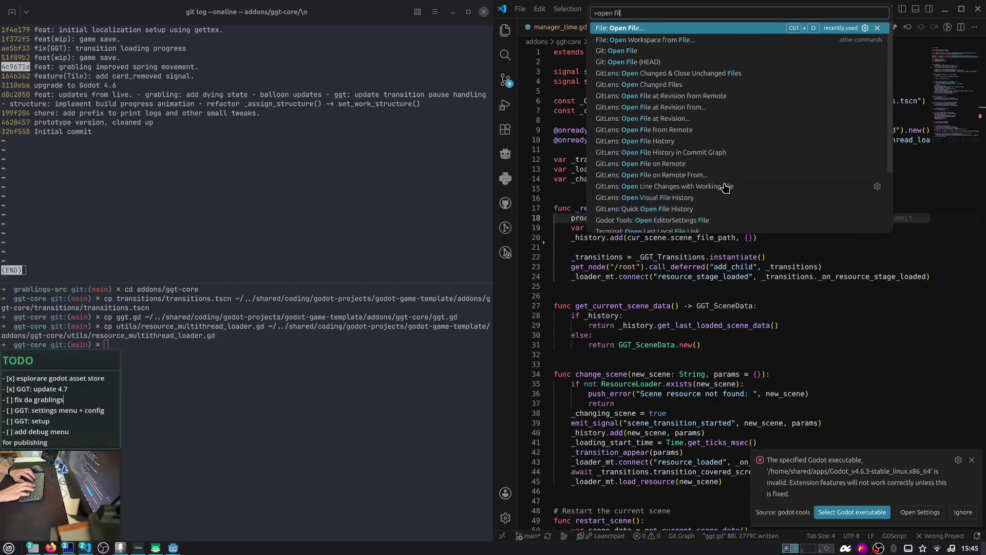
key("Return")
key("Escape")
key("k")
key("k")
key("k")
key("k")
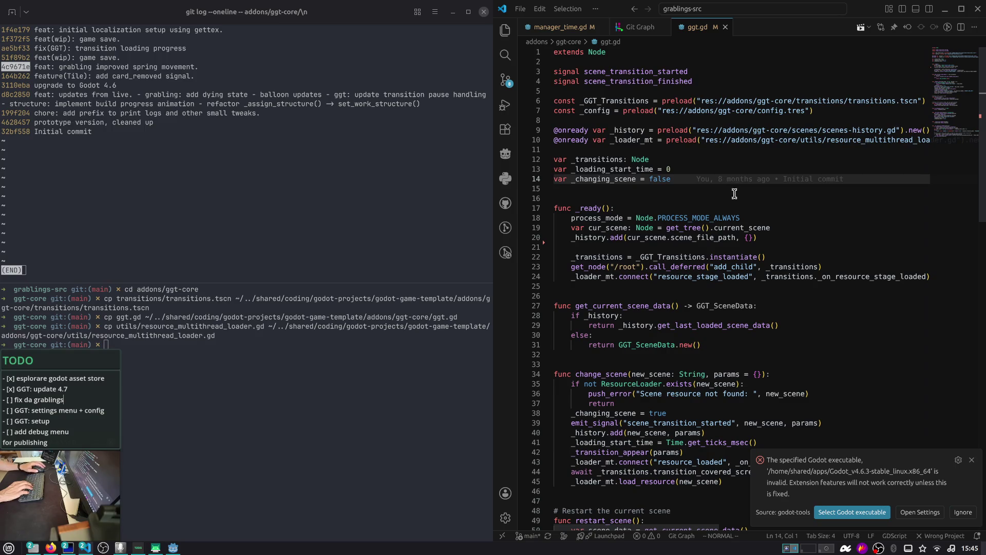
left_click(971, 460)
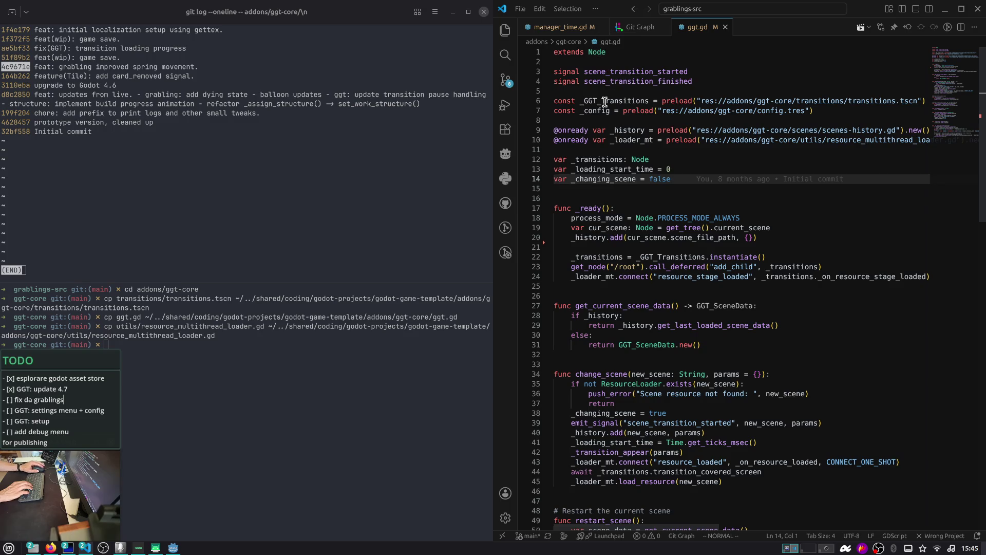
key("ctrl+grave")
key("ctrl+p")
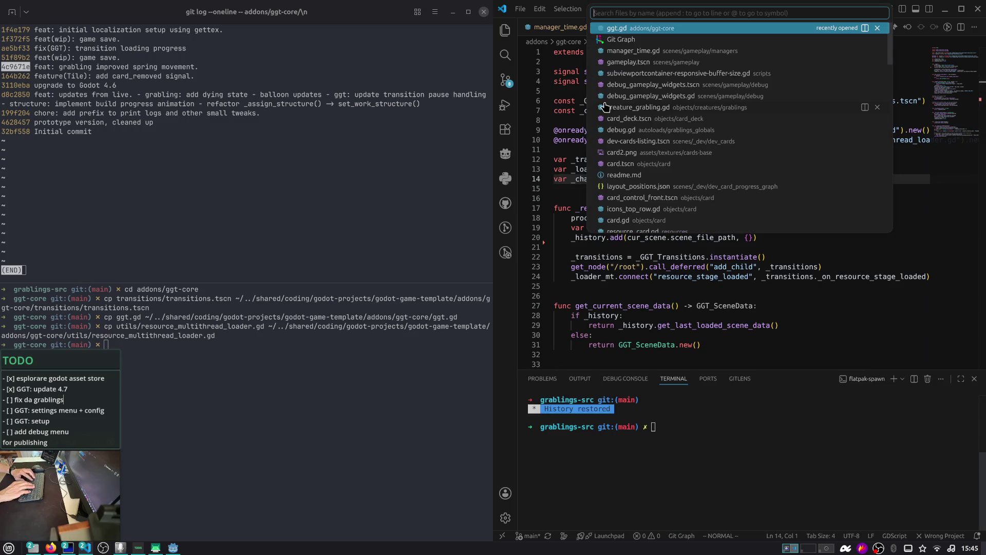
- Open settings_menu.gd and paste the max_fps = 60 and vsync lines below initialize()
type("settings_menu")
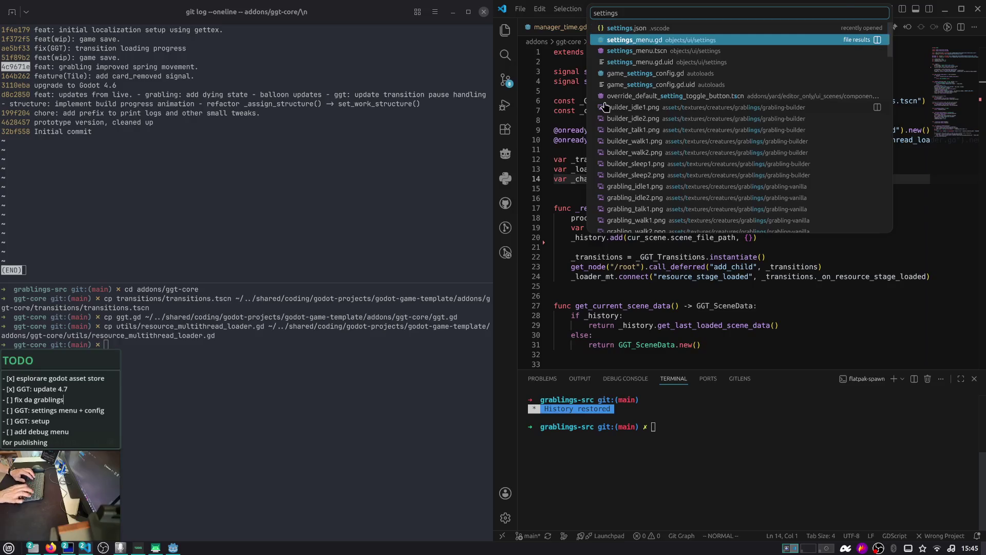
key("Return")
key("j")
key("j")
key("j")
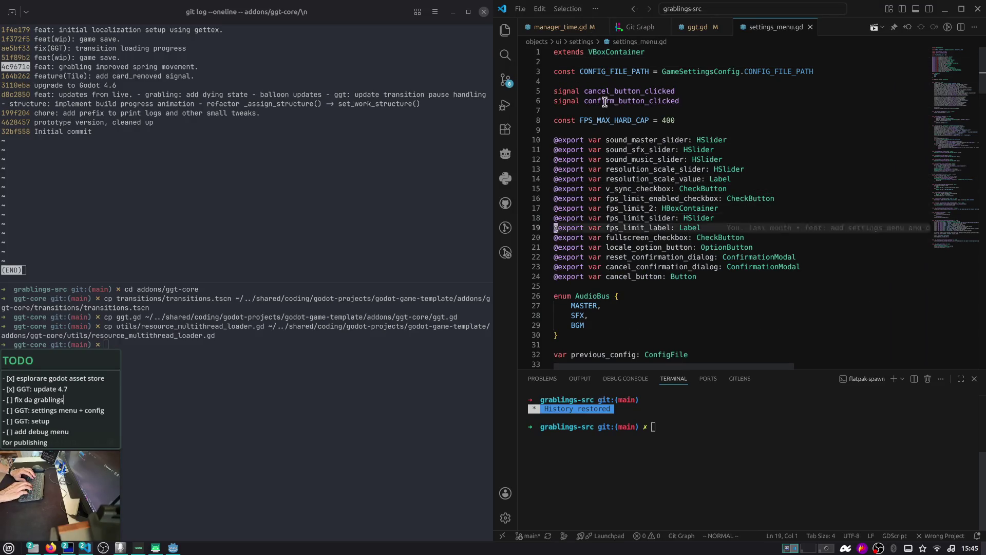
key("j")
key("j")
key("j")
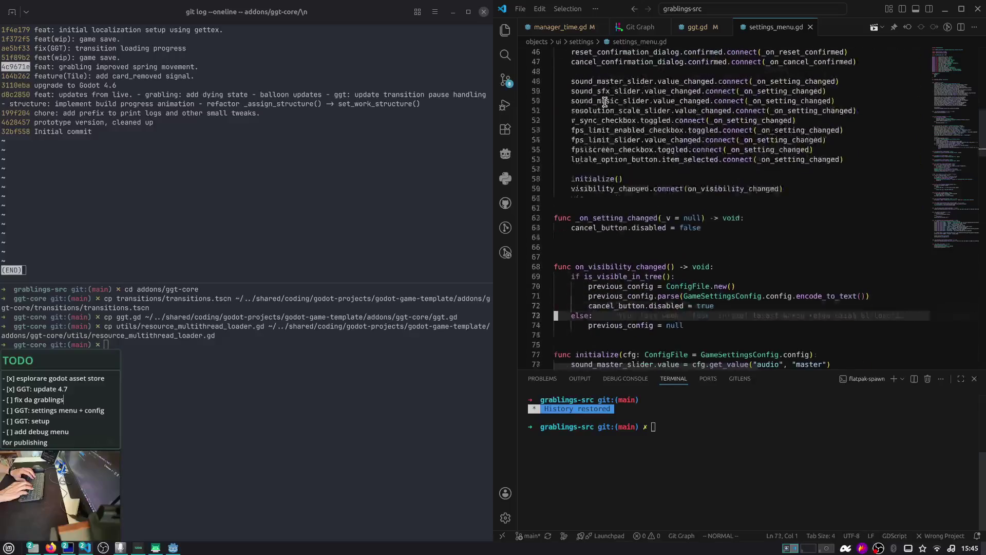
key("k")
key("k")
key("k")
key("p")
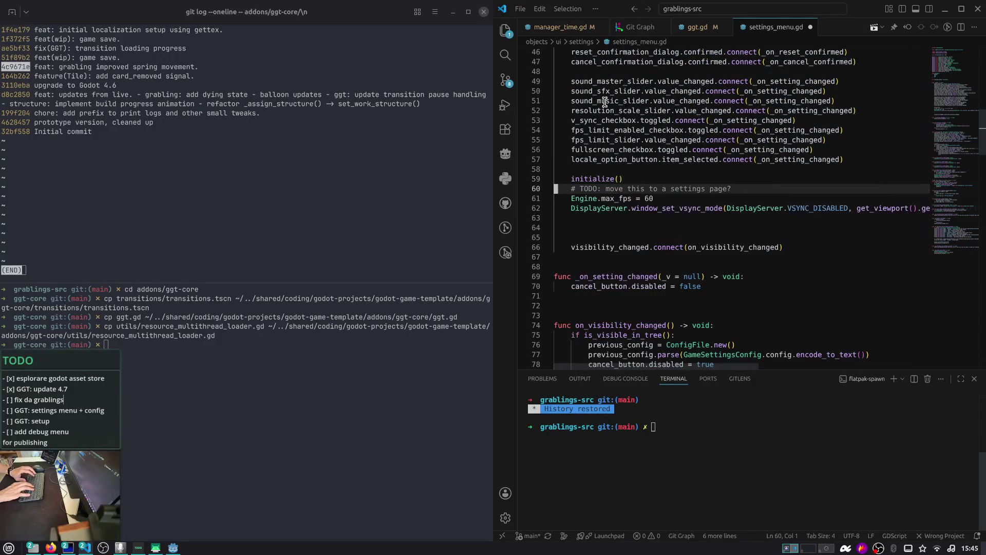
key("j")
key("j")
key("o")
key("Escape")
key("k")
key("shift+a")
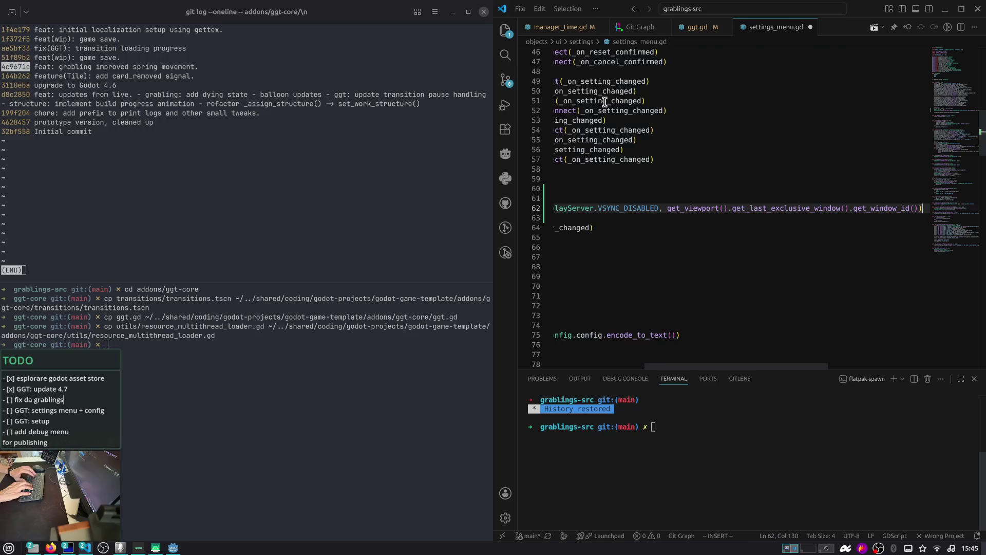
- Clear the TODO comment above the pasted max_fps line
key("k")
key("k")
key("c")
key("c")
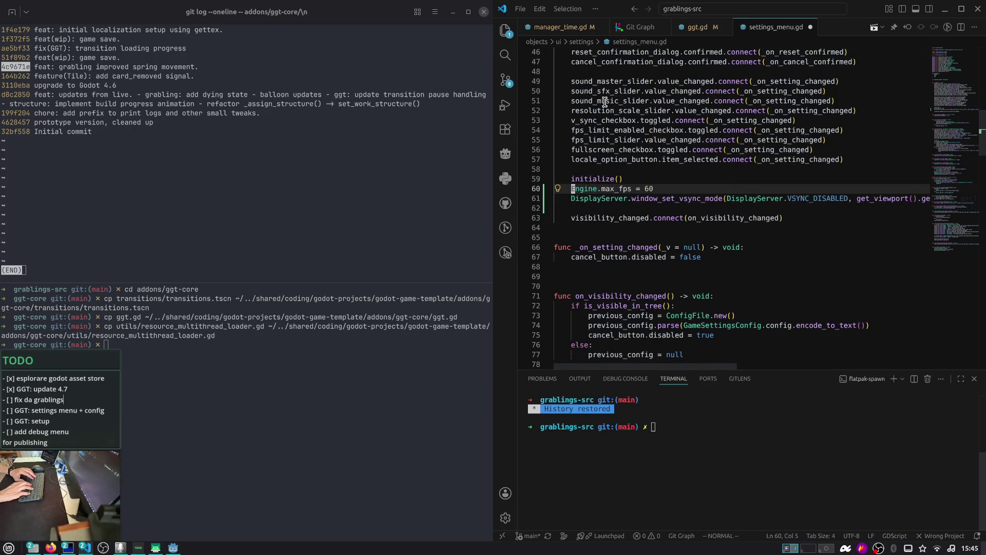
key("Escape")
key("j")
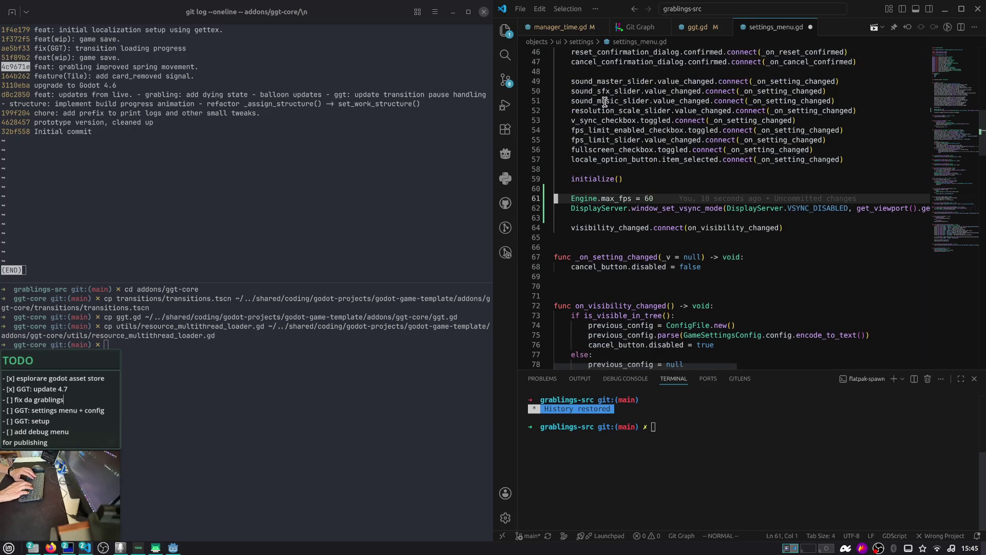
key("k")
key("k")
key("^")
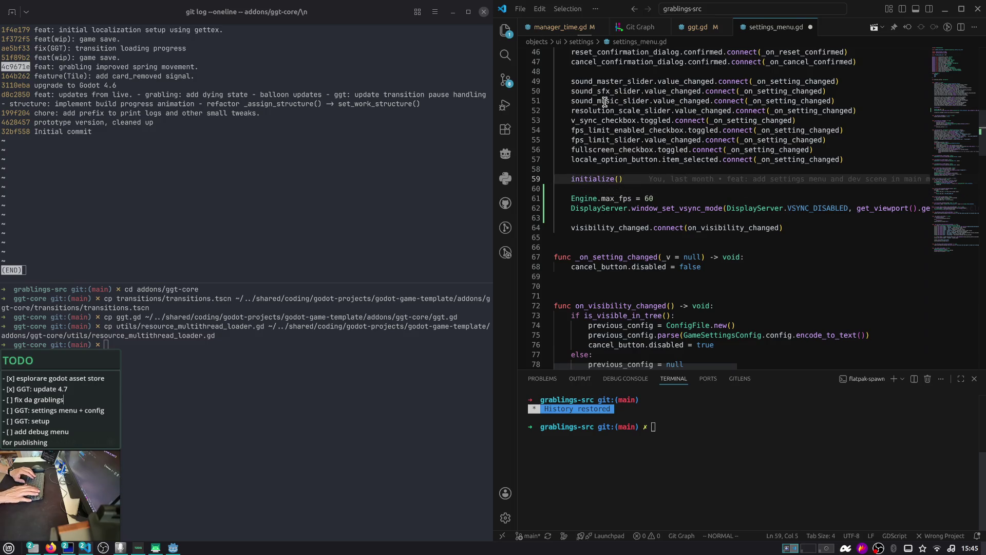
key("ctrl+j")
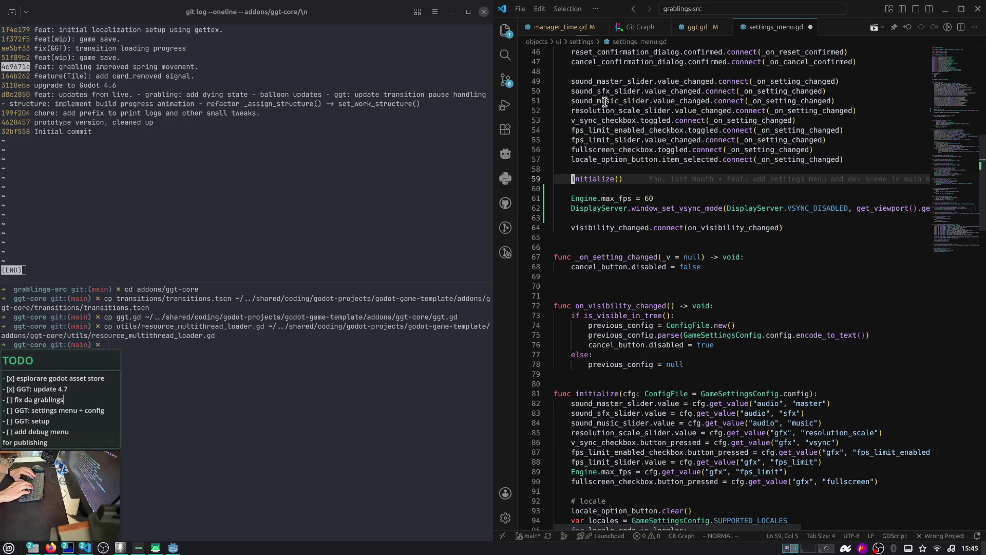
- Save and close settings_menu.gd, then search Git Graph for 4c9
key("u")
key("u")
key("u")
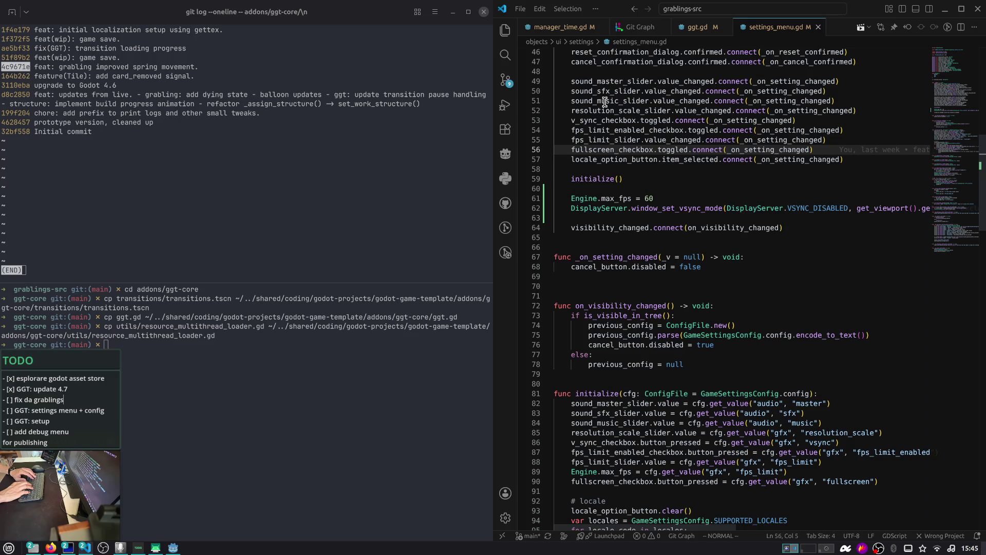
key("j")
key("j")
key("j")
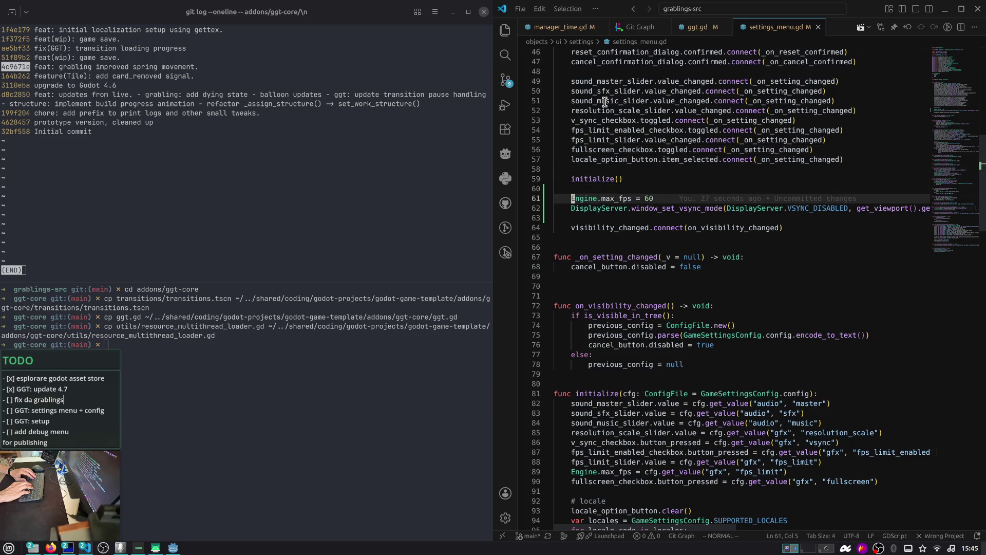
key("ctrl+w")
key("ctrl+w")
key("ctrl+f")
type("4c9")
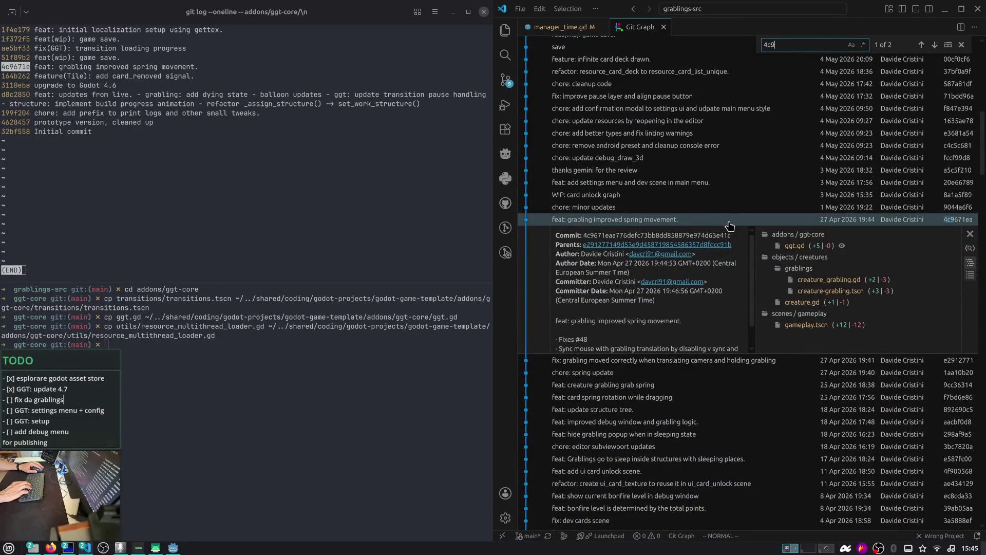
- Search Git Graph for commit 164b2625 and expand its changed files
left_click(667, 222)
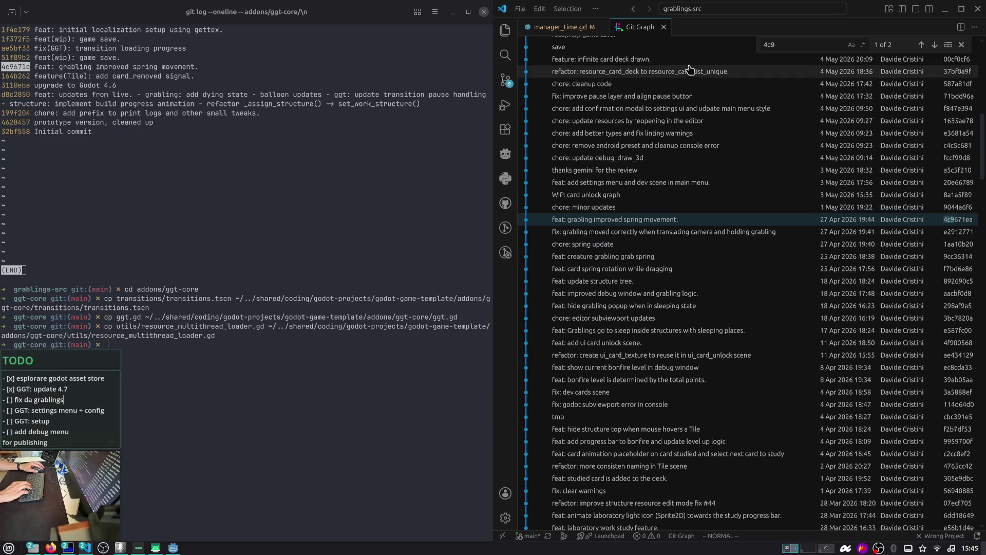
left_click(783, 42)
key("BackSpace")
key("BackSpace")
key("BackSpace")
type("164")
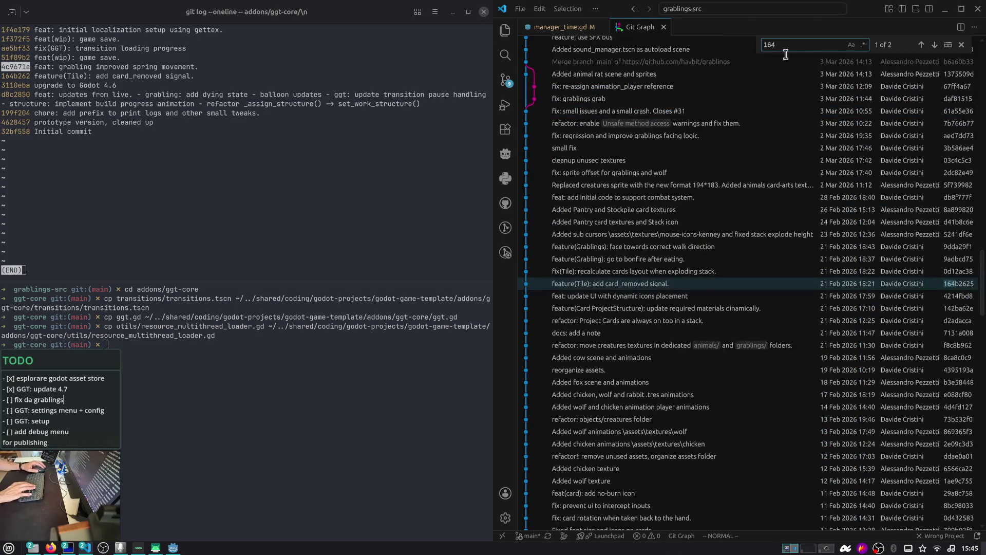
left_click(883, 284)
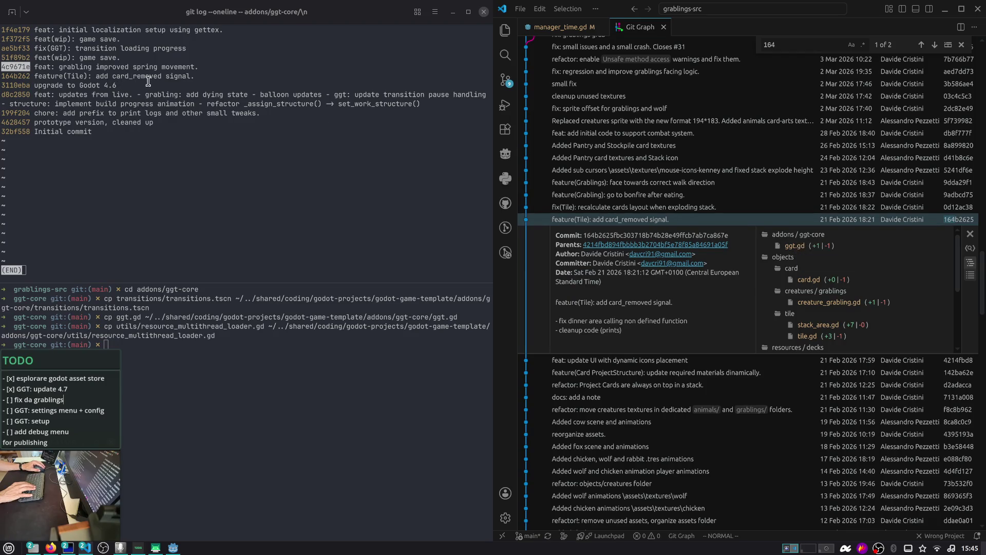
double_click(16, 76)
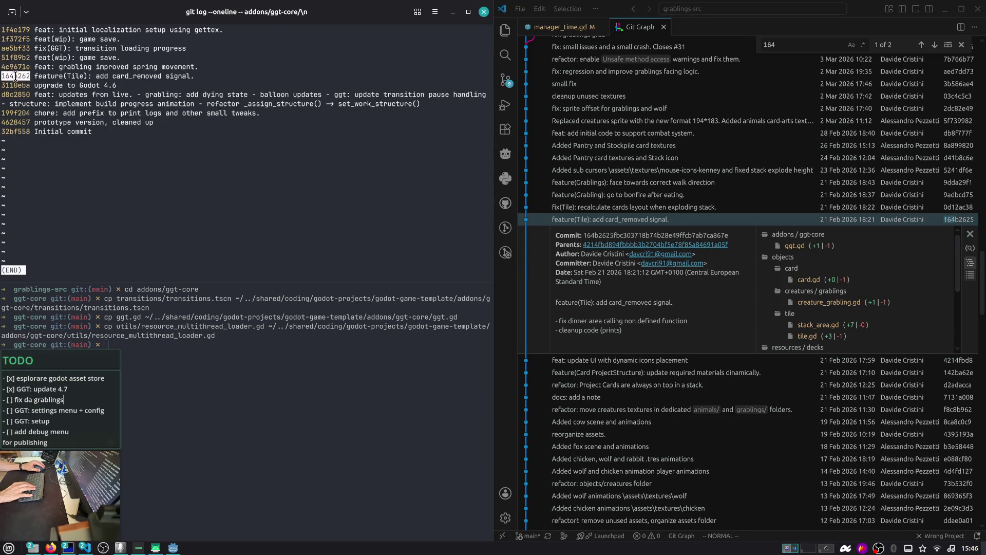
- Find the 'upgrade to Godot 4.6' commit 3110eba and review its config.tres diff
left_click(797, 45)
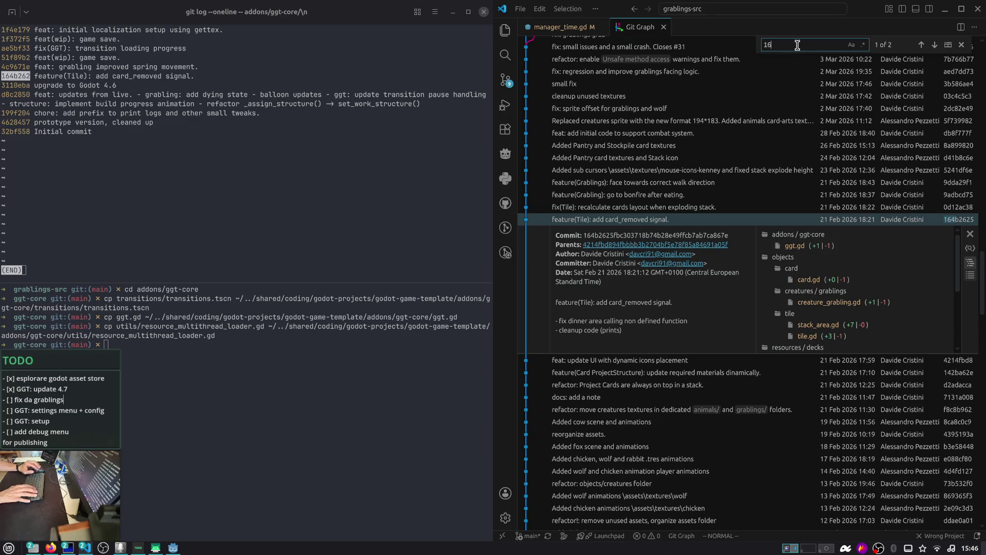
key("BackSpace")
key("BackSpace")
type("311")
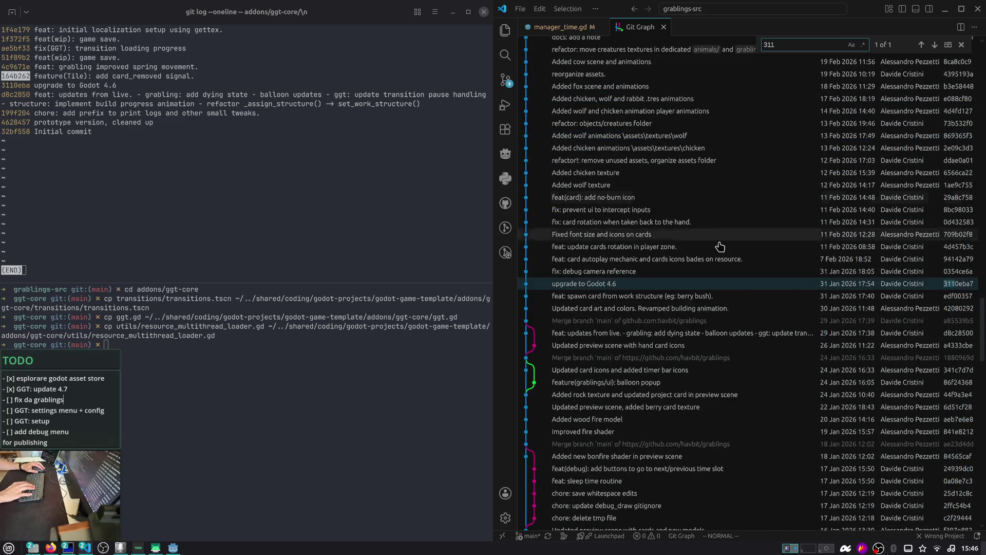
left_click(744, 286)
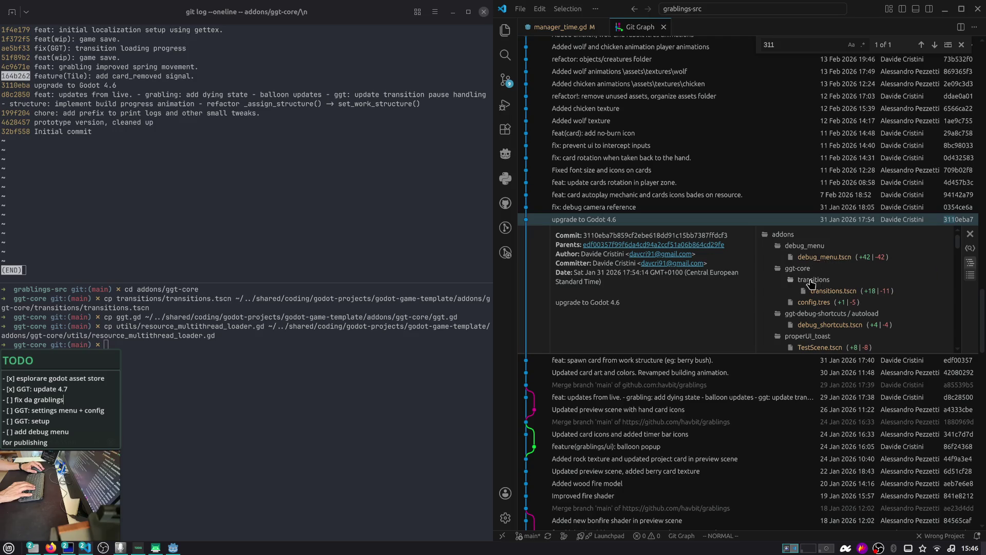
left_click(814, 302)
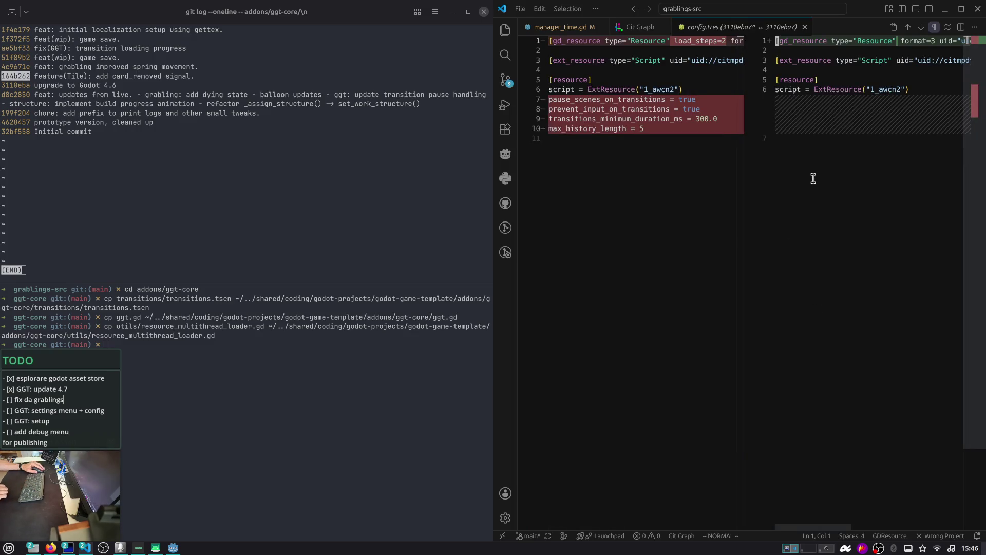
left_click(804, 27)
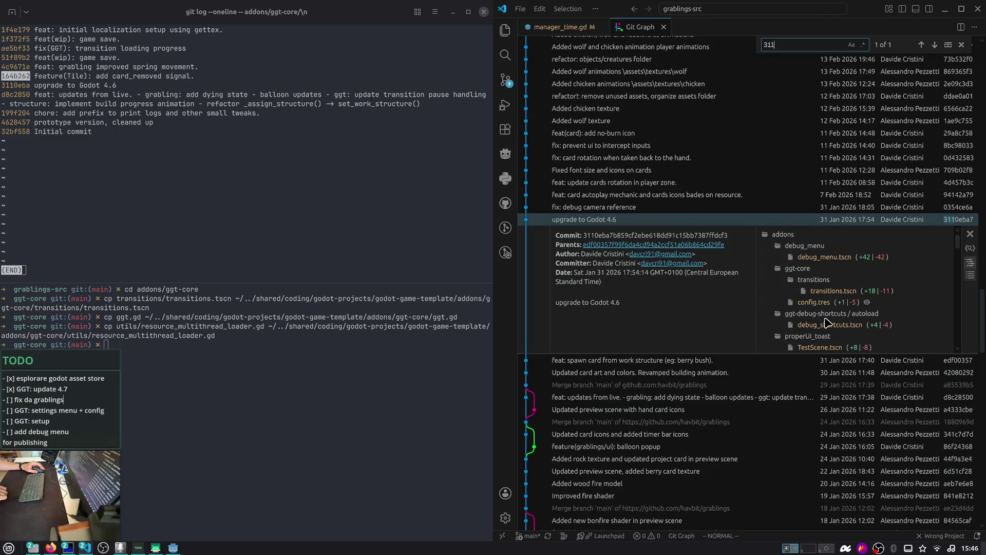
- Review the debug_shortcuts.tscn diff, then close the grablings-src window
scroll(838, 330, "down", 2)
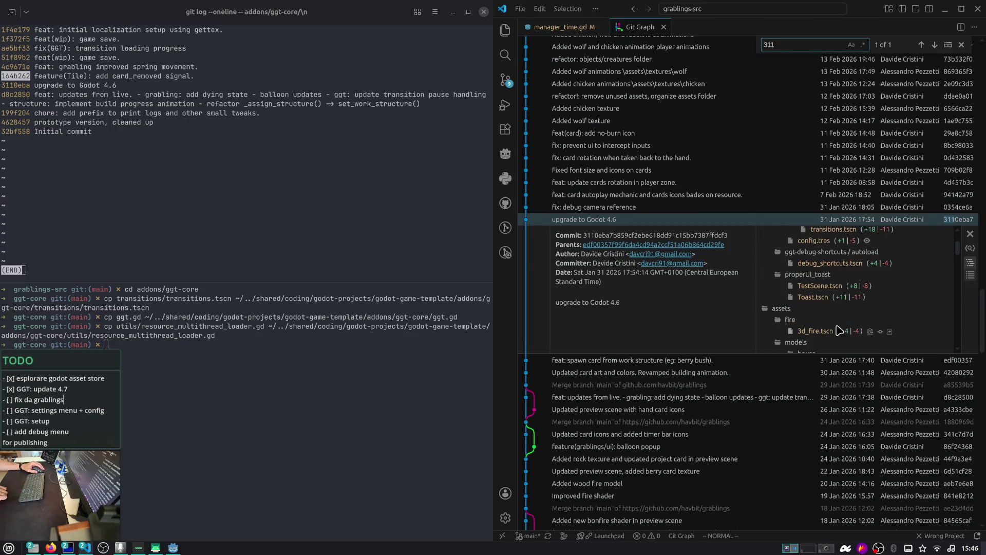
scroll(843, 261, "up", 2)
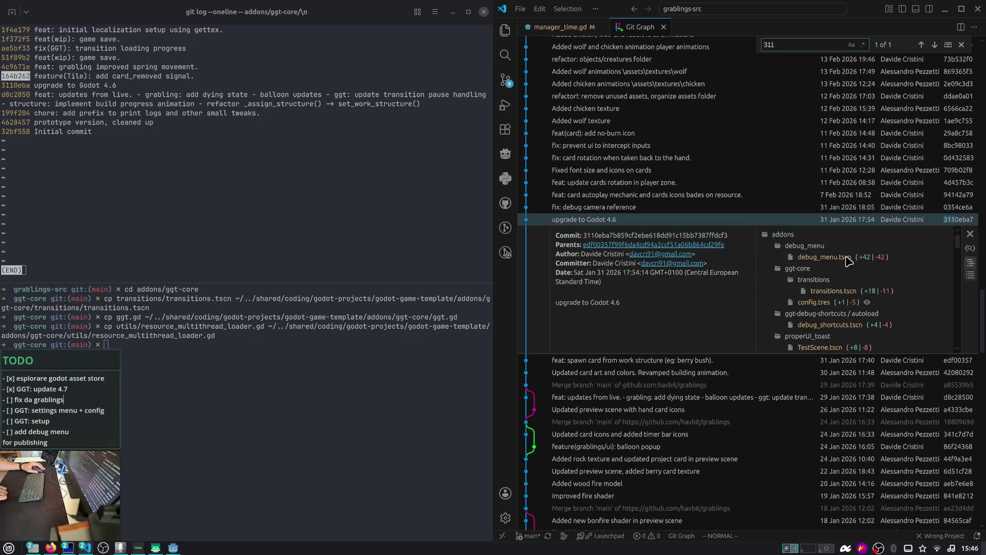
left_click(827, 325)
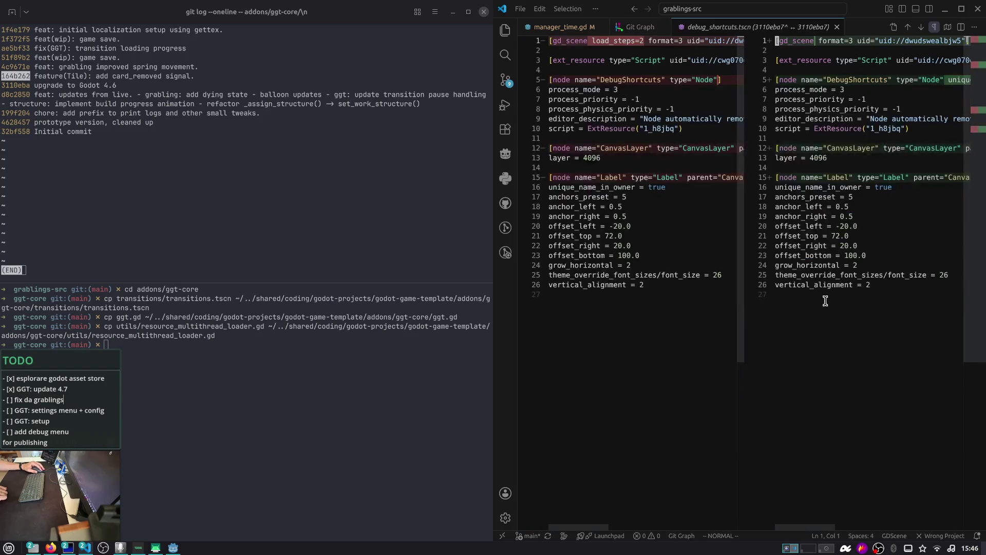
middle_click(769, 32)
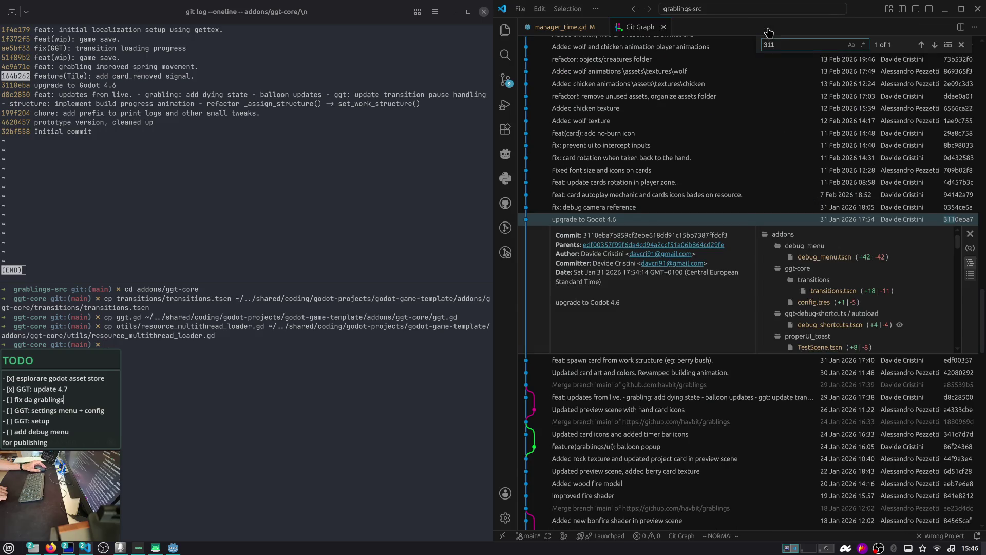
left_click(978, 9)
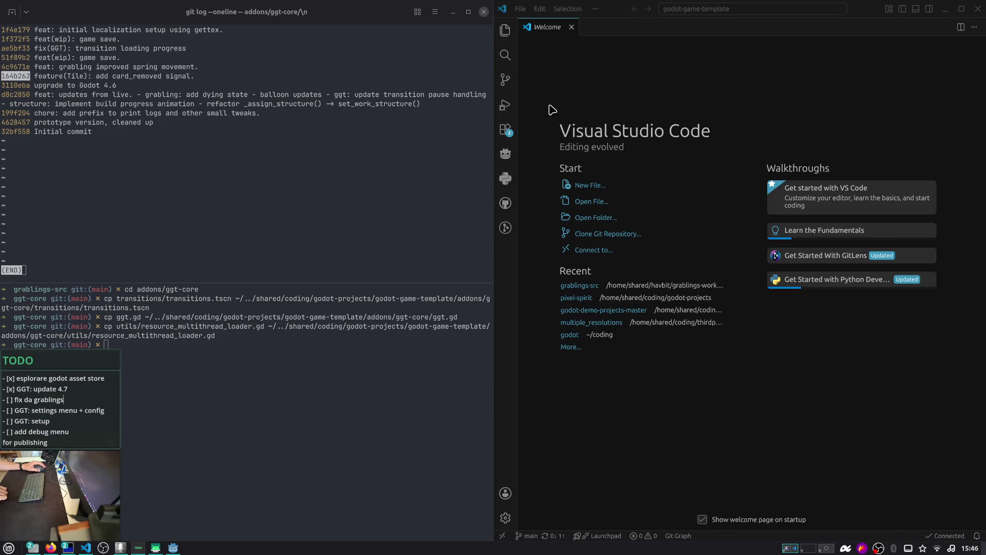
- Open the template's ggt.gd working-tree diff with the window maximized
left_click(506, 79)
left_click(585, 103)
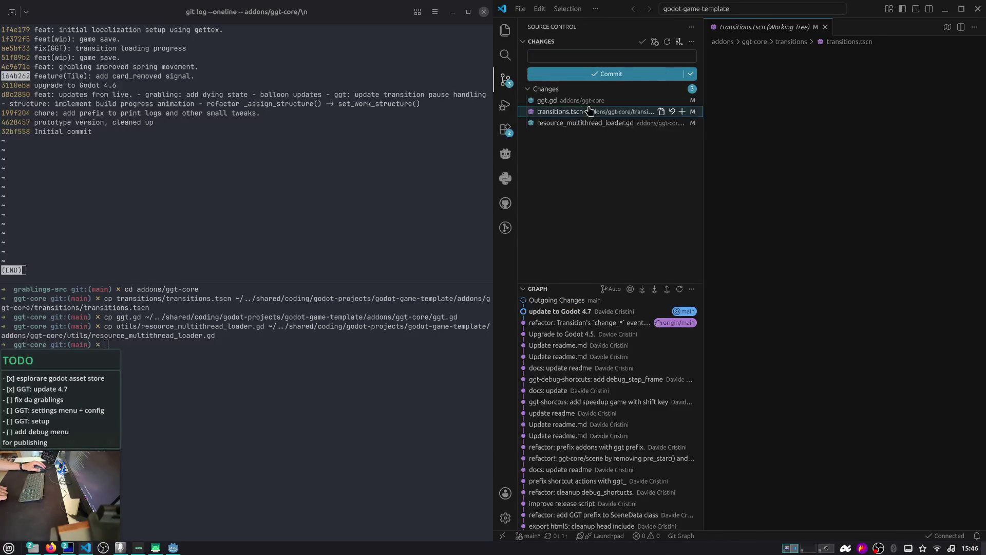
key("super+Up")
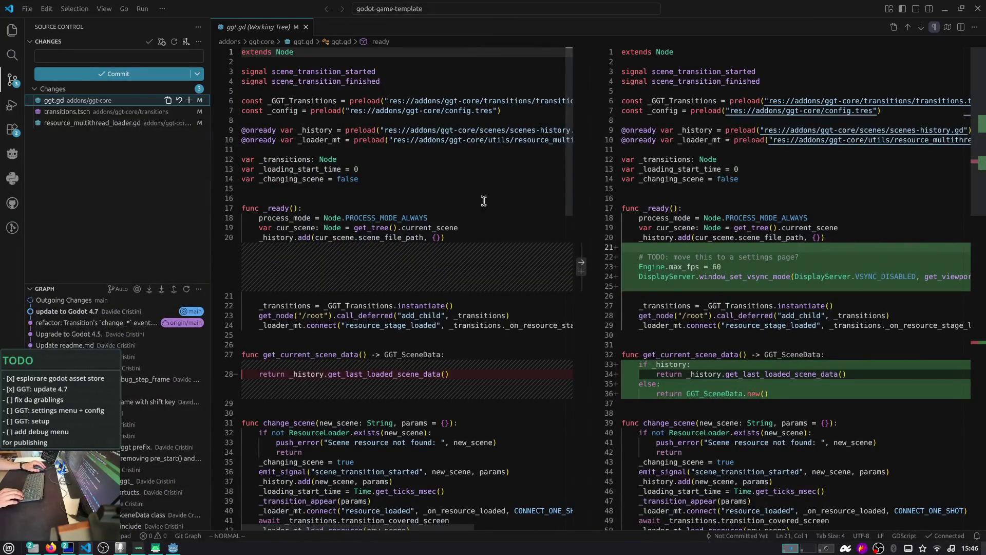
- Delete the TODO, max_fps and vsync lines from ggt.gd
mouse_move(698, 262)
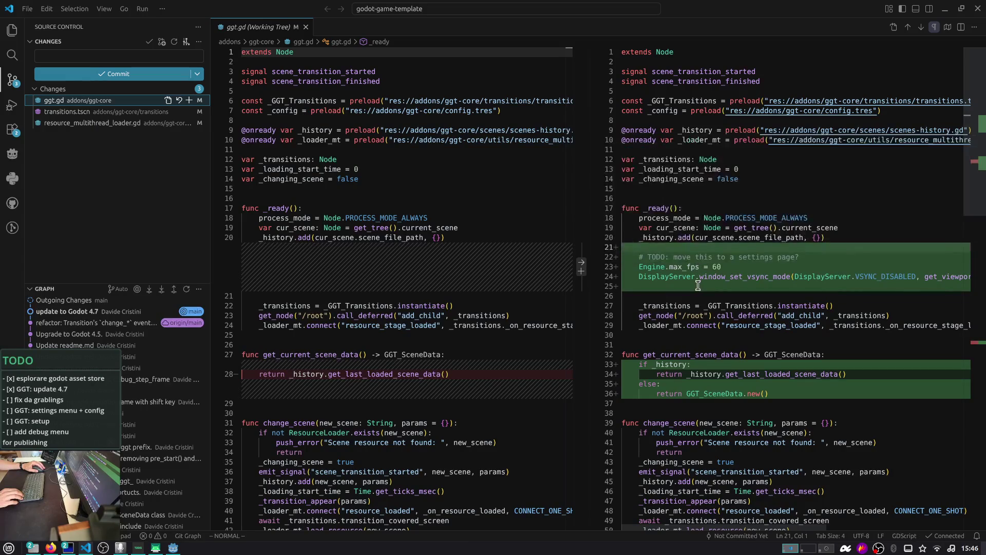
left_click(698, 285)
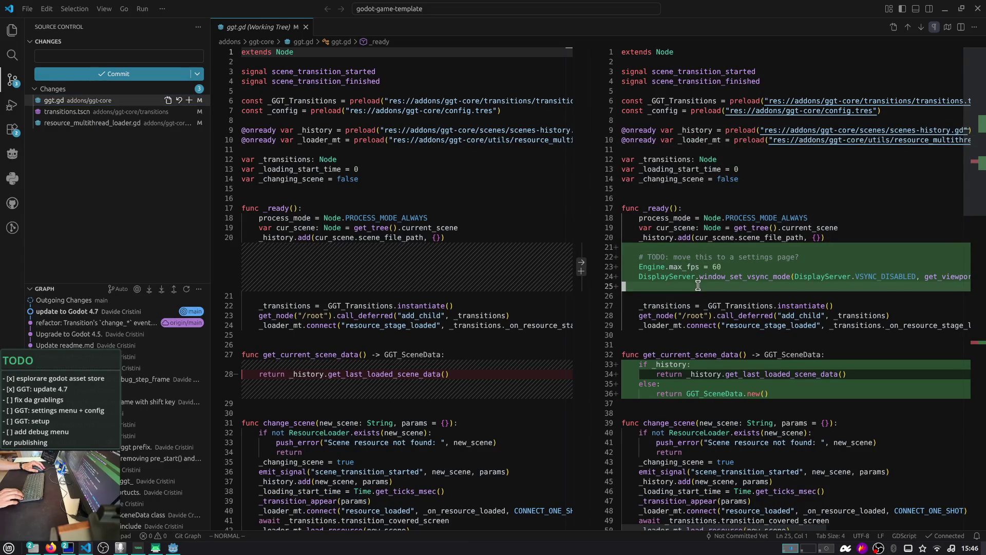
key("v")
key("k")
key("k")
key("k")
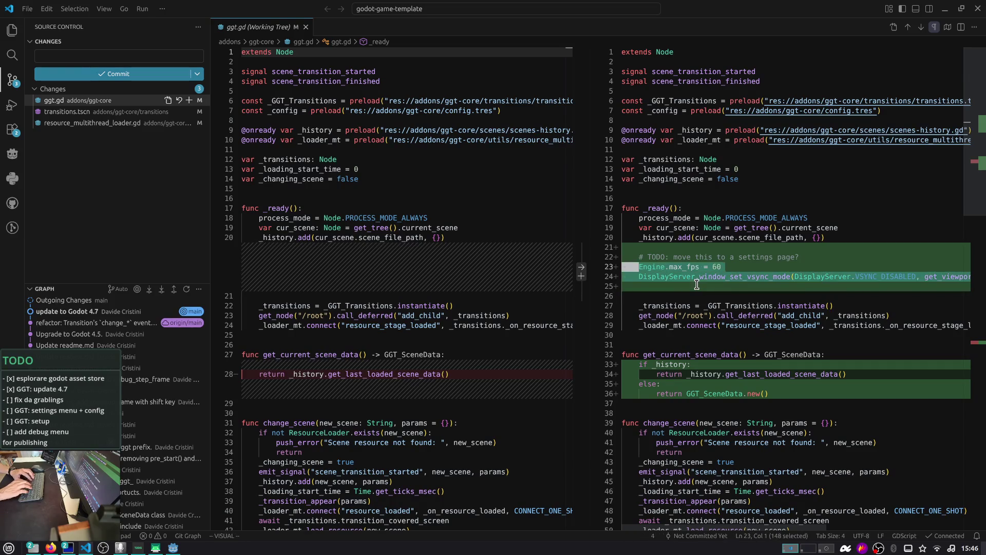
key("d")
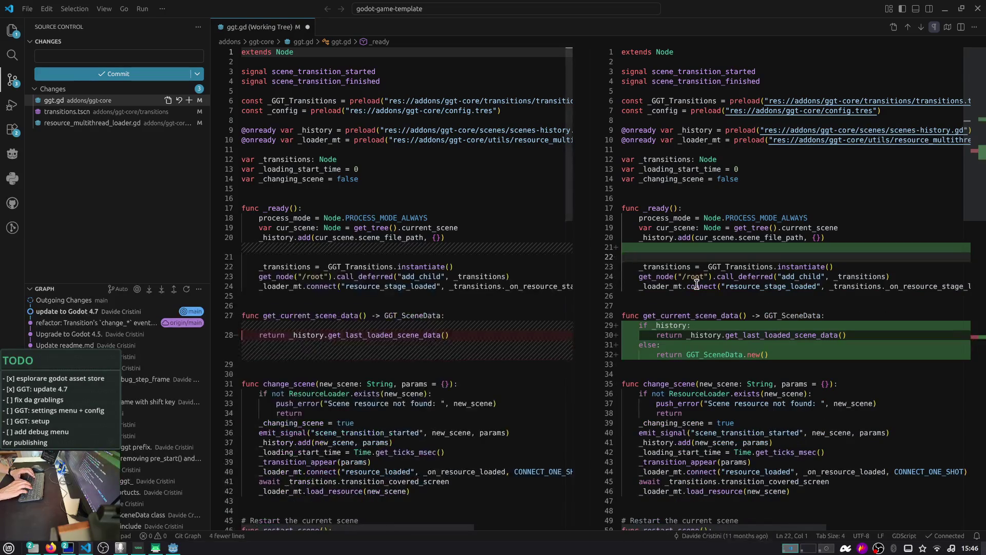
key("u")
key("j")
key("j")
key("j")
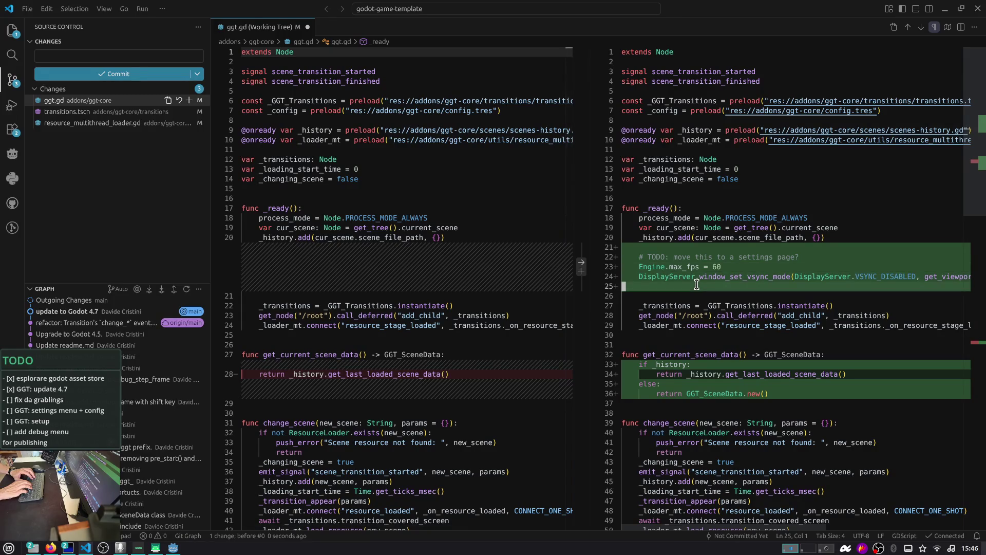
key("shift+v")
key("k")
key("k")
key("k")
key("d")
key("j")
key("j")
key("j")
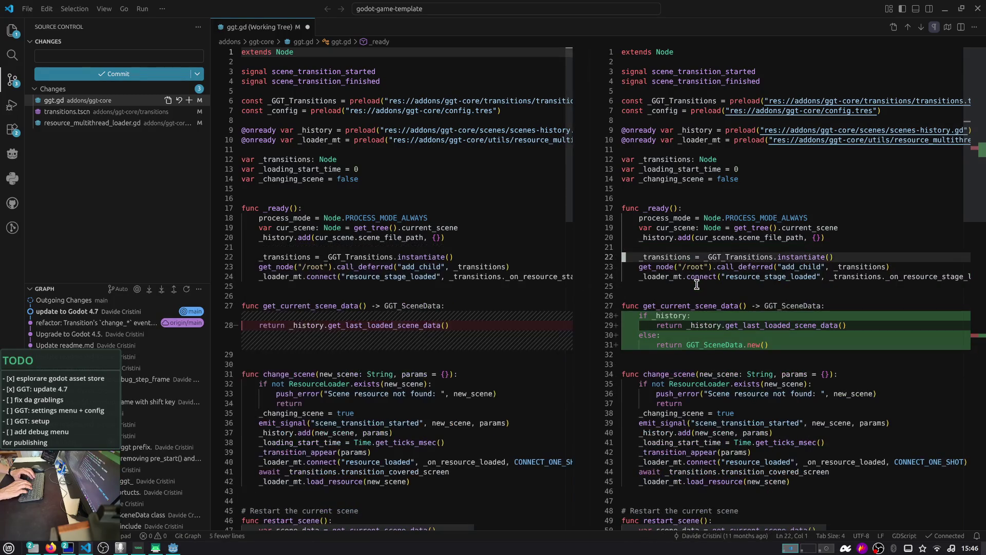
key("u")
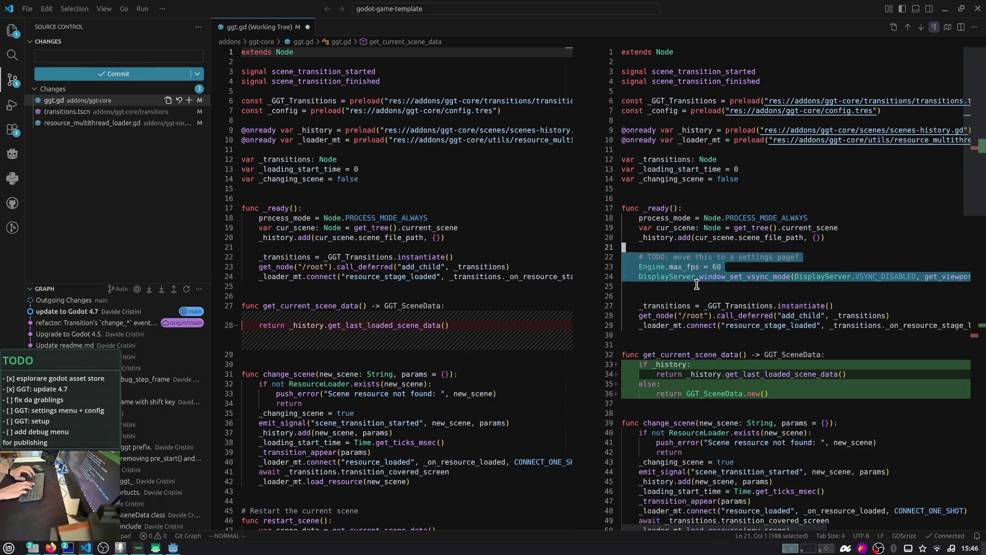
key("ctrl+r")
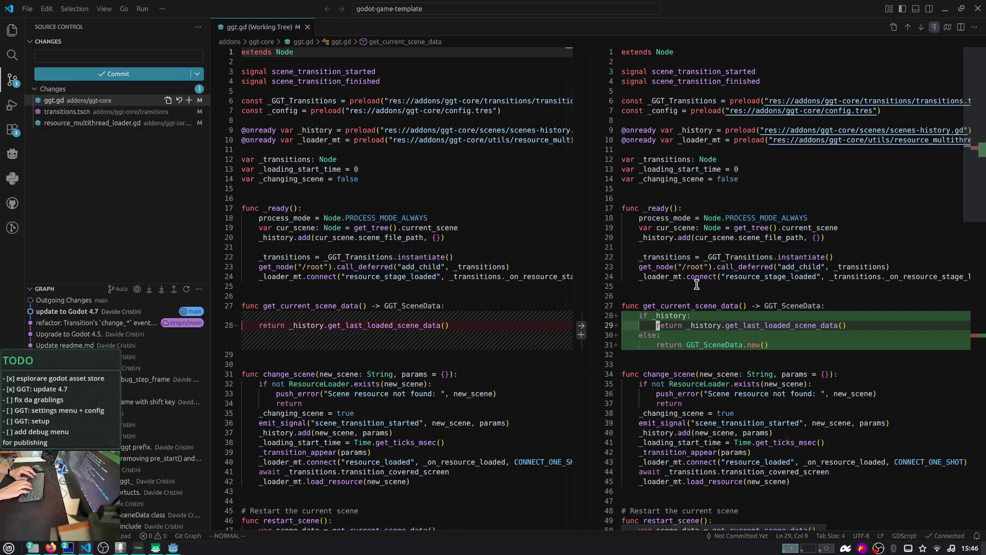
- Stage ggt.gd's changed lines 27–40 with Ctrl+K Ctrl+Alt+S
key("k")
key("k")
key("0")
key("v")
key("j")
key("j")
key("j")
key("ctrl+k")
key("ctrl+alt+s")
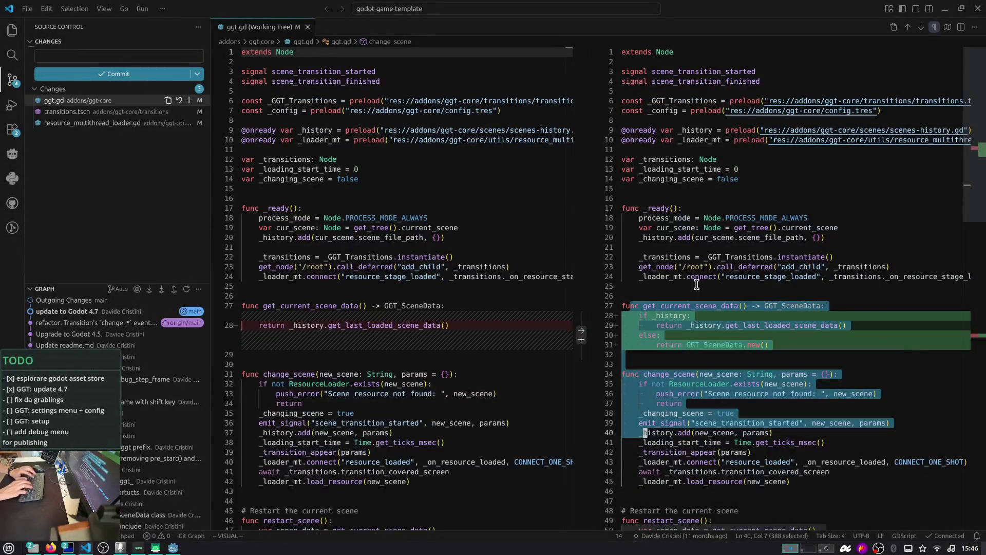
- Stage ggt.gd's changed lines 80–84 and all of transitions.tscn
key("shift+g")
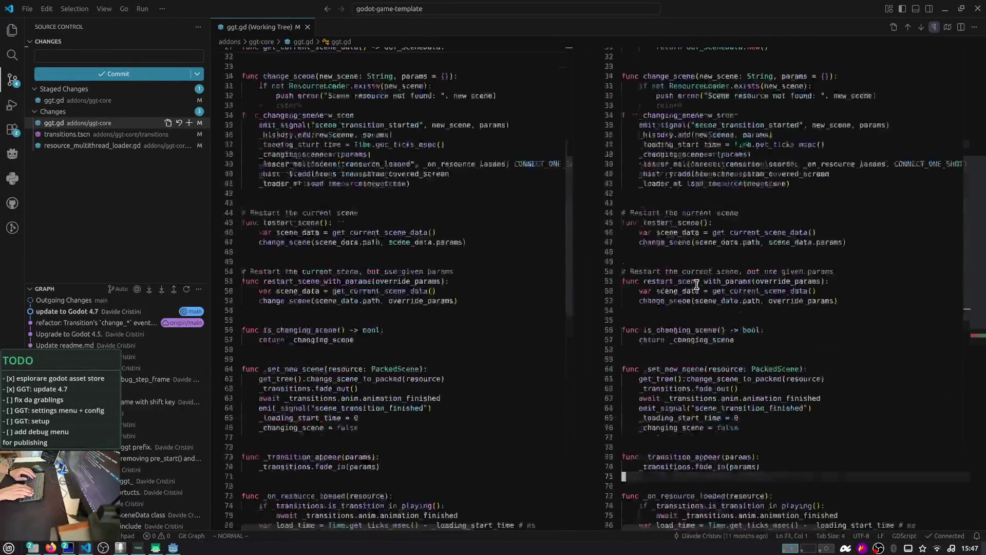
key("k")
key("k")
key("k")
key("v")
key("j")
key("j")
key("j")
key("ctrl+k")
key("ctrl+alt+s")
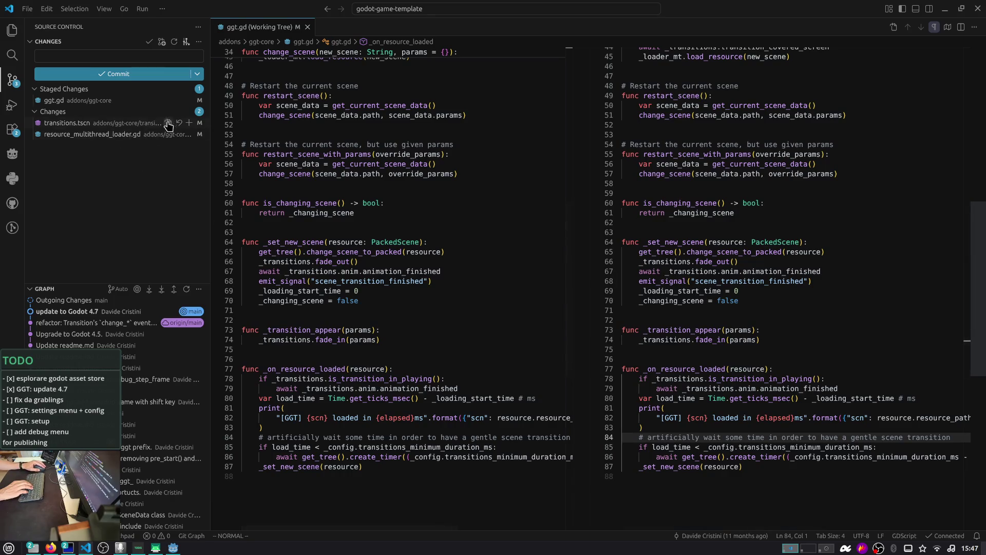
left_click(189, 123)
- Review the staged transitions.tscn diff, checking the GodotVersion font colour's alpha value
left_click(126, 111)
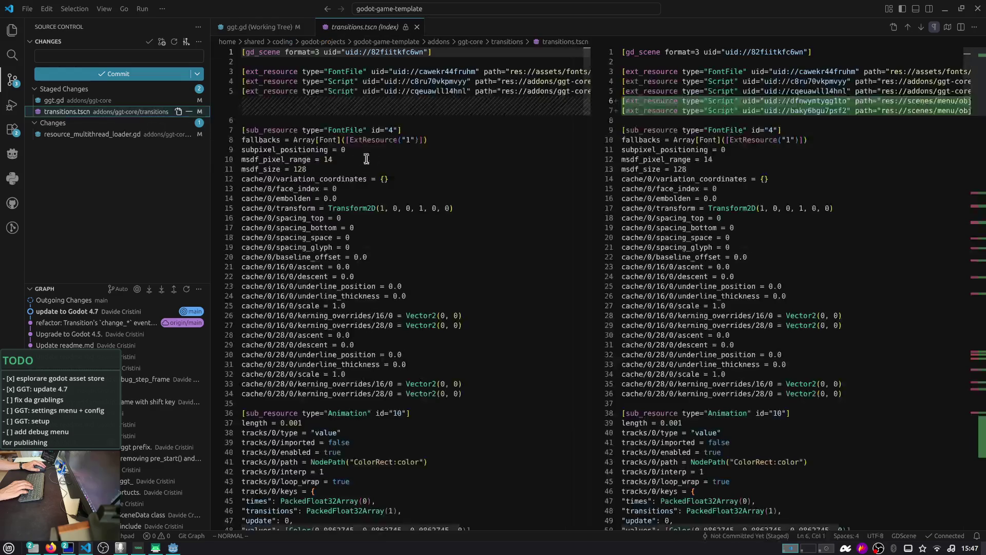
scroll(629, 176, "down", 10)
mouse_move(981, 138)
left_mouse_down()
mouse_move(981, 414)
mouse_move(969, 436)
left_mouse_up()
left_click_drag(916, 396, 923, 395)
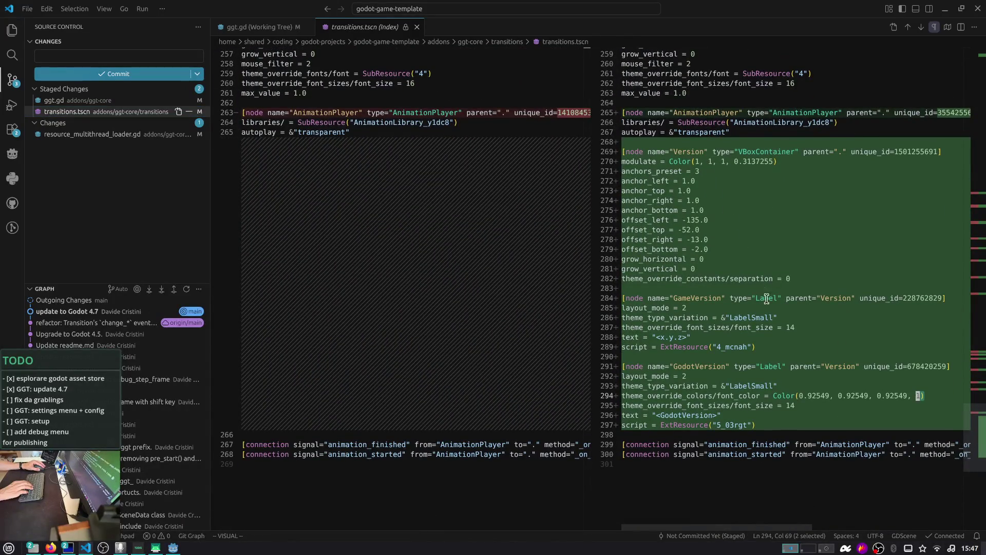
left_click(690, 307)
- Add '- version label always visible in debug builds' to the commit message, then run the game in Godot
left_click(131, 56)
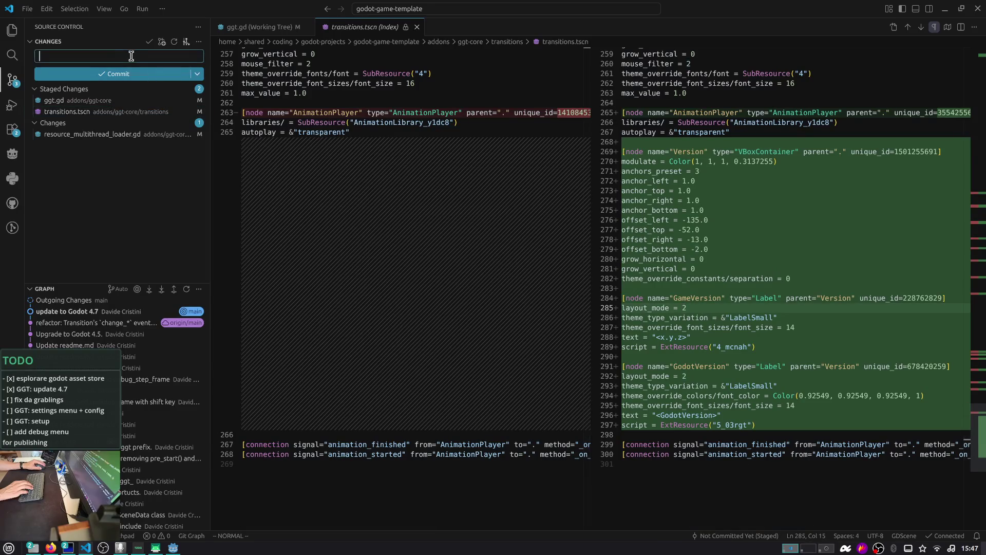
key("Return")
key("Return")
type("- lavbe")
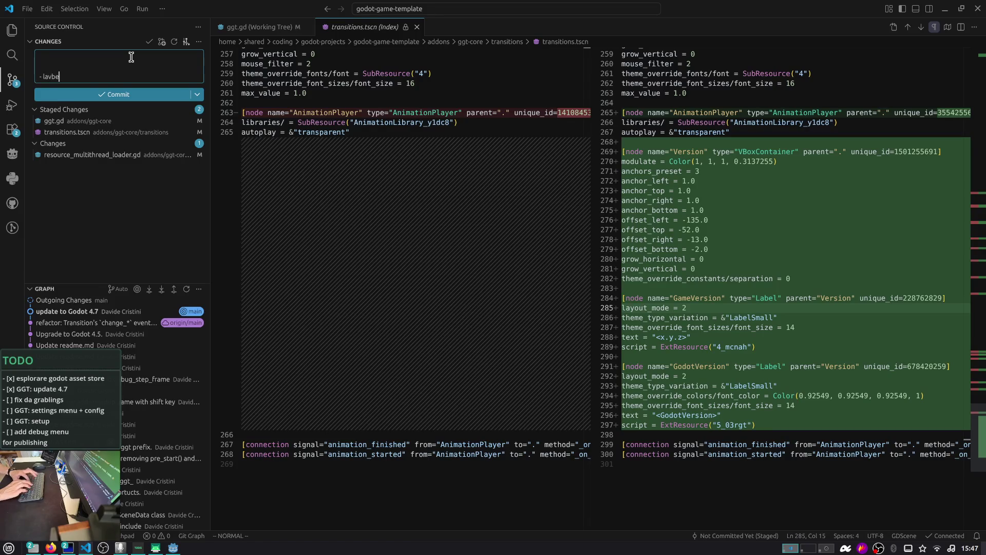
key("BackSpace")
key("BackSpace")
key("BackSpace")
type("versio")
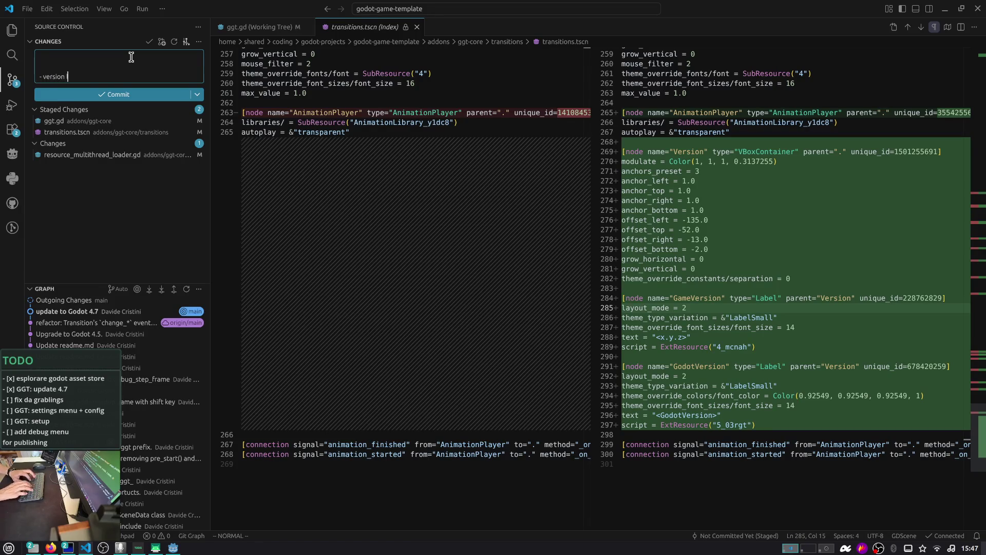
key("BackSpace")
key("BackSpace")
type("bel")
key("BackSpace")
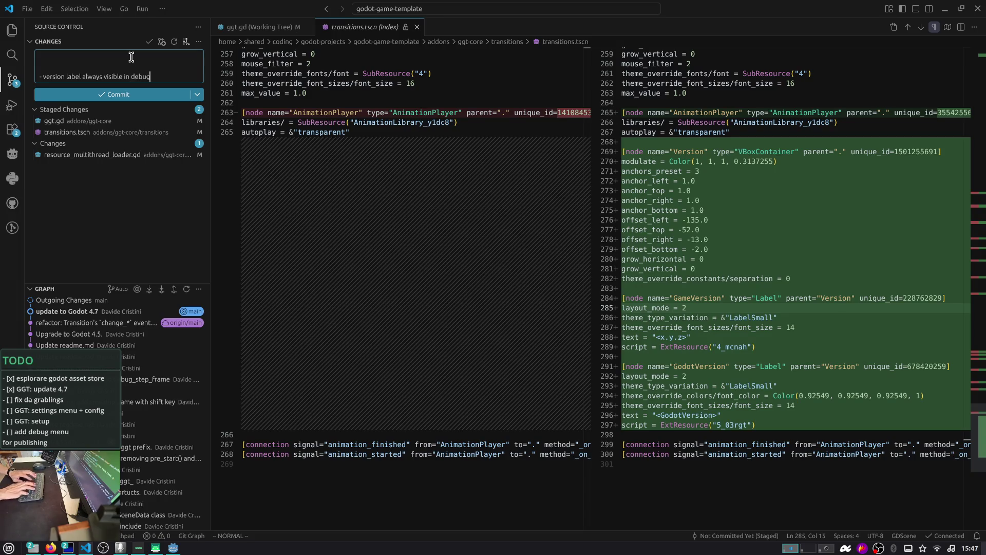
key("alt+Tab")
key("alt+Tab")
key("alt+Tab")
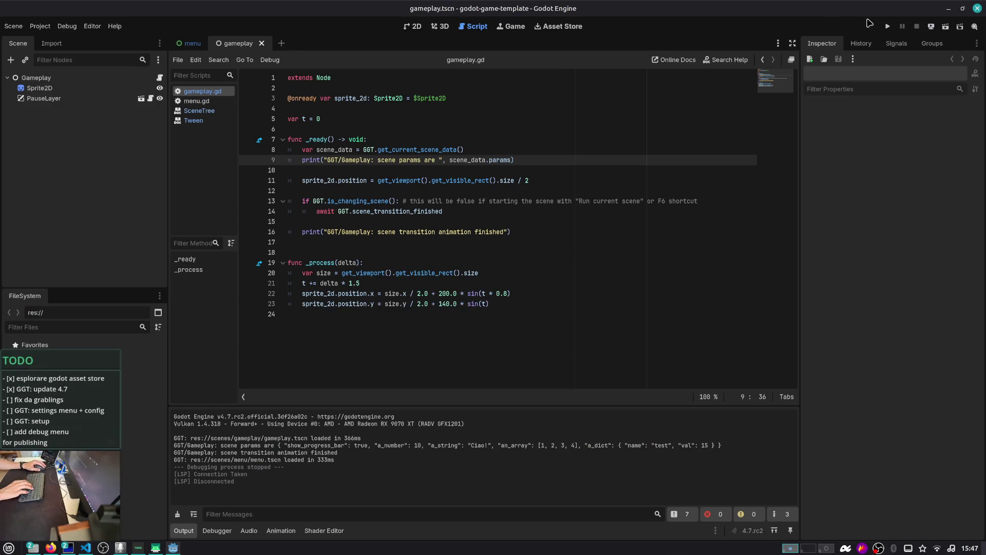
left_click(888, 26)
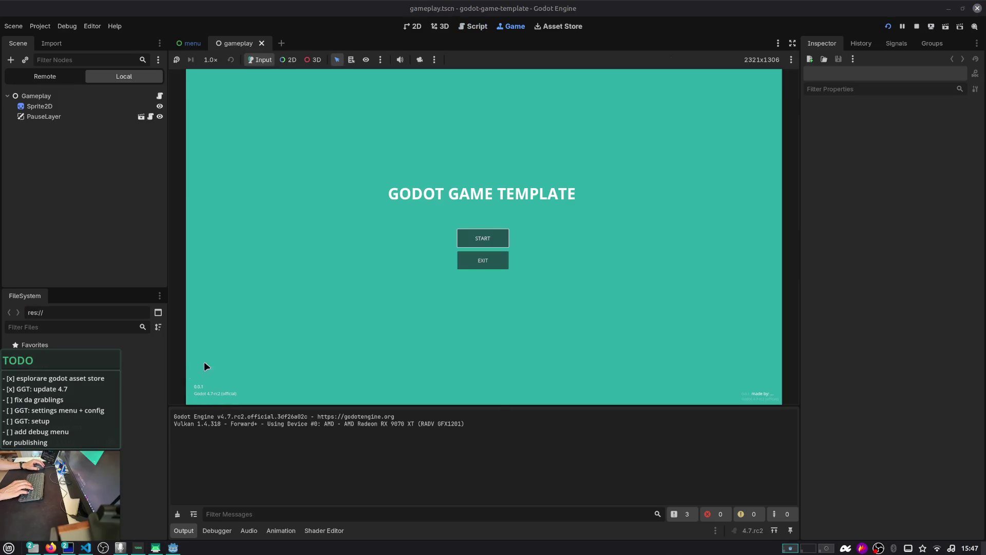
- Test gameplay from the game's menu, stop it, and open menu.tscn in the 2D view
left_click(497, 238)
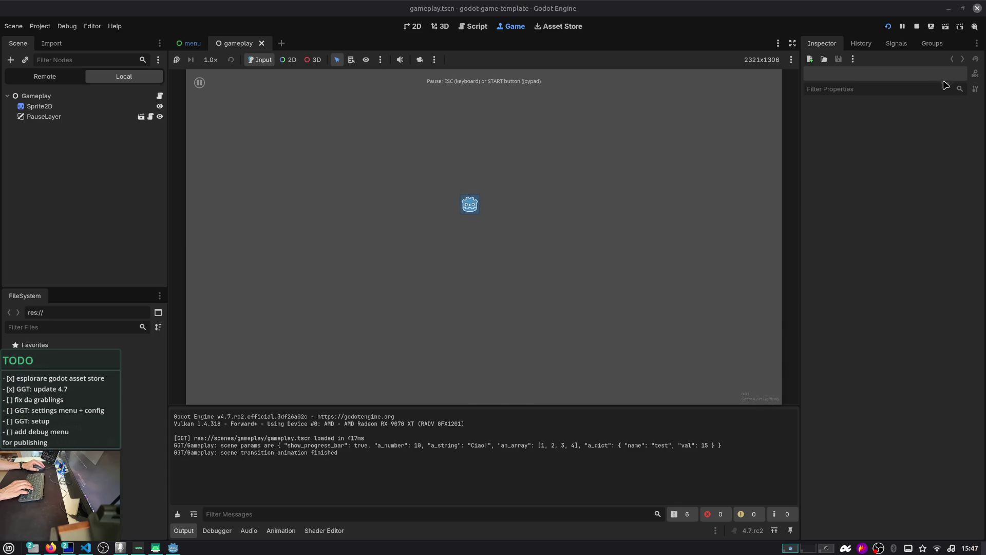
left_click(916, 26)
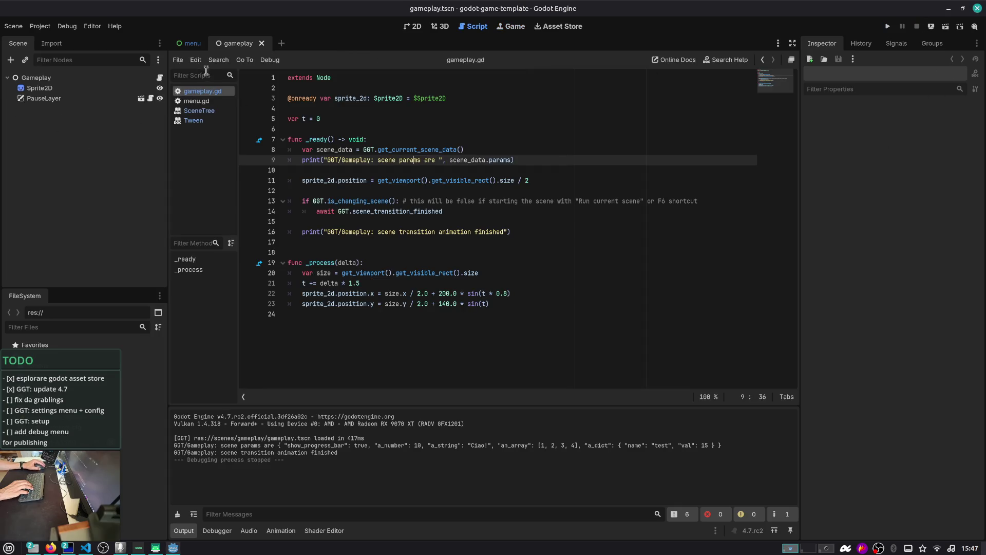
left_click(192, 43)
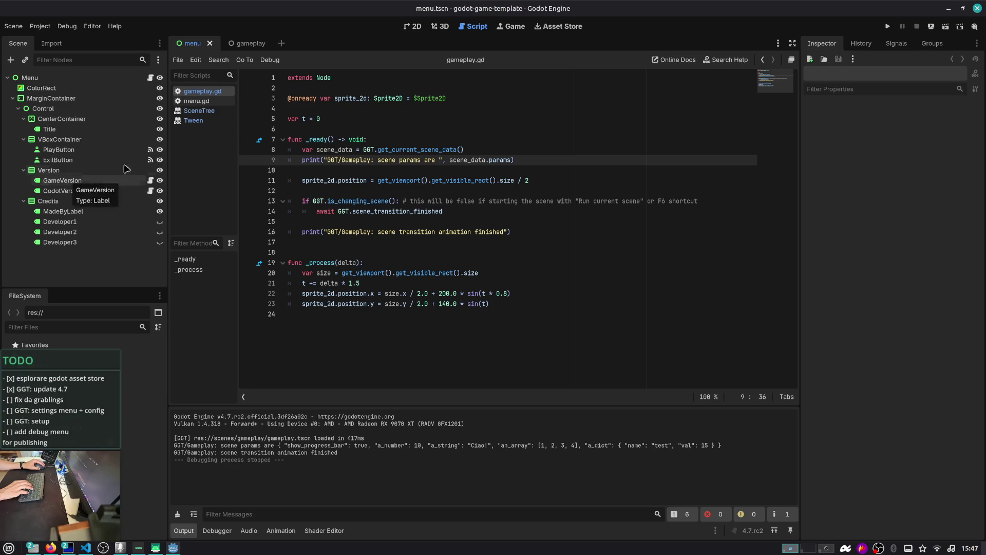
left_click(405, 28)
left_click(108, 177)
- Delete the Version node with its children from menu.tscn, save, and rerun the game
left_click(108, 170)
key("Delete")
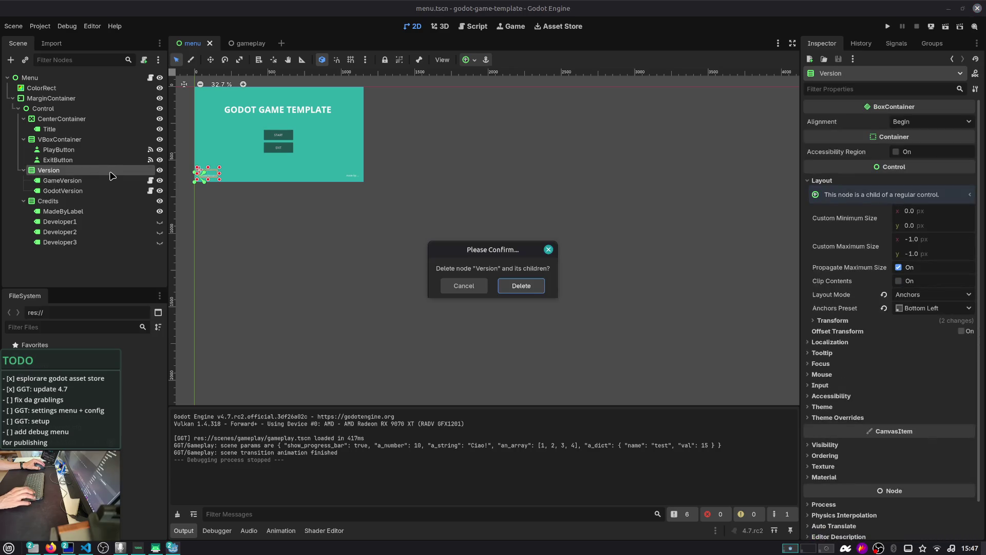
key("Return")
key("F5")
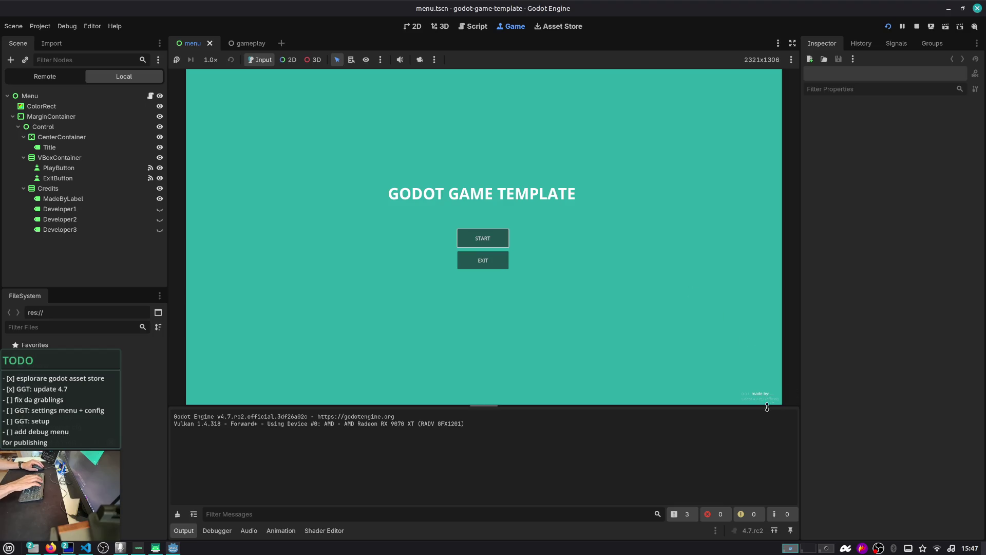
left_click(481, 238)
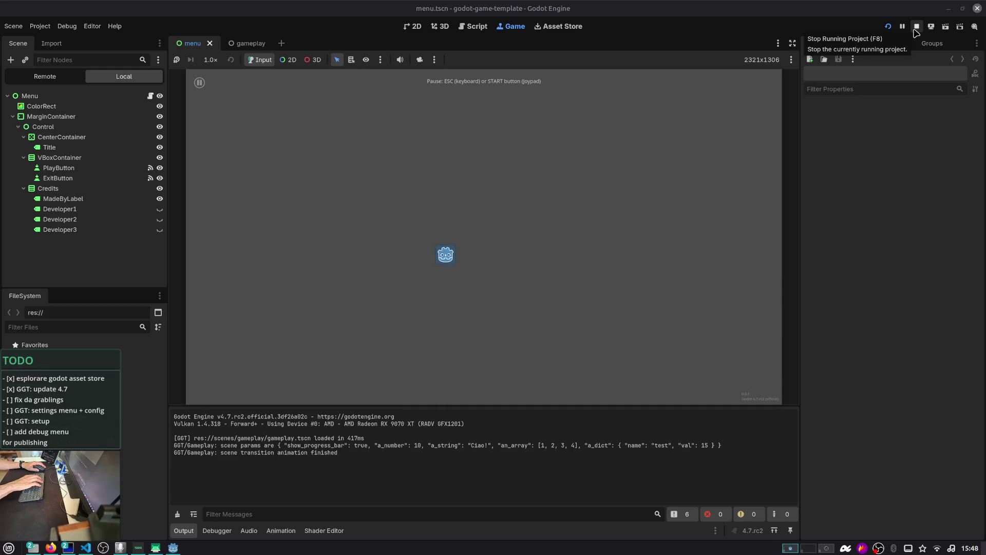
left_click(888, 26)
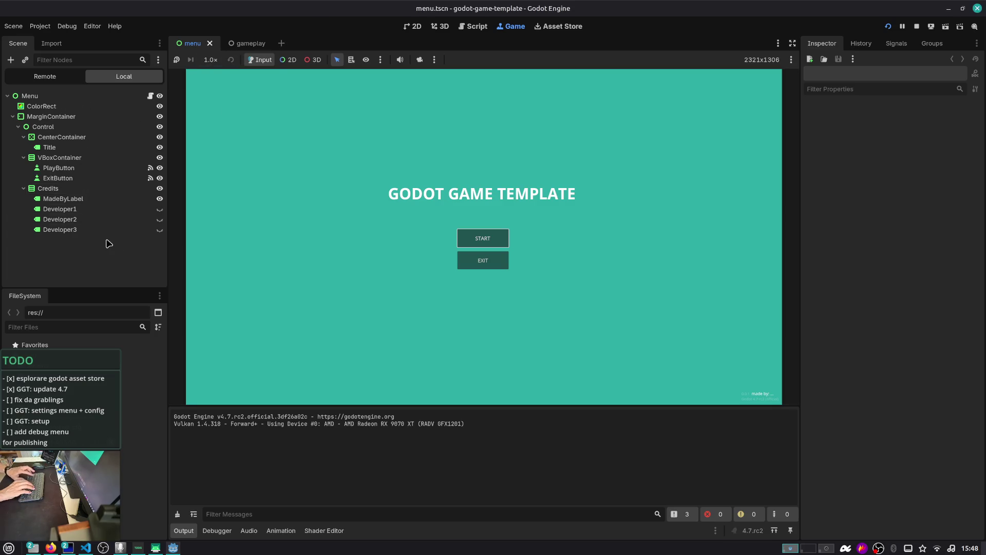
- Open transitions.tscn and select its Version container in the 2D view
key("ctrl+shift+o")
type("tran")
key("Return")
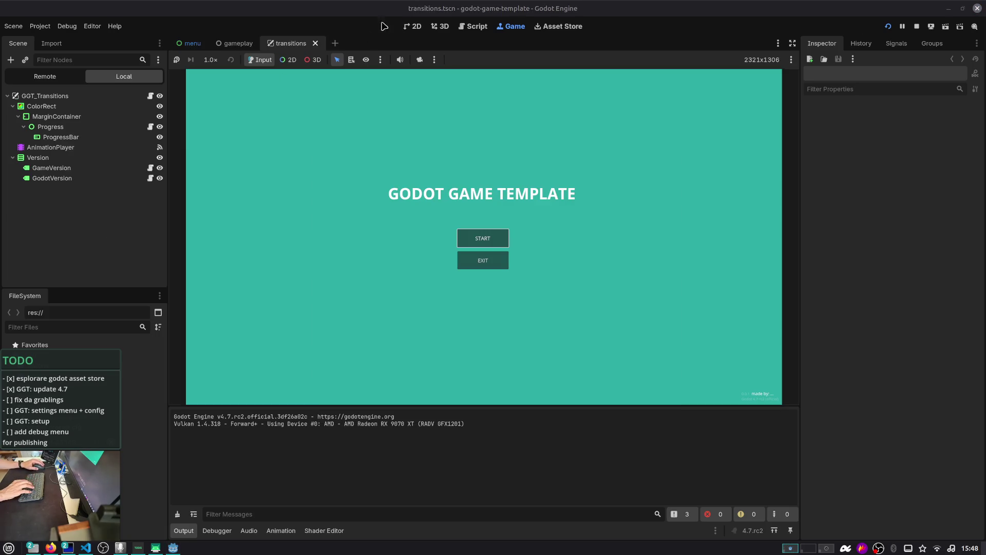
left_click(86, 158)
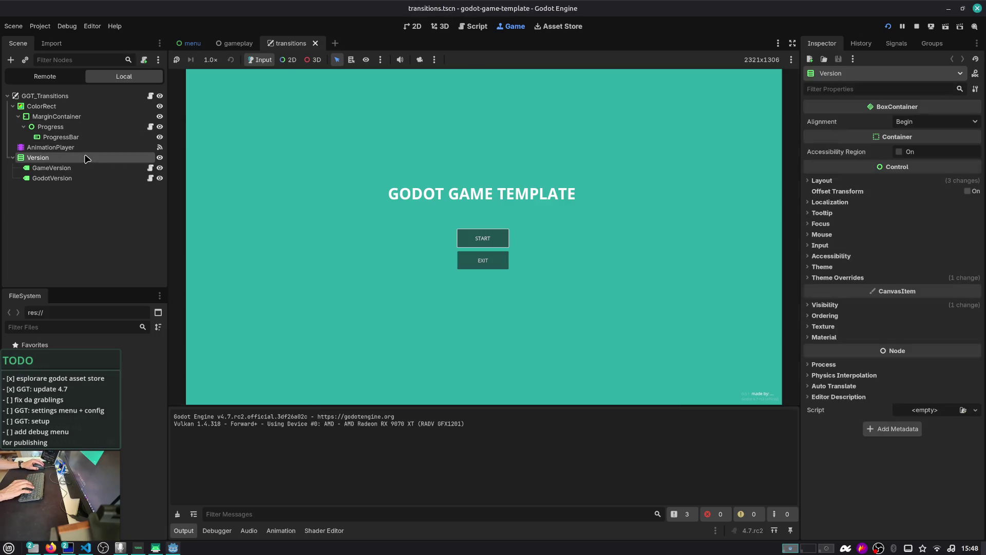
left_click(415, 26)
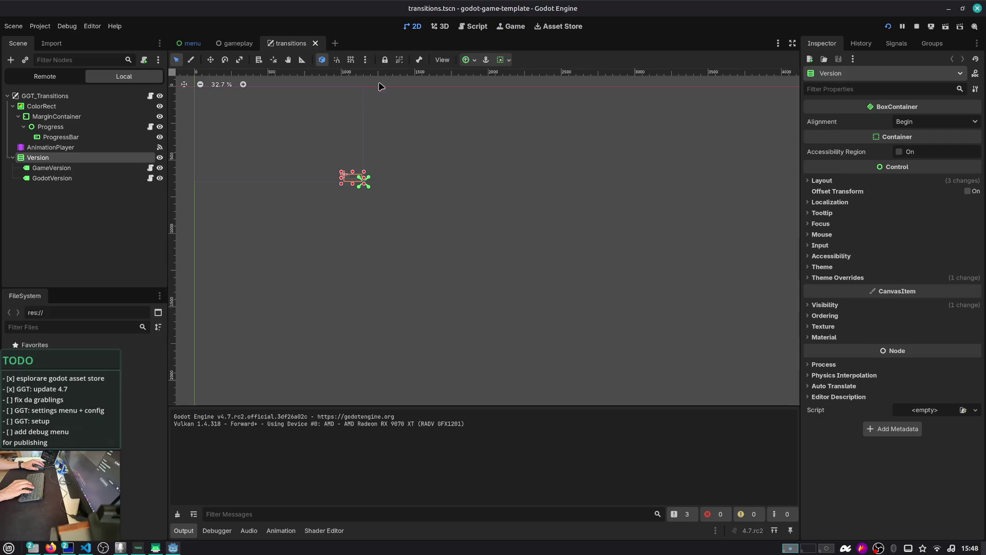
scroll(278, 136, "up", 16)
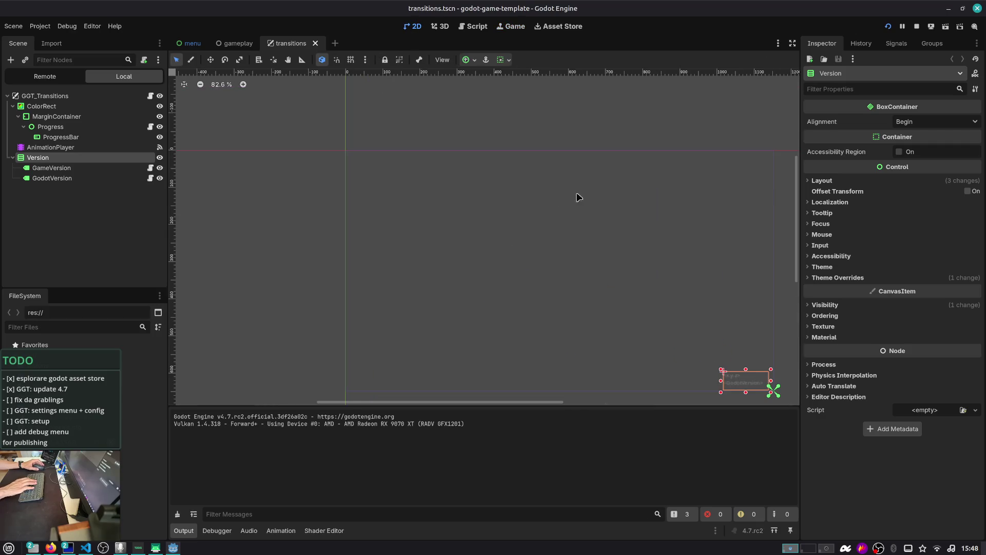
left_click_drag(592, 170, 586, 166)
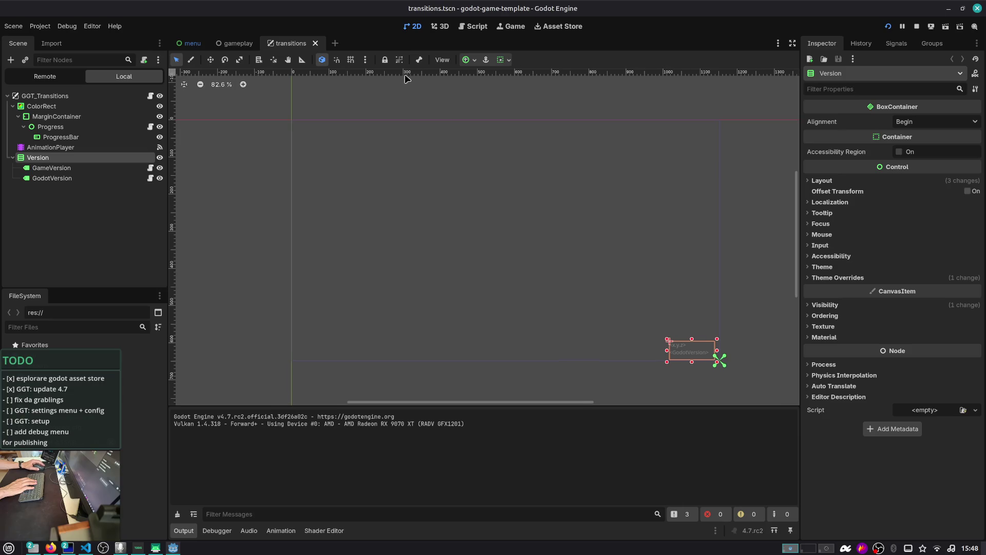
- Anchor the Version box bottom-left, nudge it to (24, 582), and save the scene
left_click(469, 61)
left_click(480, 116)
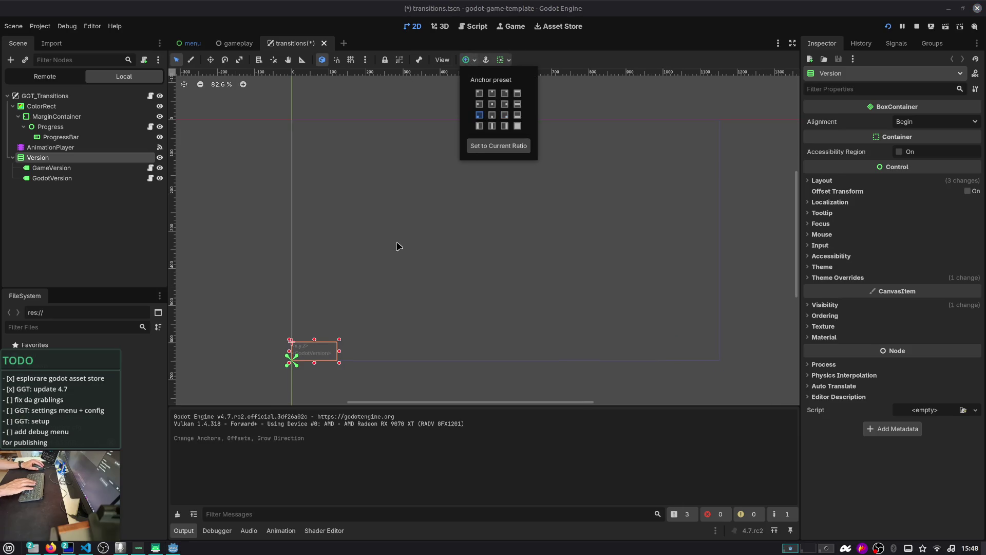
left_click(395, 270)
key("shift+Right")
key("shift+Right")
key("shift+Right")
key("shift+Up")
key("shift+Up")
key("ctrl+s")
left_click(341, 359)
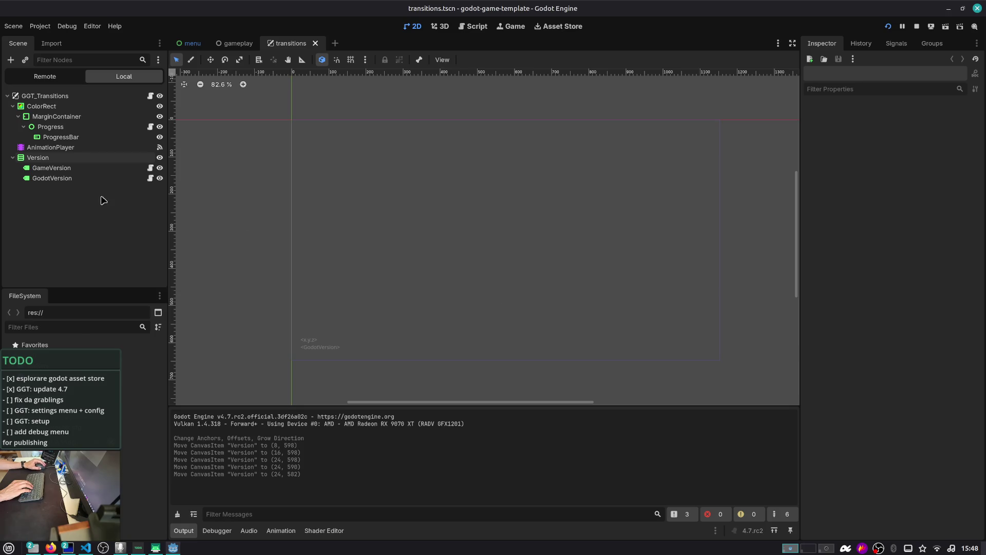
- Close the transitions scene and run the game into gameplay to see the version label
middle_click(288, 44)
key("F5")
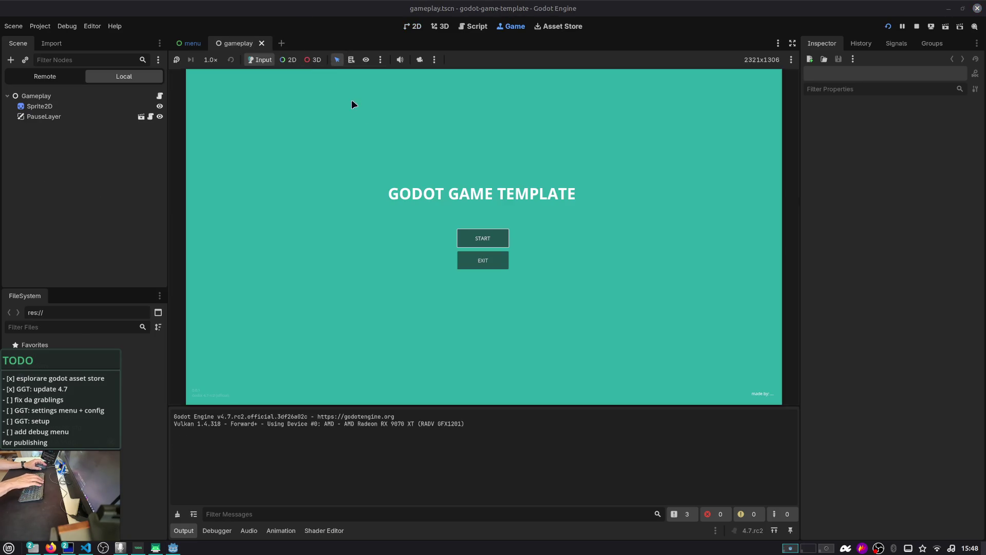
left_click(464, 234)
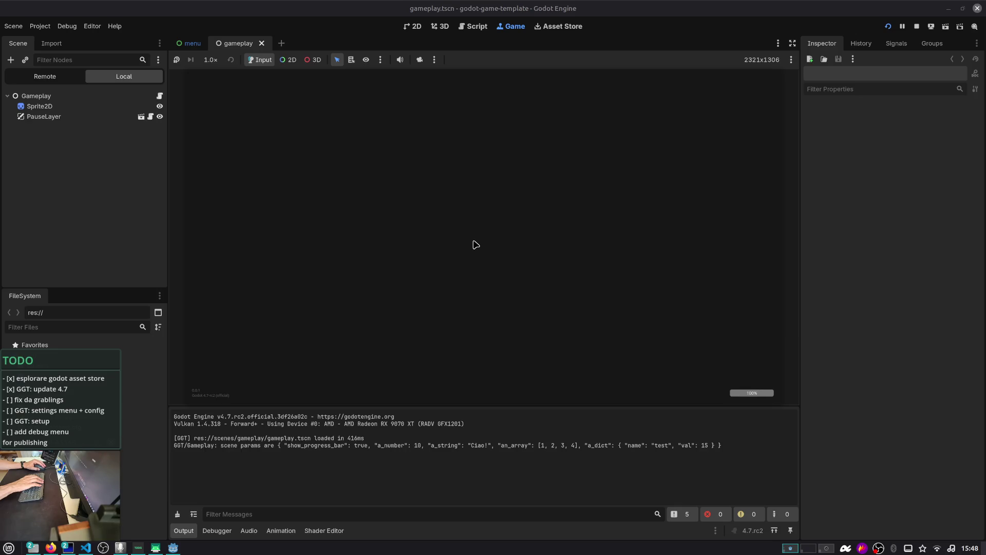
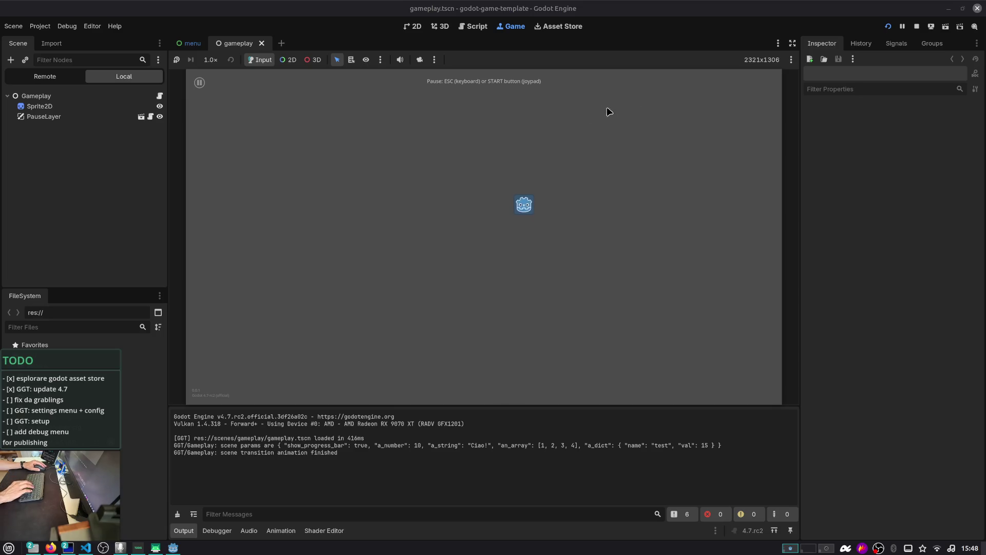
- Pause the running game, return to its main menu, and stop the test run
left_click(200, 83)
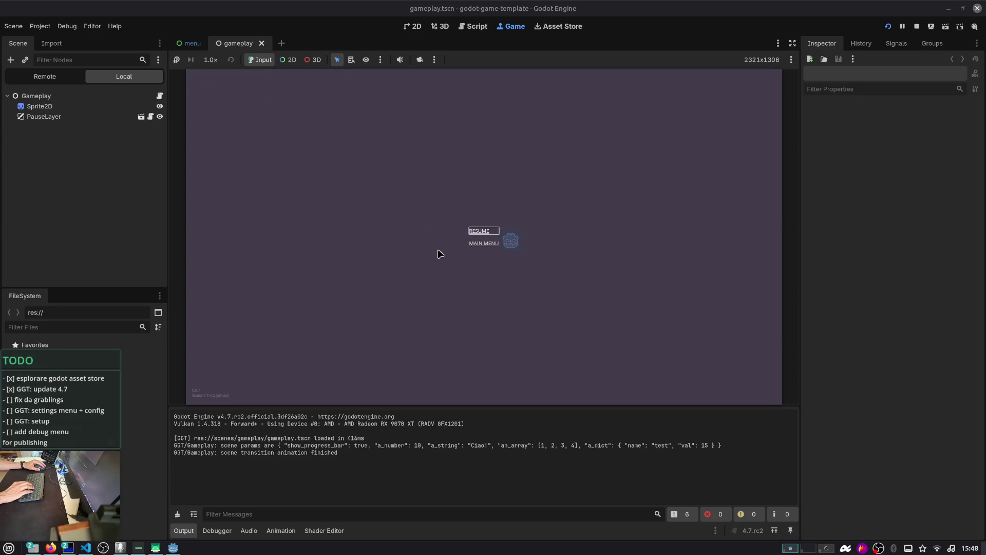
left_click(483, 244)
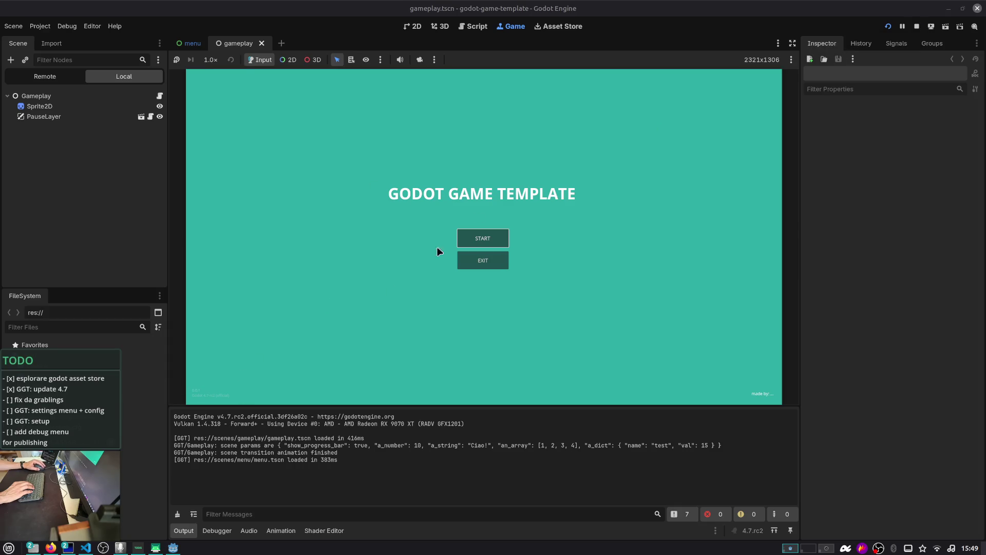
left_click(916, 26)
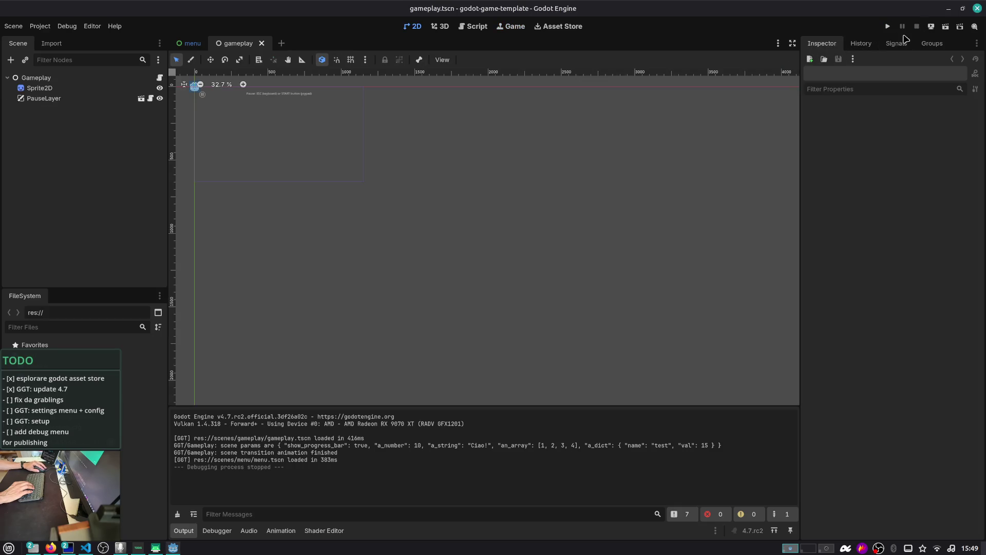
- Select the Menu root node in the menu scene, then move over to VS Code
key("ctrl+Tab")
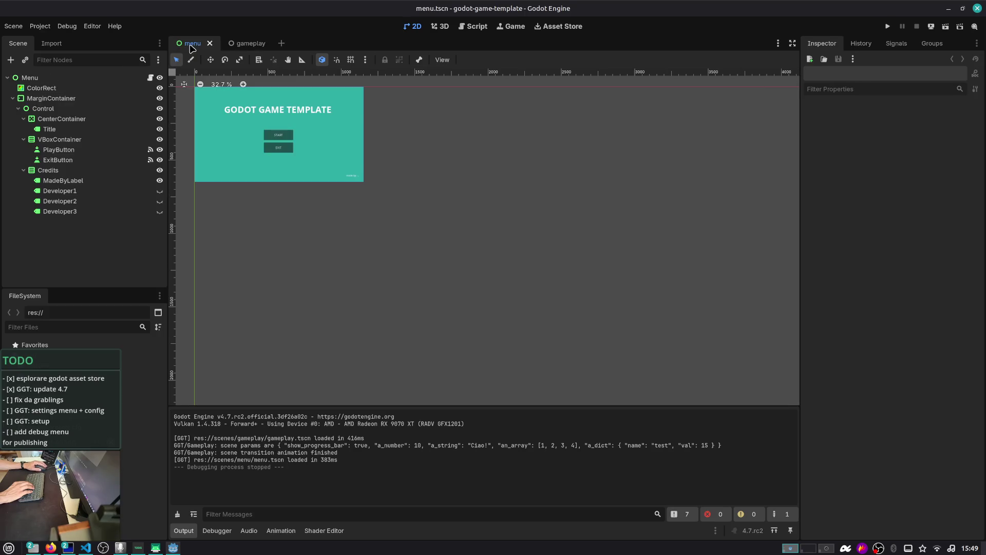
left_click(134, 78)
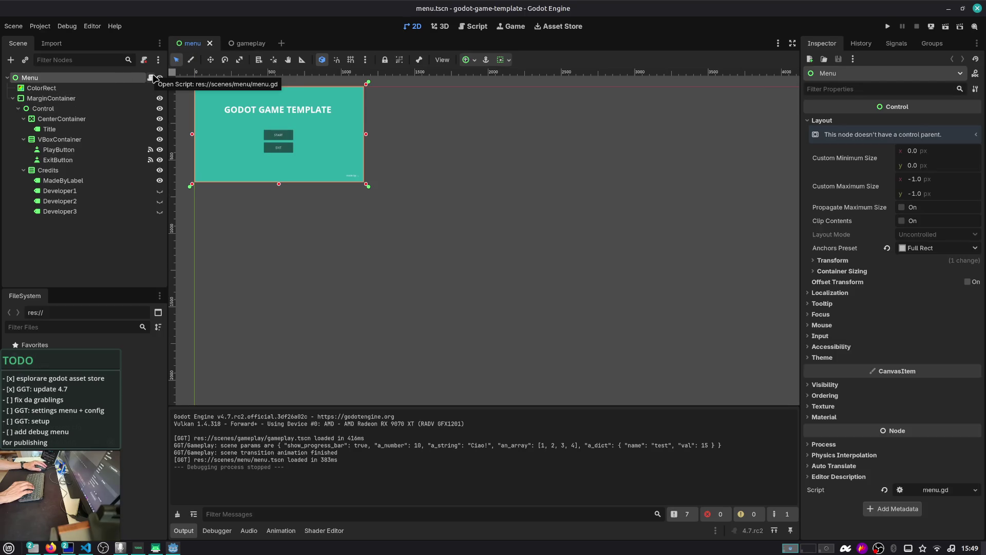
key("alt+Tab")
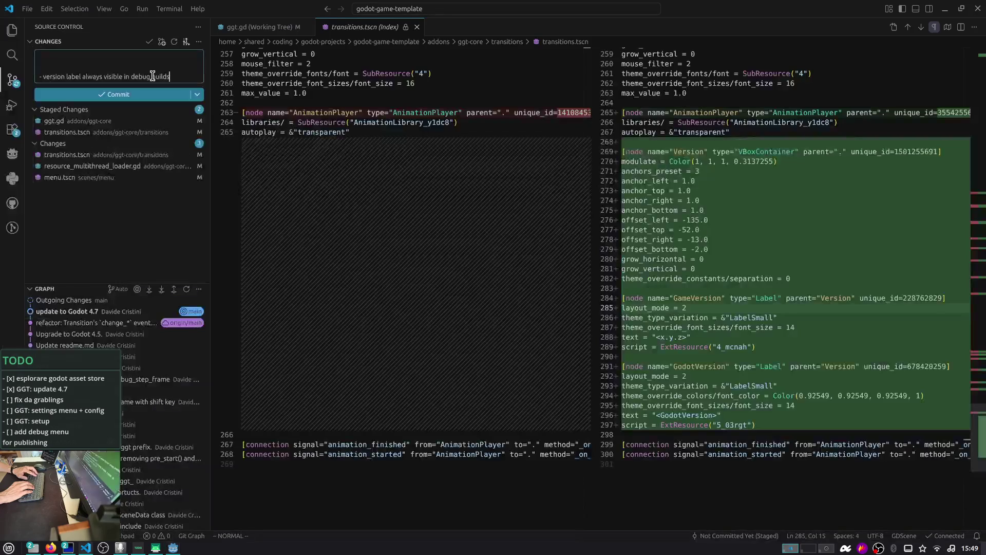
- Stage menu.tscn and look through the resource_multithread_loader.gd diff
left_click(189, 177)
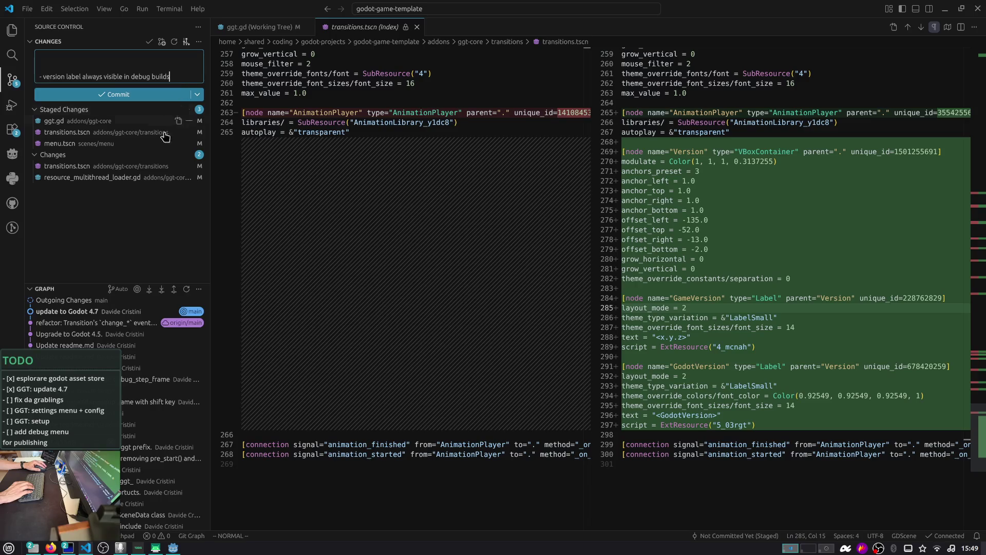
left_click(153, 177)
scroll(570, 246, "down", 5)
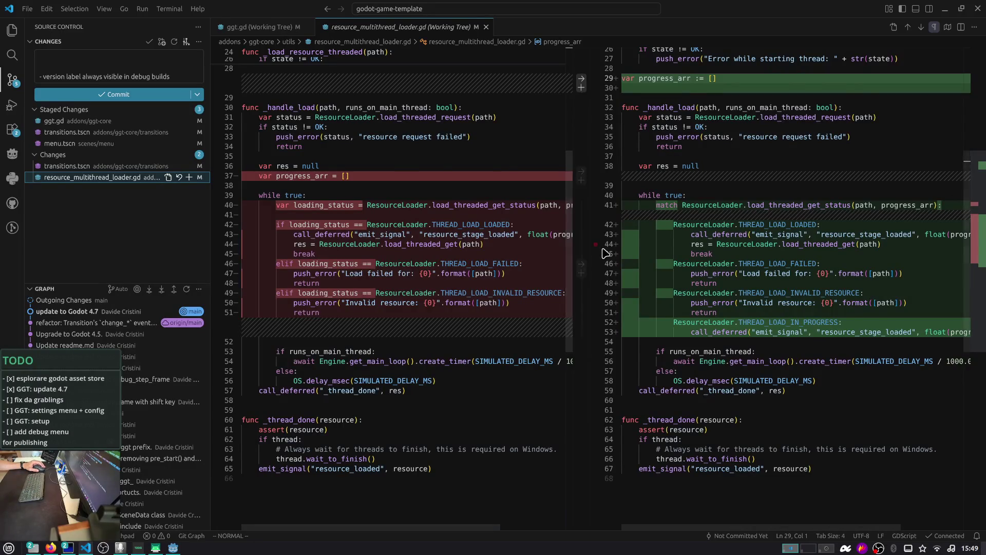
scroll(607, 252, "down", 1)
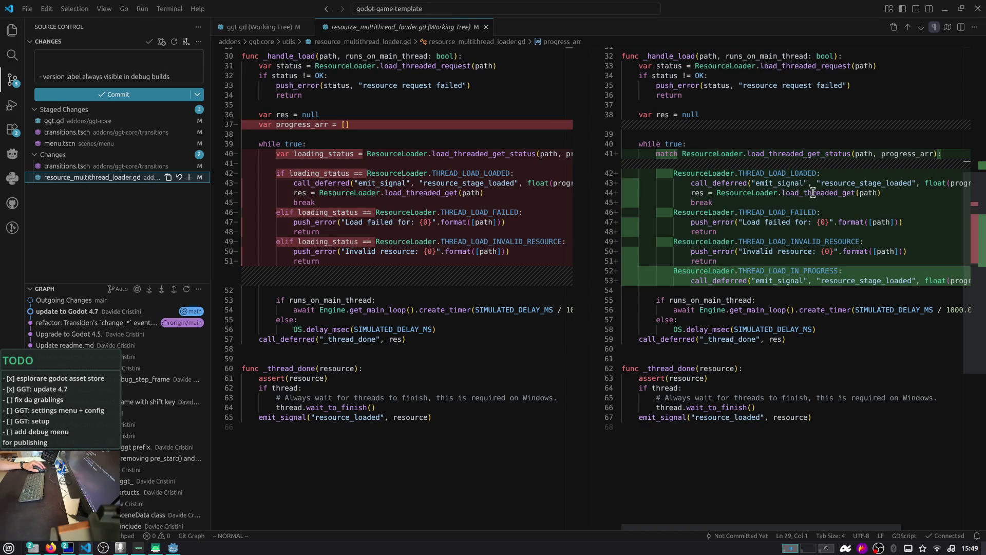
scroll(822, 191, "down", 3)
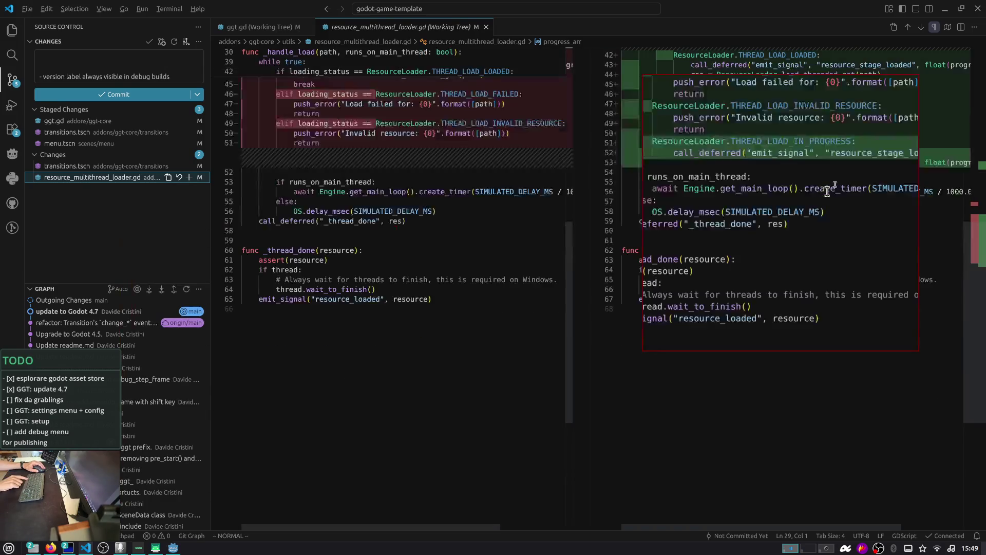
scroll(827, 191, "down", 5)
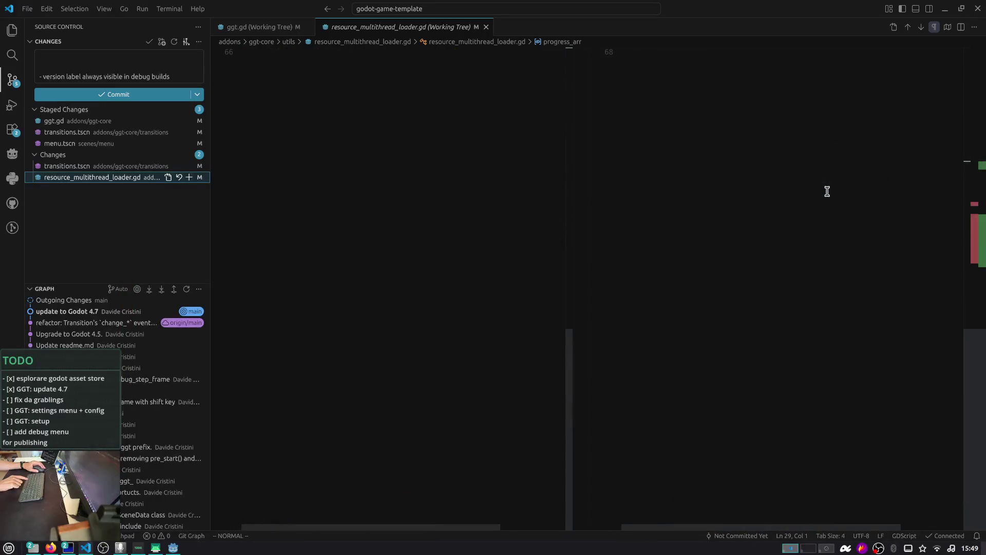
key("alt")
scroll(827, 191, "up", 10)
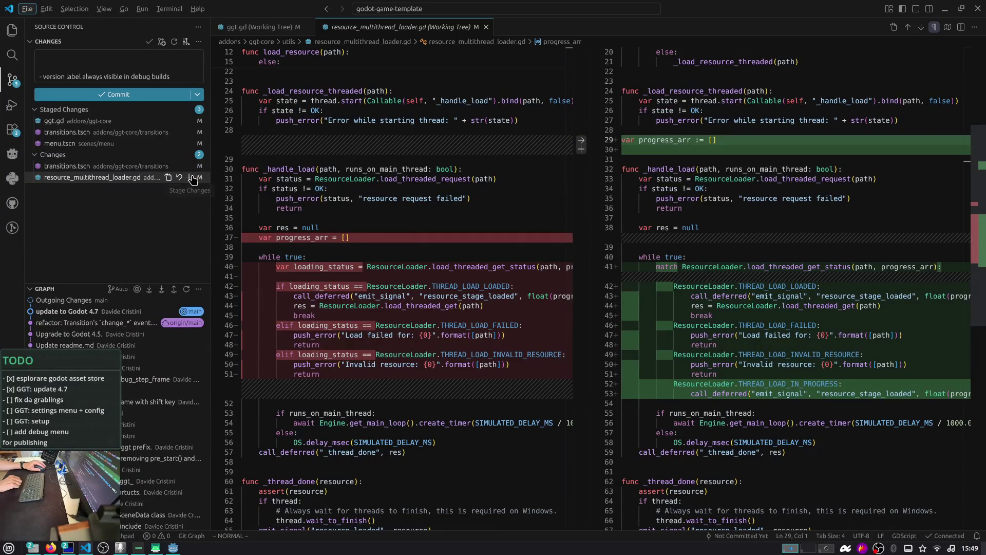
- Check the Version node changes in transitions.tscn and stage that file
left_click(119, 167)
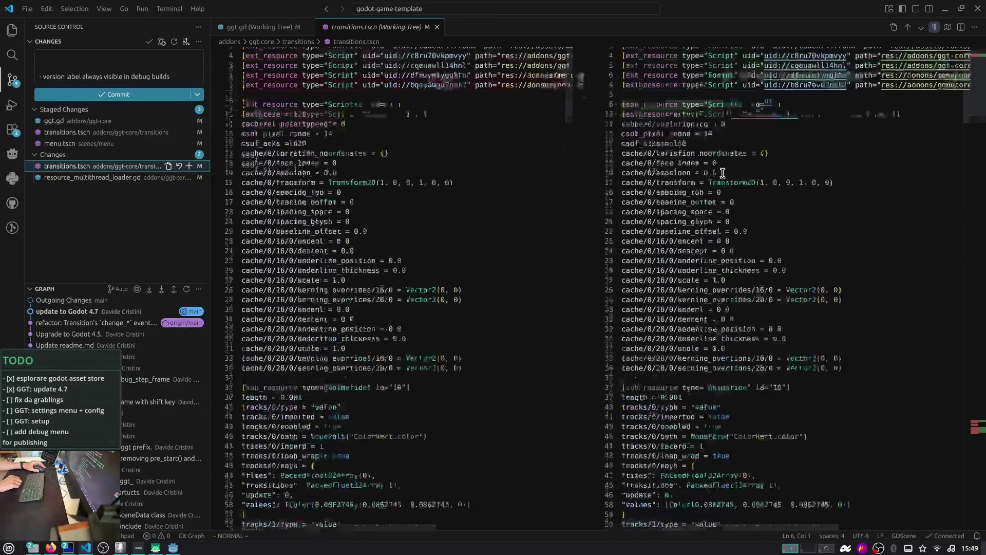
left_click(982, 434)
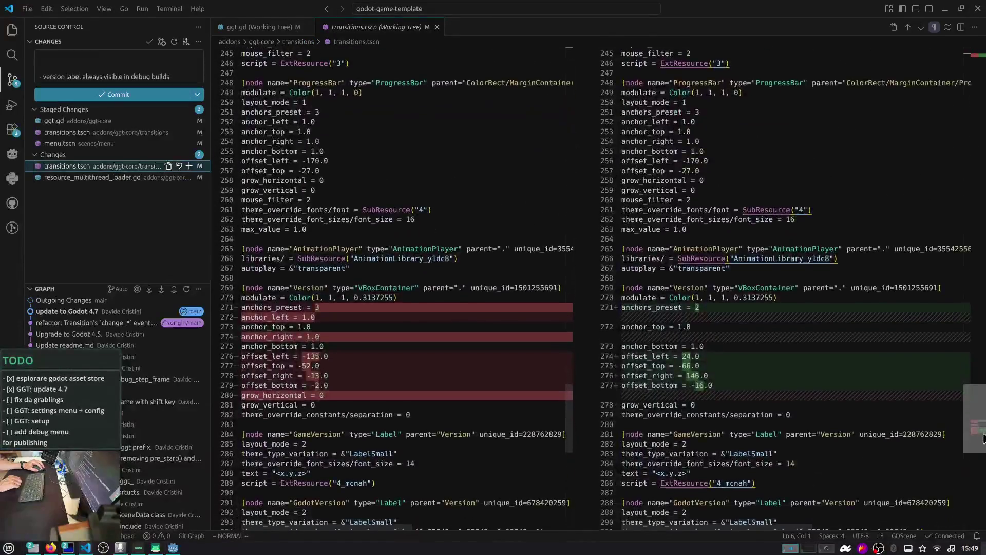
scroll(840, 391, "down", 2)
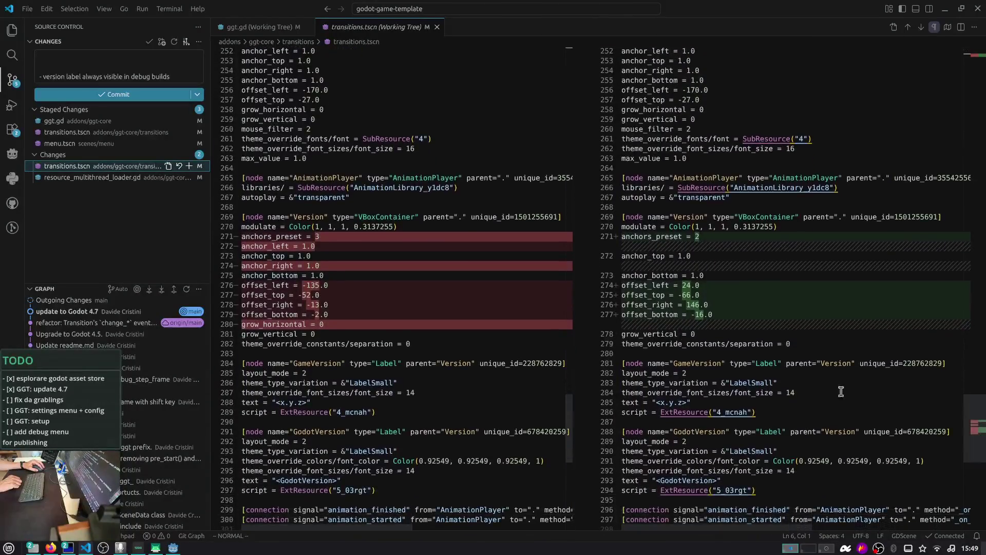
left_click(189, 166)
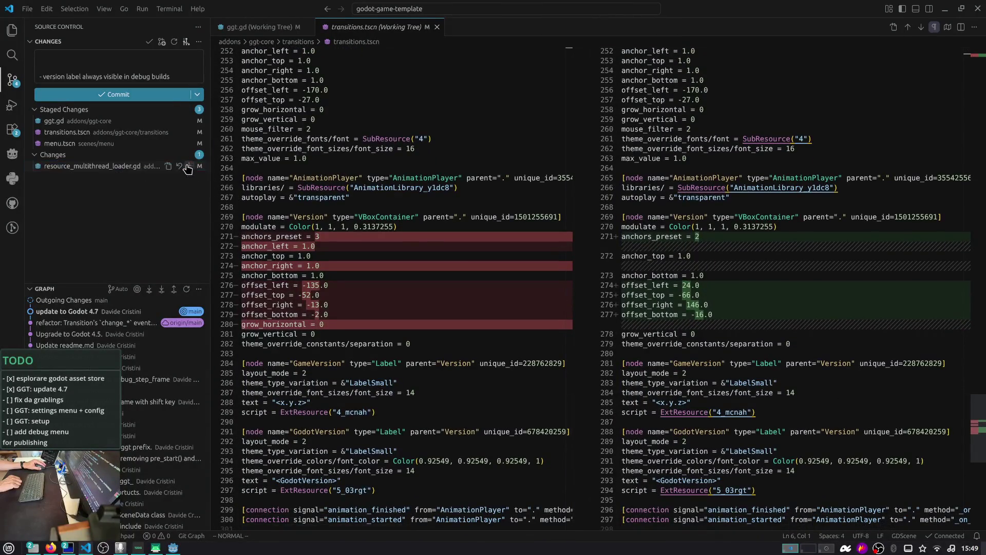
- Write a one-line 'feat: version label' commit message and commit the staged changes
left_click(144, 61)
type("feat:")
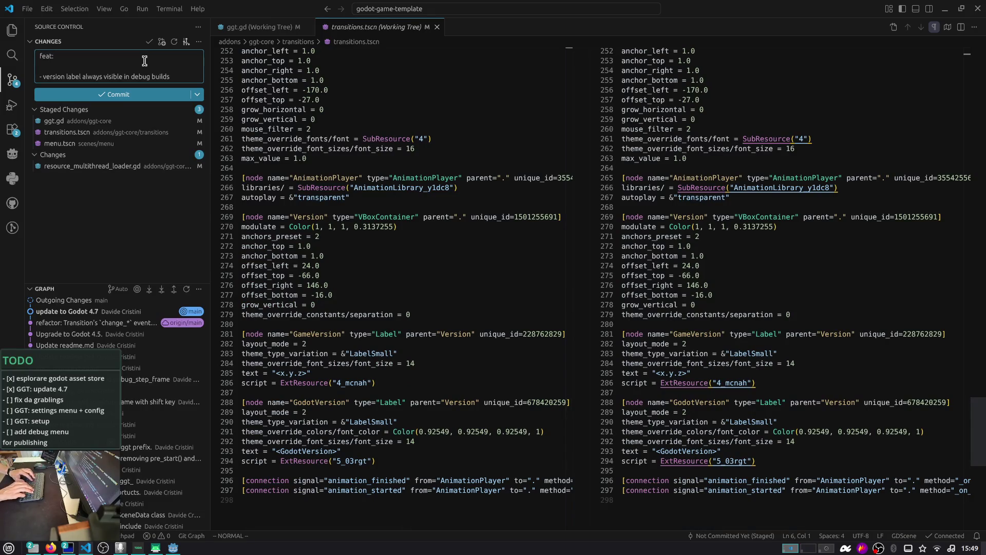
key("Down")
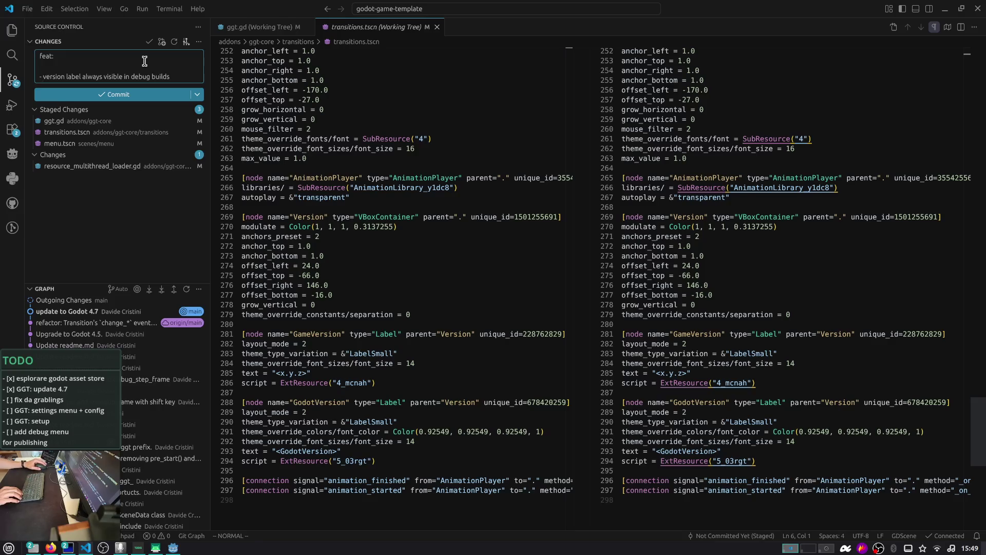
left_click(144, 126)
scroll(743, 241, "down", 10)
scroll(743, 240, "down", 3)
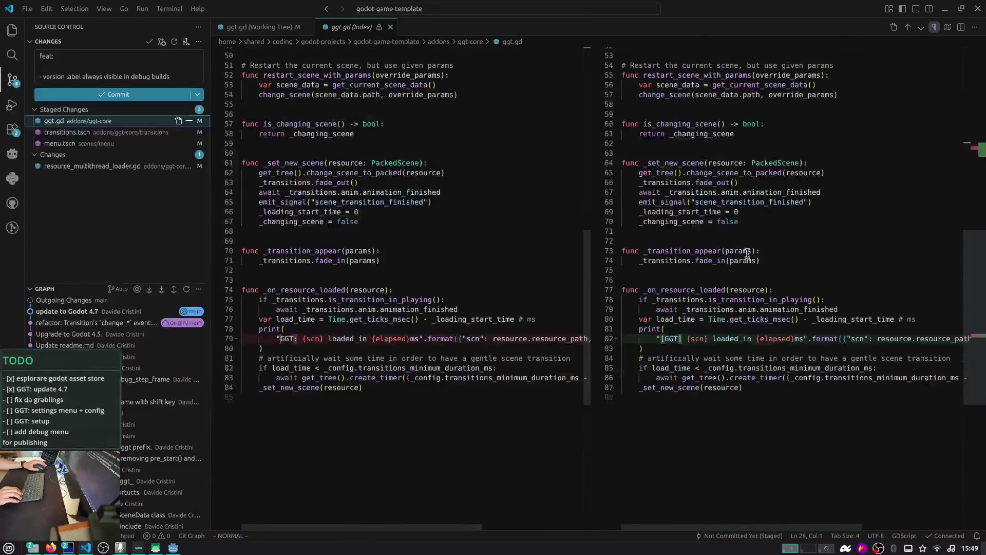
left_click(99, 73)
key("BackSpace")
key("BackSpace")
key("BackSpace")
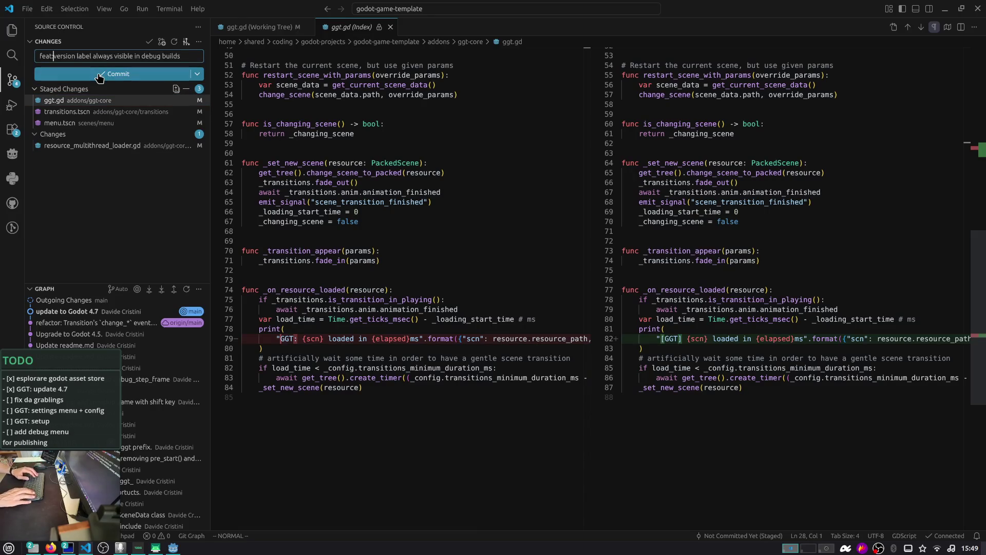
left_click(99, 77)
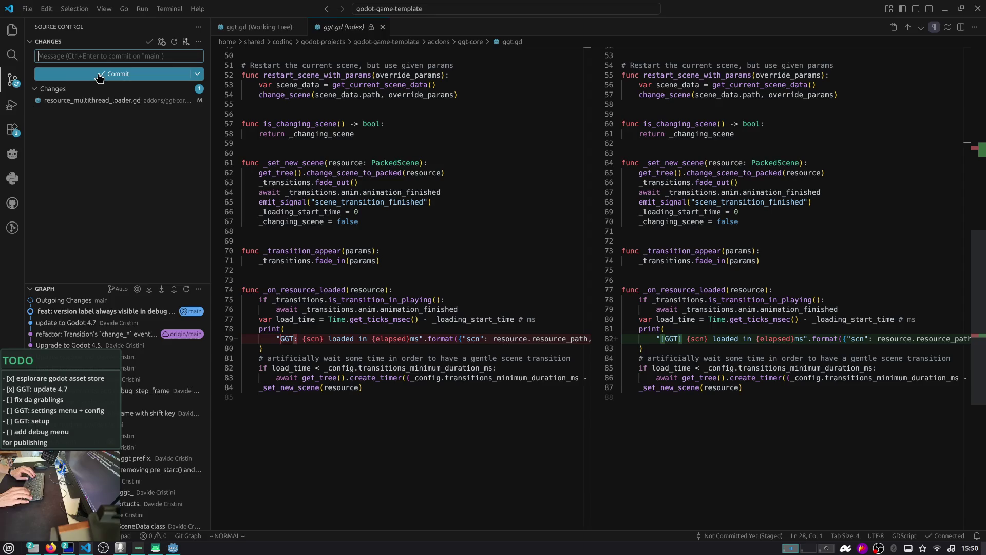
- Commit resource_multithread_loader.gd as 'refactor: improved resource multithread loader' and close the diffs
left_click(174, 103)
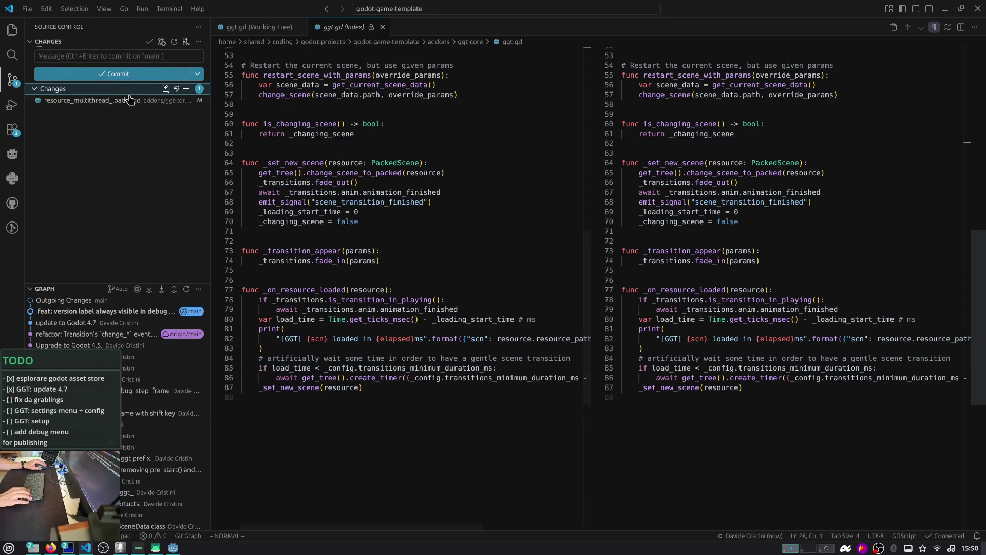
left_click(190, 100)
left_click(136, 56)
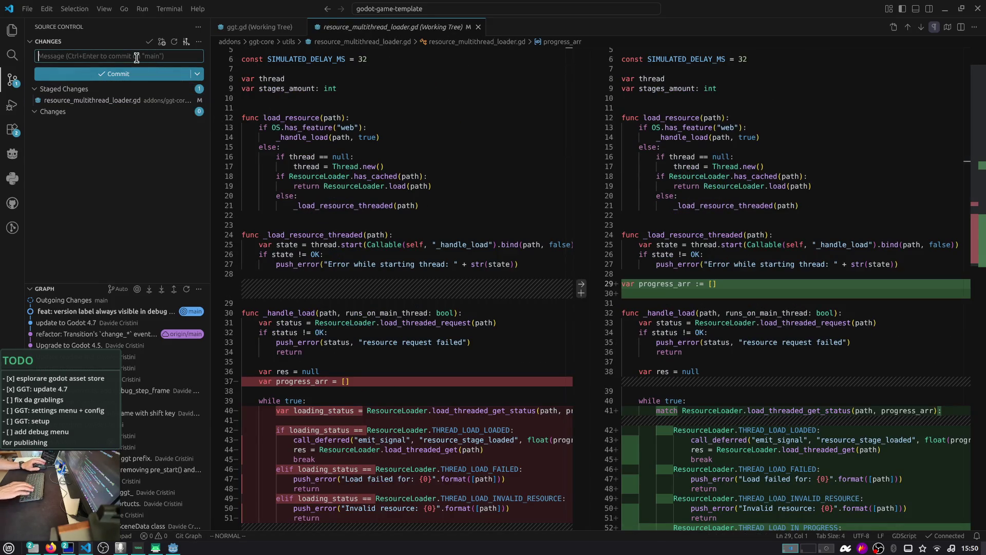
type("fix:")
type(" resource multithread loader")
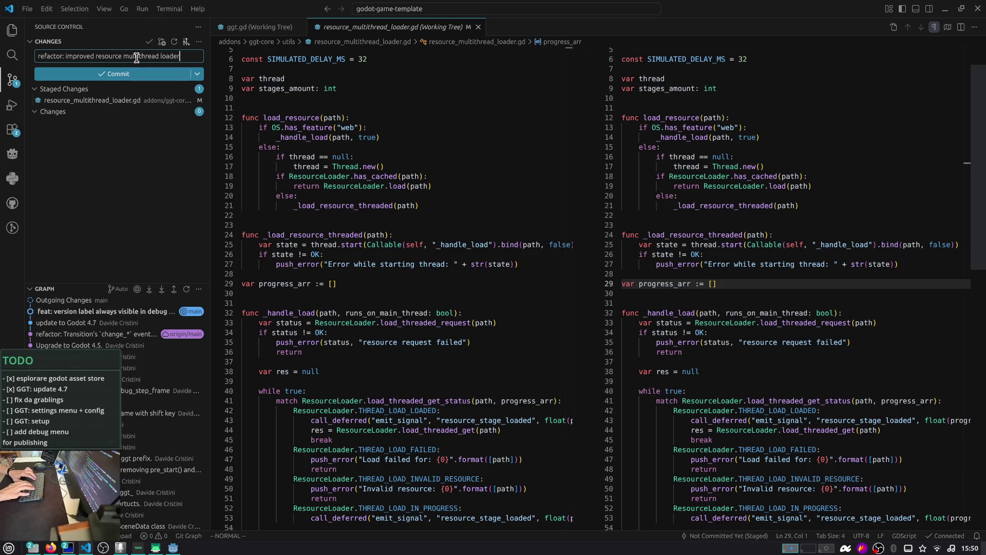
key("ctrl+Return")
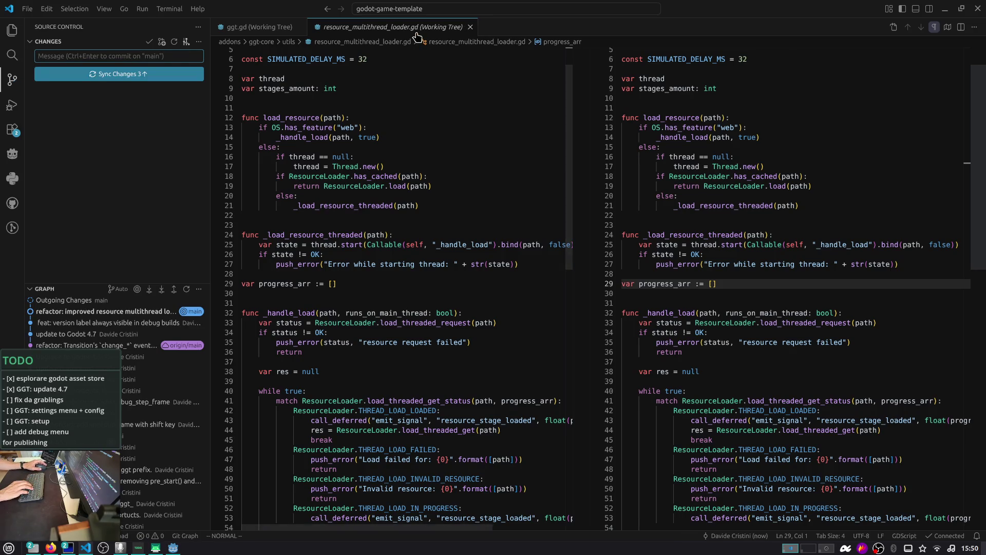
middle_click(417, 30)
left_click(299, 26)
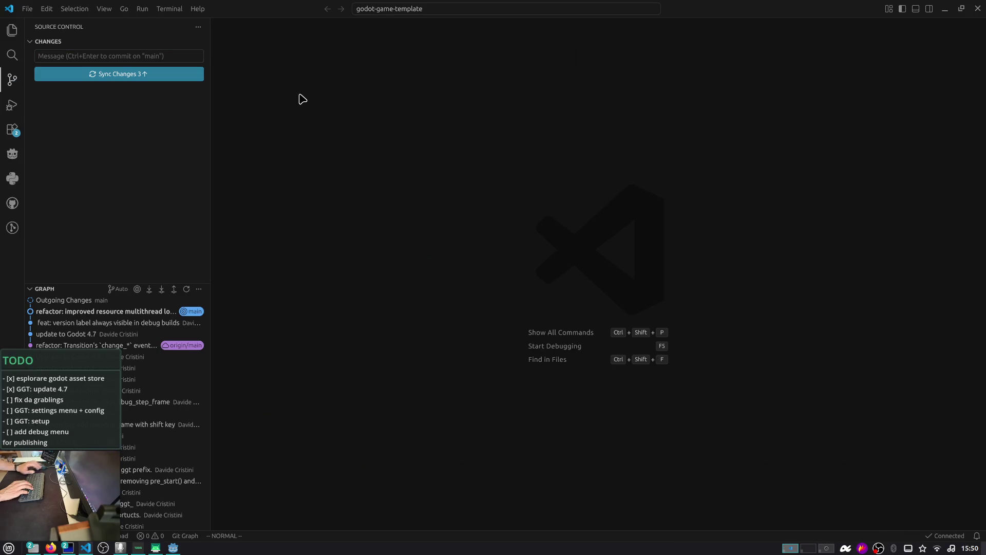
- Open readme.md and remove the 5 from the Godot version badge on line 7
key("ctrl+grave")
type("gp")
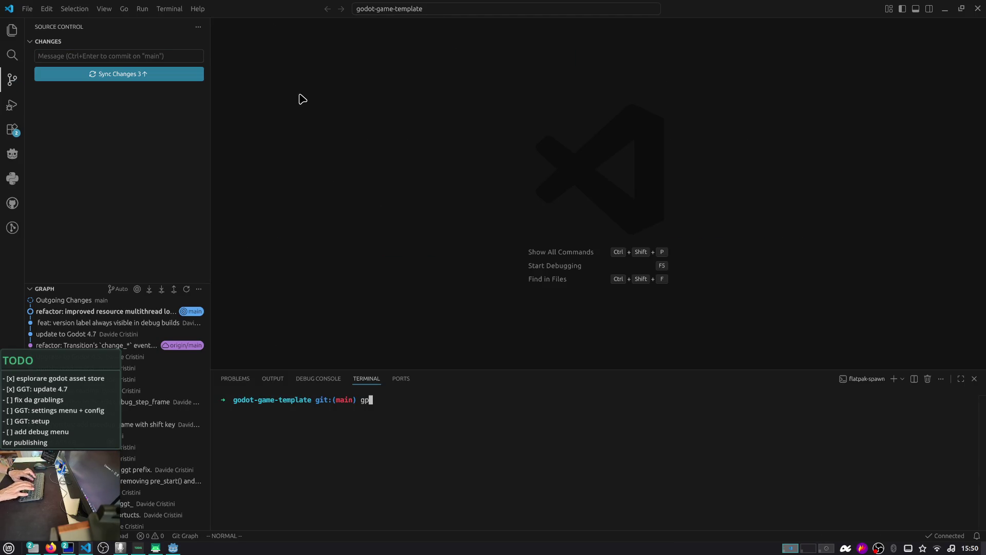
key("ctrl+p")
type("readme")
key("Return")
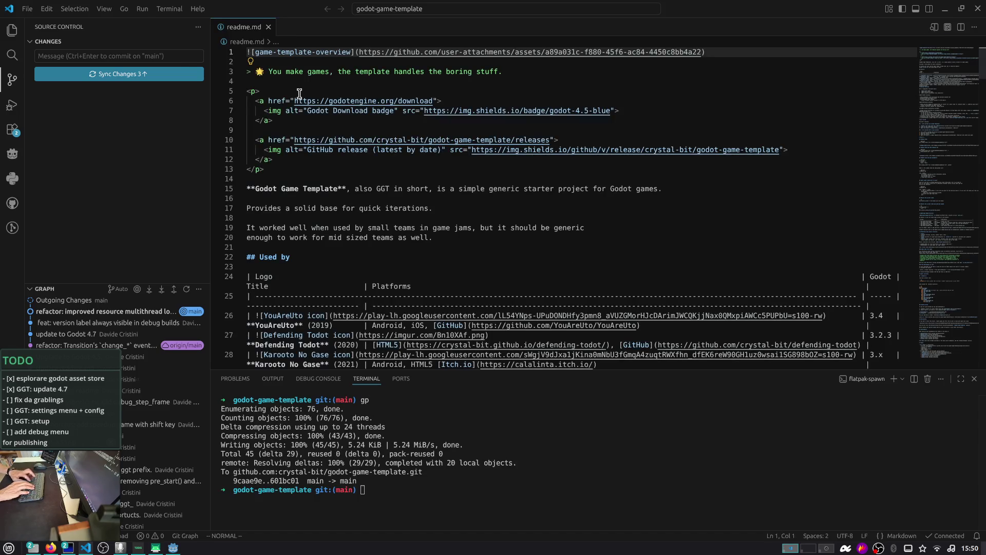
key("ctrl+b")
key("j")
key("j")
key("j")
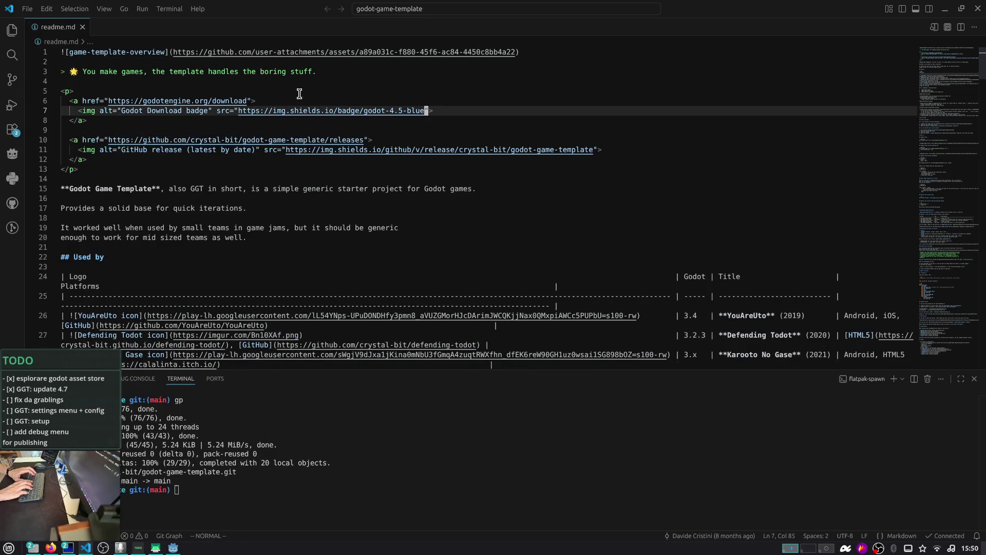
key("s")
type("7")
key("Escape")
- Search readme.md for '4.6' and move through it to the project structure section
key("k")
key("k")
key("k")
key("j")
key("j")
key("j")
key("j")
key("j")
key("j")
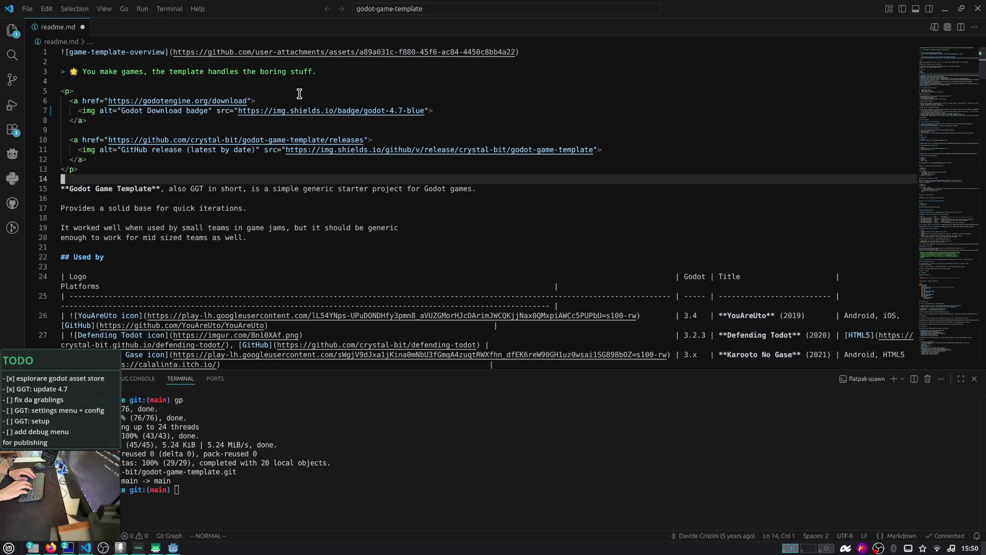
type("/4.6")
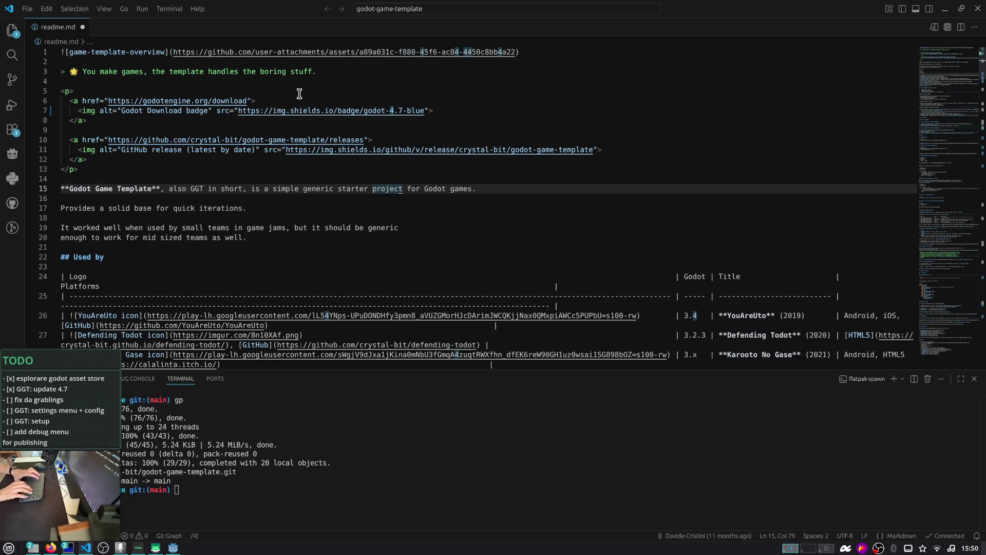
key("Return")
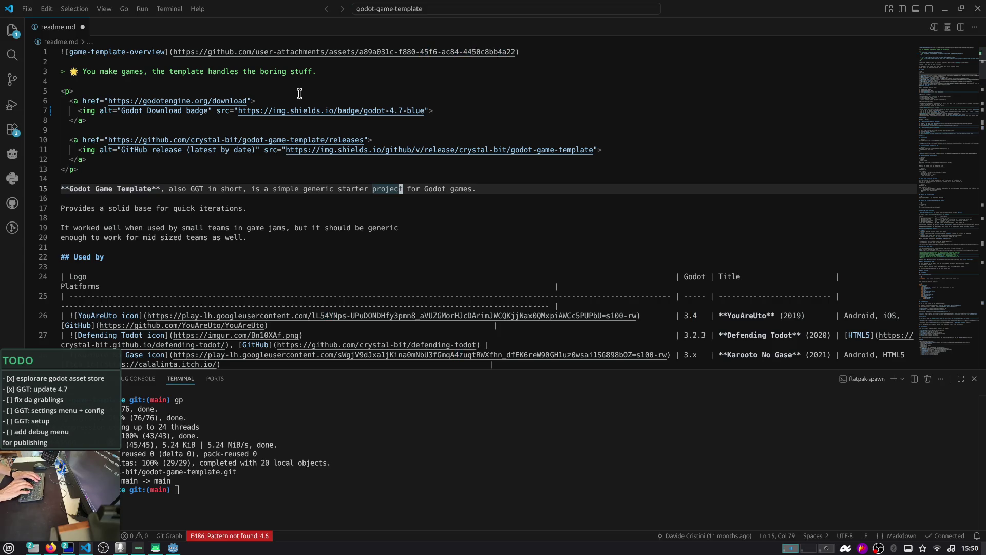
key("j")
key("j")
key("j")
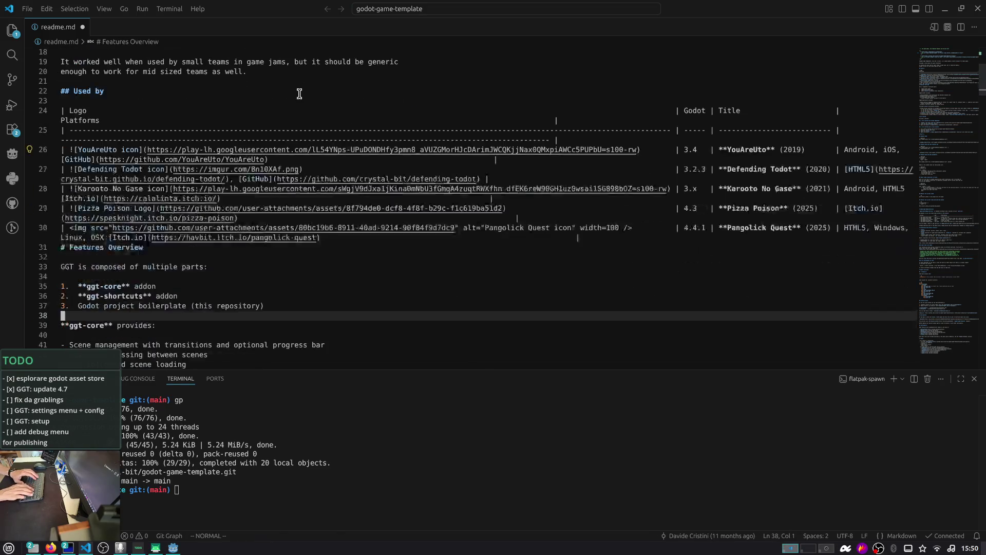
key("j")
key("j")
key("j")
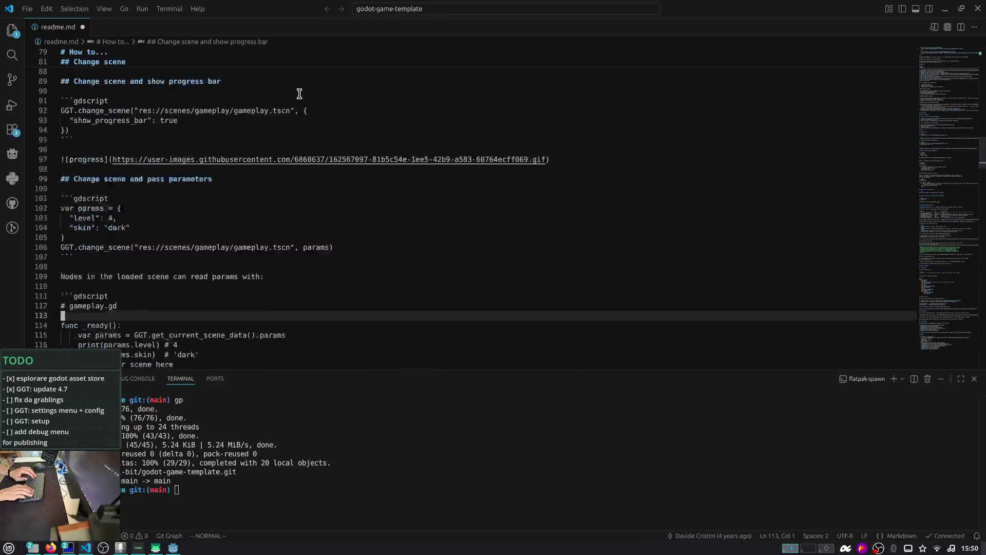
key("j")
key("j")
key("j")
key("j")
key("j")
key("j")
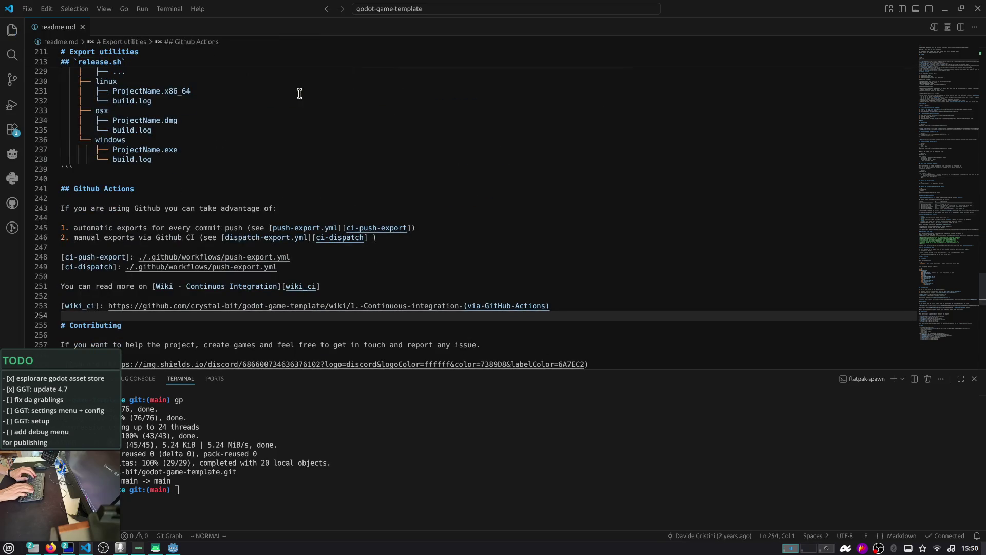
key("k")
key("k")
key("k")
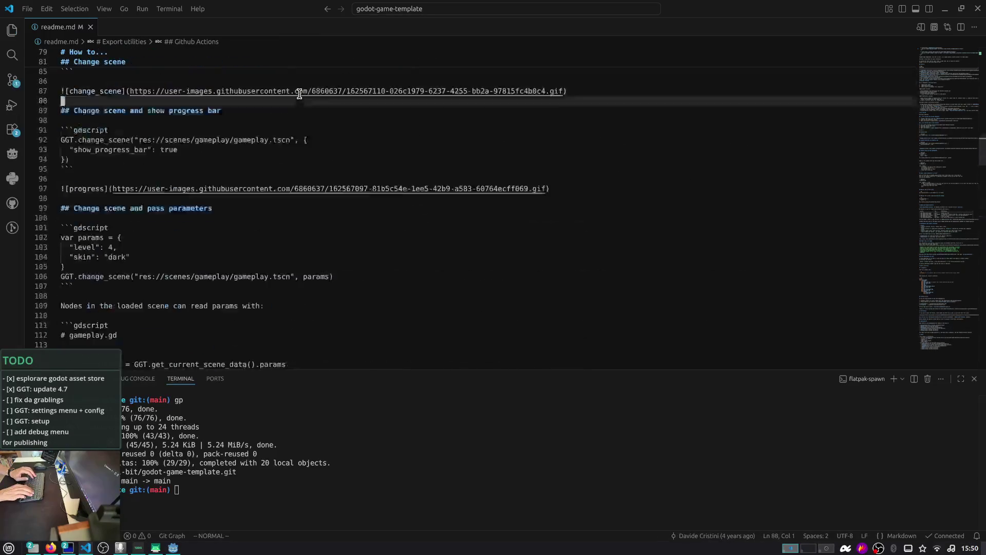
key("g")
key("g")
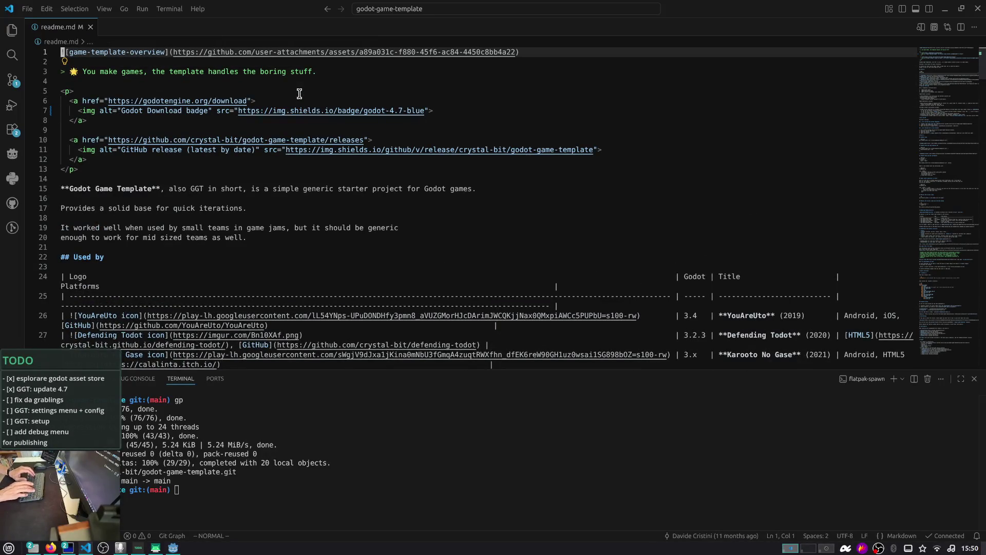
- Open .github/workflows/push-export.yml from the Explorer file tree
left_click(14, 31)
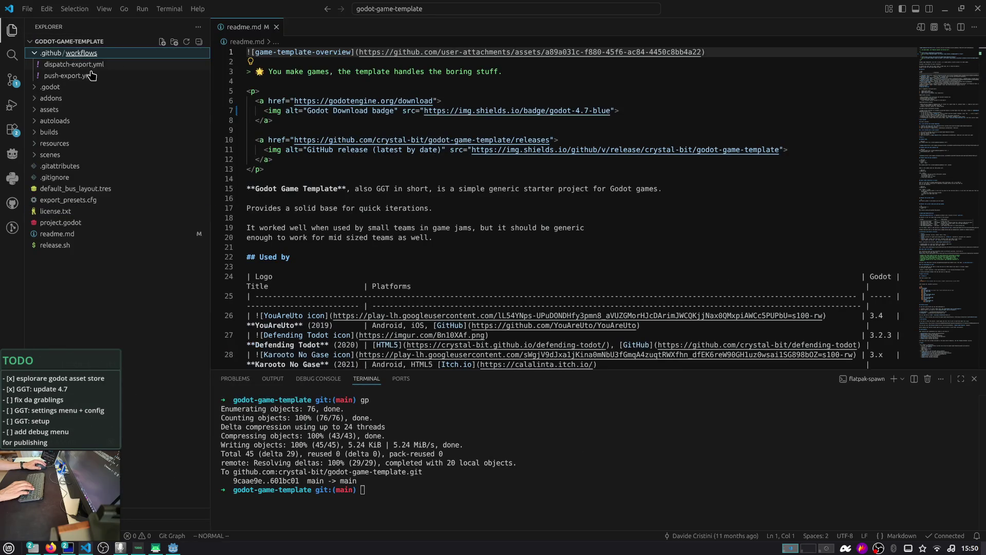
left_click(91, 76)
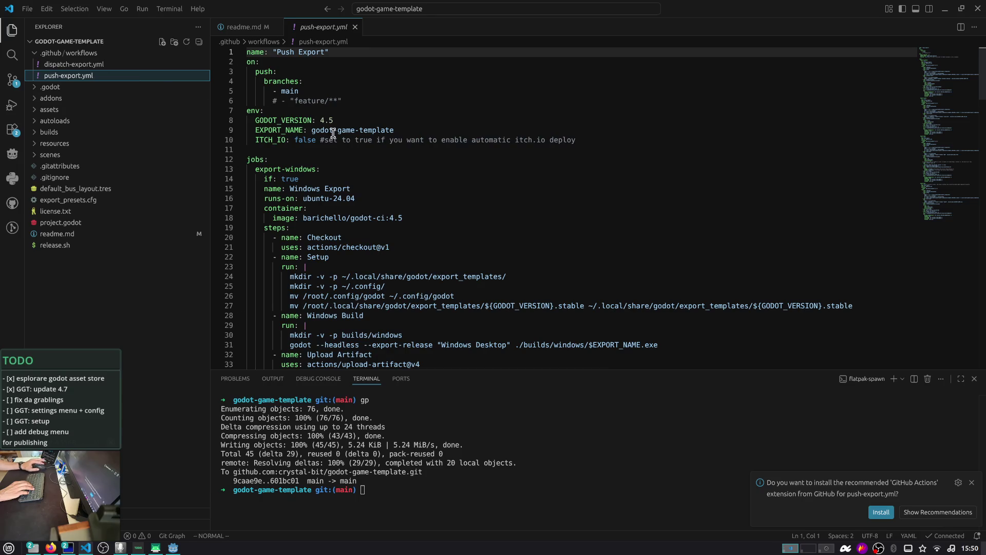
key("alt+Tab")
key("alt+Tab")
key("alt+Tab")
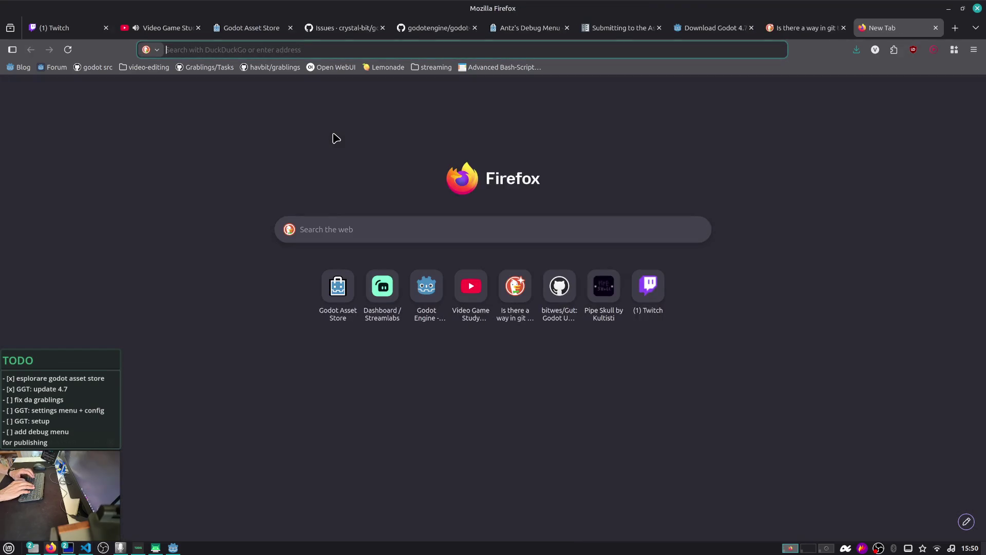
- Clear the new tab's address and go to the godot-game-template Issues page
type("ba")
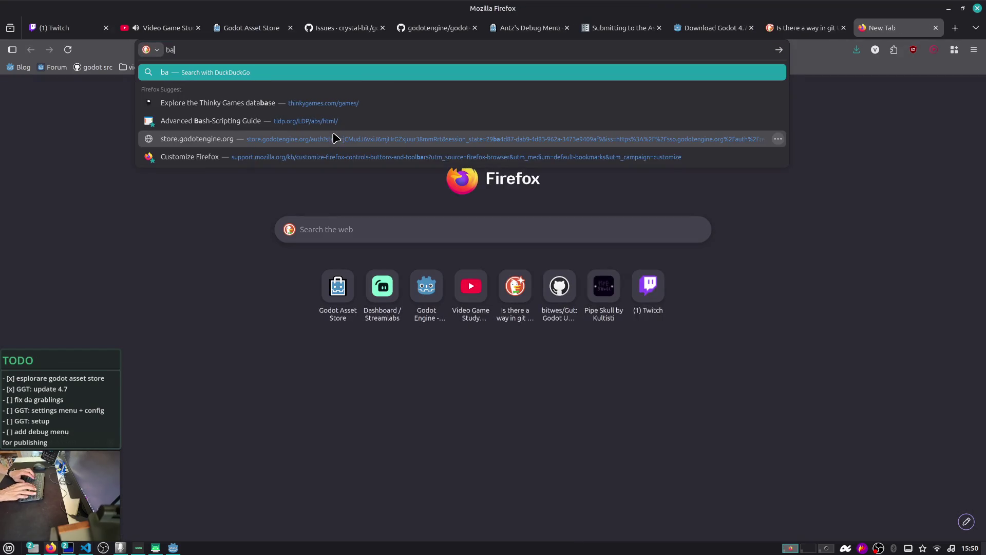
key("BackSpace")
key("BackSpace")
key("Down")
key("Down")
key("Down")
key("Return")
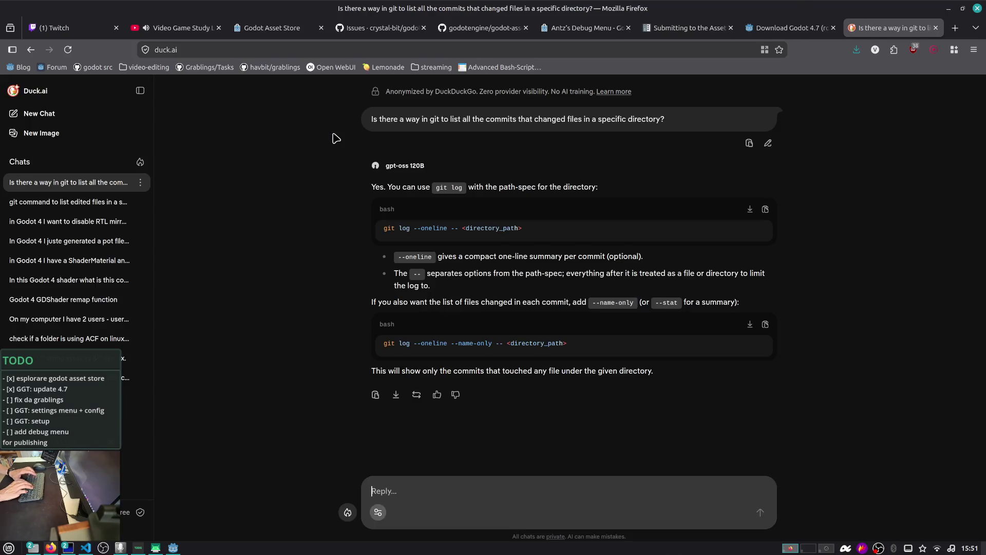
left_click(443, 30)
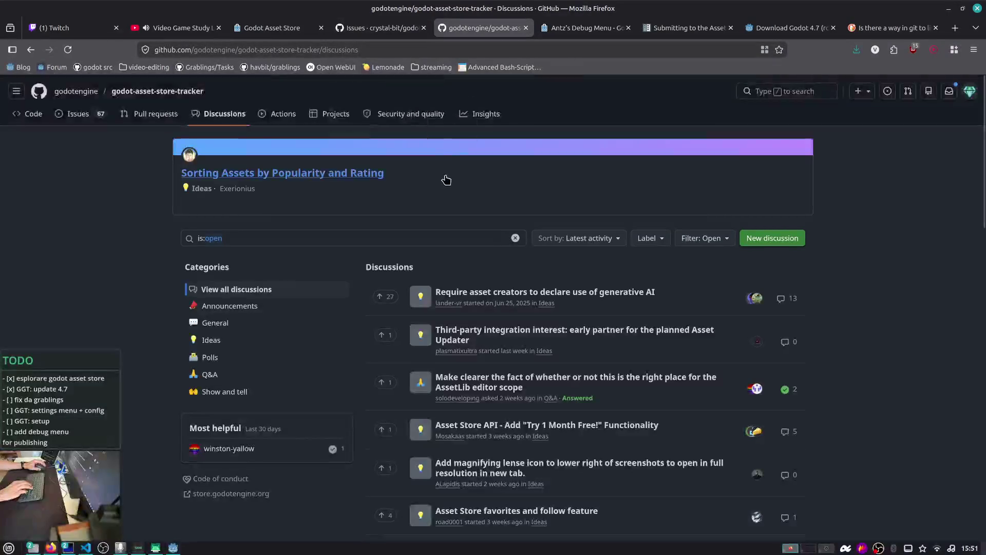
left_click(406, 29)
scroll(386, 100, "down", 5)
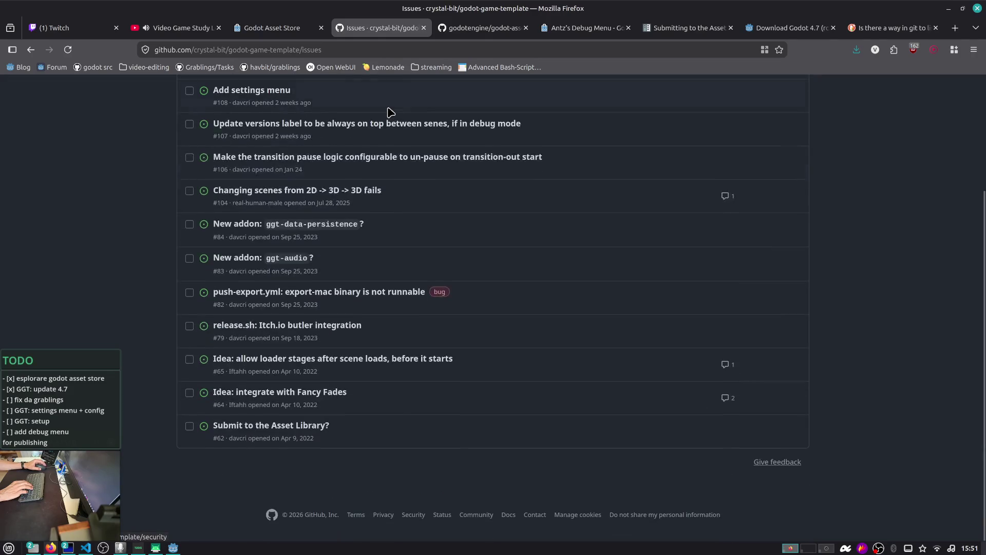
scroll(360, 94, "up", 5)
- Open the godot-game-template repo, find 'barichello' in its README, and follow that link
left_click(169, 92)
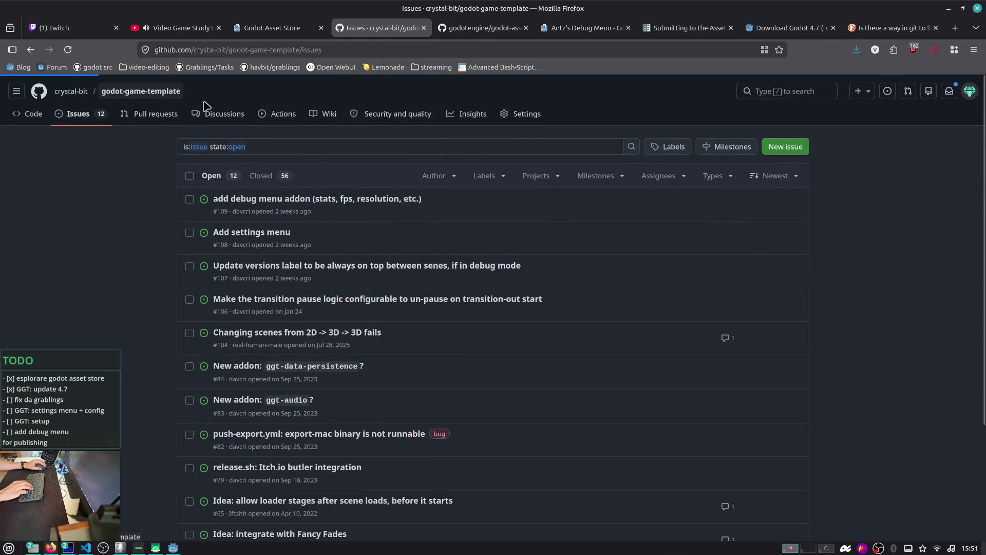
scroll(195, 175, "down", 5)
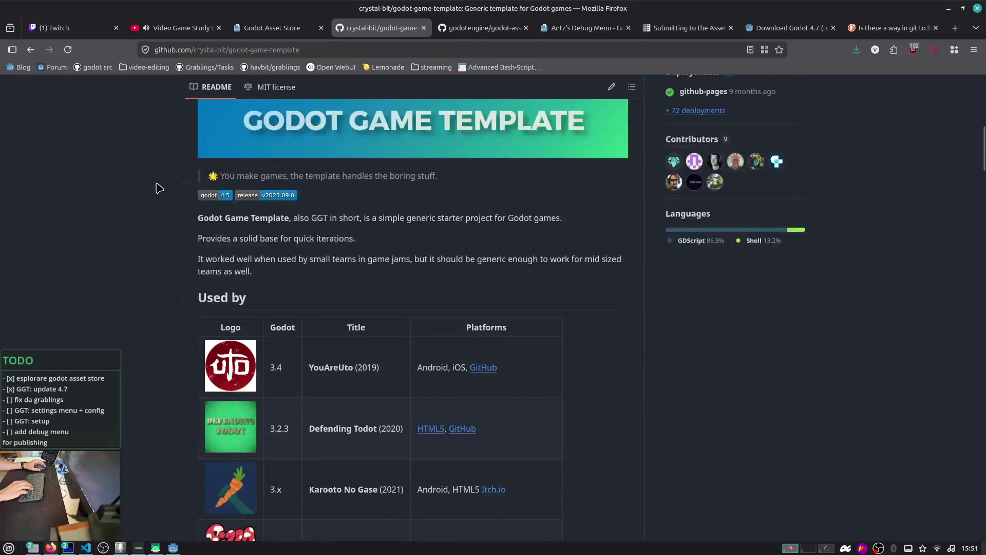
key("ctrl+f")
type("barichello")
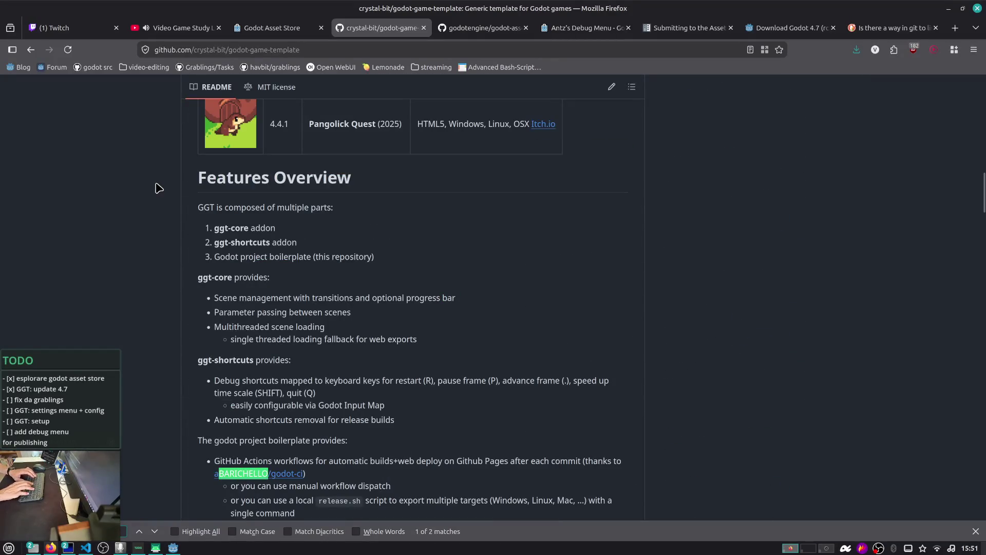
left_click(270, 473)
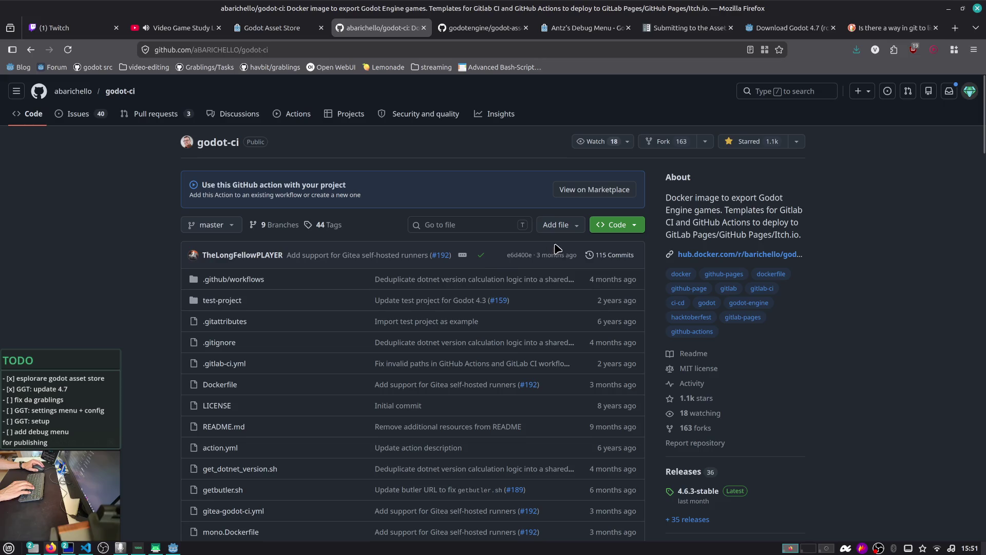
- Check the abarichello/godot-ci release tags, latest 4.6.3-stable, then open its Docker Hub page
scroll(558, 264, "down", 4)
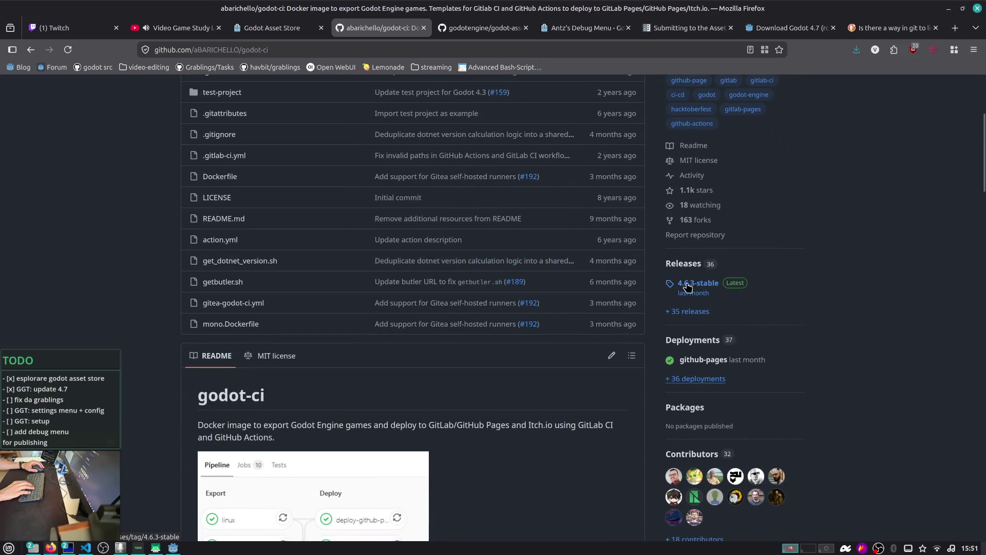
scroll(701, 292, "down", 3)
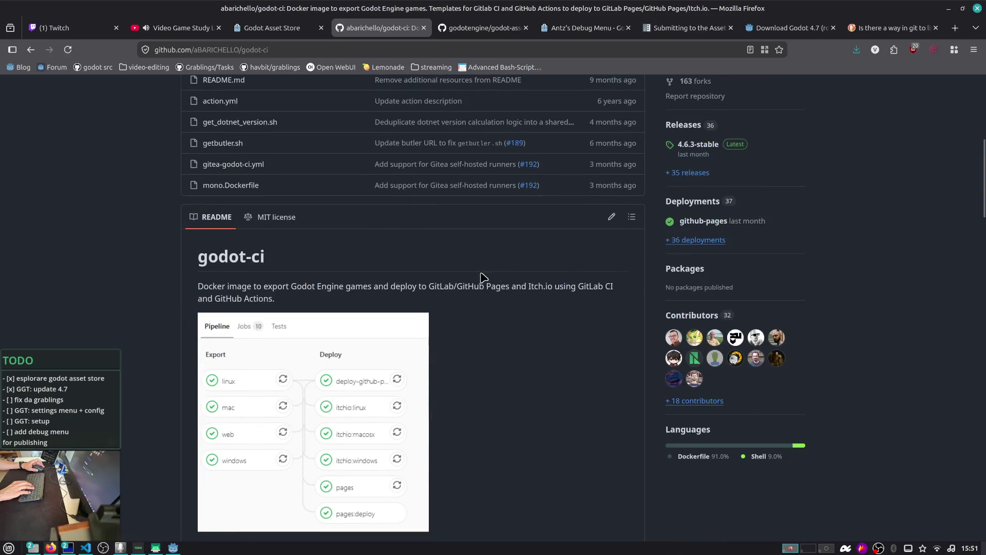
scroll(483, 278, "down", 6)
scroll(482, 277, "up", 15)
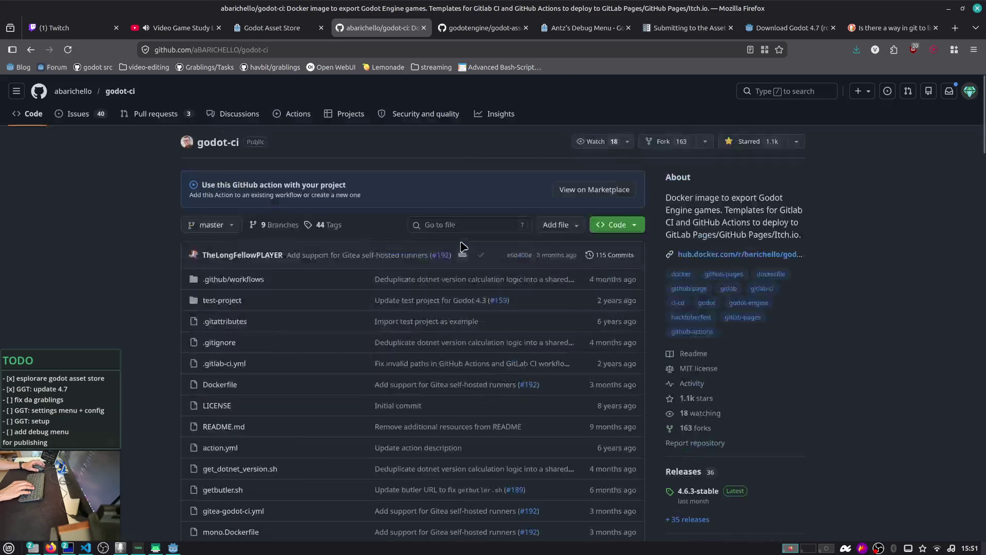
left_click(200, 227)
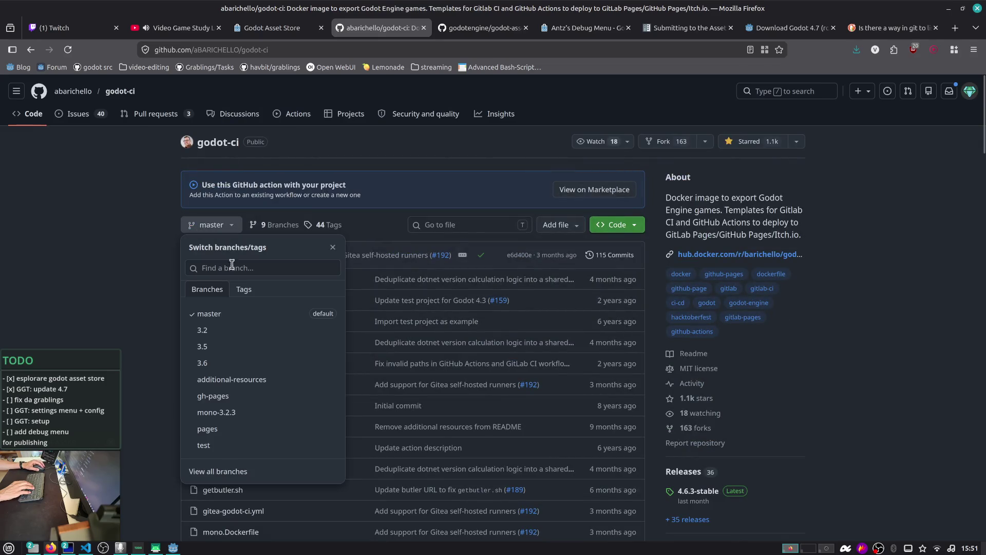
left_click(245, 290)
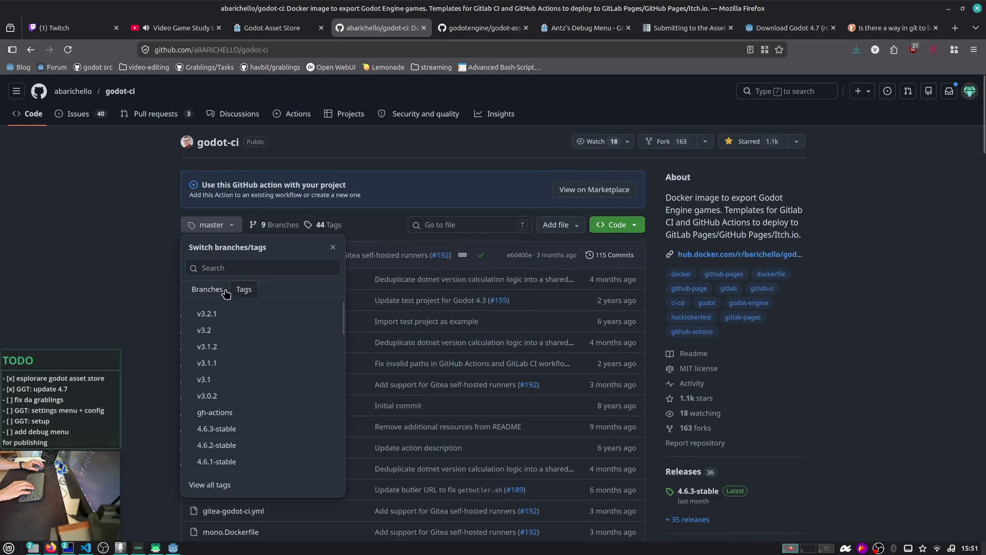
scroll(221, 353, "down", 3)
scroll(222, 354, "up", 3)
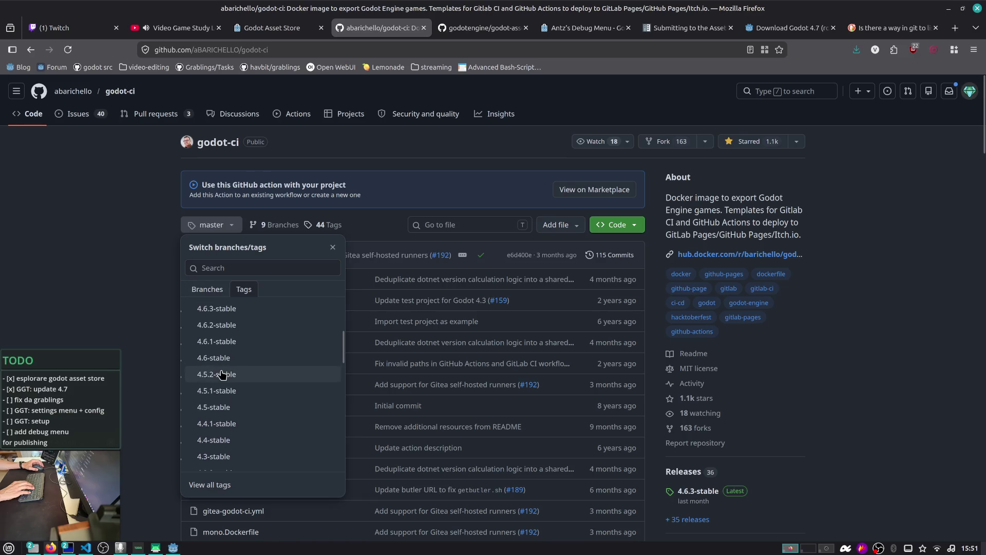
scroll(223, 348, "up", 2)
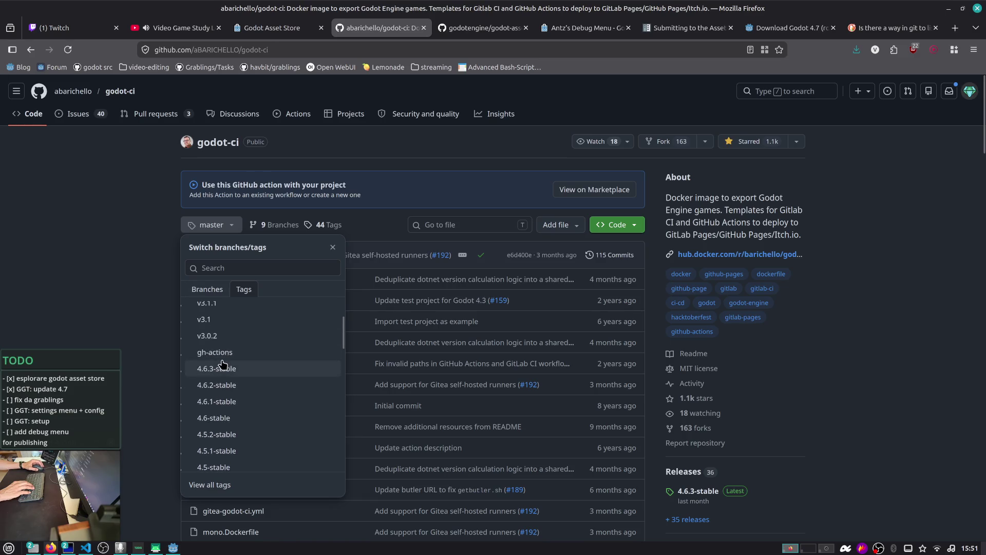
left_click(214, 225)
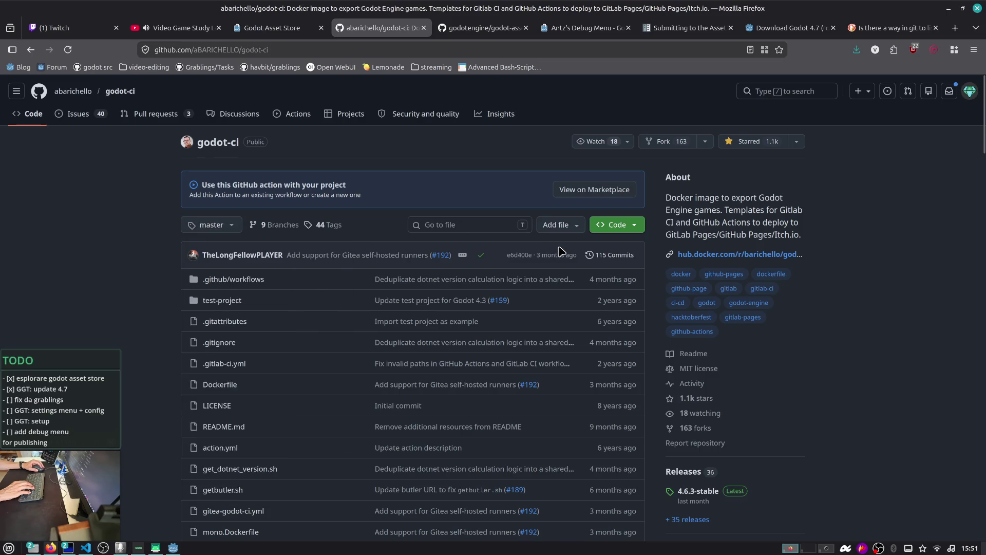
left_click(718, 254)
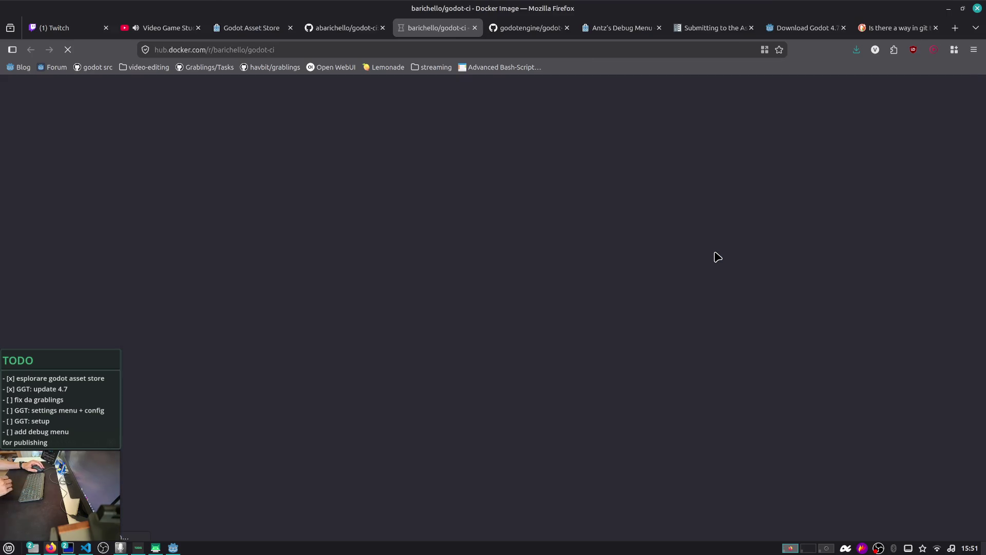
- Browse the godot-ci Docker image tags on Docker Hub, then close that tab
scroll(539, 256, "down", 3)
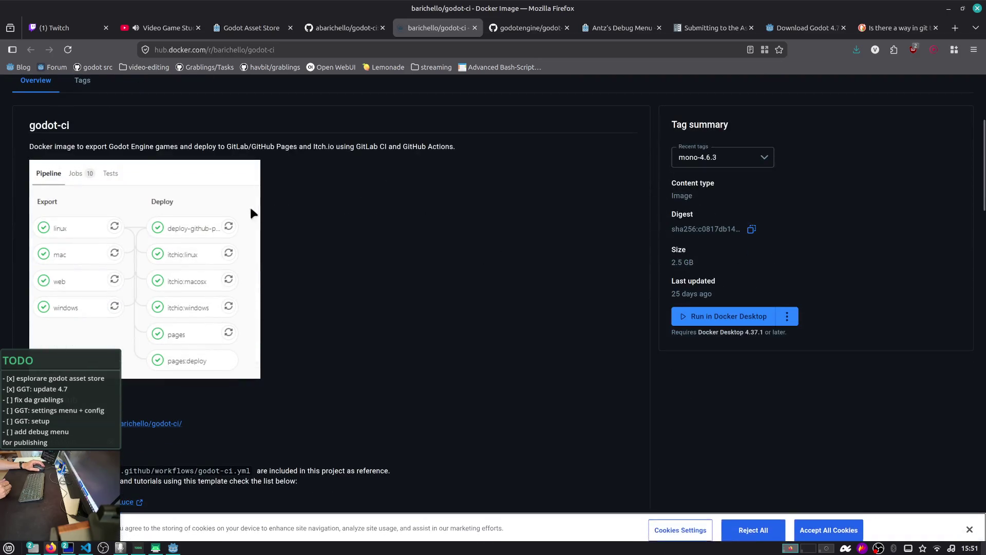
left_click(78, 87)
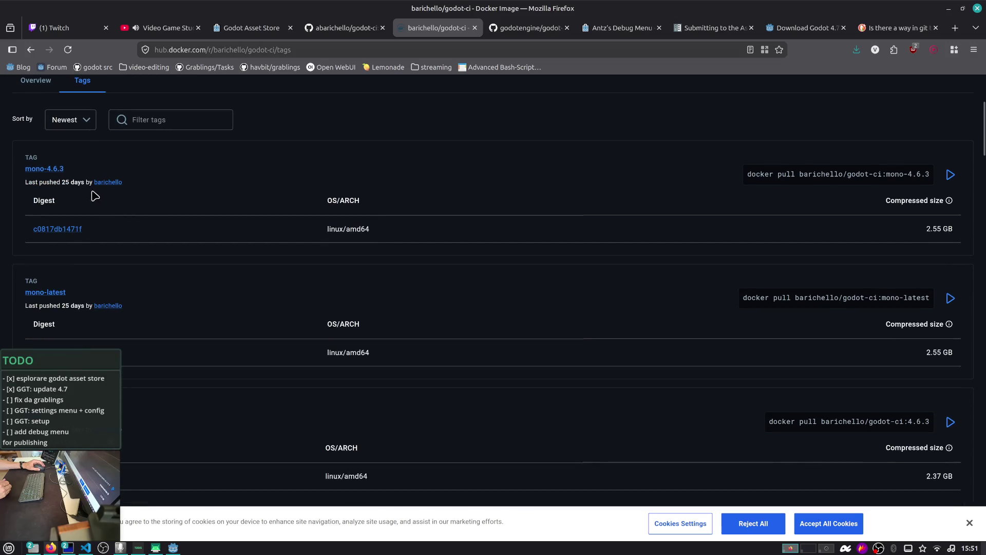
scroll(95, 195, "down", 5)
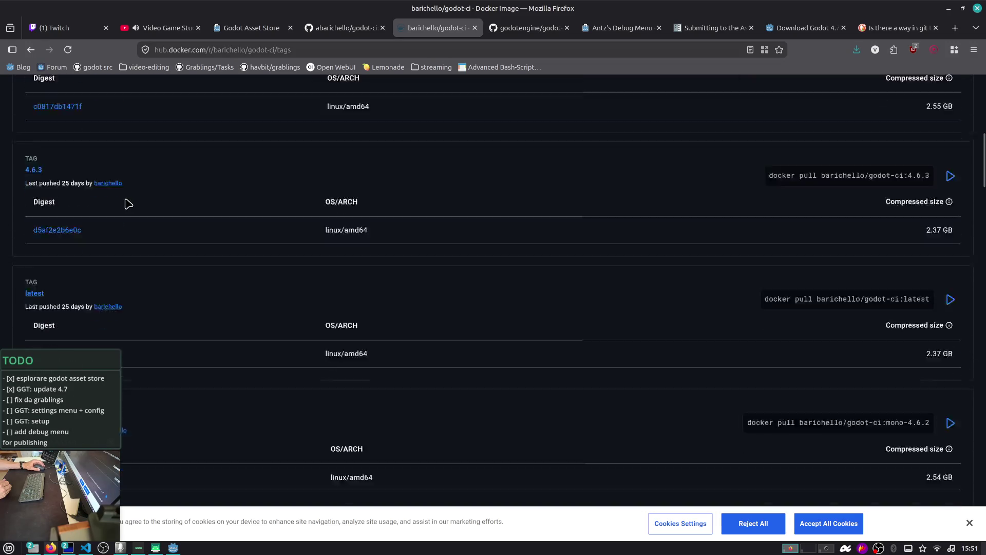
scroll(128, 203, "down", 2)
middle_click(451, 33)
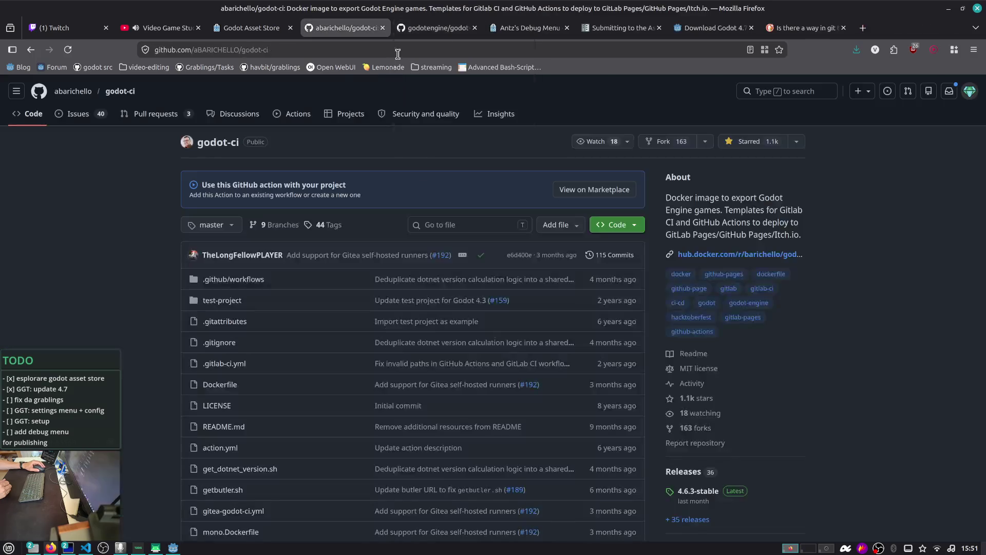
- Read the godot-ci README down to the Android section, then go back to VS Code
scroll(130, 204, "down", 10)
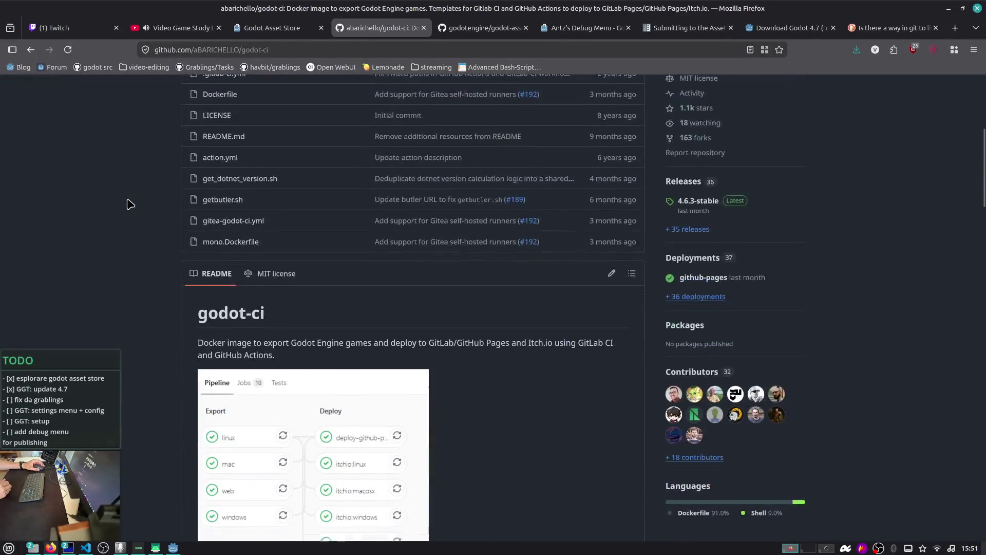
scroll(130, 204, "down", 12)
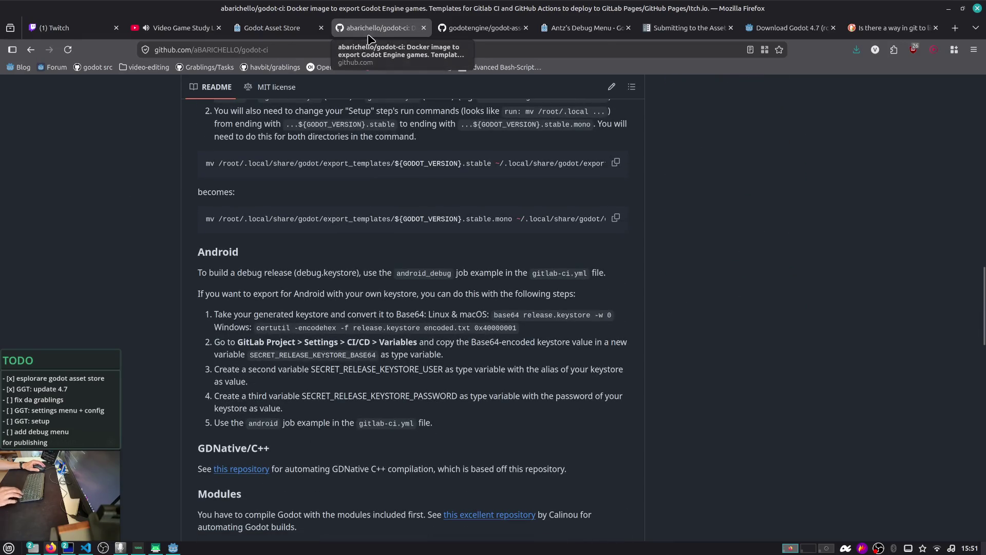
key("alt+Tab")
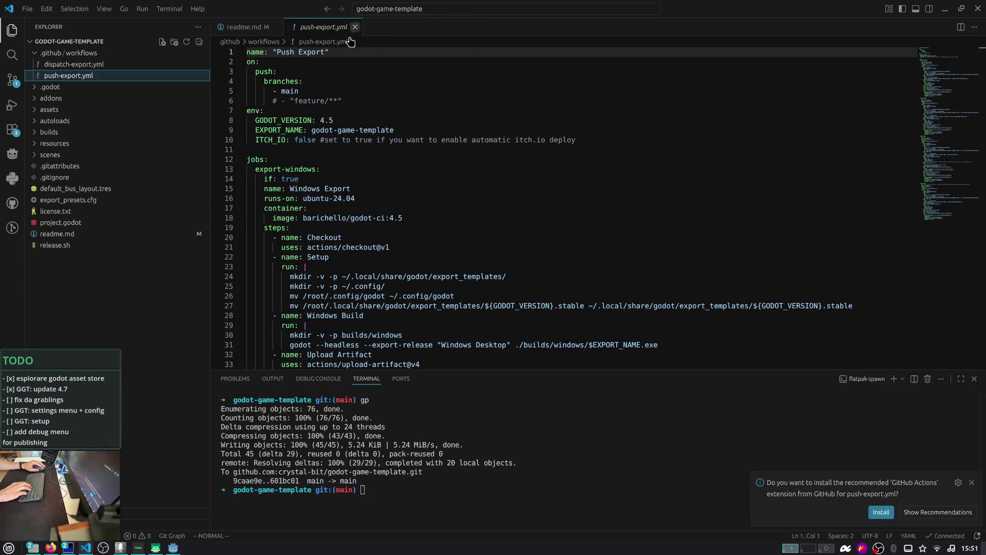
- Replace all five 4.5 occurrences in push-export.yml with 4.6, including the ci:4.6 image
left_click(349, 120)
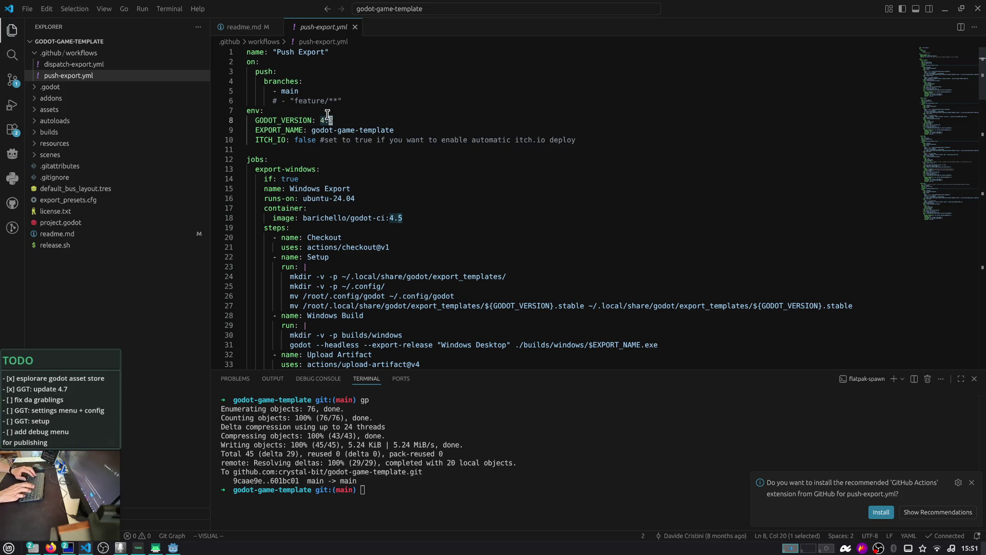
key("c")
key("Escape")
key("u")
key("ctrl+d")
key("ctrl+d")
key("ctrl+d")
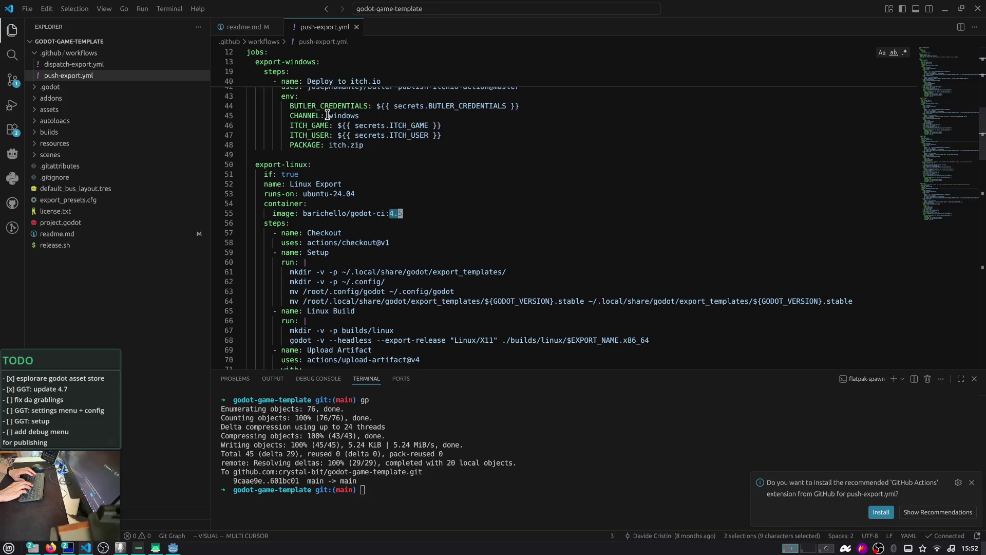
scroll(327, 114, "up", 20)
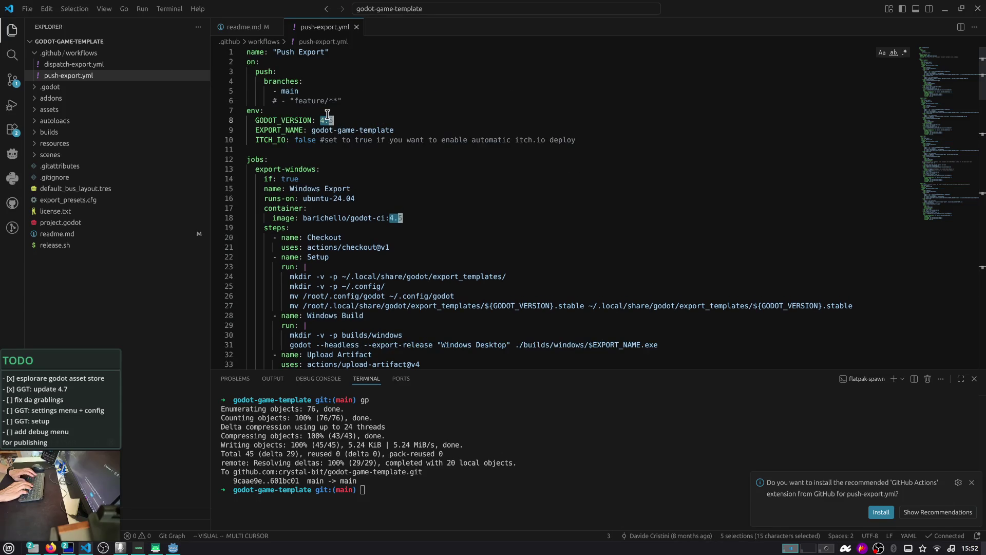
type("ci:4.6")
key("Escape")
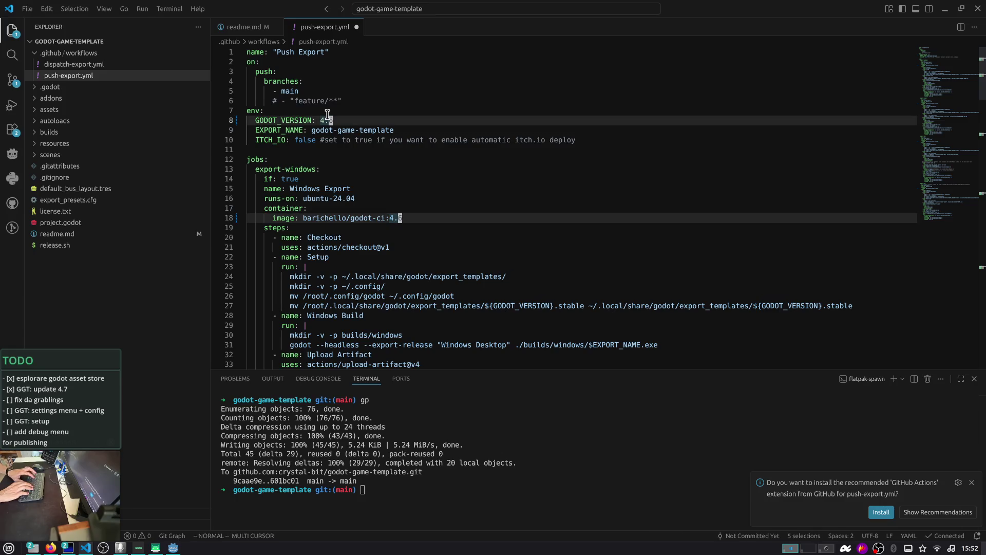
key("Escape")
- Undo an accidental line join and check the env, container and ITCH_IO lines
key("k")
key("shift+j")
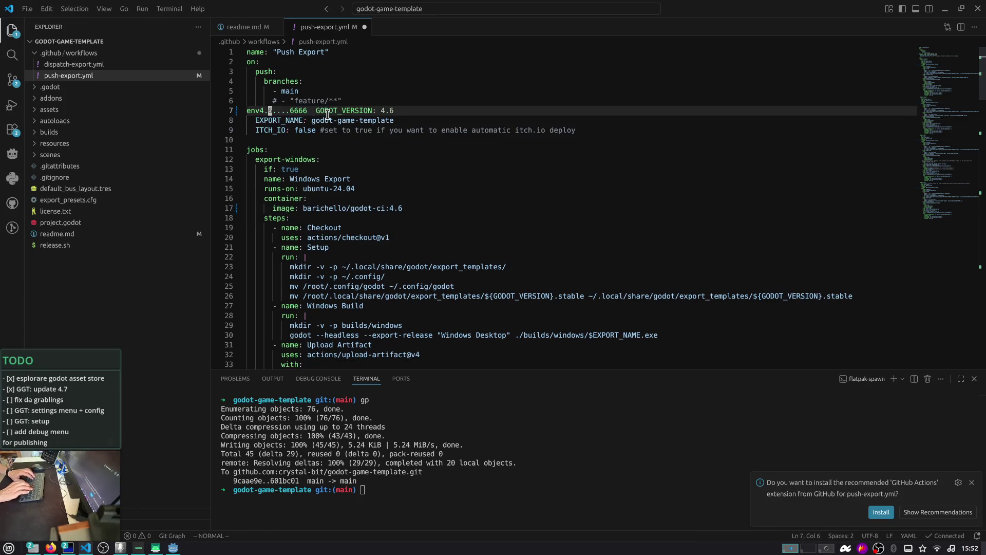
key("u")
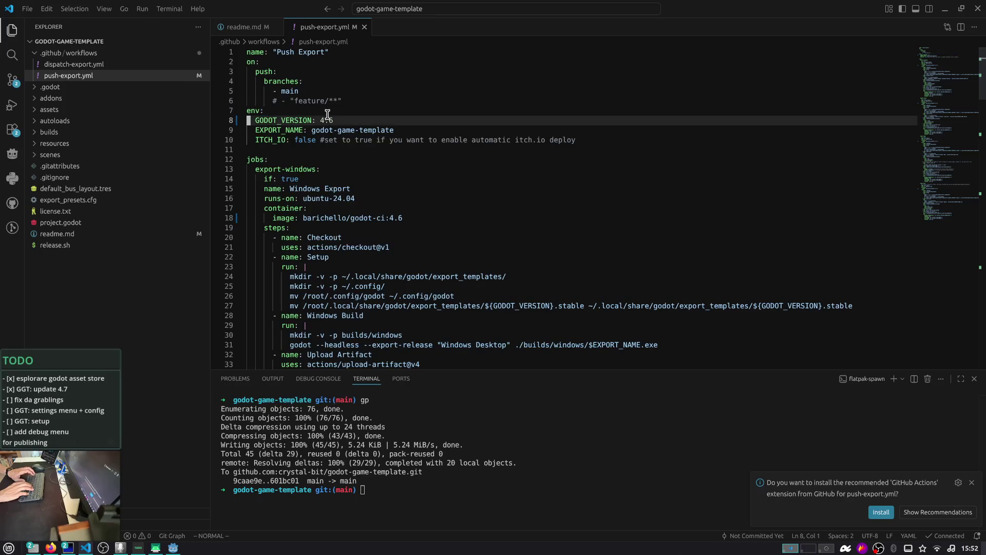
key("k")
key("k")
key("k")
key("k")
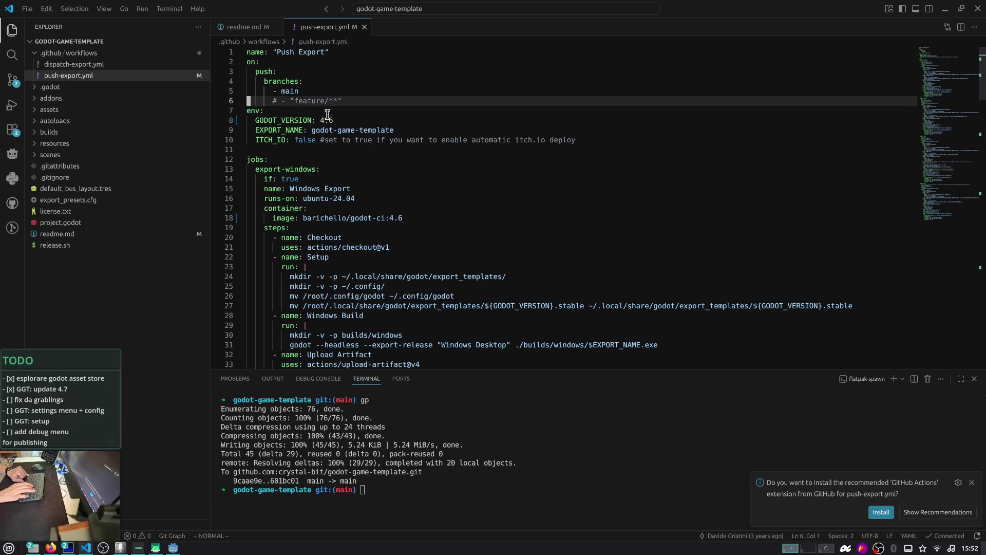
key("j")
key("j")
key("j")
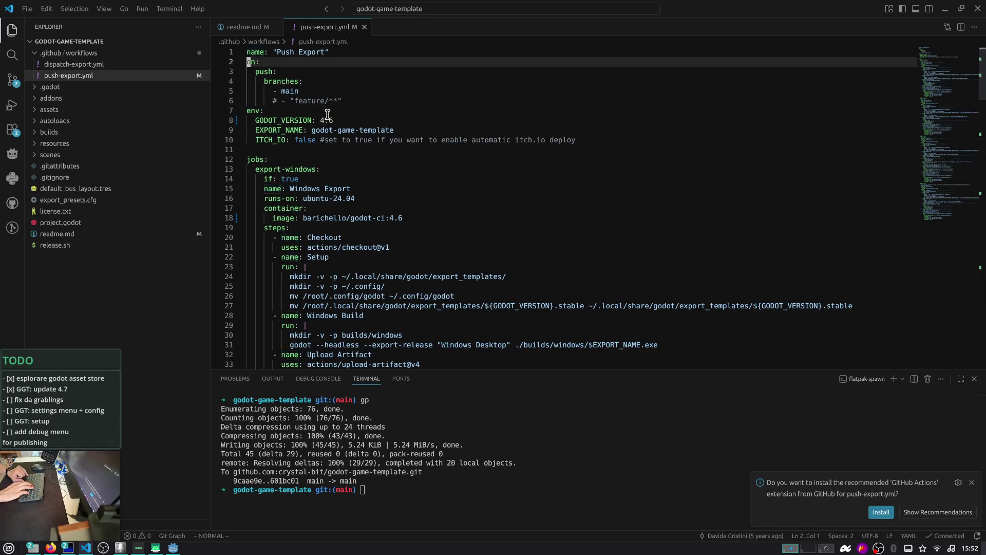
key("k")
key("k")
key("k")
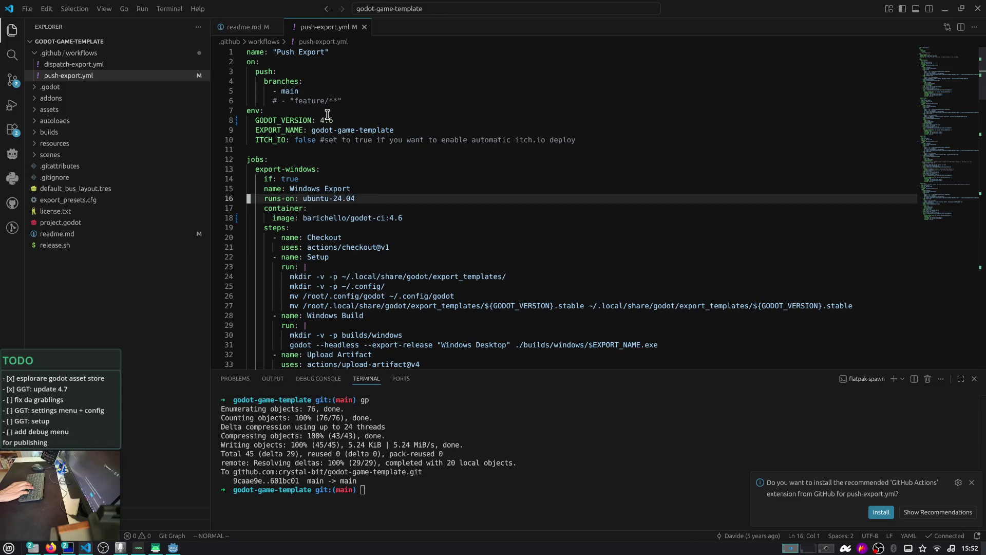
- Dismiss stray popups, toggle the terminal, close empty untitled files, and open Settings
key("ctrl+p")
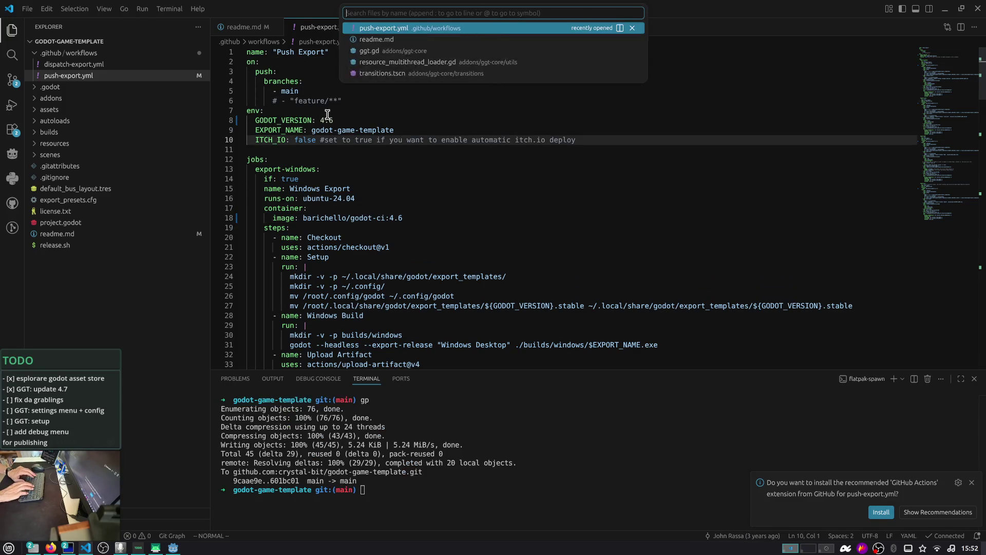
key("Escape")
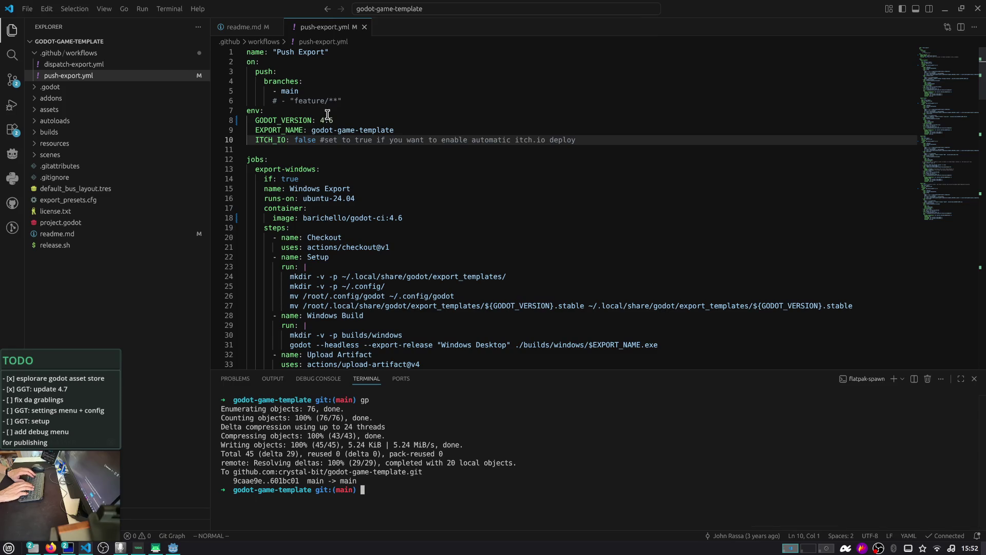
key("ctrl+j")
key("k")
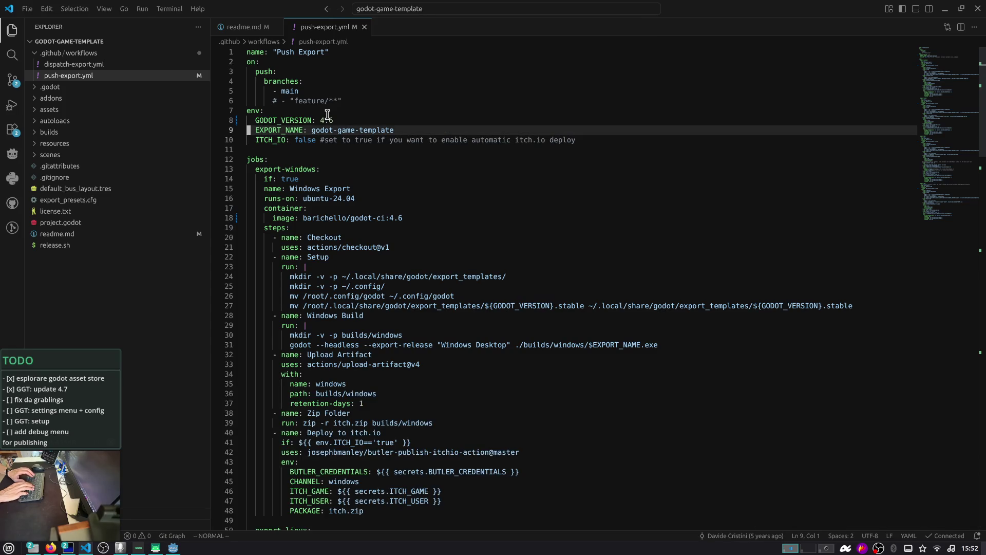
key("k")
key("ctrl+j")
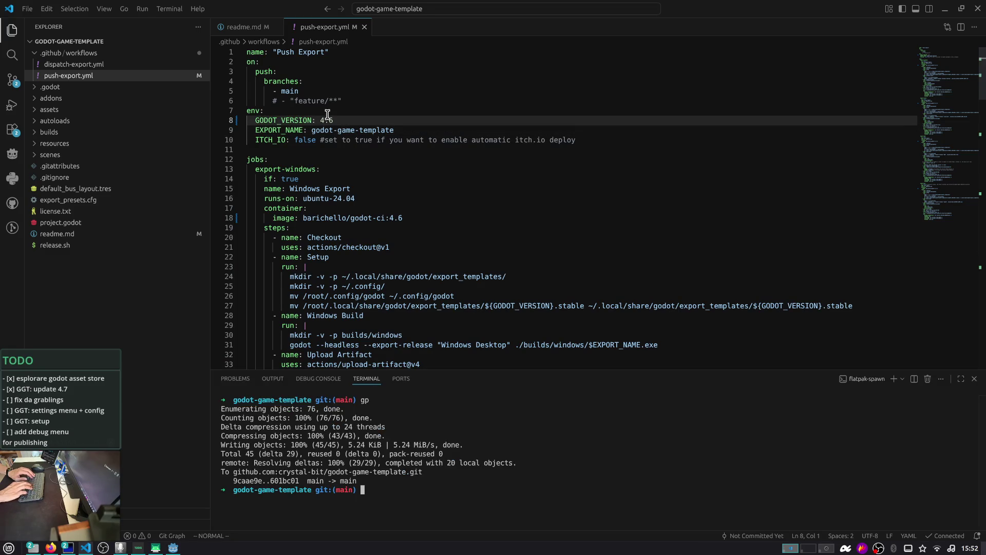
key("ctrl+j")
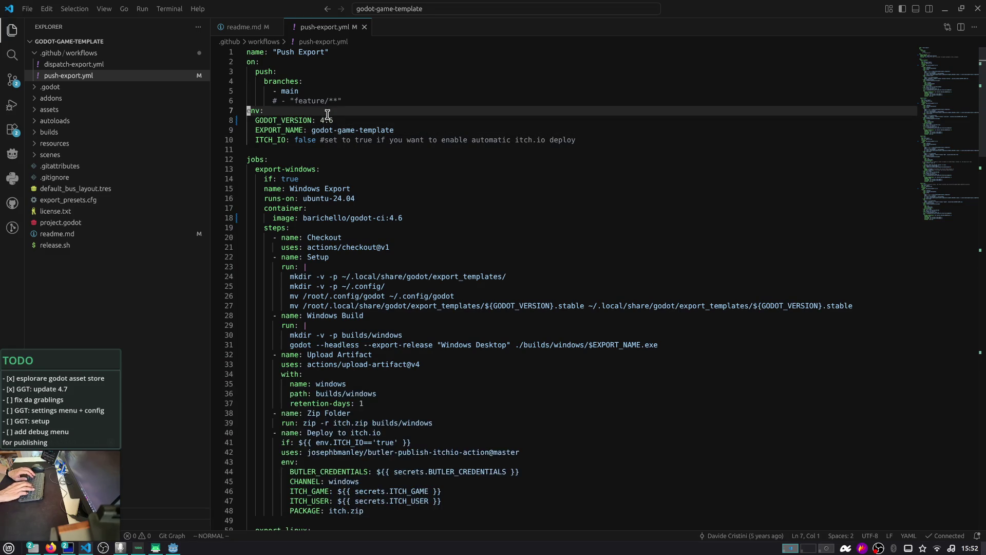
key("ctrl+n")
key("ctrl+n")
key("ctrl+w")
key("ctrl+w")
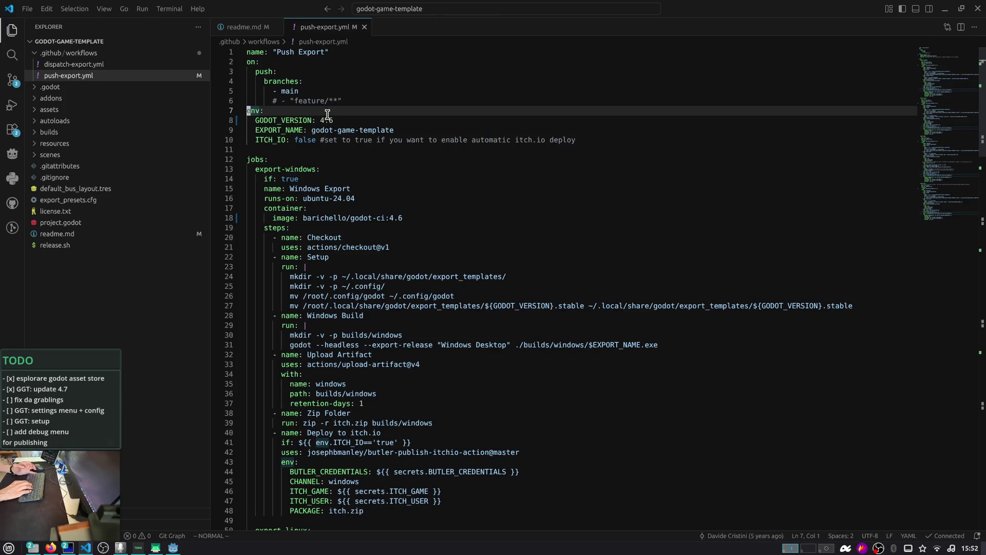
key("ctrl+comma")
- Run Preferences: Keymaps, then open the key mappings JSON and close it unsaved
type("keymaps")
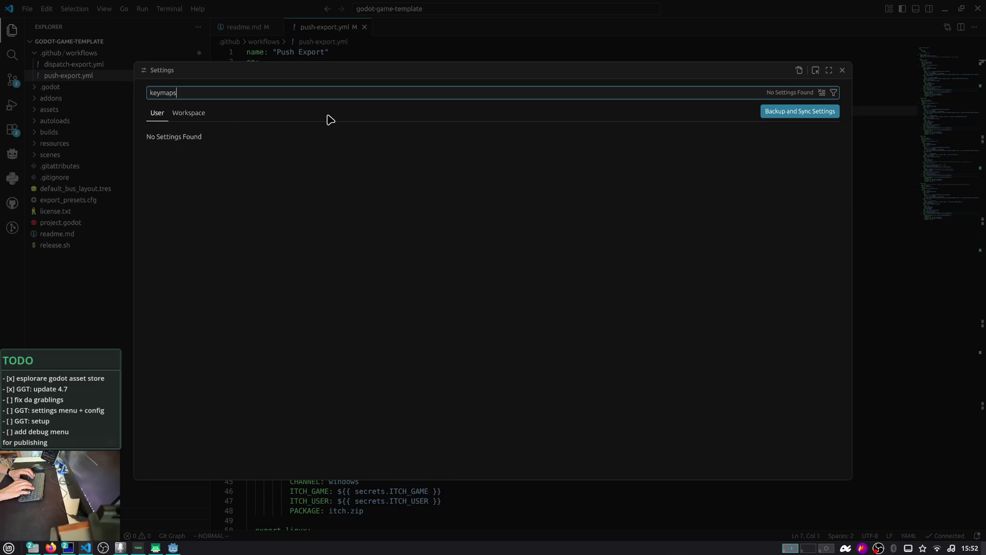
key("Escape")
key("ctrl+shift+p")
type("keymaps")
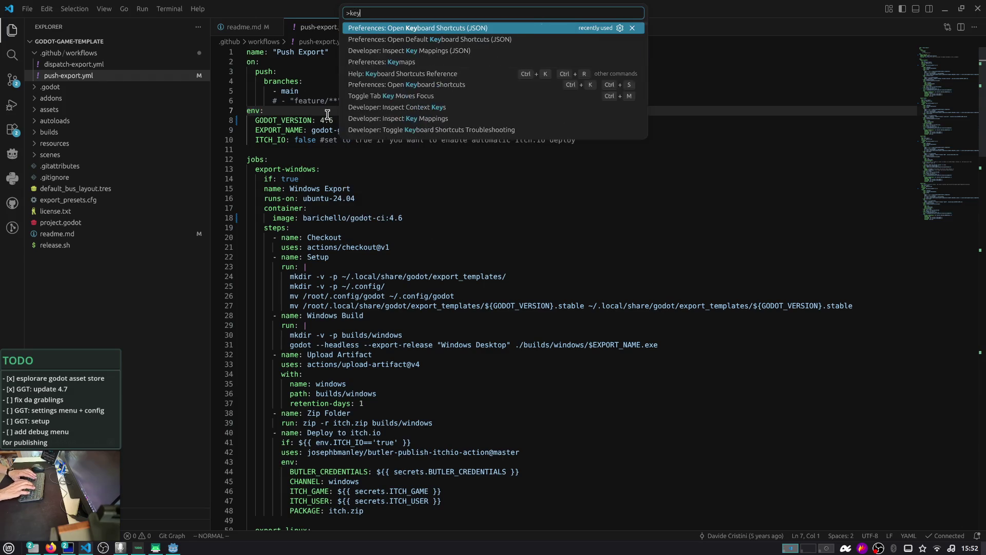
key("Return")
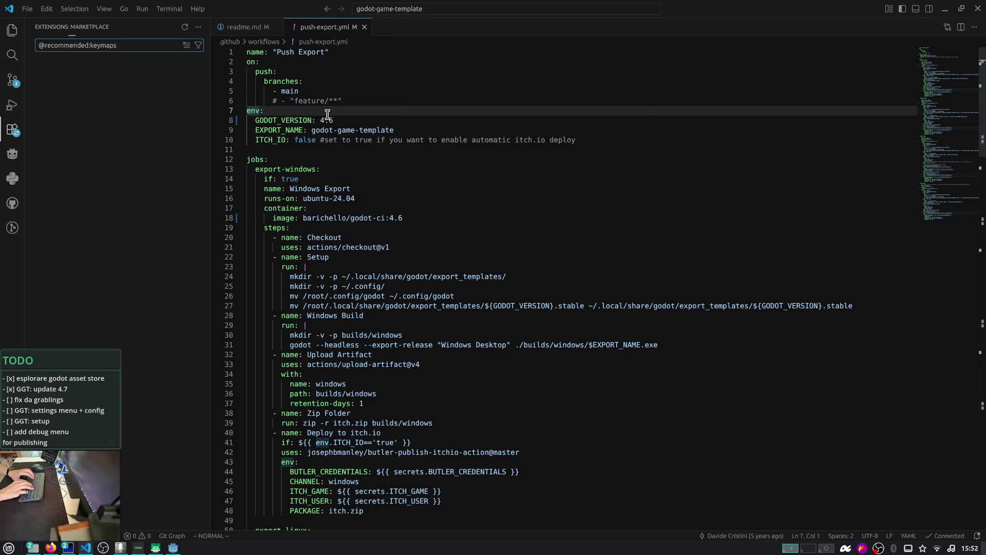
key("ctrl+shift+p")
type("keymap")
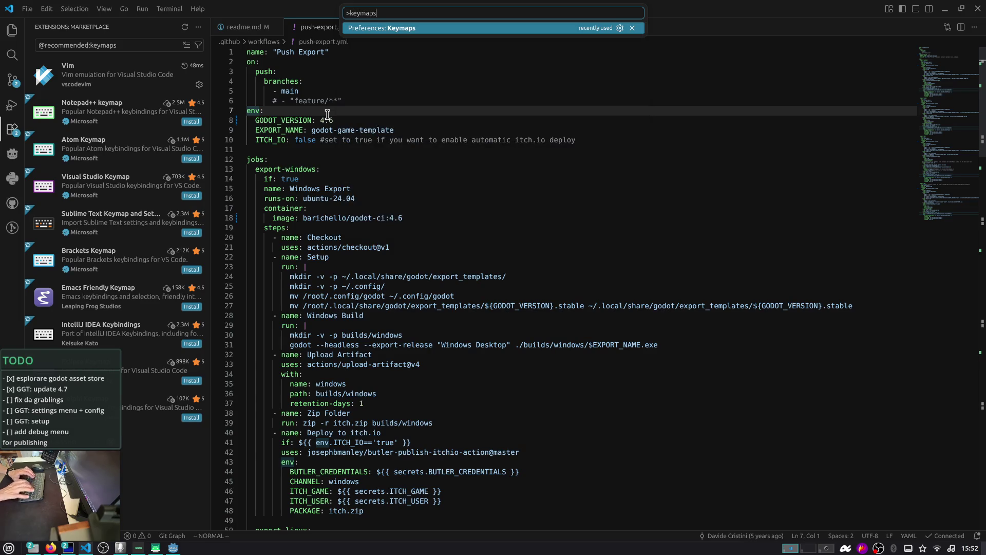
key("Down")
key("Return")
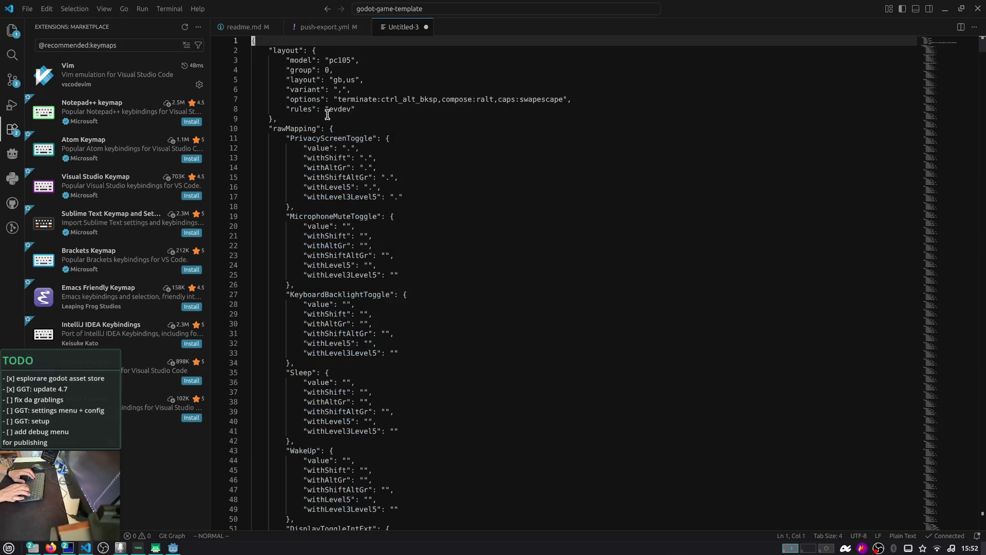
key("ctrl+w")
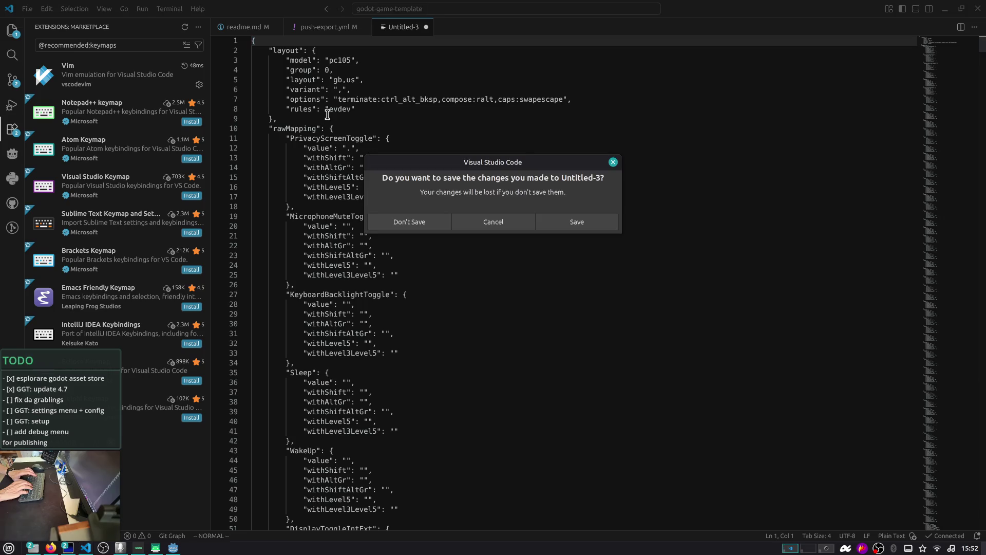
key("alt+n")
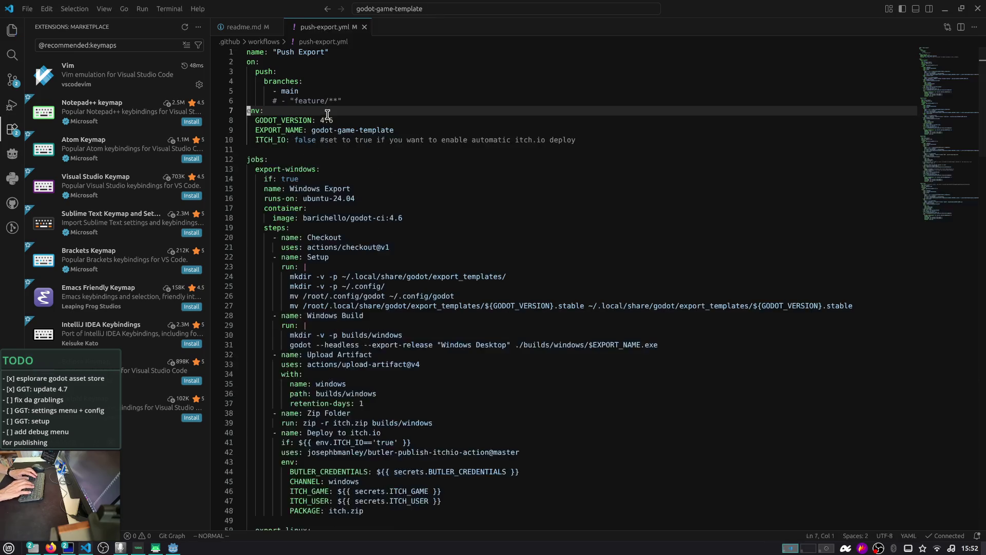
- Open the user keybindings.json file from the keyboard shortcut commands
key("ctrl+shift+p")
type("keybo")
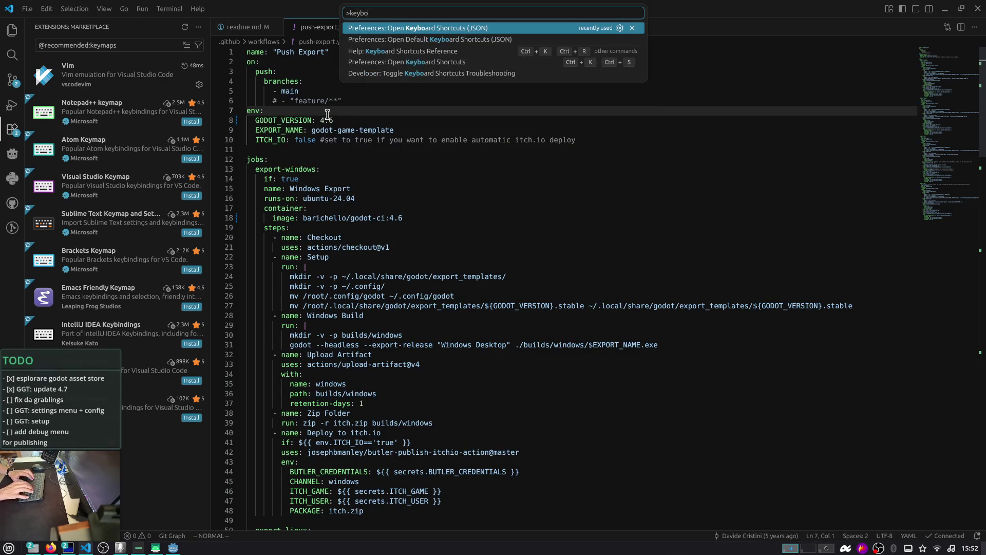
key("Down")
key("Down")
key("Down")
key("Up")
key("Up")
key("Up")
key("Down")
key("Up")
key("Down")
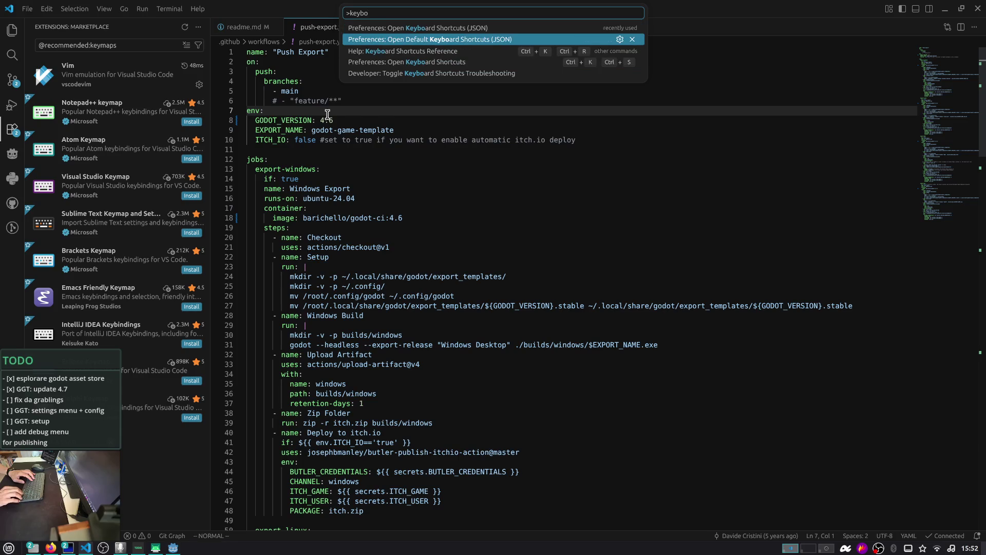
key("Up")
key("Return")
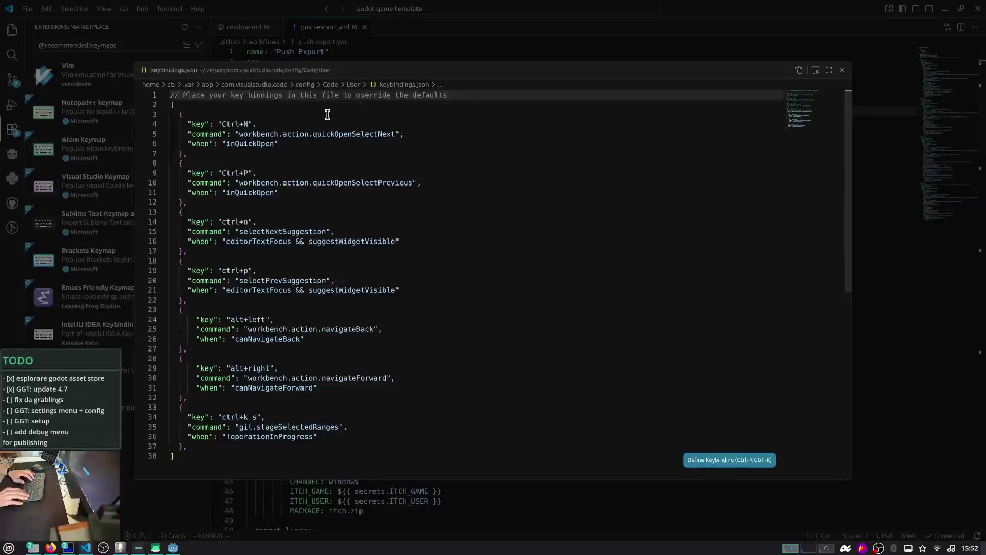
- Select the inQuickOpen when-condition on line 11 with Vim motions
key("j")
key("j")
key("j")
key("l")
key("l")
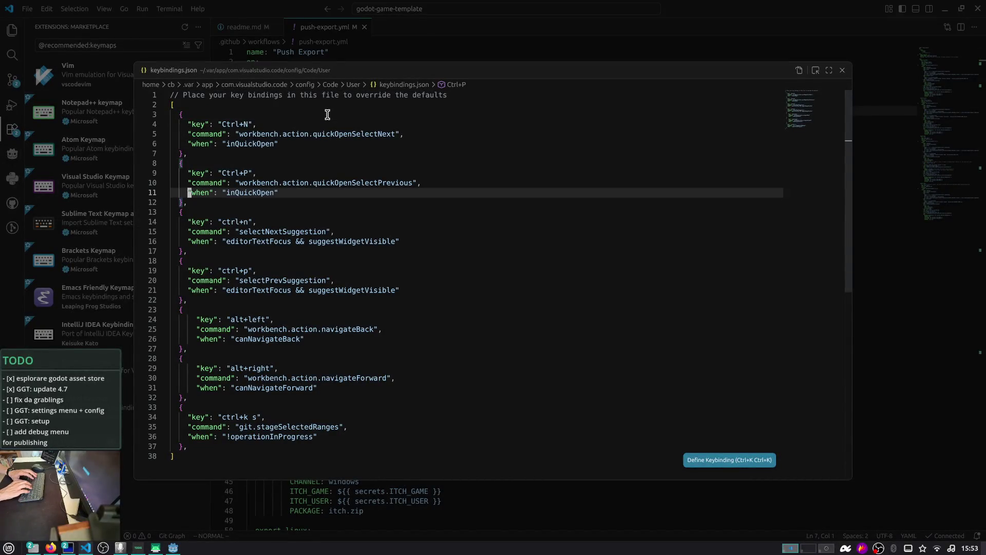
key("v")
key("e")
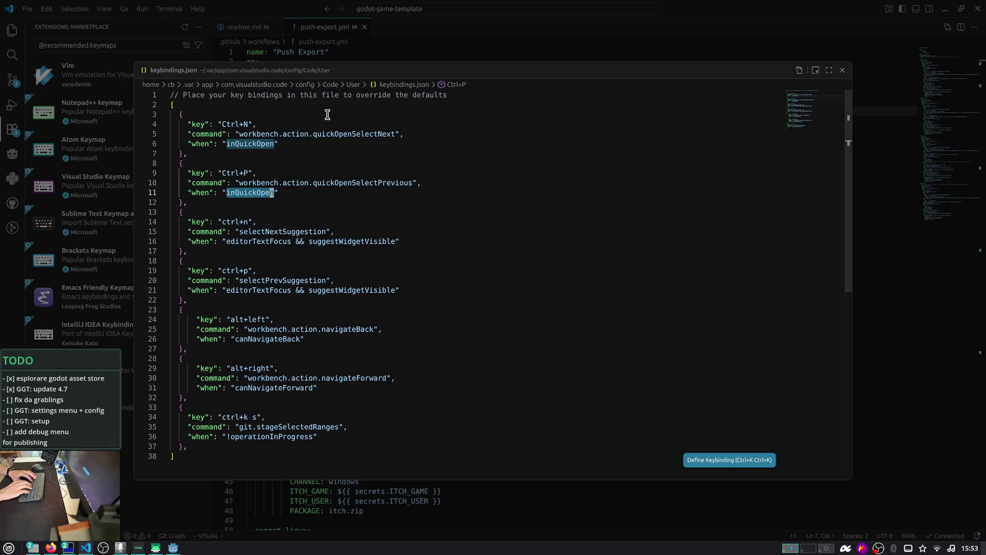
key("Escape")
key("w")
key("k")
key("w")
key("w")
- Select the editorTextFocus and suggestWidgetVisible conditions on line 21
key("l")
key("e")
key("j")
key("j")
key("j")
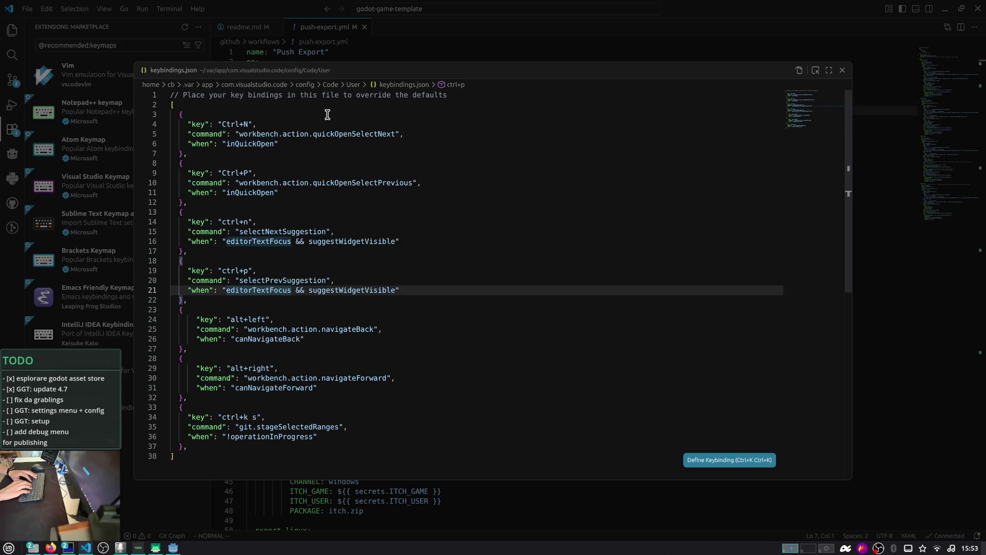
key("v")
key("i")
key("w")
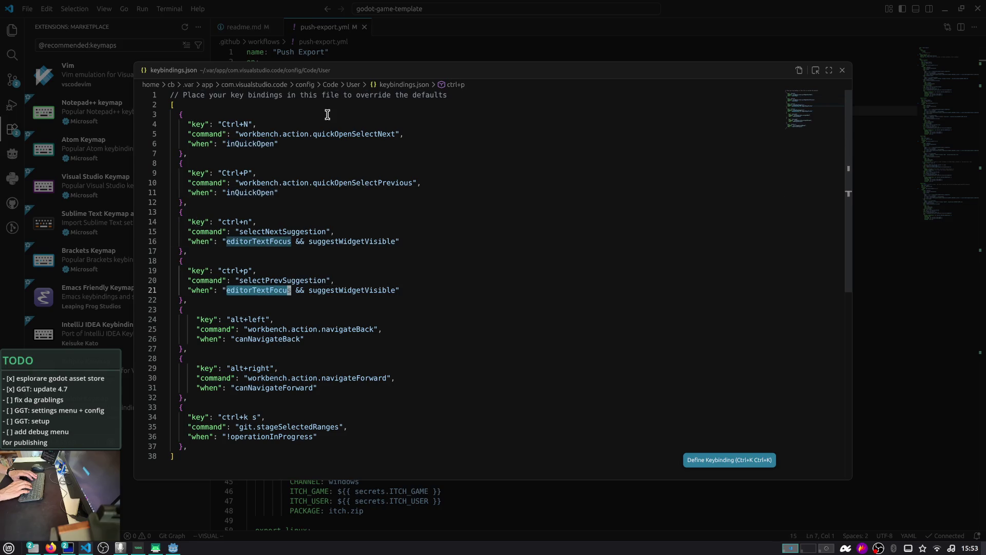
key("Escape")
key("w")
key("w")
key("v")
key("i")
key("w")
key("Escape")
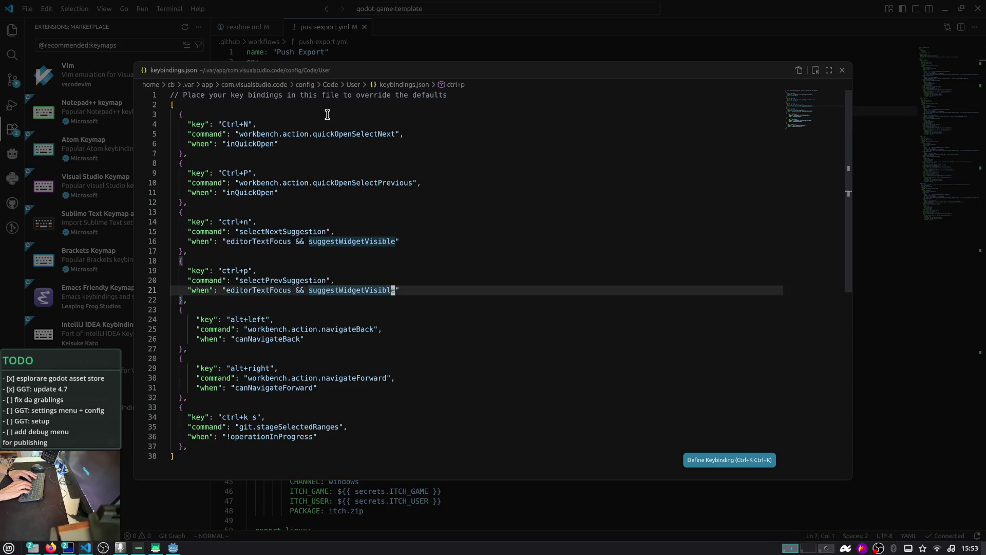
- Select the ctrl+p binding on lines 18–22, recheck line 21, then close keybindings.json
key("ctrl+o")
key("ctrl+o")
key("ctrl+o")
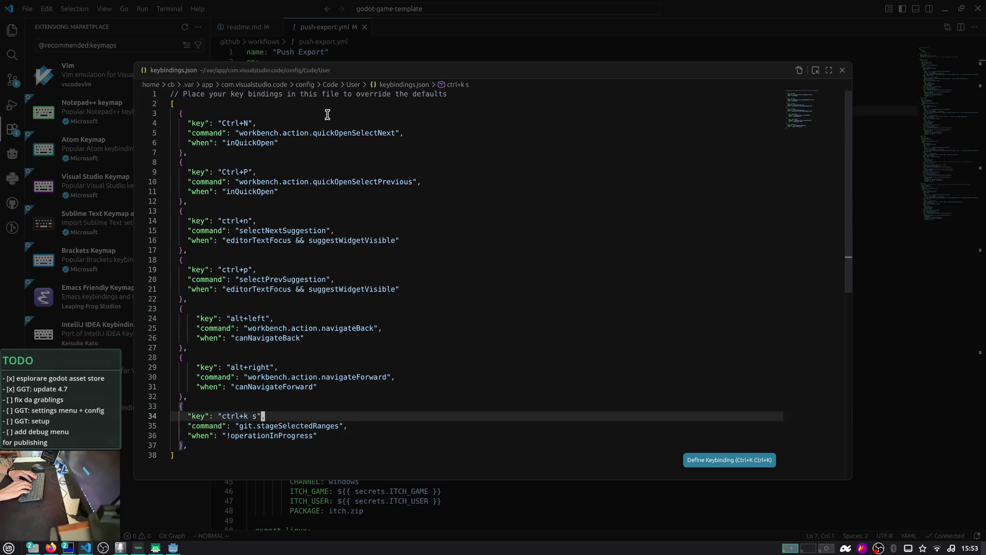
key("v")
key("percent")
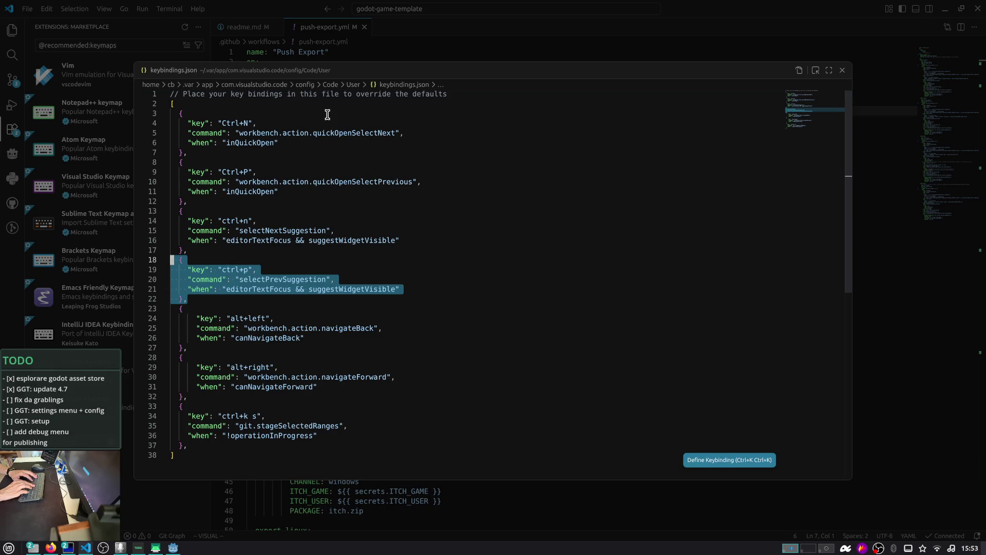
key("Escape")
key("j")
key("j")
key("j")
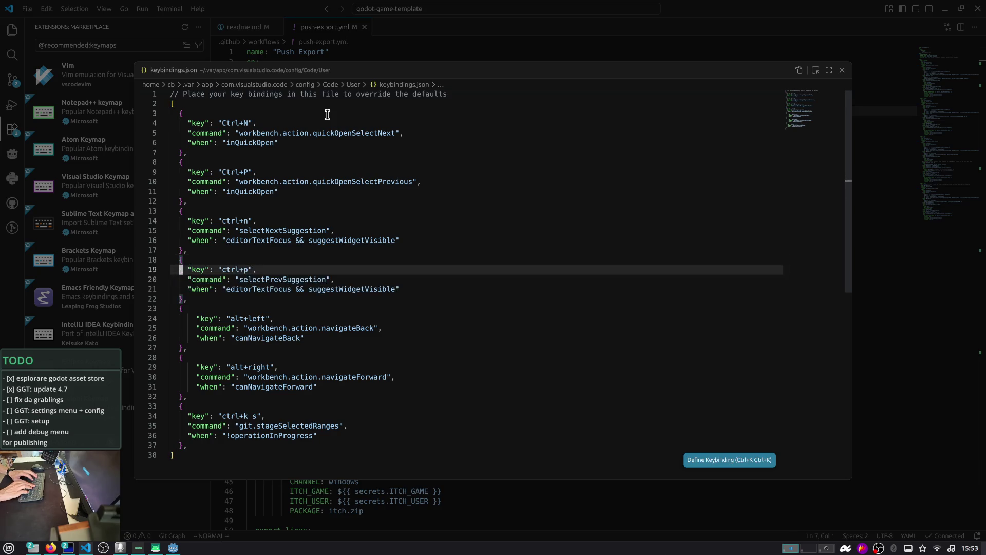
key("v")
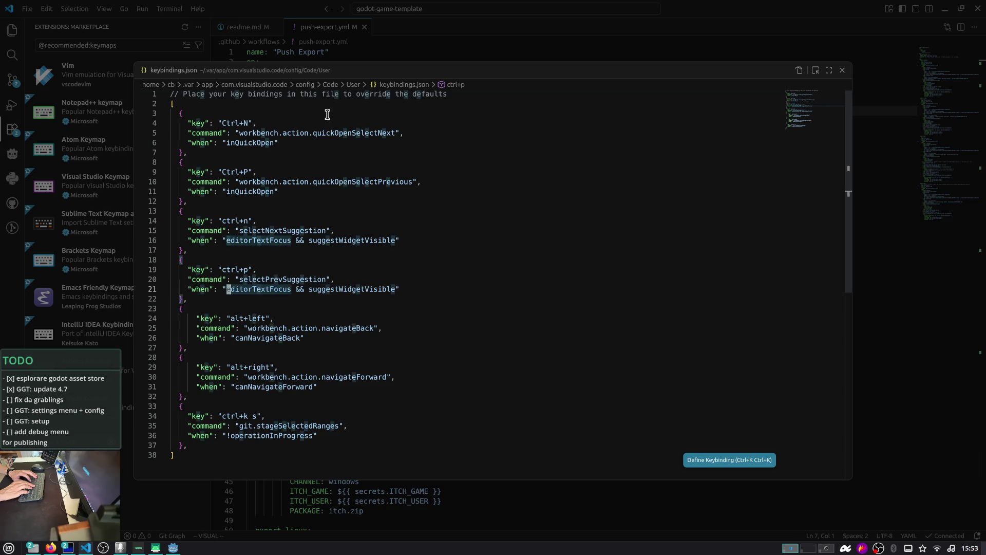
key("e")
key("e")
key("$")
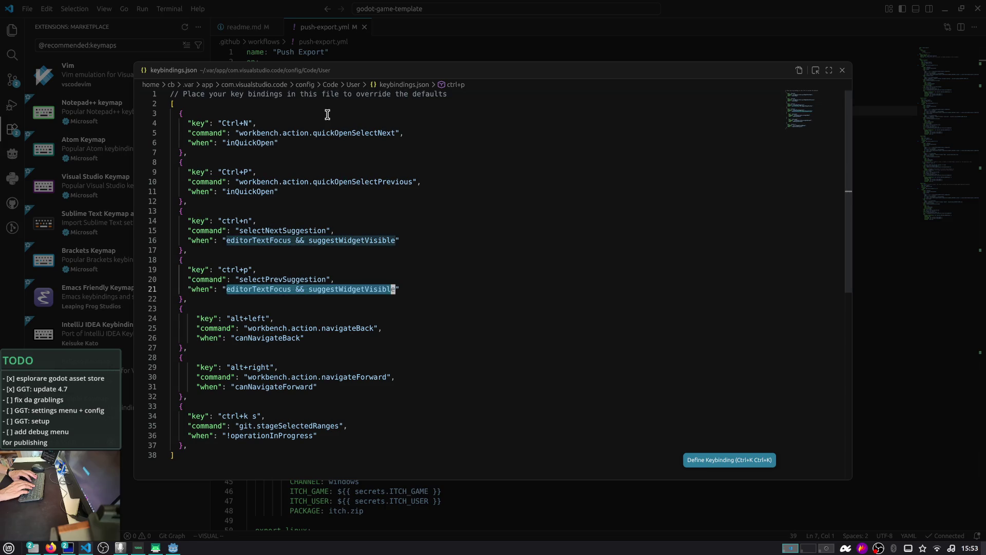
key("Escape")
key("k")
key("k")
key("k")
key("k")
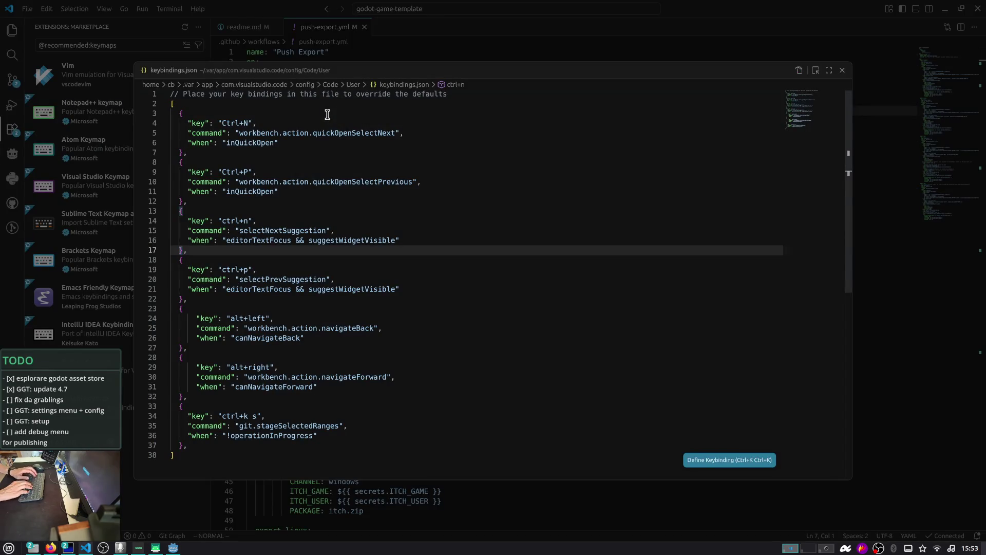
left_click(842, 70)
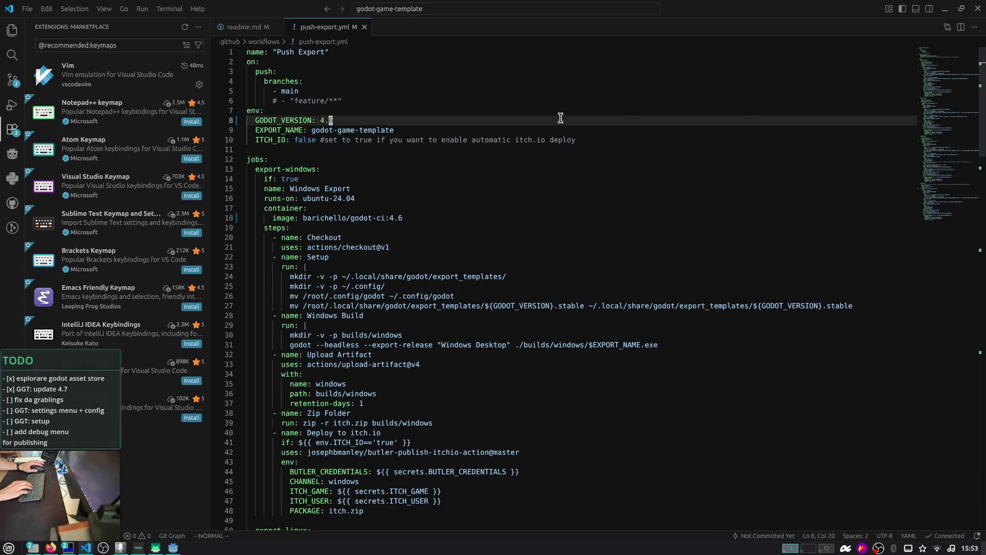
- Discard an empty untitled file and reopen keybindings.json
key("ctrl+n")
key("ctrl+w")
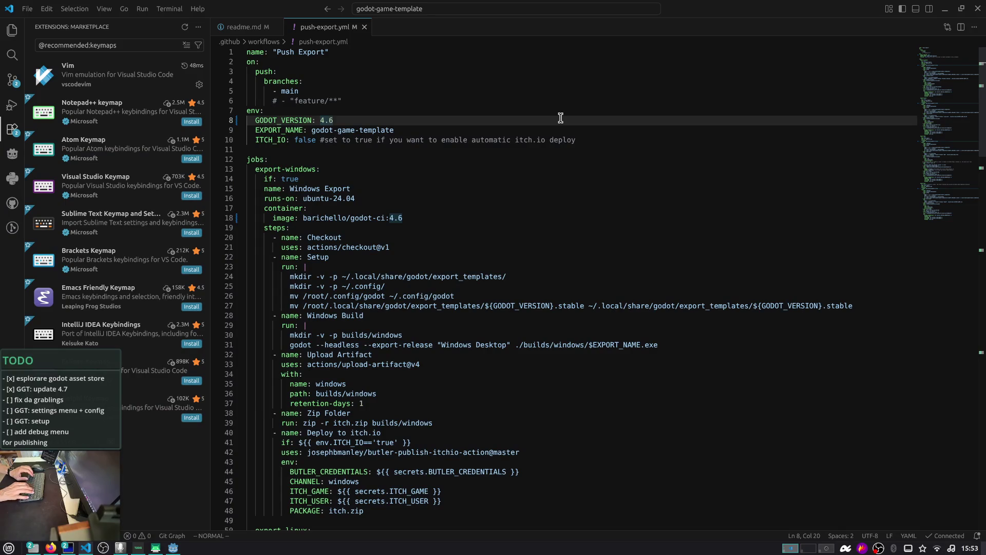
key("ctrl+shift+p")
key("Return")
- Select the suggestWidgetVisible and editorTextFocus conditions on line 21, then close keybindings.json
key("j")
key("j")
key("j")
key("k")
key("k")
key("k")
key("j")
key("j")
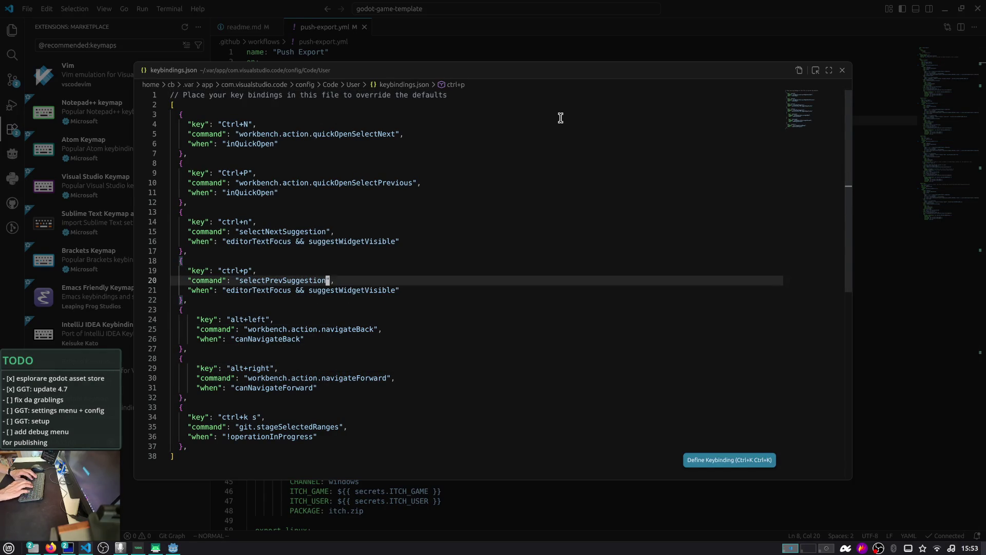
key("j")
key("w")
key("w")
key("v")
key("e")
key("Escape")
key("b")
key("b")
key("b")
key("v")
key("e")
key("e")
key("e")
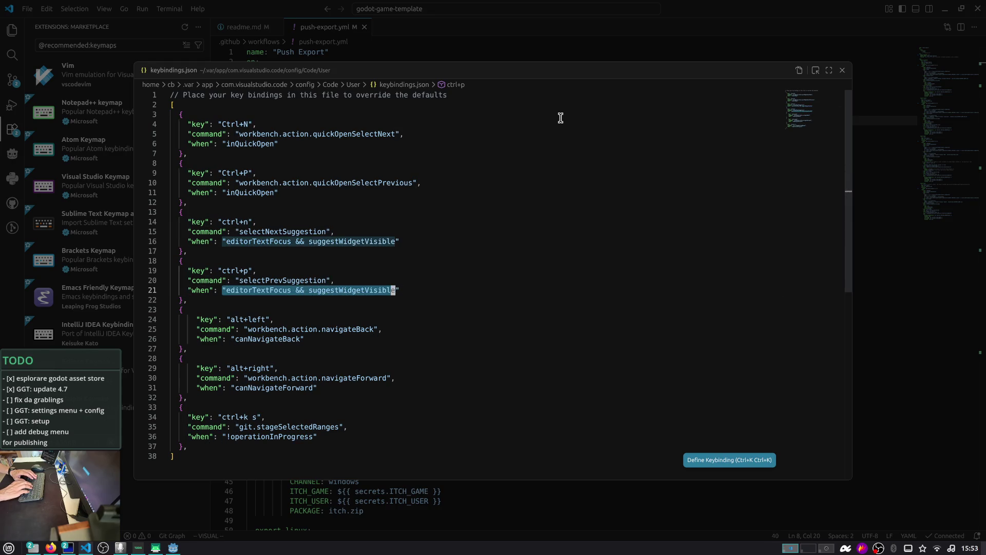
key("Escape")
key("ctrl+w")
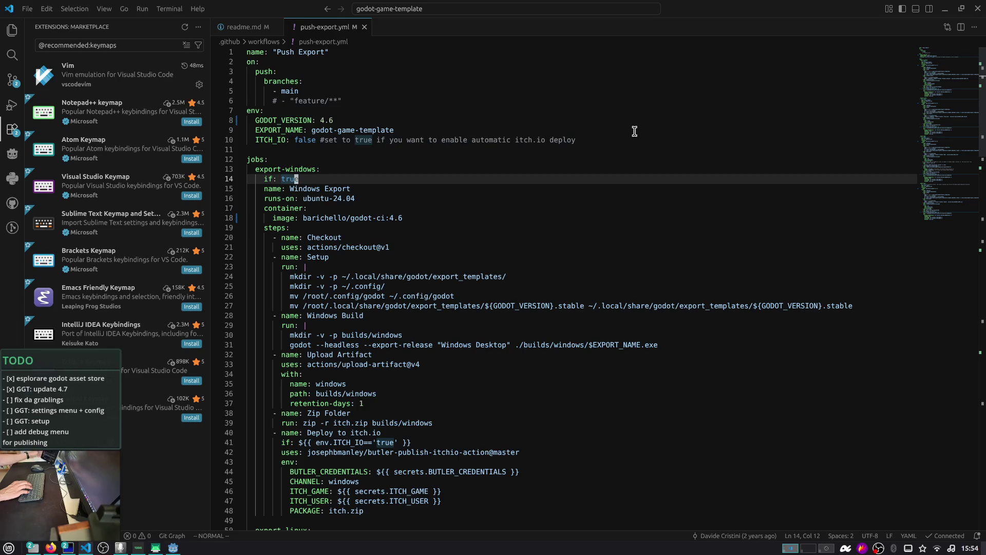
- Read push-export.yml down to line 48, close it, and switch to Firefox
key("j")
key("j")
key("j")
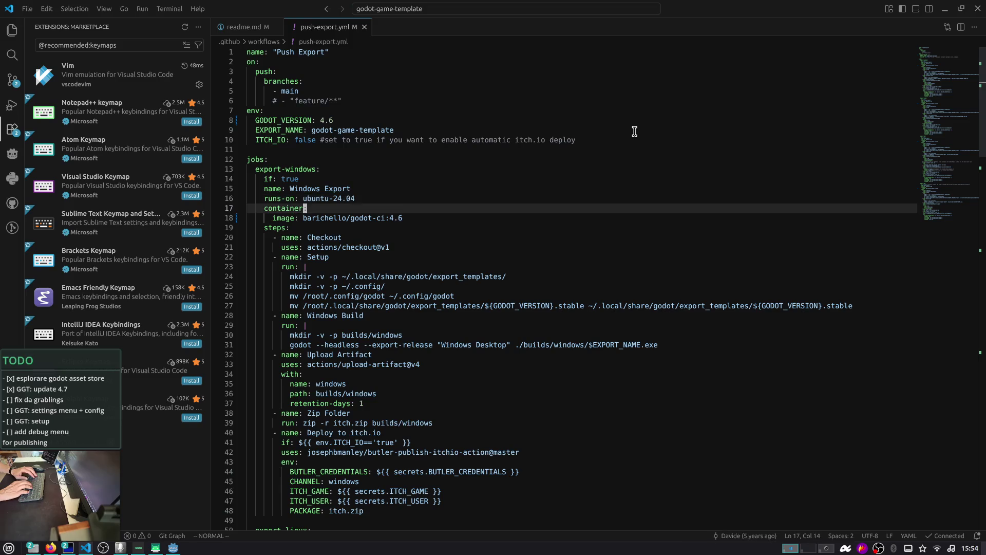
key("j")
key("j")
key("j")
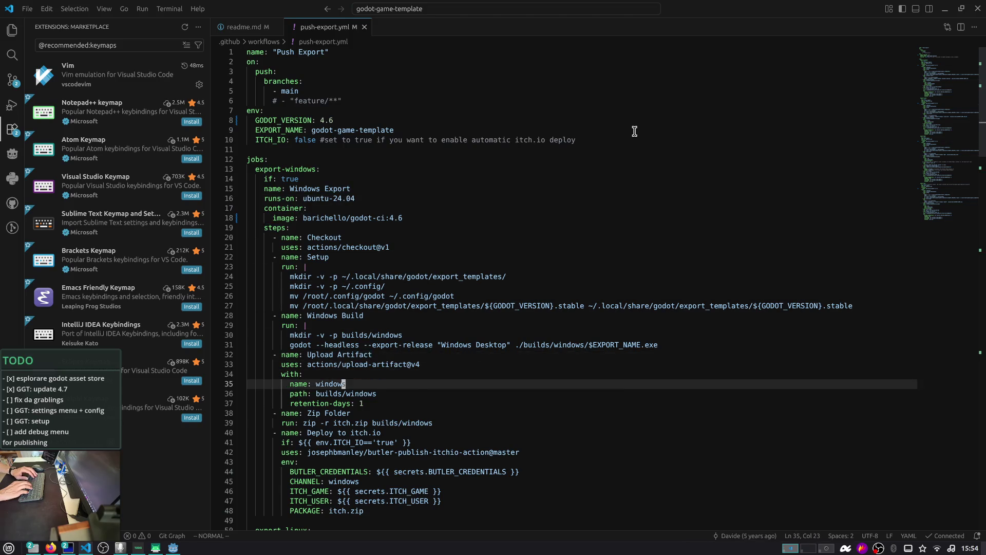
key("j")
key("j")
key("j")
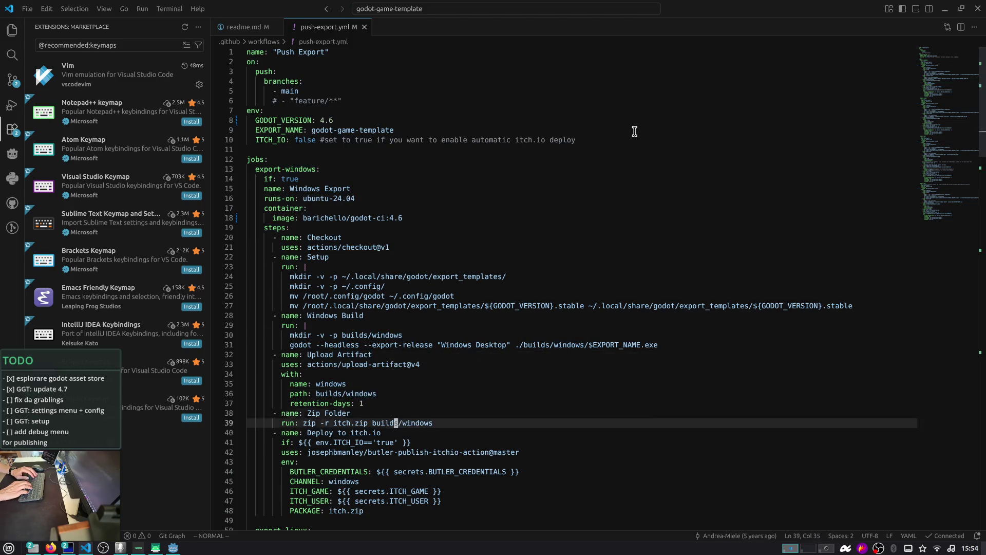
key("j")
key("j")
key("j")
key("ctrl+w")
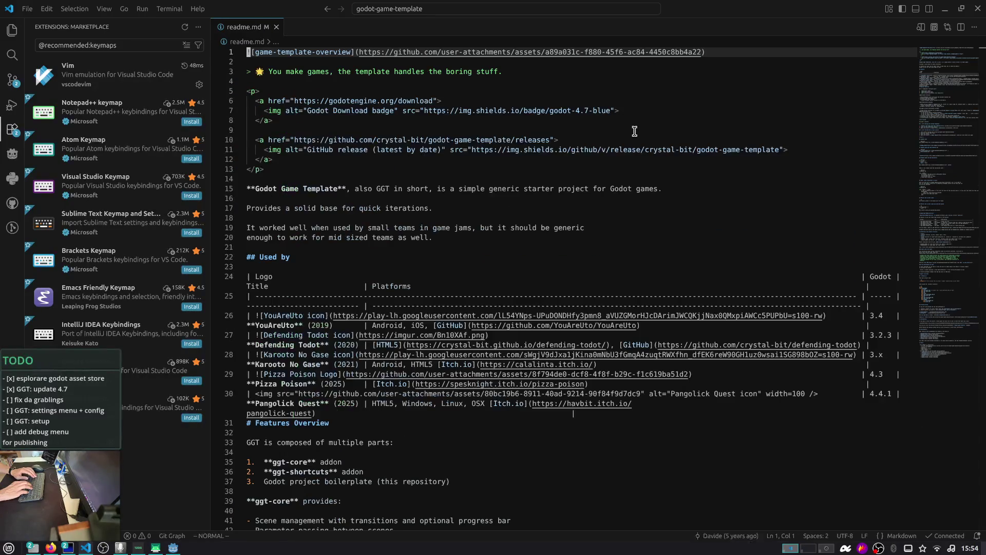
key("alt+Tab")
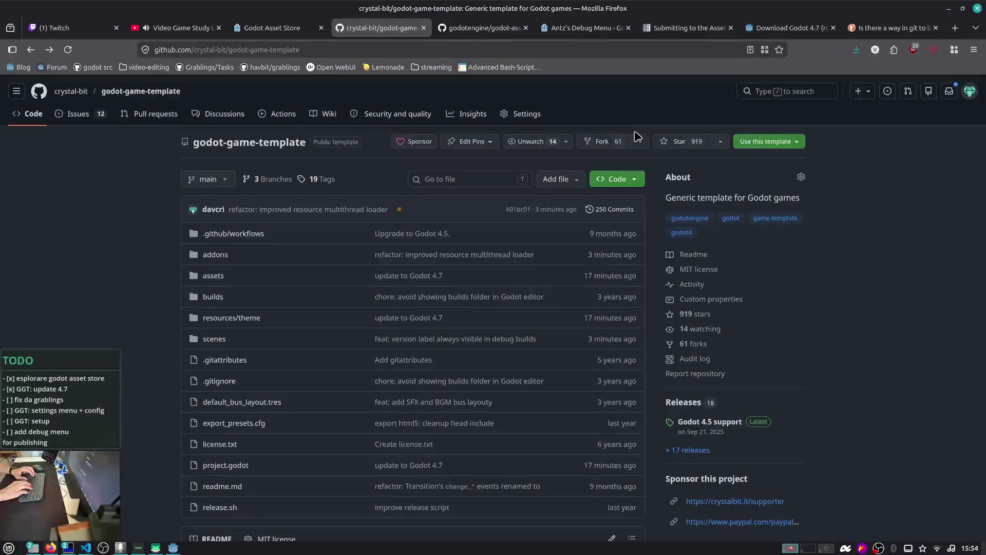
- Confirm the latest commit's checks all passed, dismiss the popup, and return to VS Code
scroll(393, 113, "down", 2)
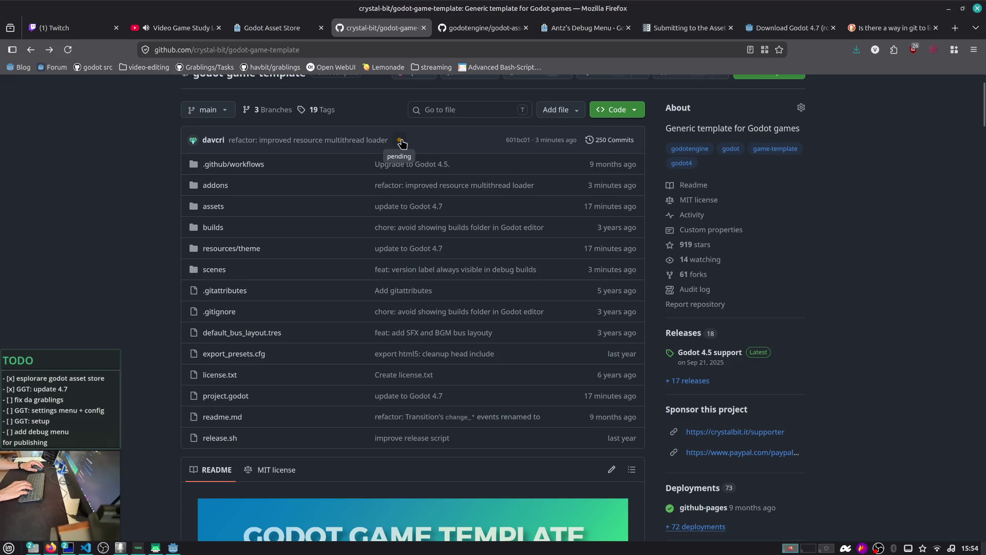
left_click(400, 140)
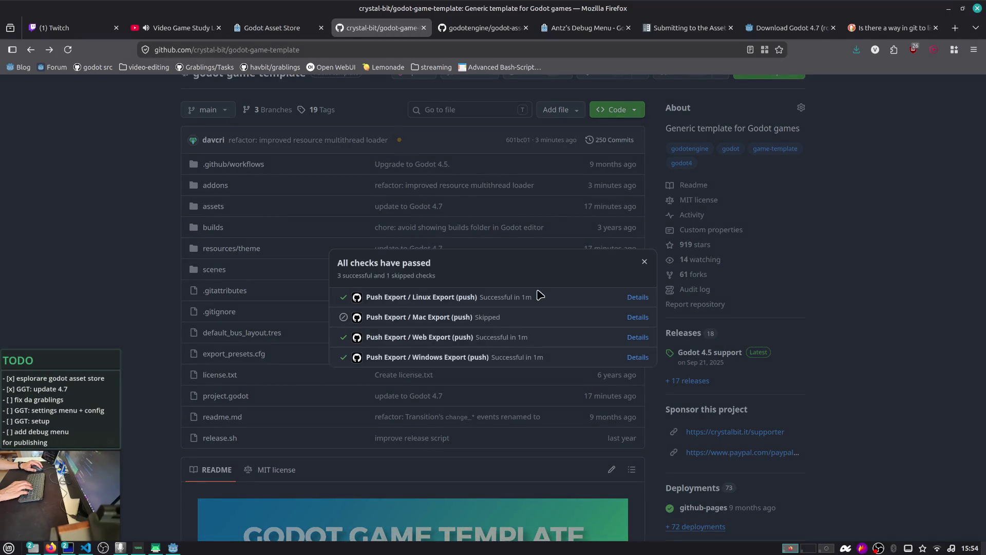
left_click(645, 261)
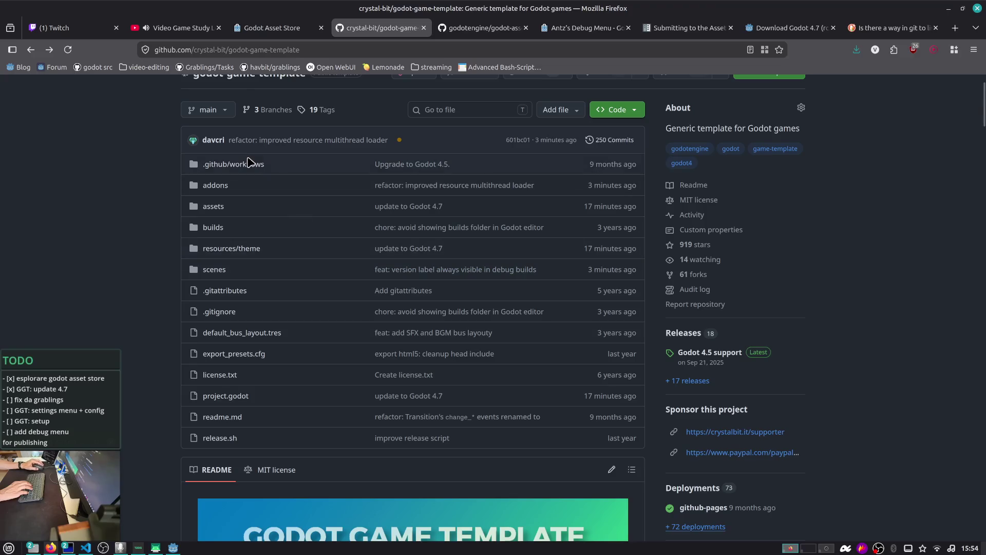
key("alt+Tab")
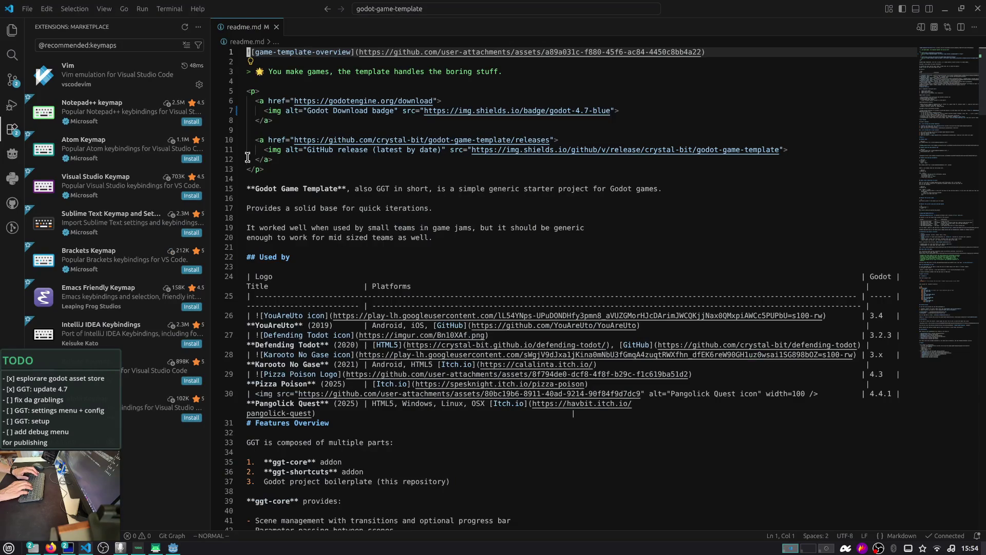
- Mark the 'fix da grablings' TODO done with x and switch to Godot
left_click(15, 400)
type("x")
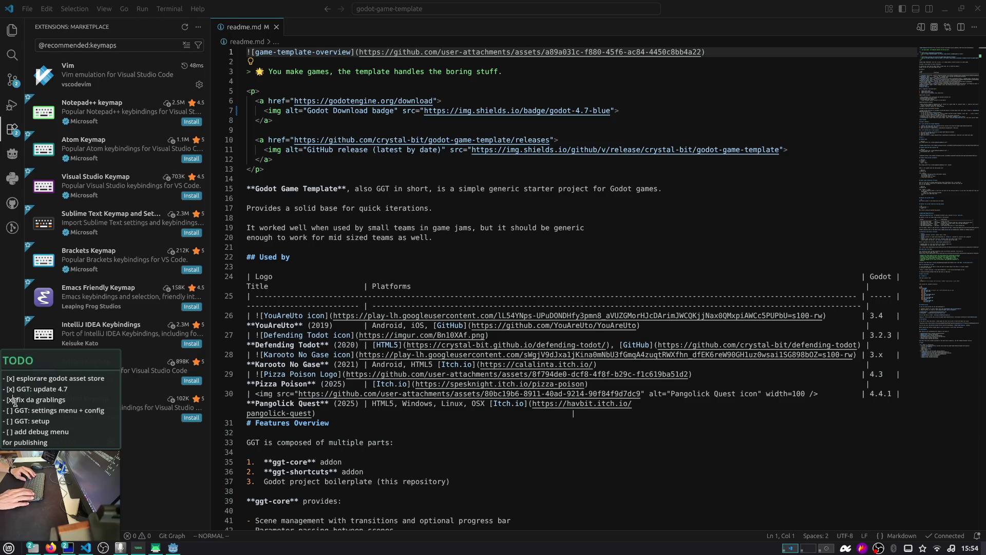
key("alt+Tab")
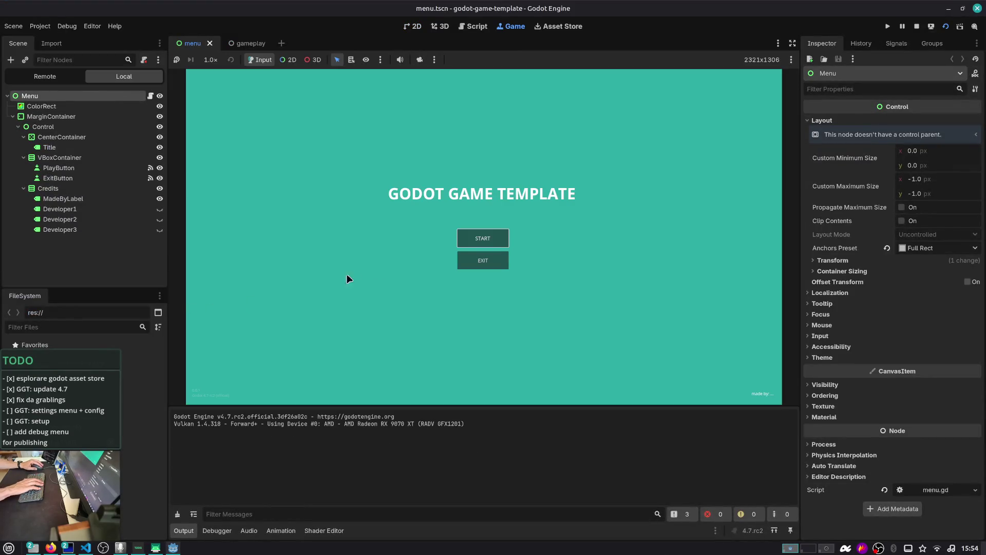
- Start gameplay in the running game, pause it, and return to the main menu
left_click(483, 238)
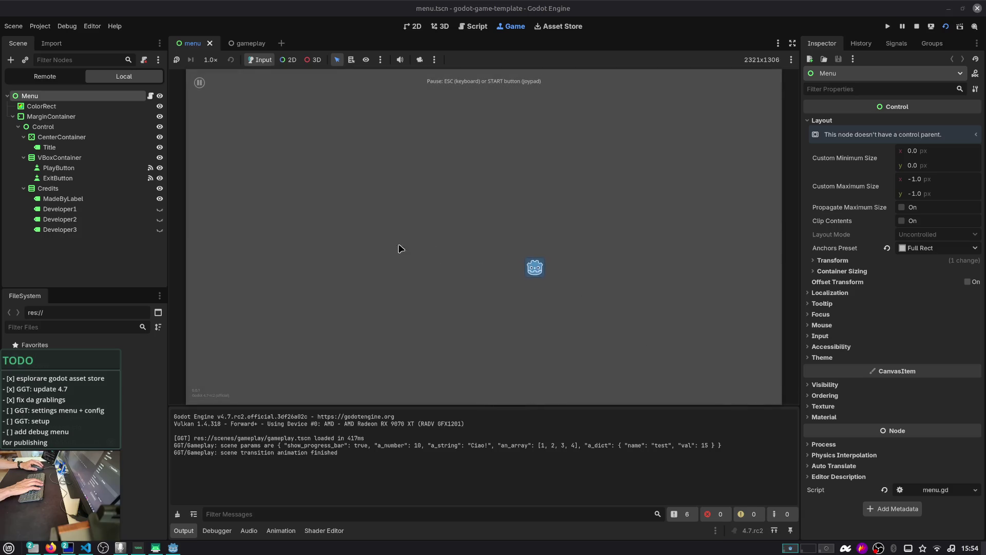
left_click(199, 83)
left_click(476, 247)
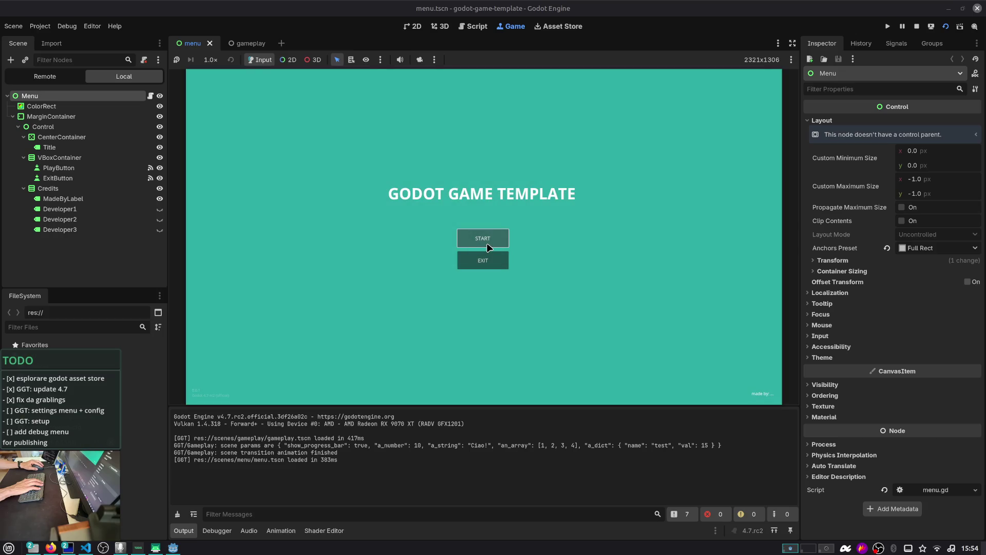
- Set the transitions.tscn AnimationPlayer Speed Scale to 0.1 and run the scene
left_click(473, 27)
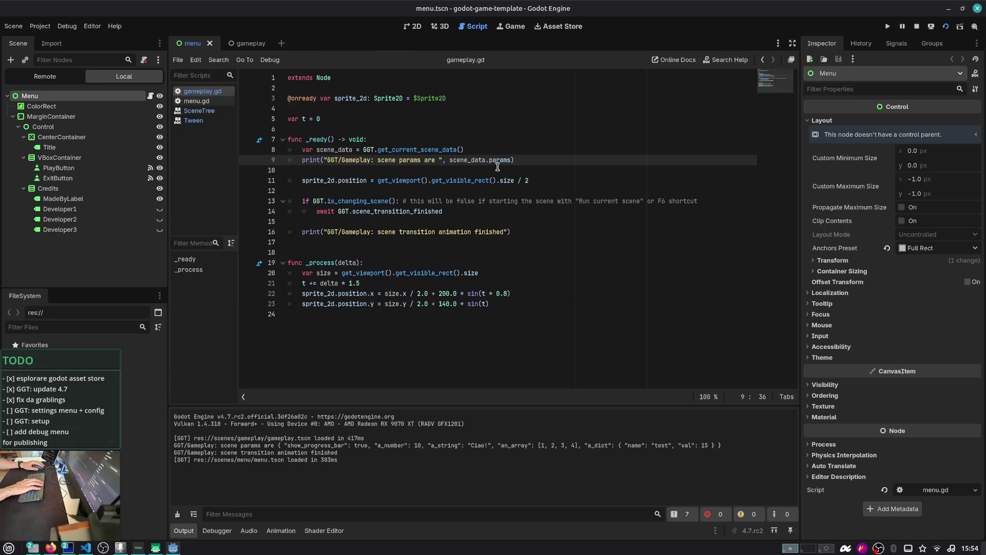
key("ctrl+shift+o")
type("trans")
key("Return")
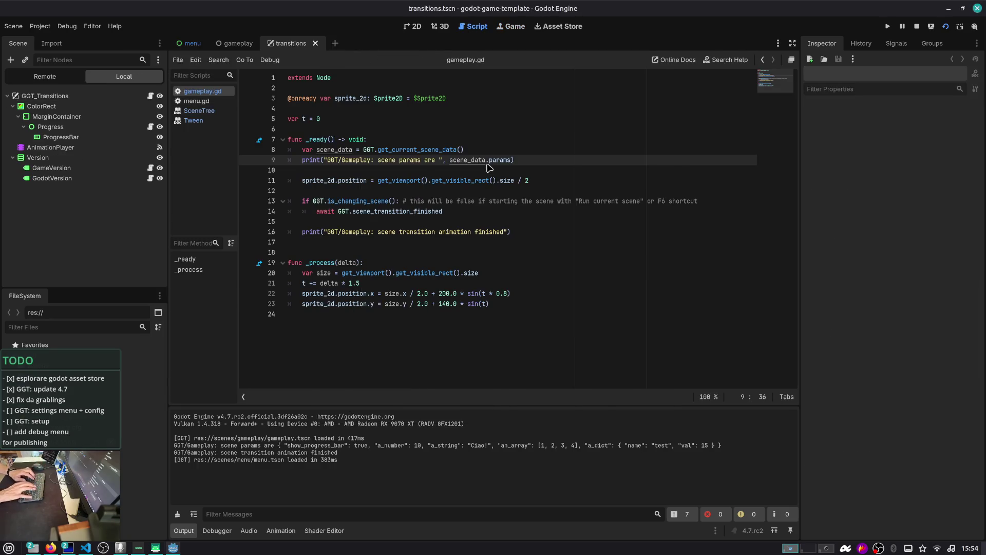
left_click(51, 147)
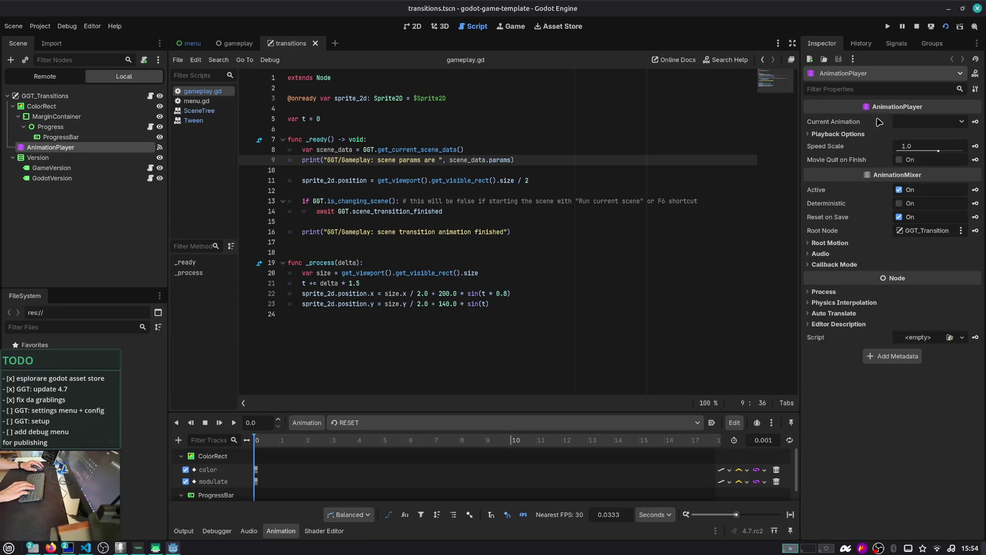
left_click(919, 146)
type("0.1")
key("Return")
key("F6")
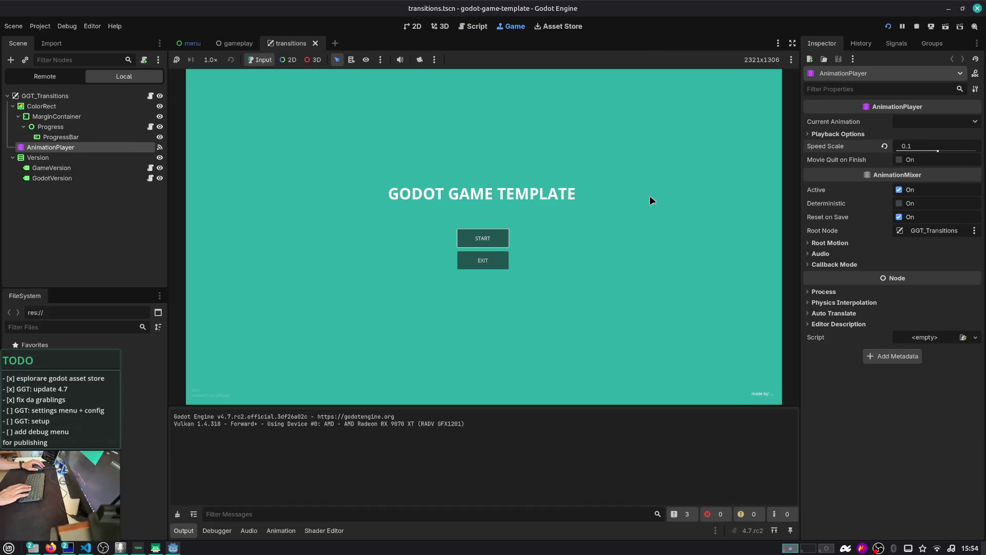
- Watch the slowed START transition, revert Speed Scale to 1.0, and stop the game
left_click(487, 248)
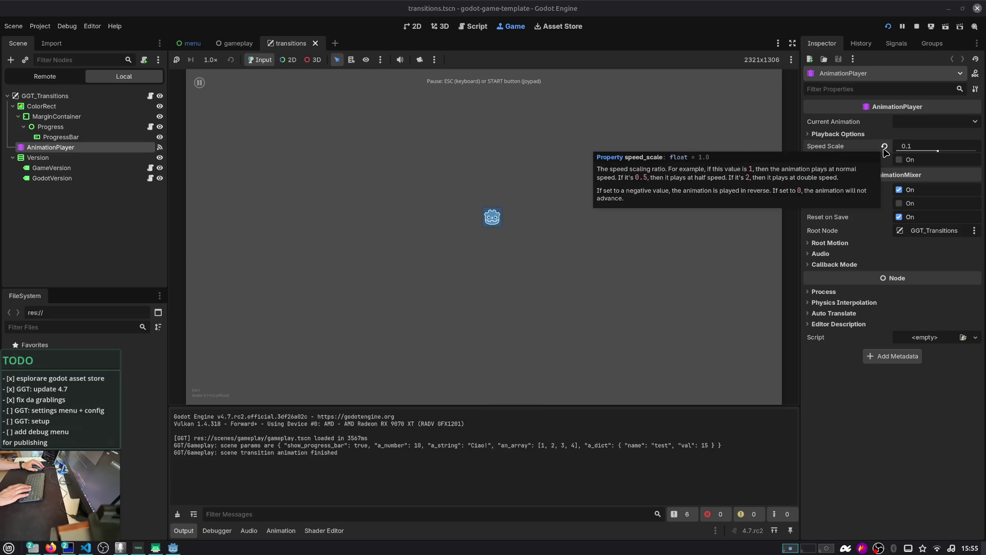
left_click(884, 146)
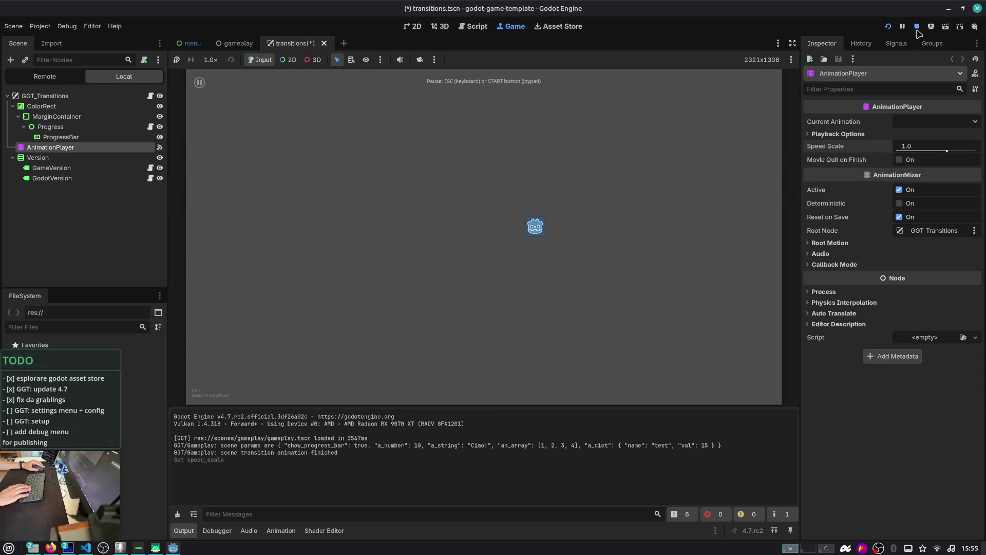
left_click(917, 27)
left_click(338, 139)
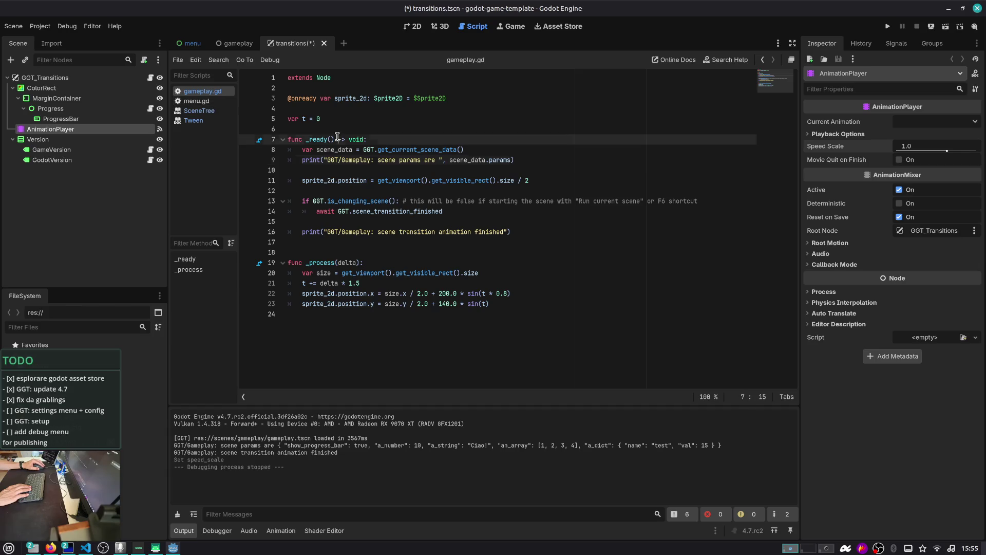
- Open ggt.gd, search for 'load', and jump to the change_scene function
key("ctrl+alt+o")
type("ggt")
key("Return")
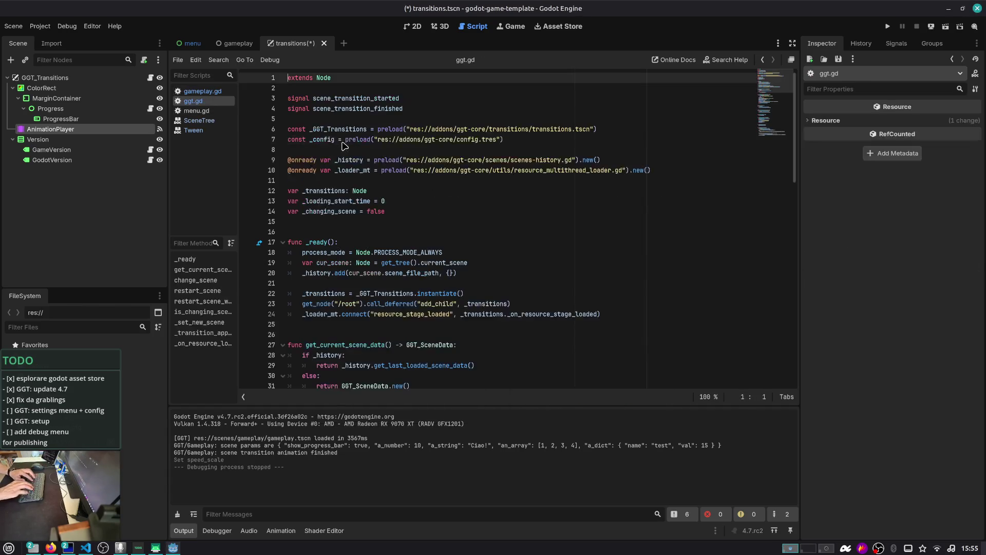
key("ctrl+f")
type("load")
key("Return")
key("Escape")
key("ctrl+alt+f")
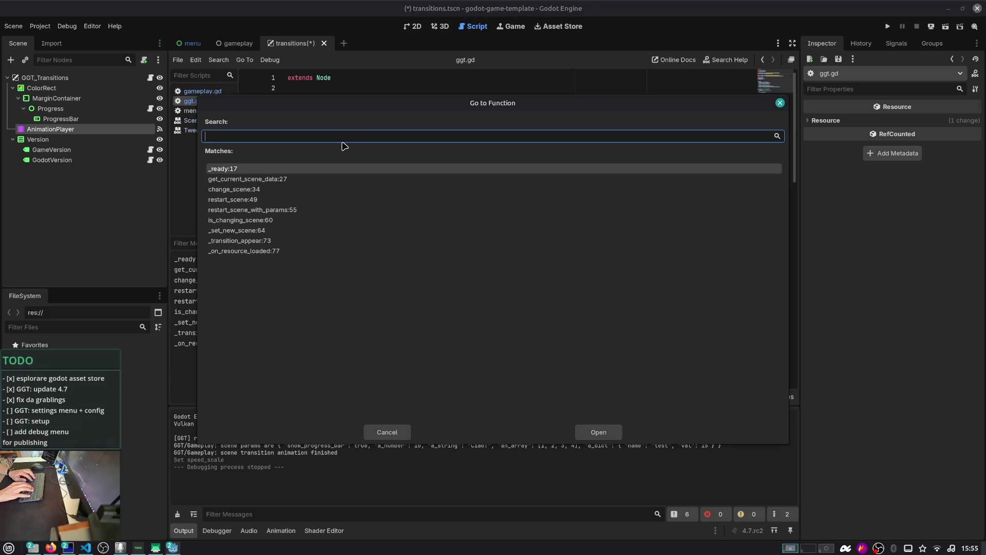
key("Down")
key("Down")
key("Down")
key("Up")
key("Up")
key("Up")
key("Return")
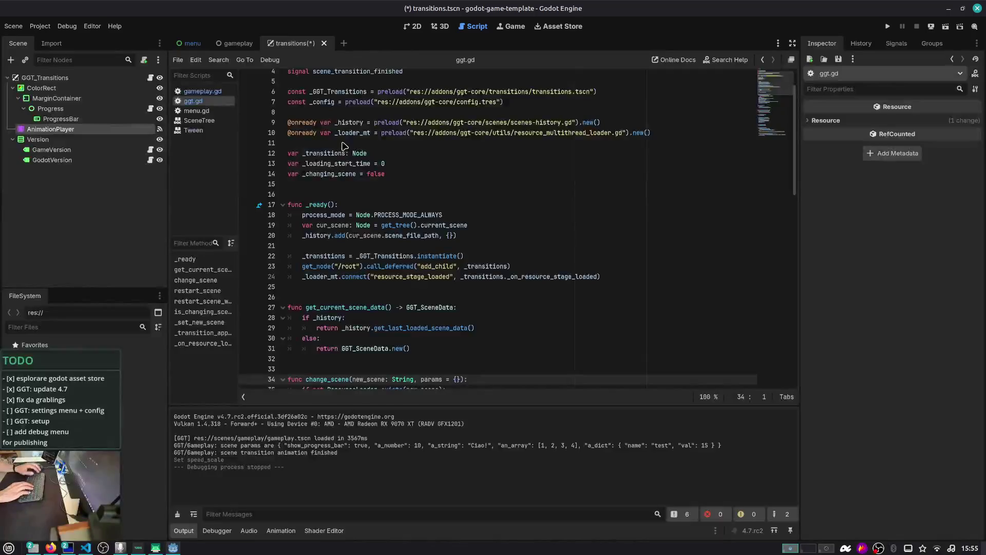
- Inspect transition_covered_screen and load_resource on lines 44–45 of change_scene
scroll(341, 154, "down", 7)
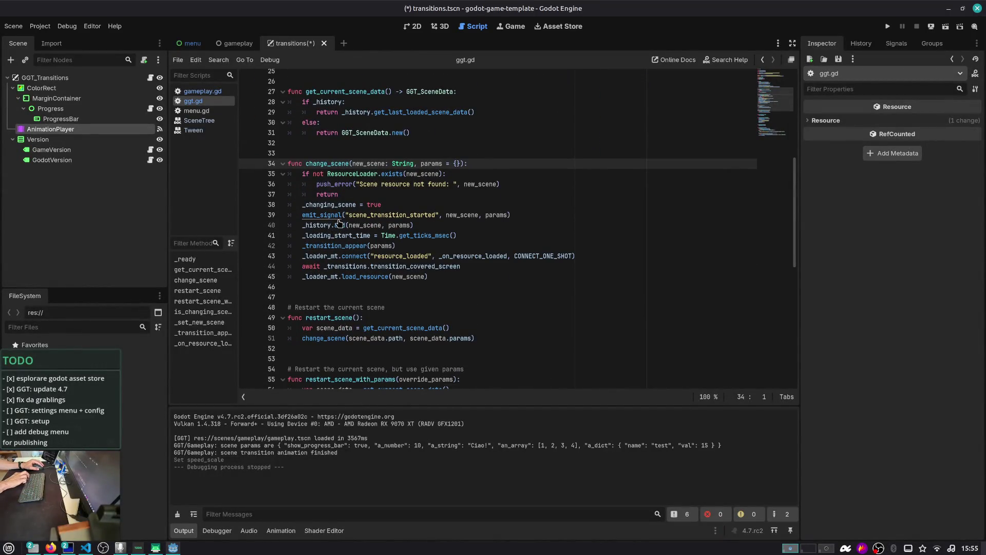
double_click(416, 267)
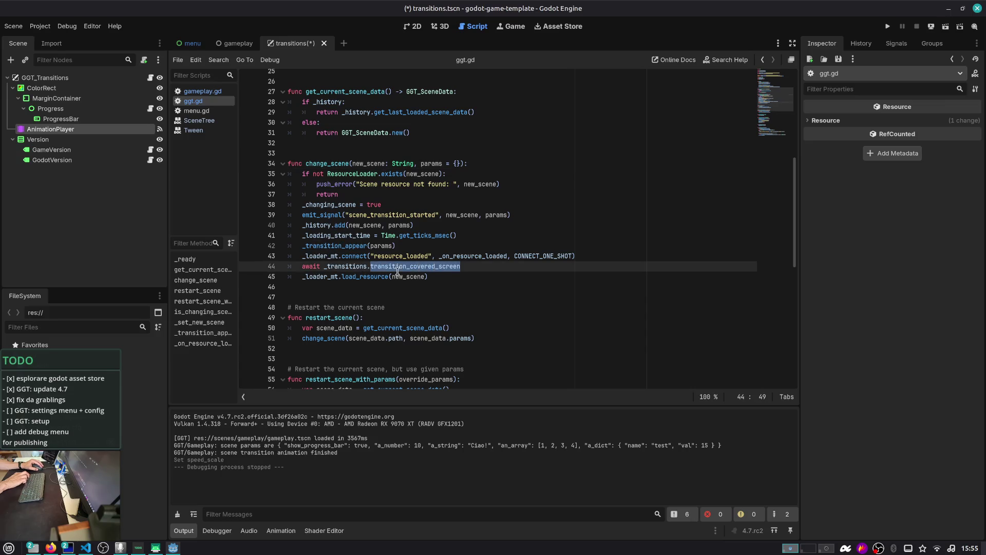
double_click(351, 276)
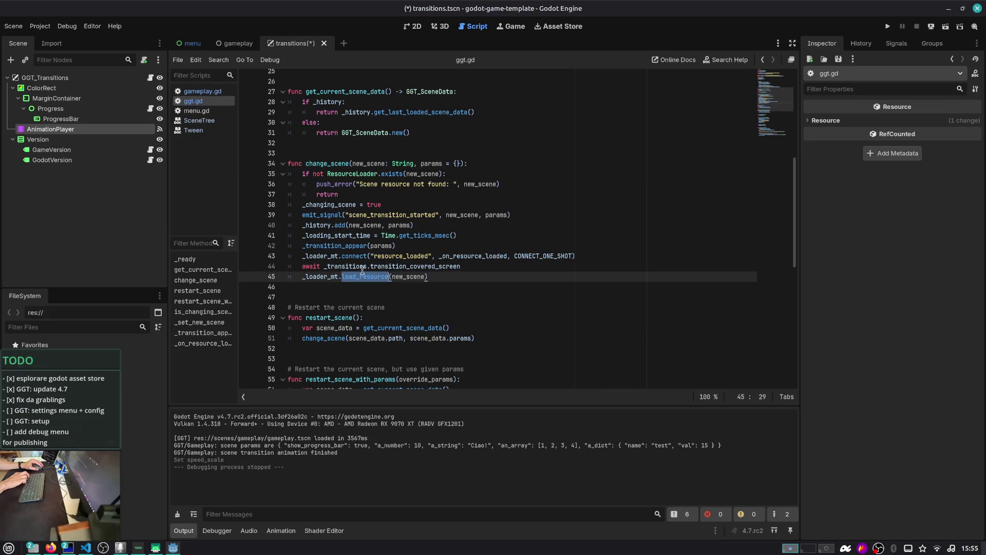
left_click(373, 278)
left_click(502, 270)
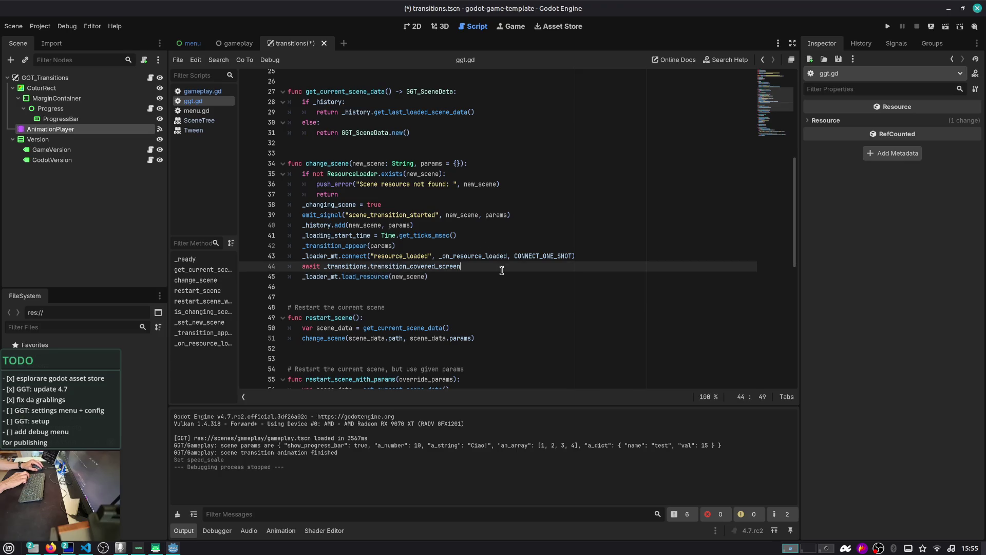
- Close the SceneTree and Tween scripts, then view menu.gd and gameplay.gd
middle_click(212, 121)
middle_click(213, 121)
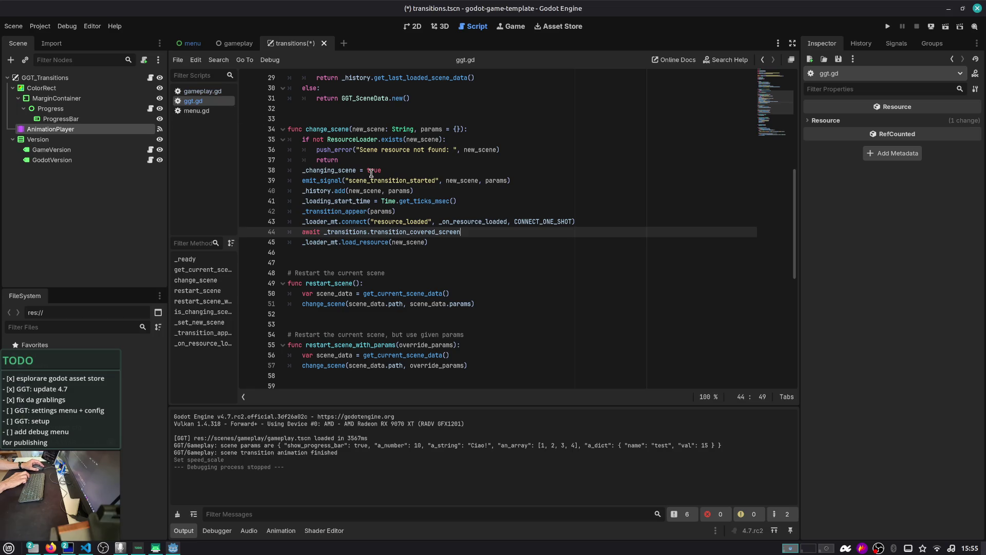
scroll(398, 214, "down", 1)
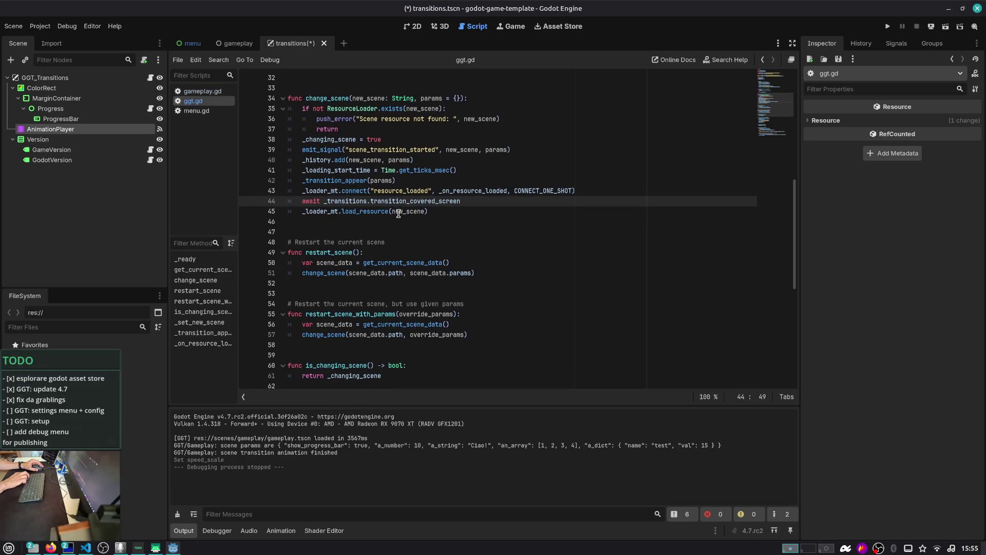
left_click(218, 116)
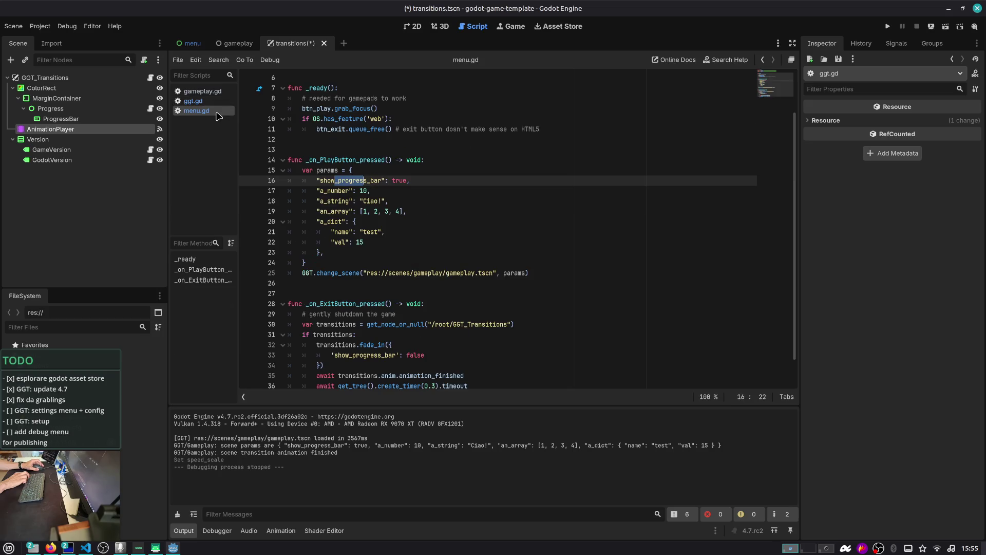
left_click(216, 96)
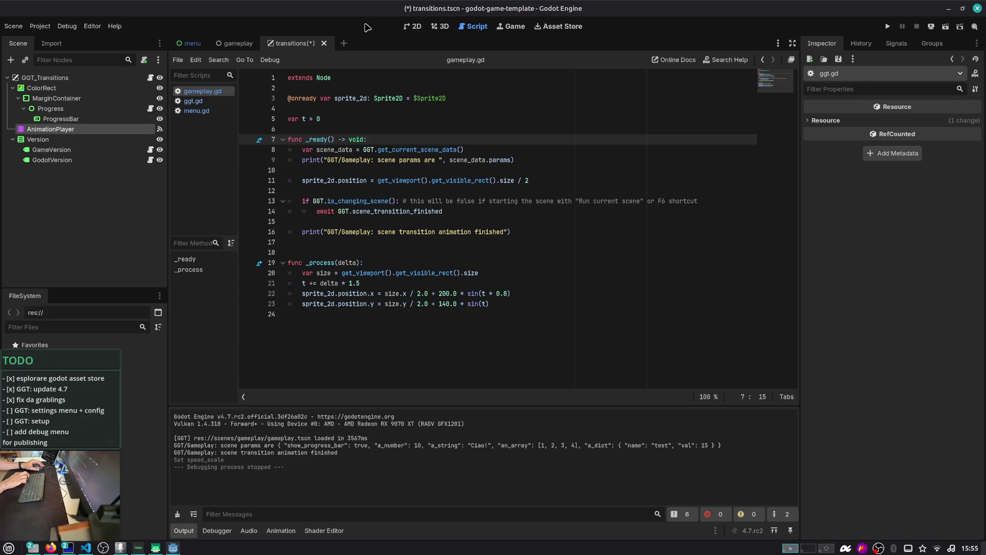
- Save and close the transitions scene, select the 'GGT: settings menu' to-do, and switch to Firefox
key("ctrl+s")
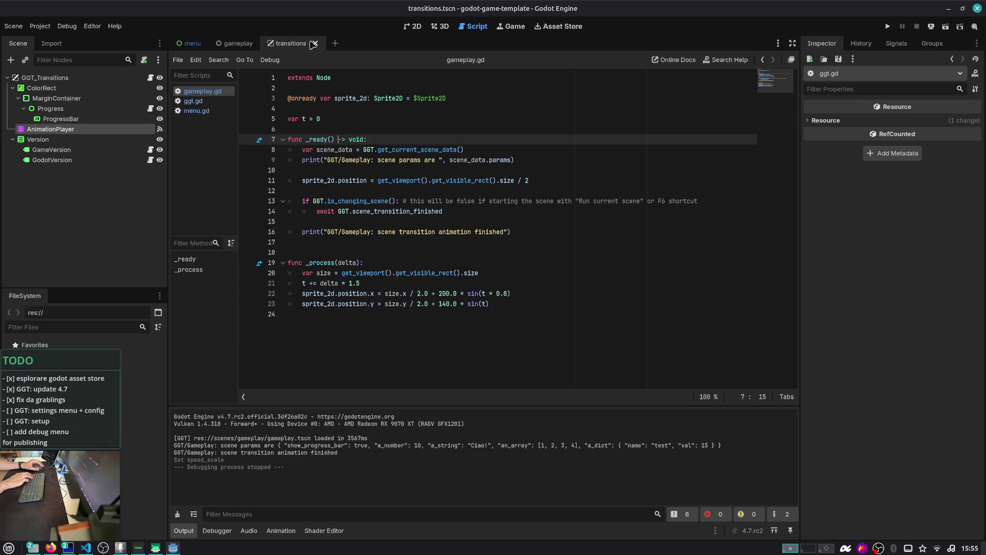
left_click(315, 43)
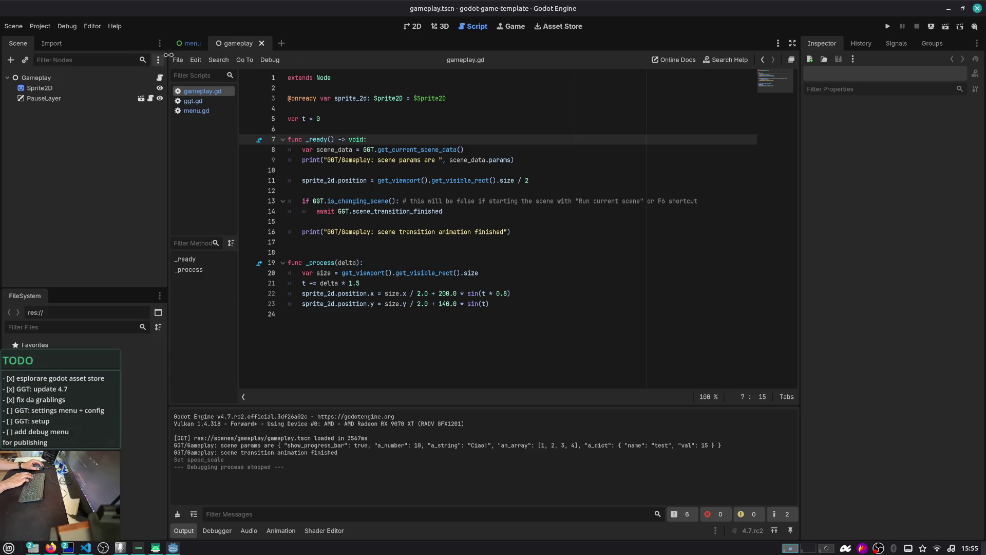
left_click(8, 410)
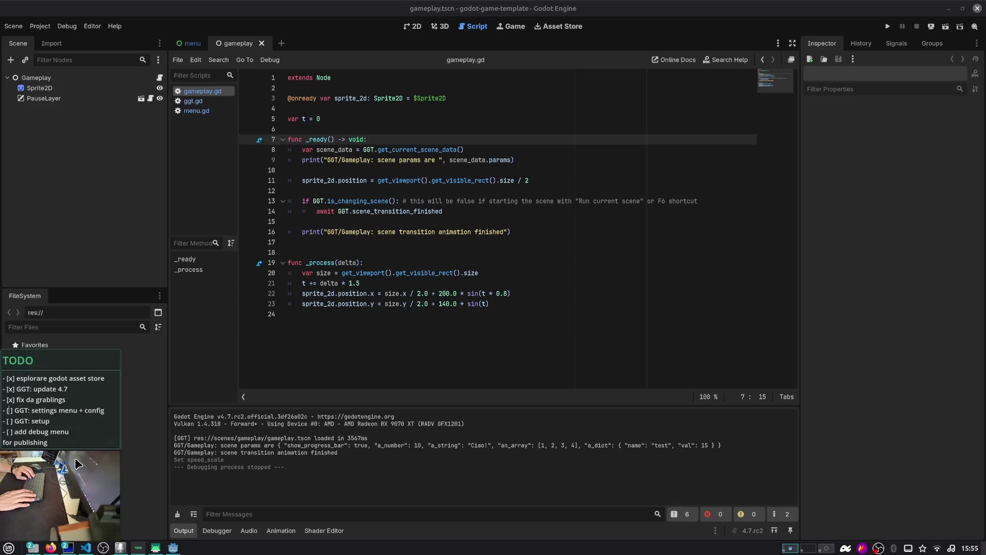
key("ctrl+shift+Right")
key("ctrl+shift+Right")
key("ctrl+shift+Right")
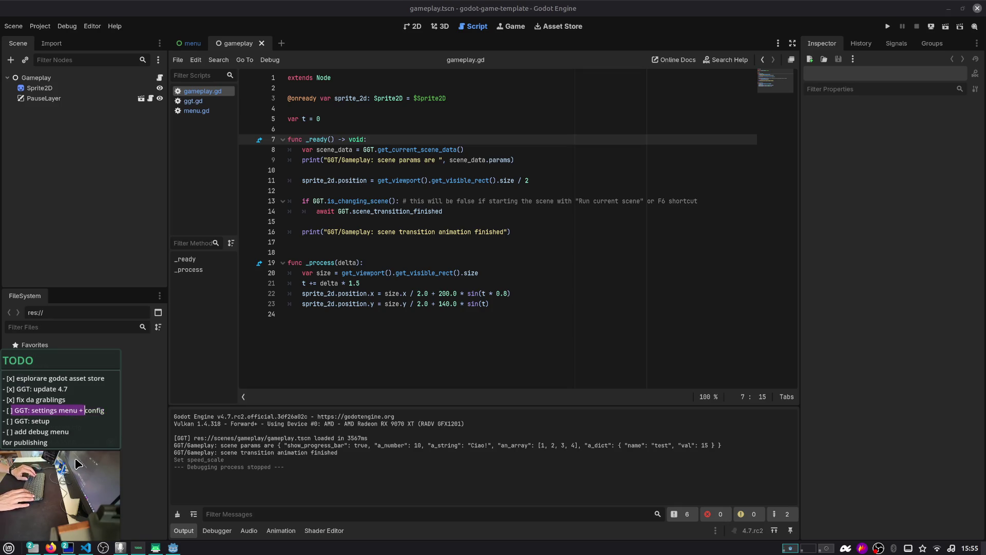
key("alt+Tab")
key("alt+Tab")
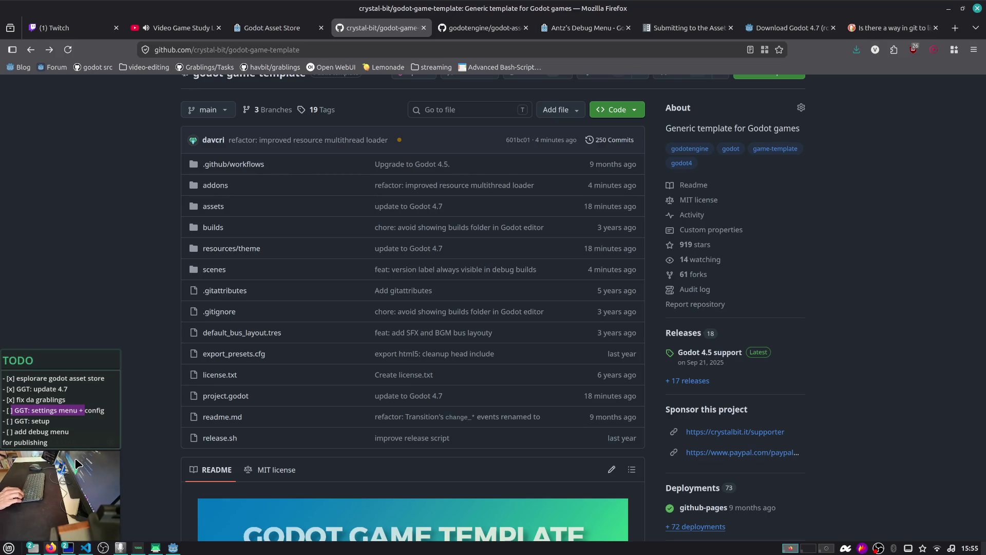
- Open the godot-game-template repository's addons folder on GitHub
scroll(82, 313, "down", 7)
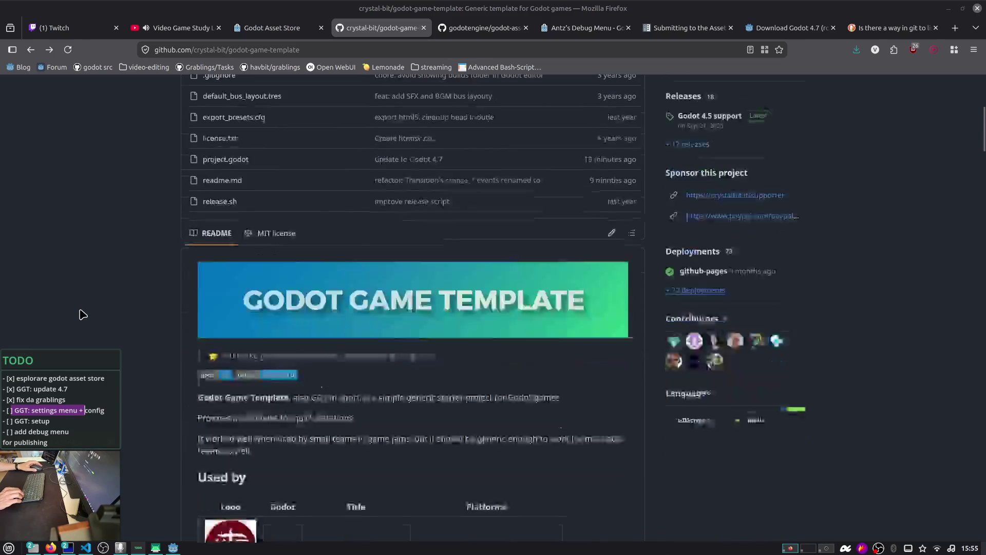
scroll(82, 314, "up", 5)
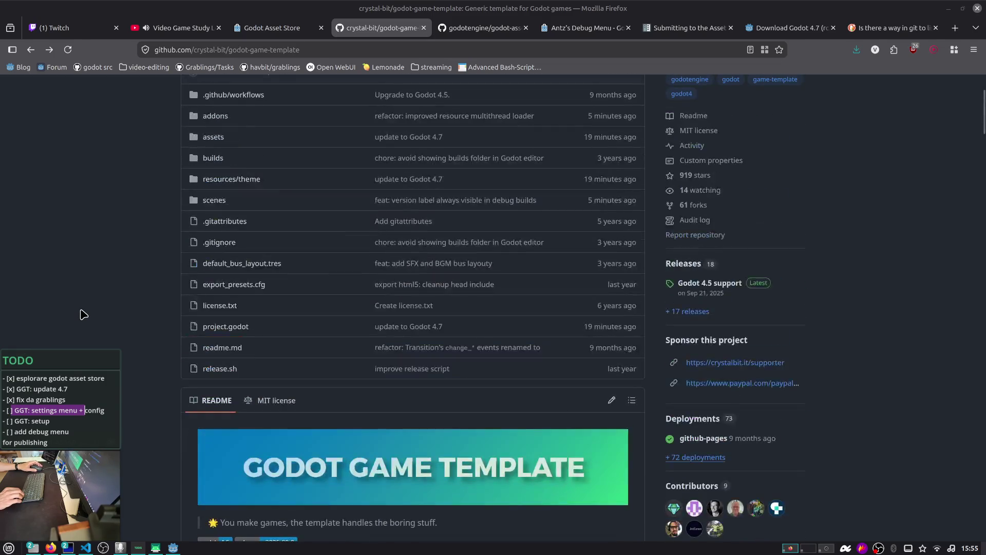
scroll(82, 314, "up", 1)
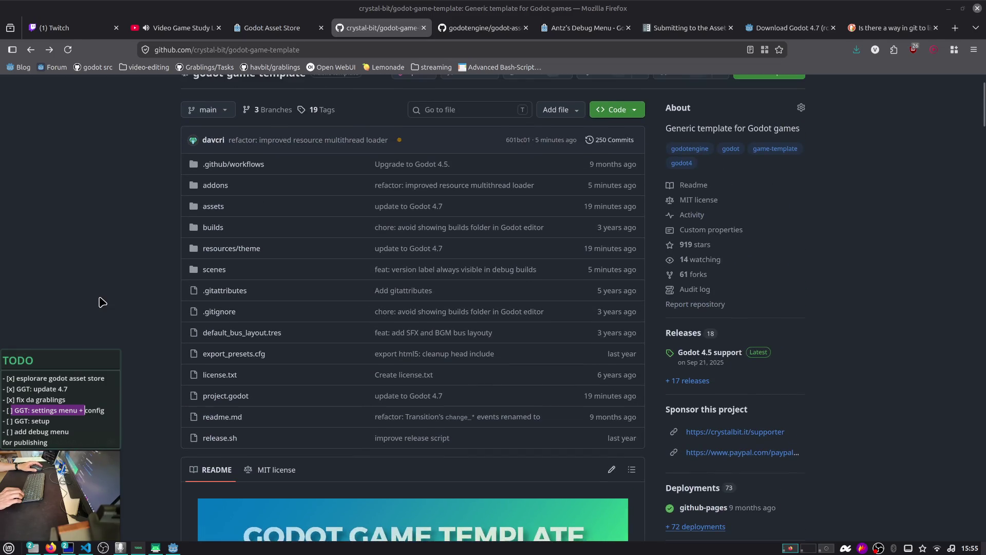
left_click(218, 186)
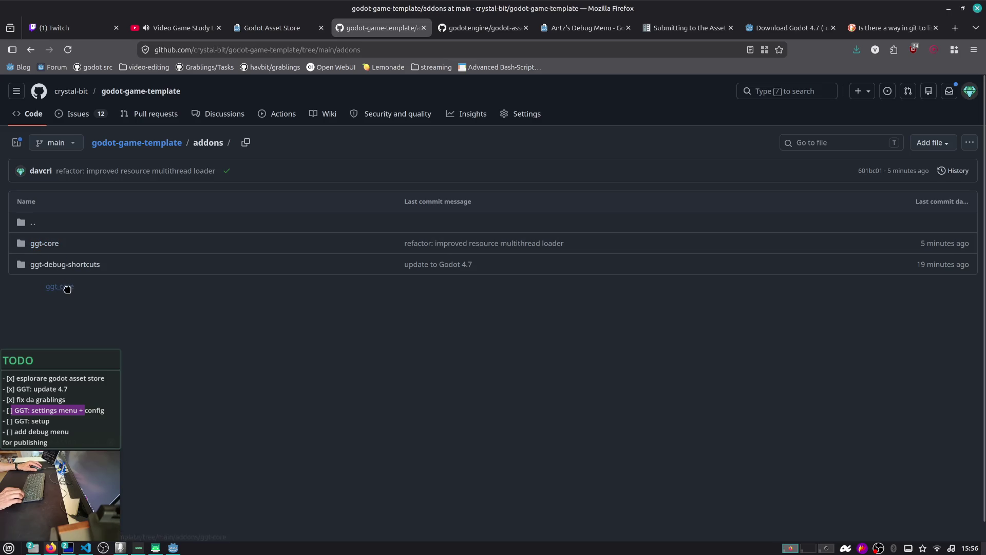
- Return to the repository root and switch to the Antz's Debug Menu store page
left_click(31, 50)
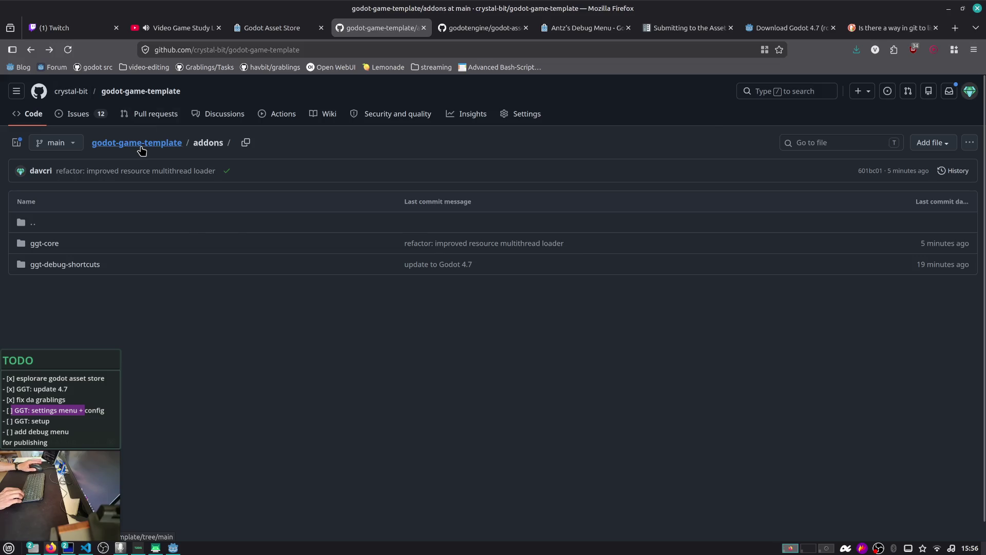
key("alt")
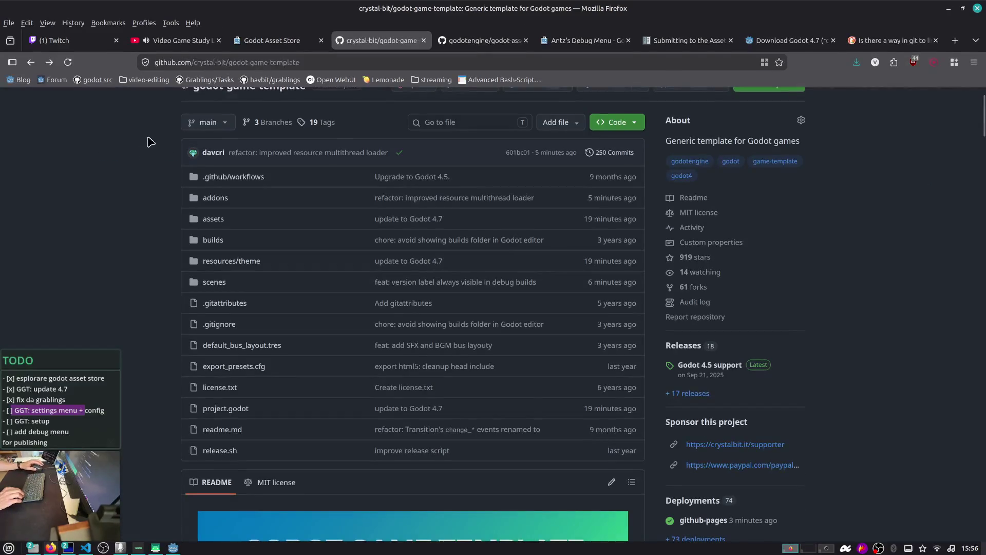
left_click(606, 40)
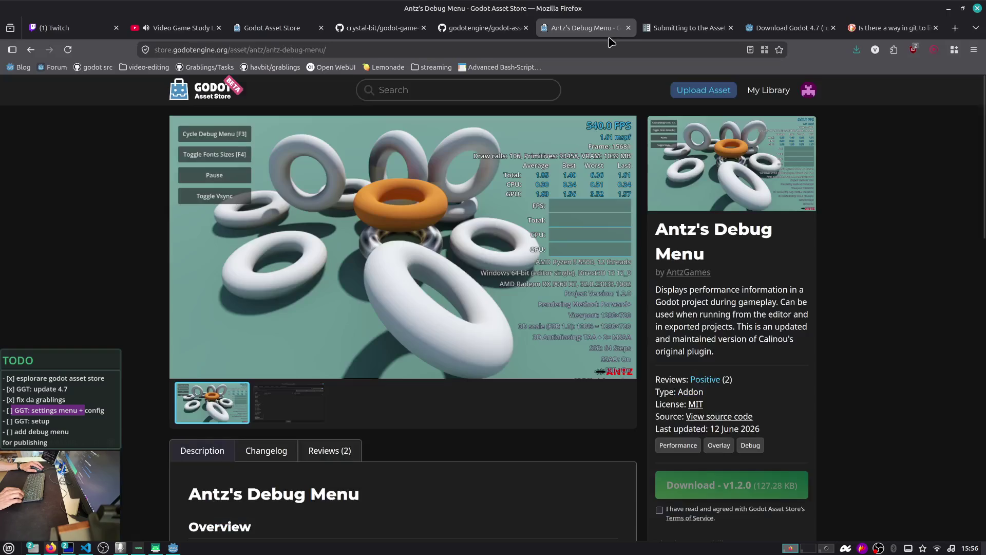
- Search the asset store for 'settings' and open Kenyoni Software's App Settings addon
left_click(459, 87)
type("settings")
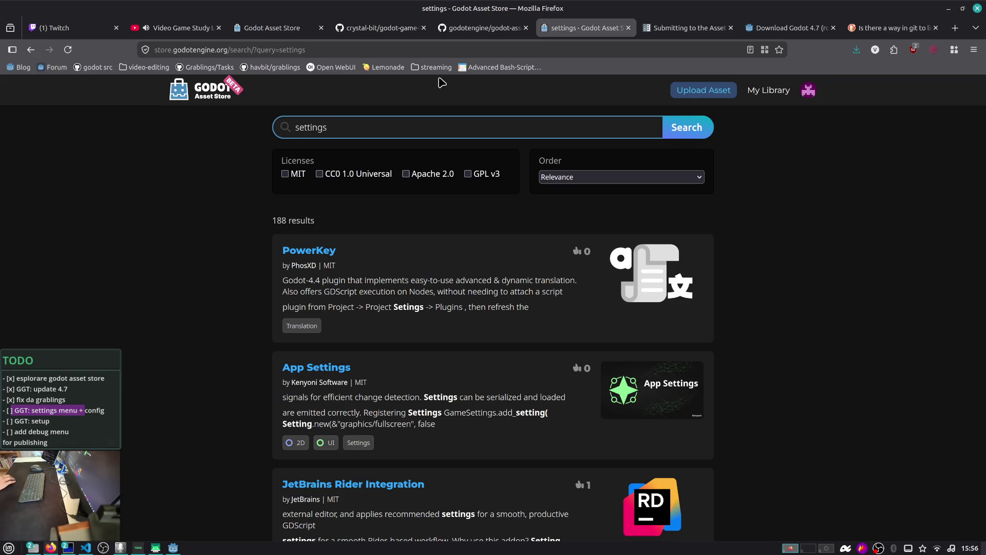
left_click(320, 374)
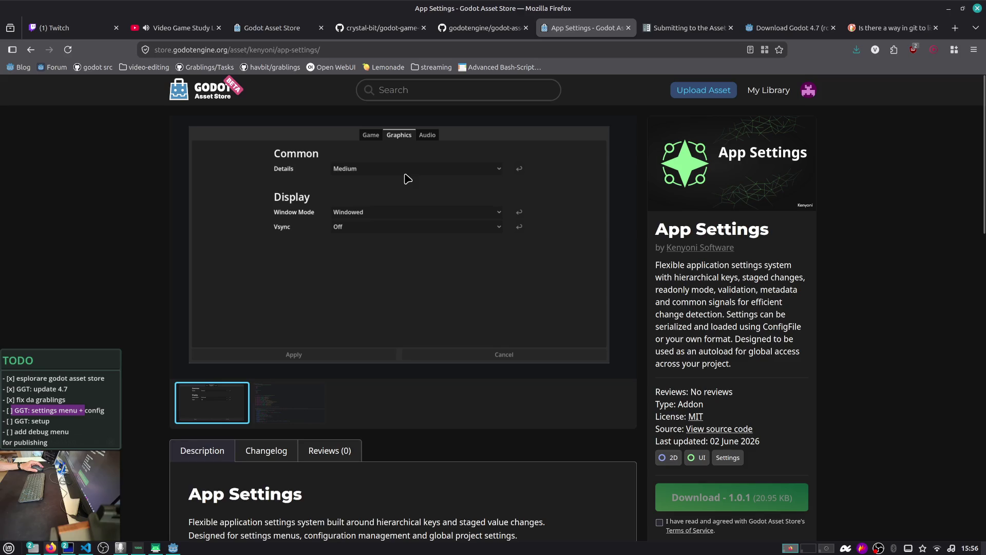
- Show the App Settings code screenshot in the asset's gallery
scroll(407, 178, "down", 2)
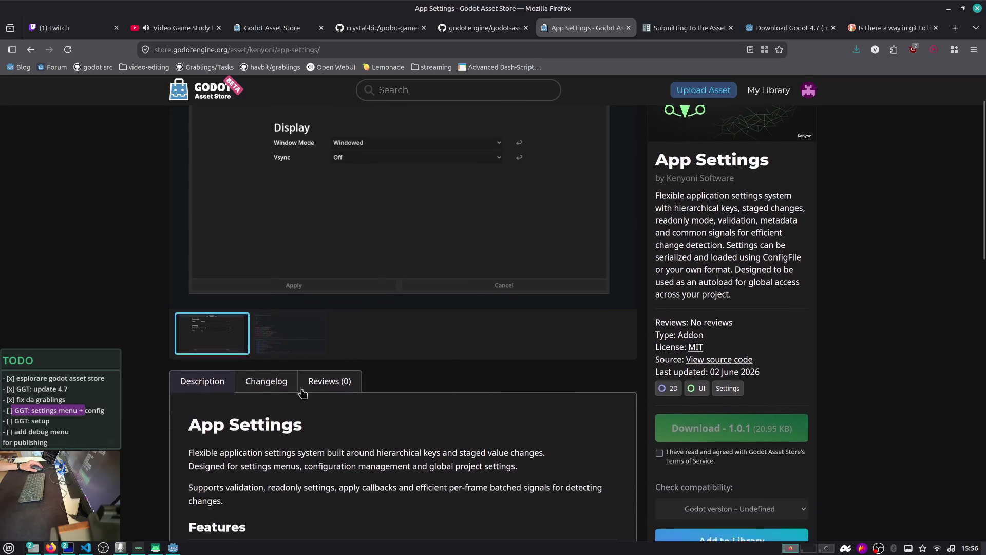
left_click(278, 336)
scroll(247, 271, "up", 2)
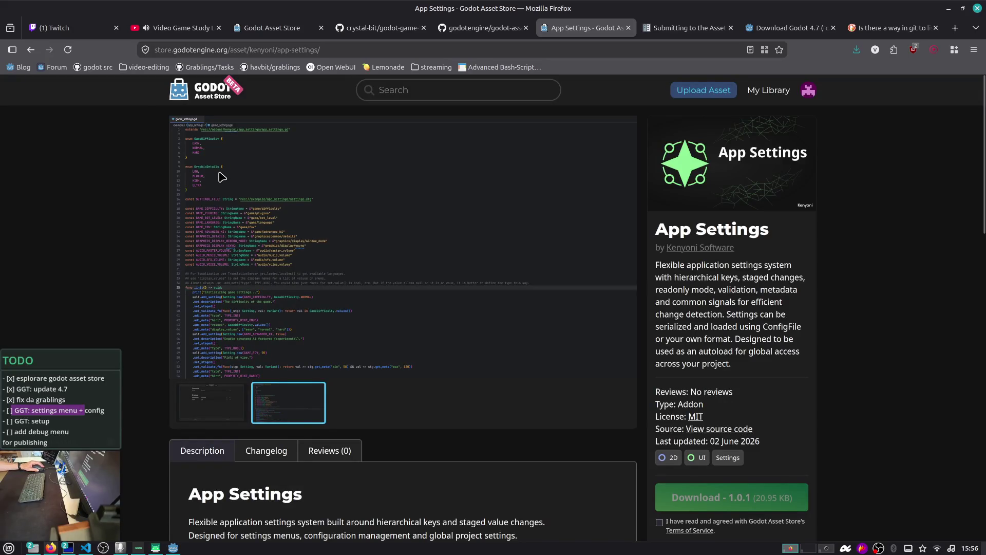
- Read through the Description, Features and Usage sections down to the documentation link
scroll(256, 309, "down", 2)
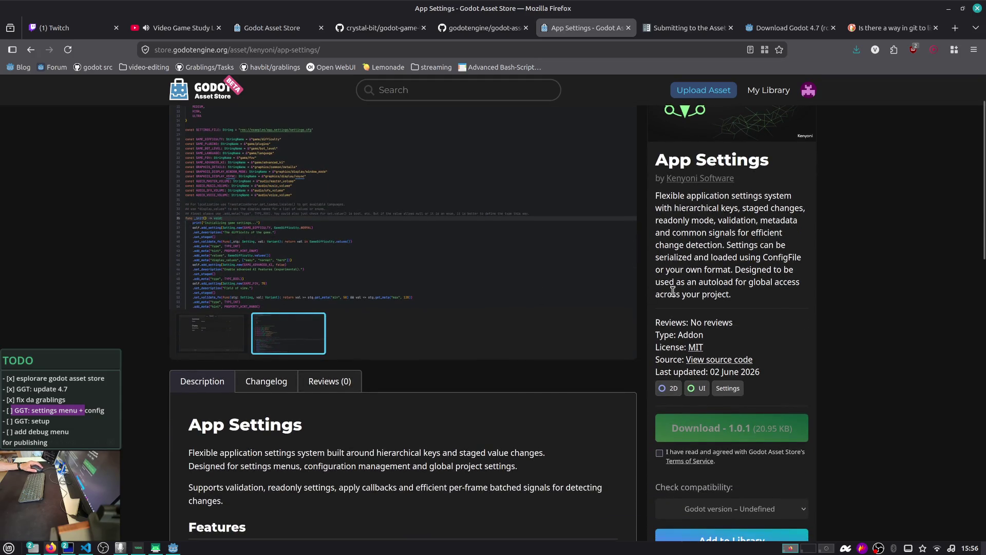
scroll(678, 295, "down", 5)
scroll(681, 296, "up", 7)
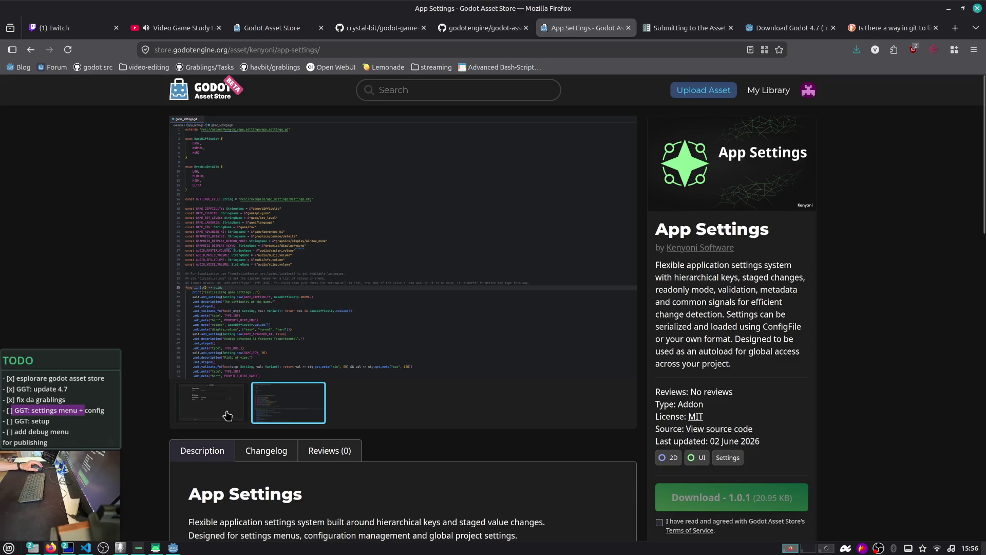
scroll(226, 414, "down", 3)
scroll(241, 394, "down", 1)
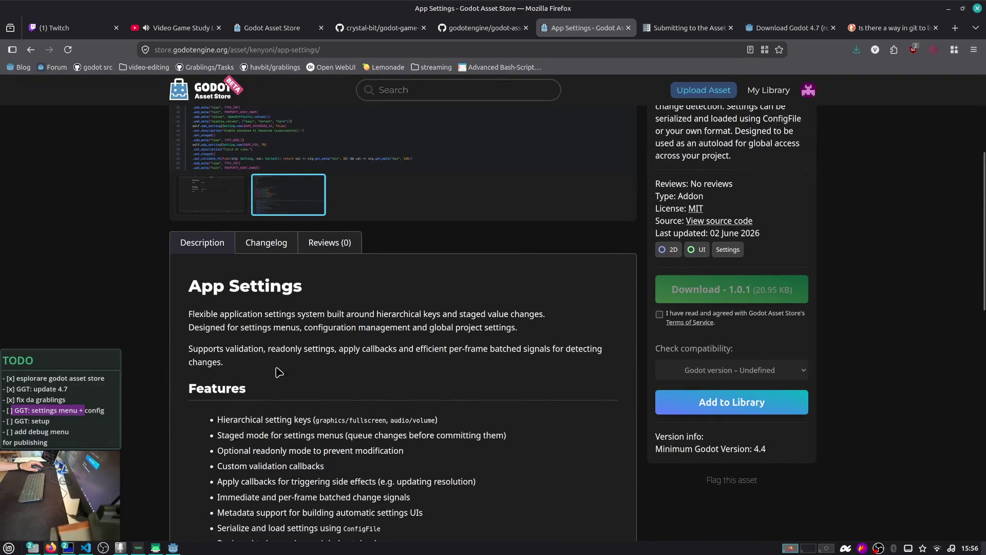
scroll(443, 324, "down", 1)
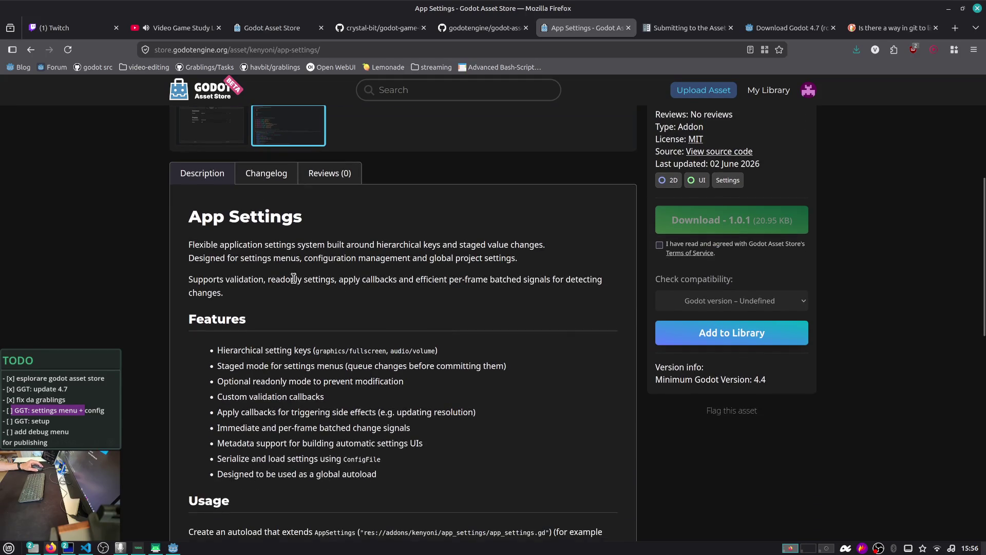
mouse_move(260, 260)
left_mouse_down()
mouse_move(511, 282)
mouse_move(527, 298)
left_mouse_up()
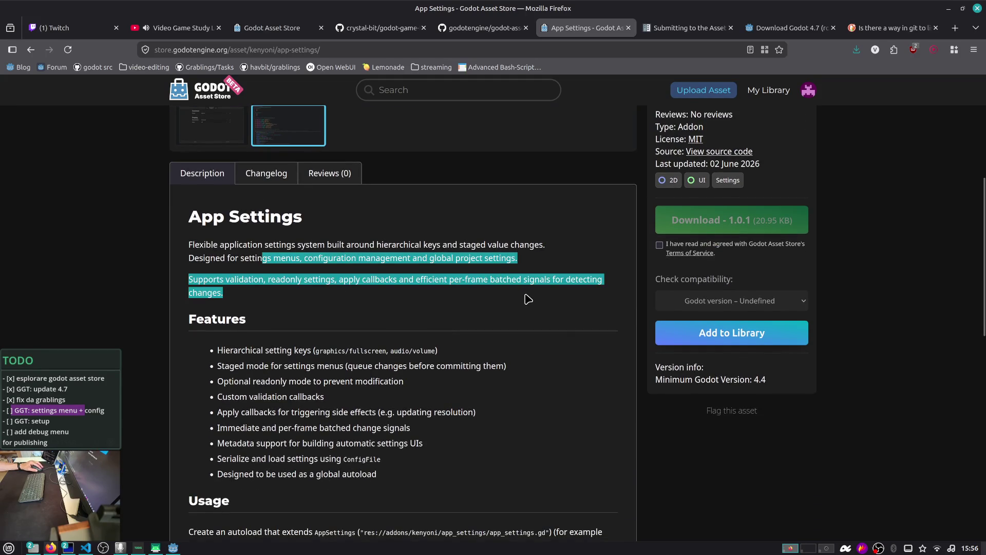
left_click(529, 299)
scroll(329, 224, "down", 2)
mouse_move(253, 227)
left_mouse_down()
mouse_move(412, 288)
mouse_move(445, 337)
left_mouse_up()
left_click(448, 339)
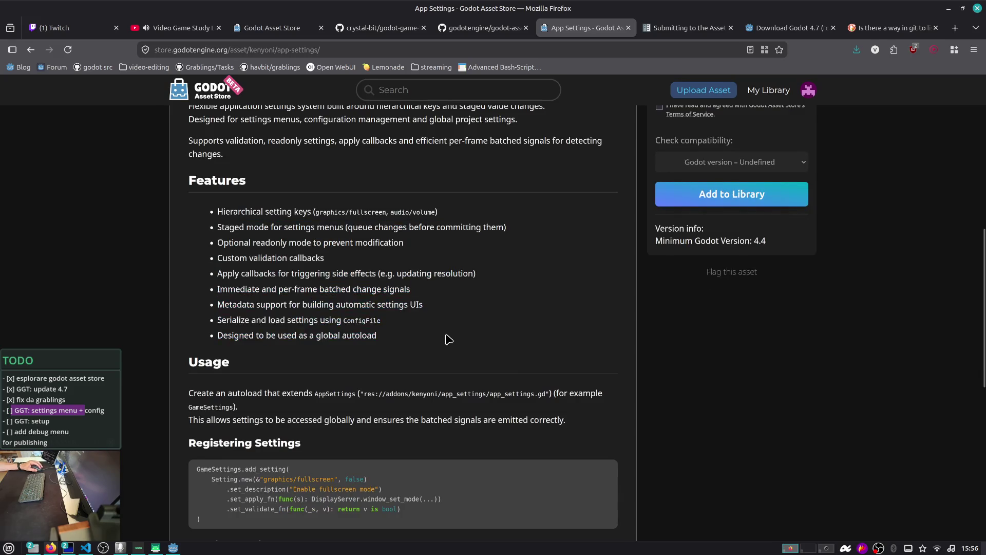
scroll(448, 339, "down", 3)
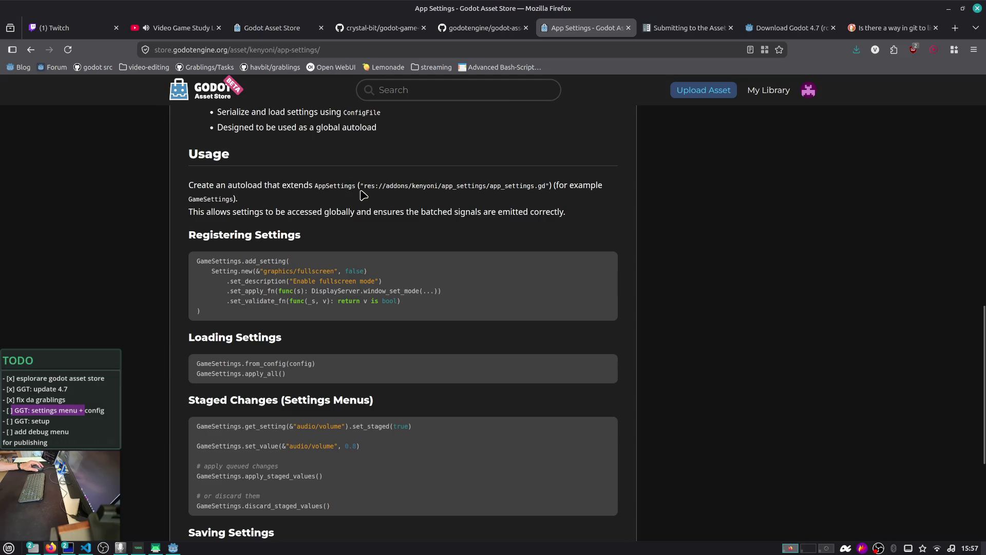
scroll(413, 207, "down", 2)
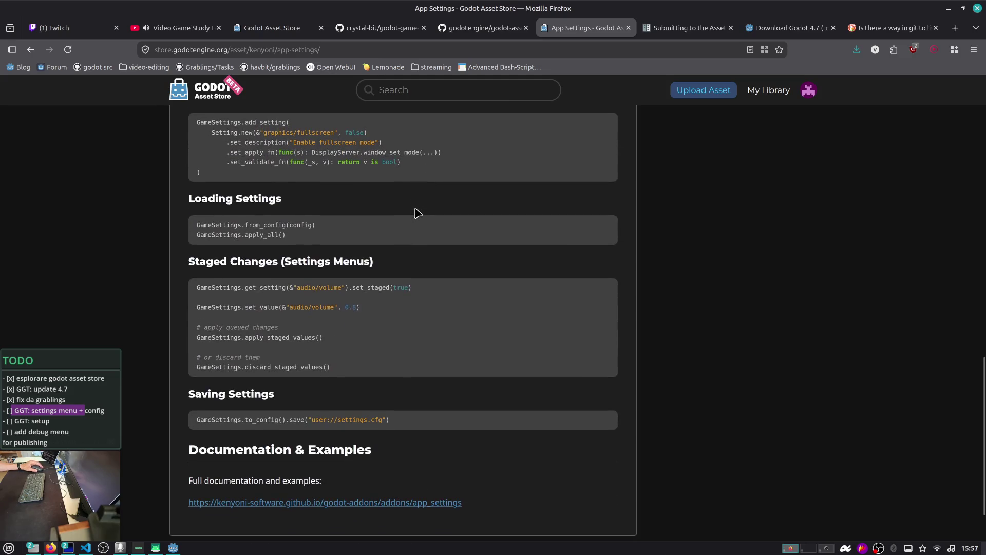
scroll(417, 212, "down", 1)
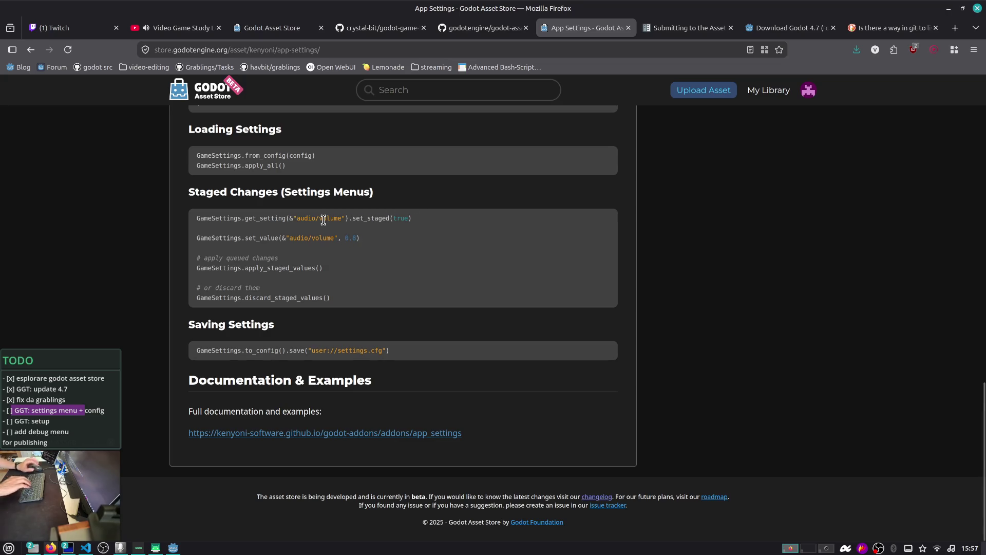
key("alt+Tab")
key("alt+Tab")
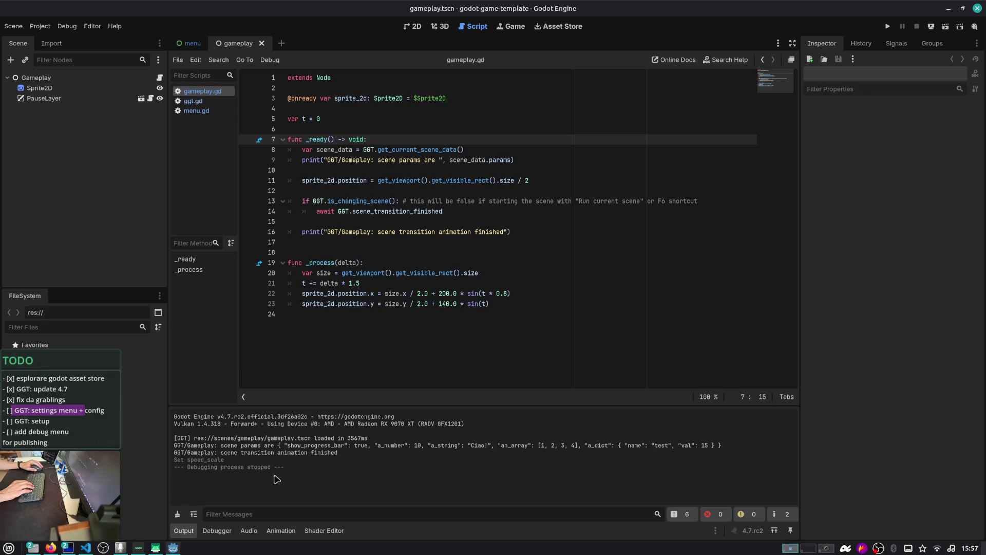
- Enlarge the Audio bus mixer, narrow the Scene/FileSystem dock, and show the gameplay scene in 2D
left_click(250, 530)
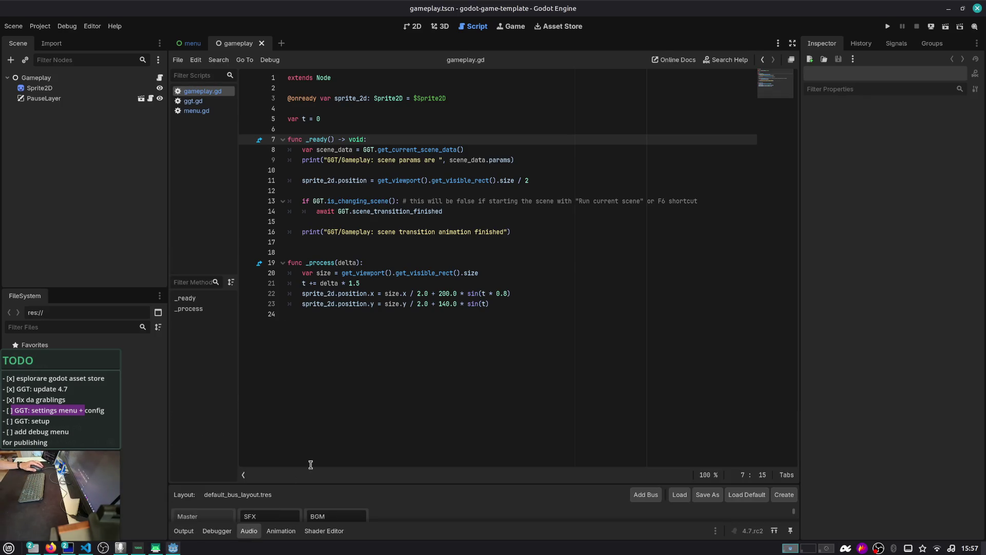
left_click_drag(205, 484, 206, 295)
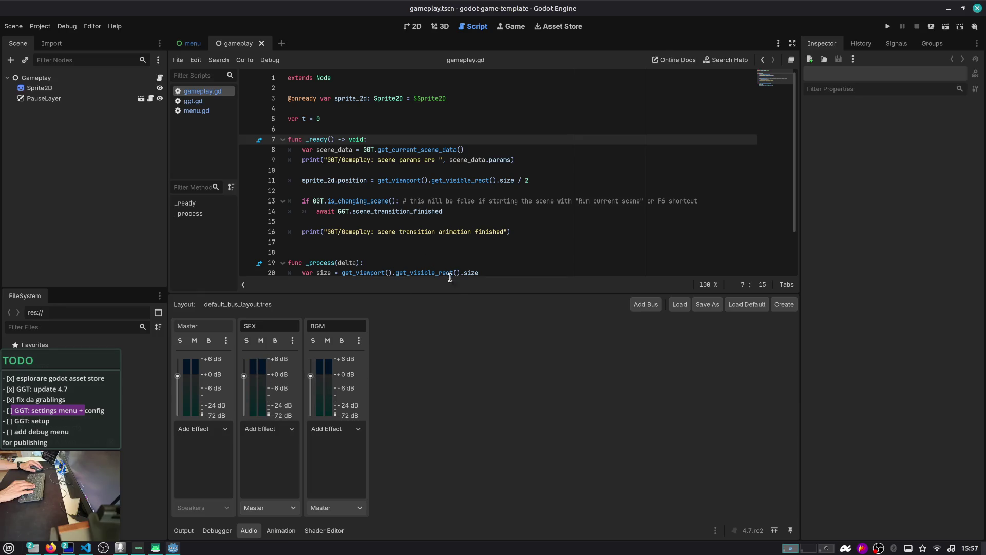
mouse_move(460, 293)
left_mouse_down()
mouse_move(455, 338)
mouse_move(452, 324)
left_mouse_up()
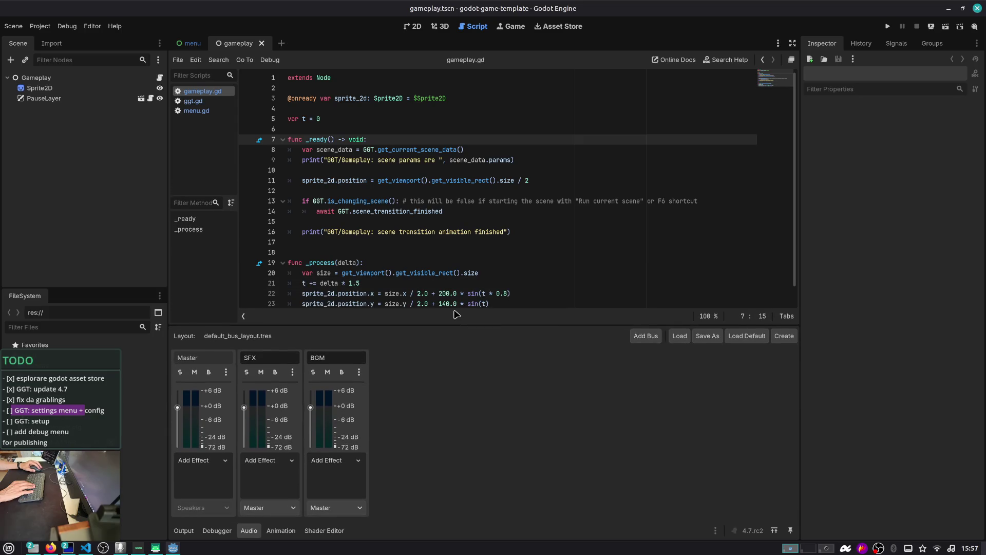
left_click_drag(169, 132, 129, 132)
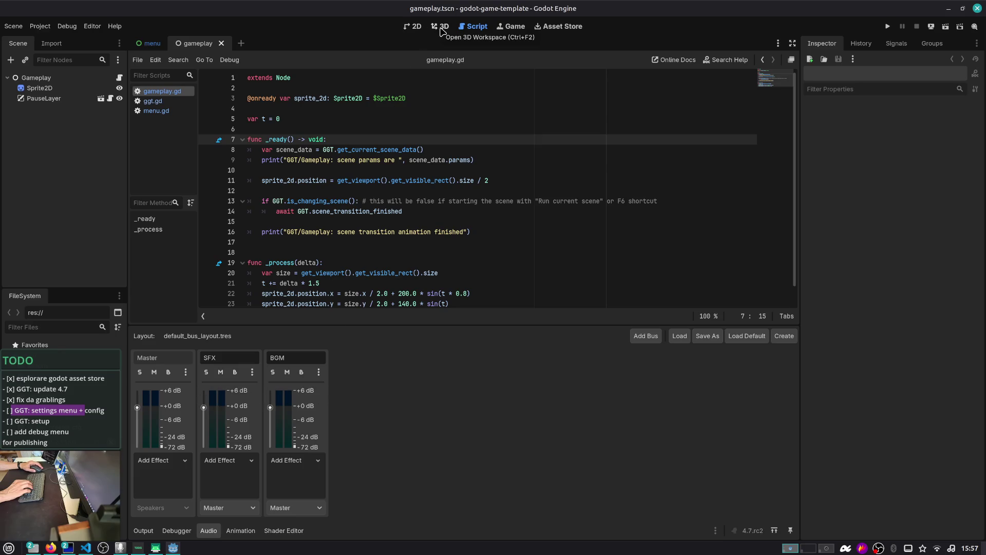
left_click(414, 31)
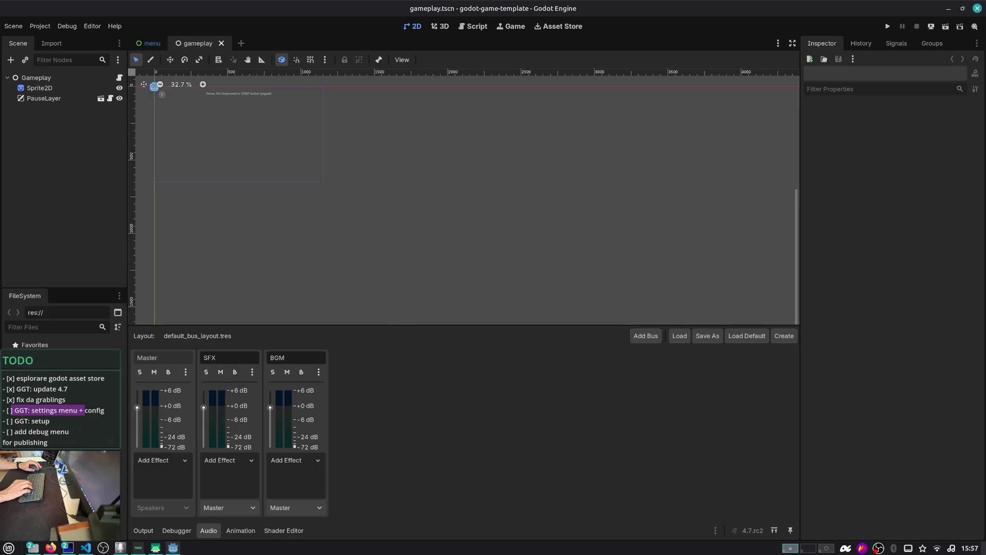
- Remove the settings menu entry from the TODO list and tile VS Code to the right half
left_click(37, 550)
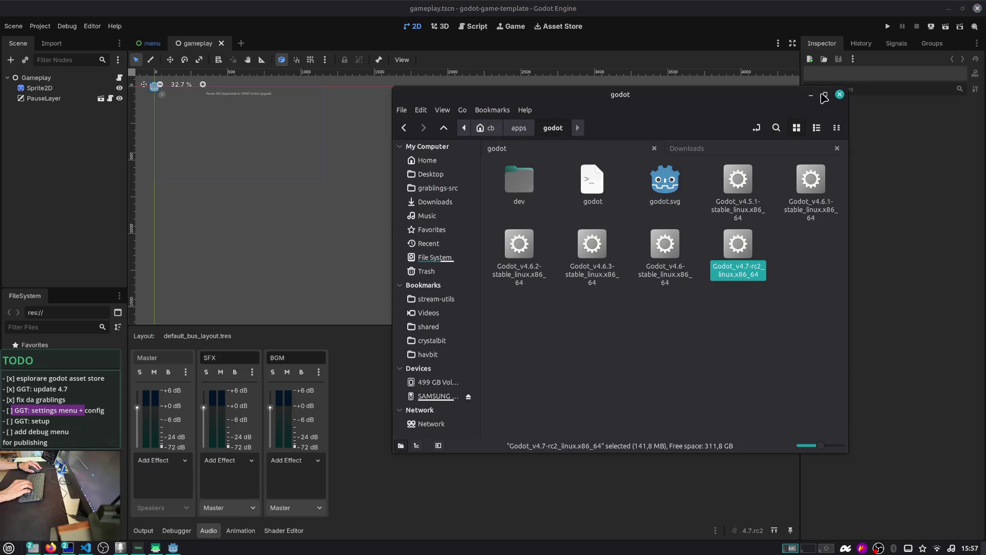
left_click(839, 95)
key("BackSpace")
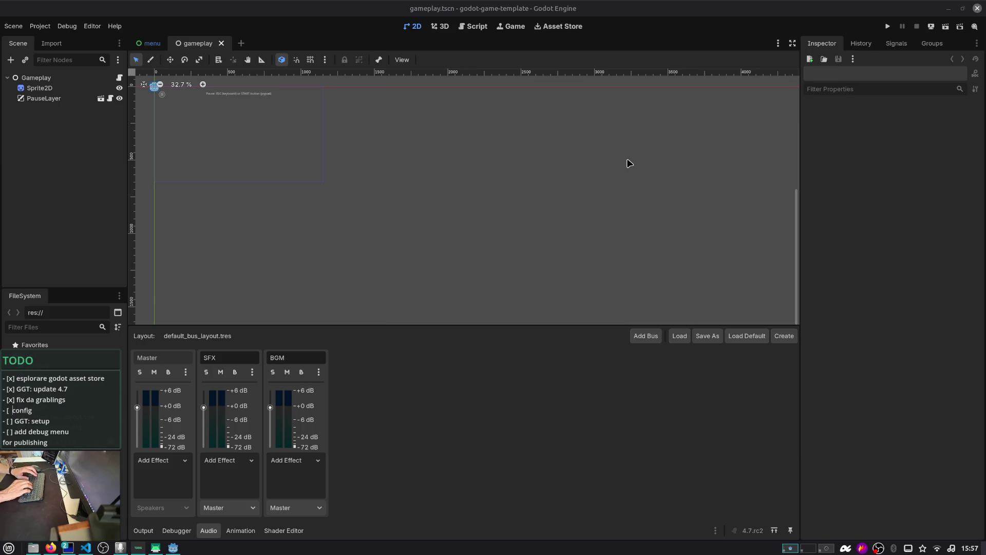
key("alt+Tab")
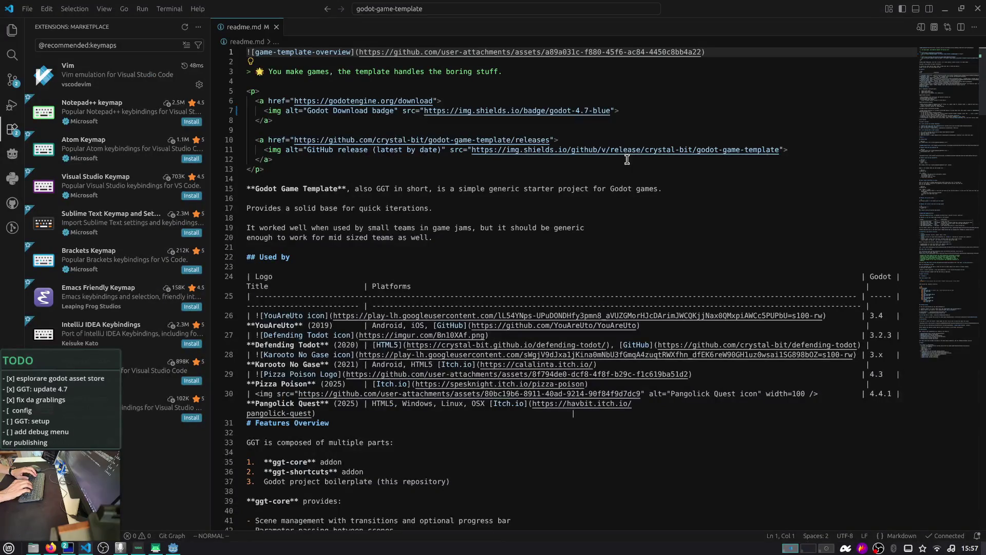
key("super+Right")
key("alt+Tab")
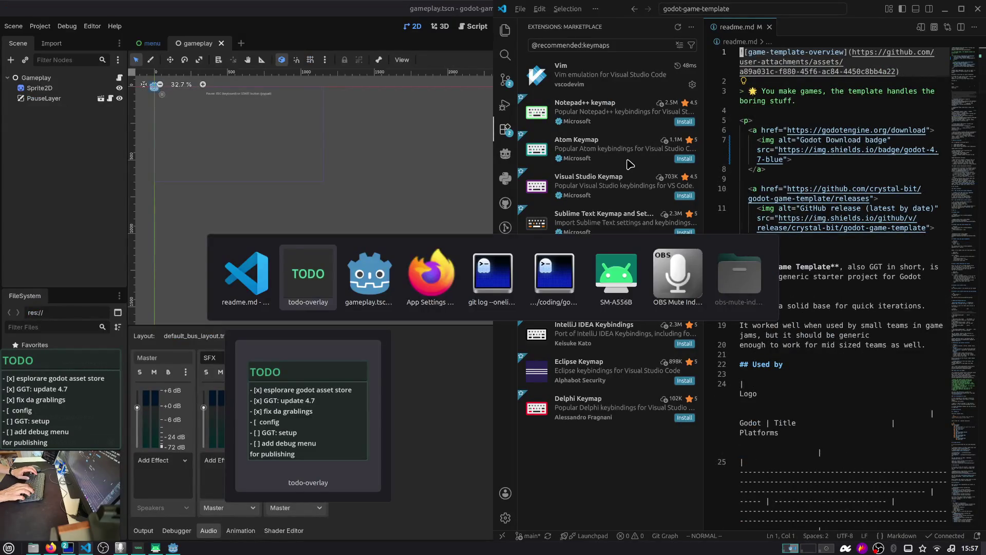
- Open grablings-src in a new left-half VS Code window and open settings_menu.tscn
key("ctrl+shift+n")
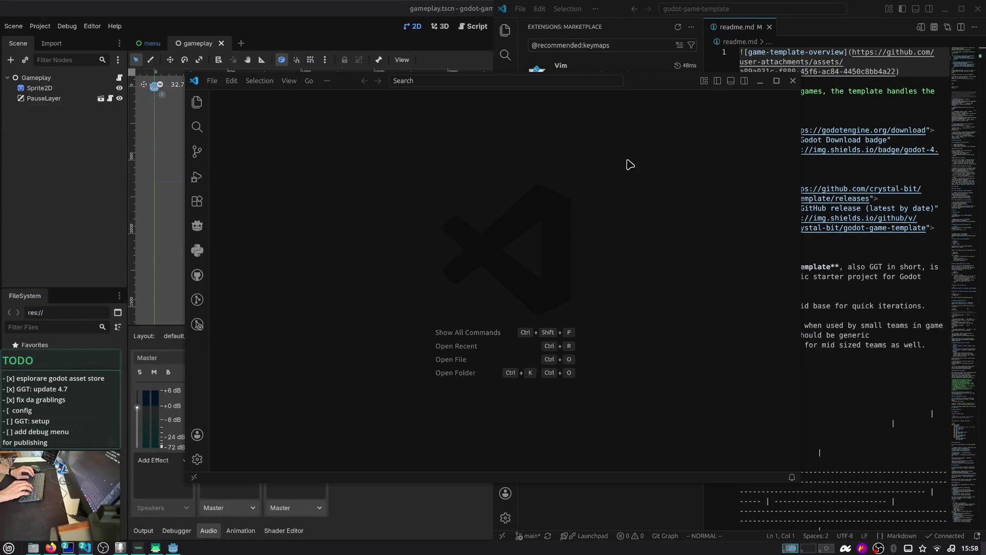
key("ctrl+shift+p")
type("open recent")
key("Return")
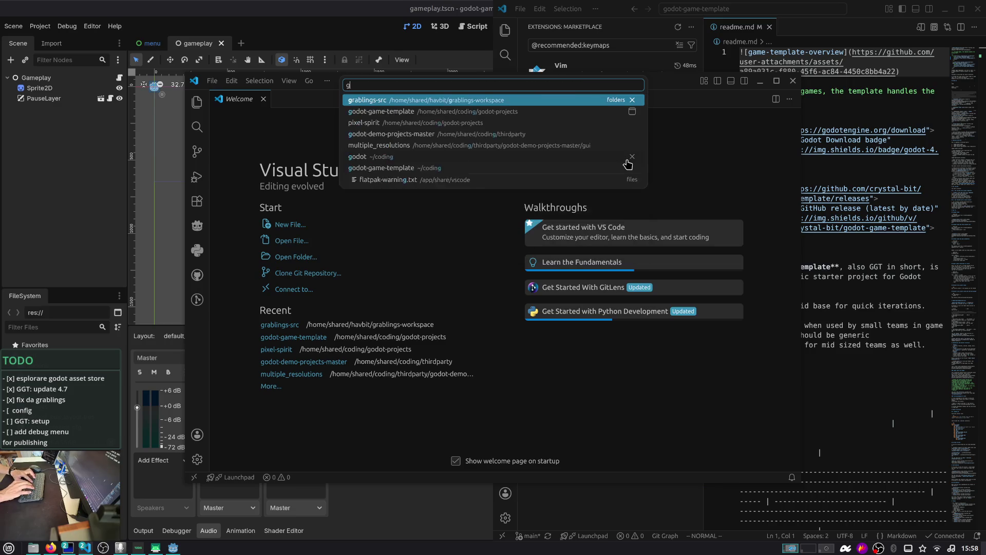
key("Return")
key("super+Left")
key("ctrl+p")
type("settings_menu")
key("Down")
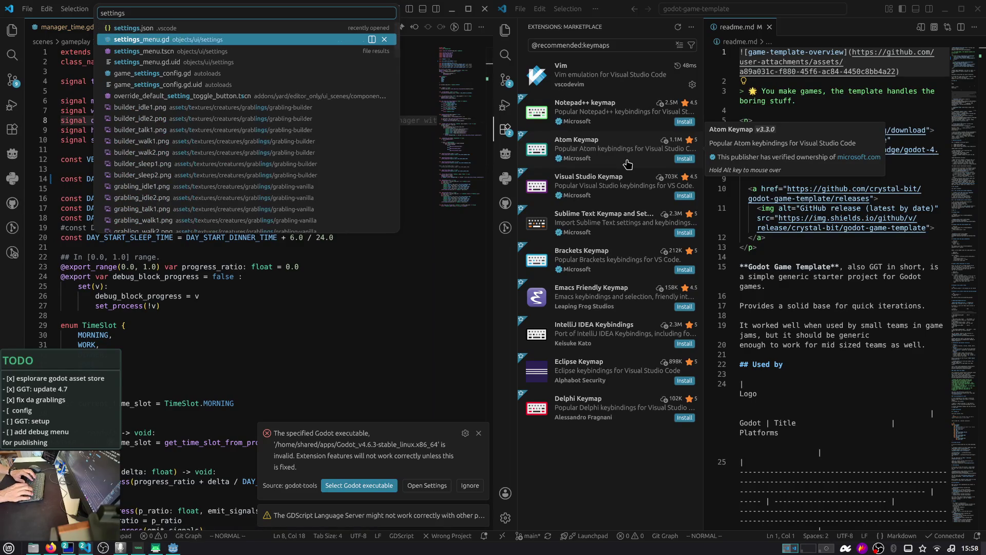
key("Return")
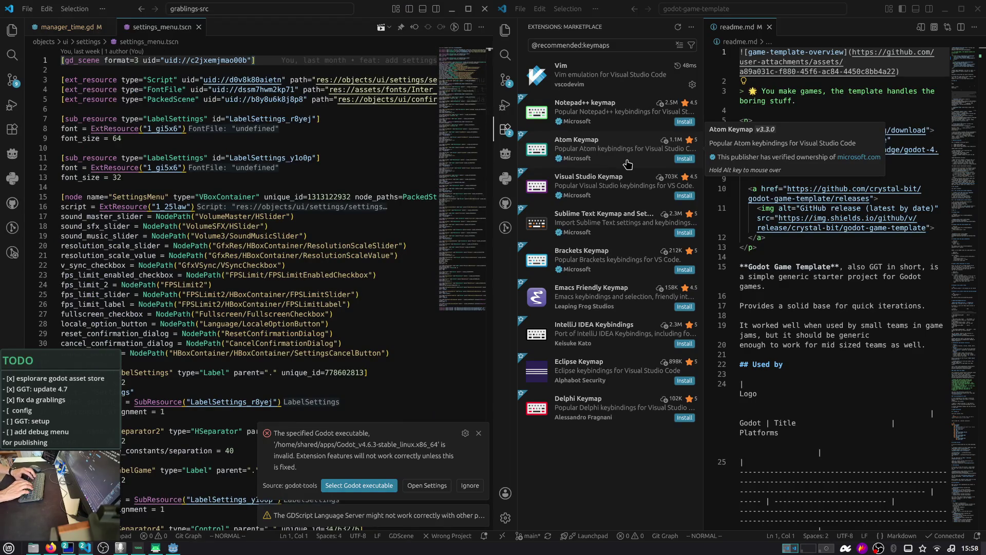
- Reveal the Explorer's settings folder in the file manager with Open Containing Folder
left_click(12, 30)
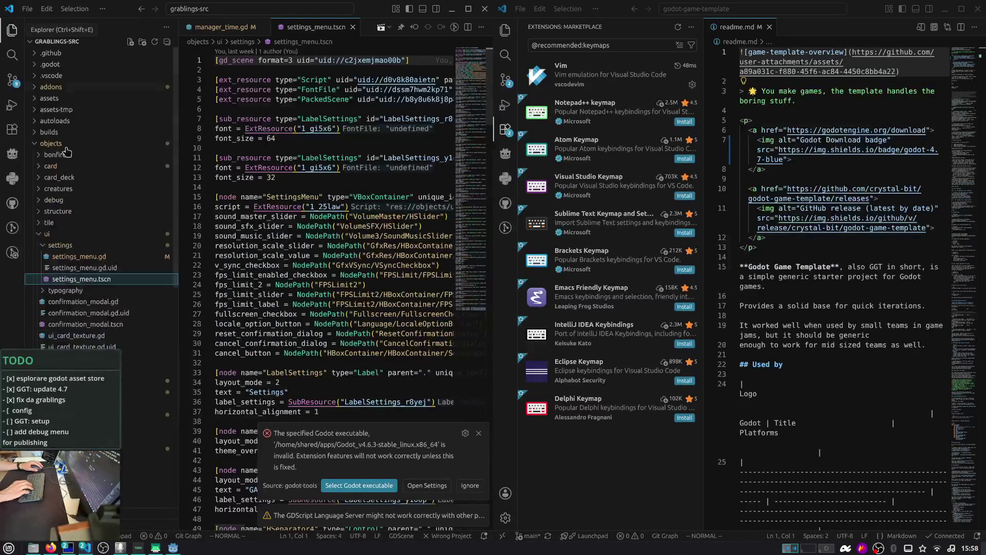
scroll(106, 230, "down", 1)
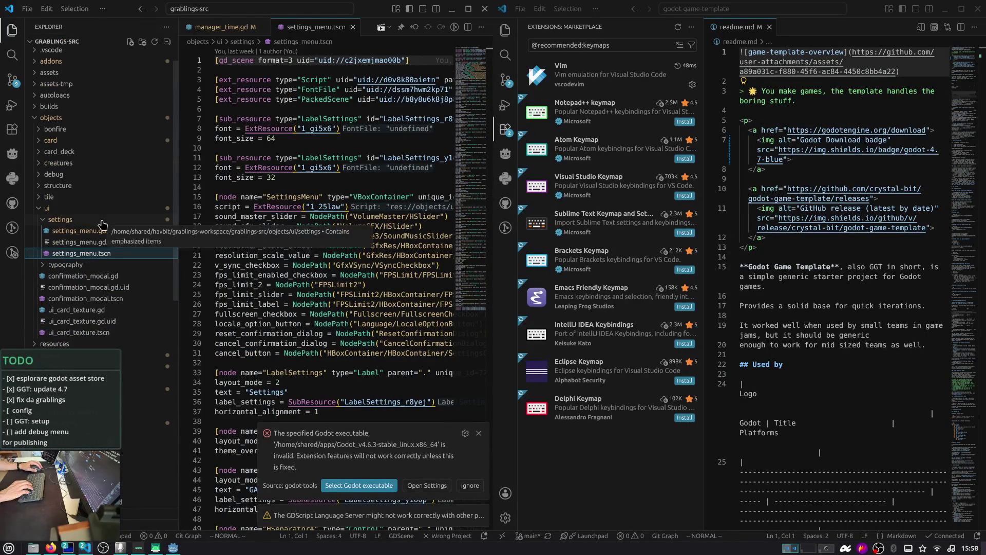
scroll(106, 226, "down", 1)
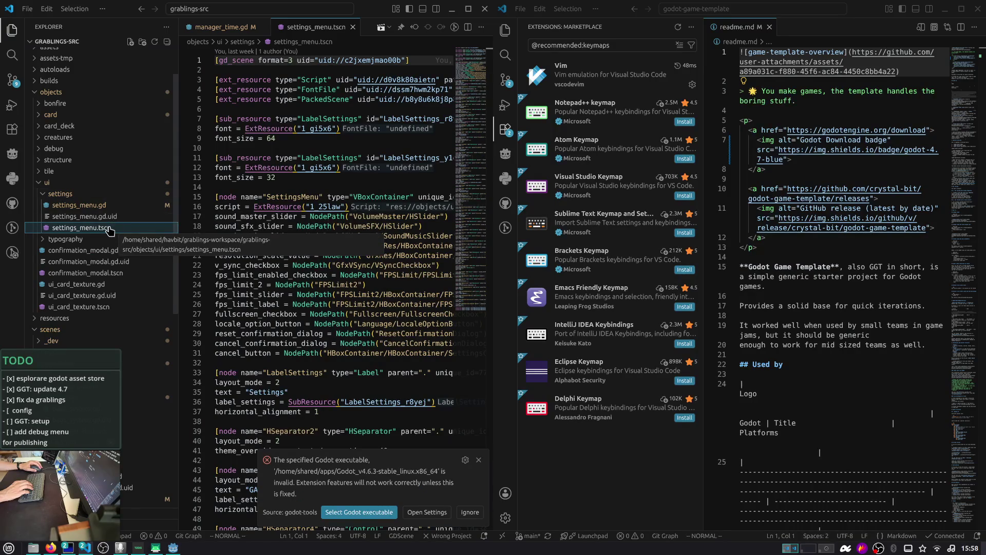
left_click(87, 239)
left_click(89, 239)
scroll(83, 255, "down", 2)
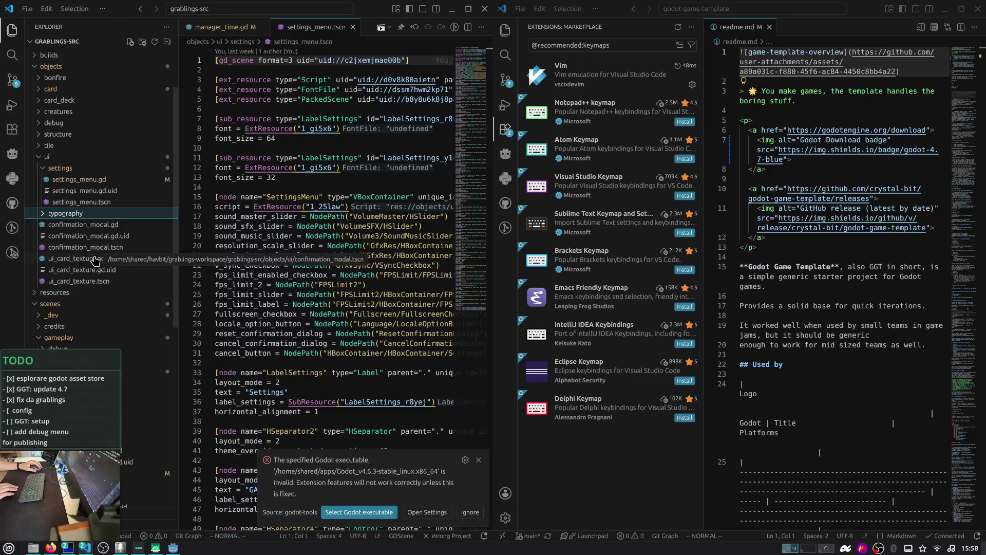
right_click(78, 171)
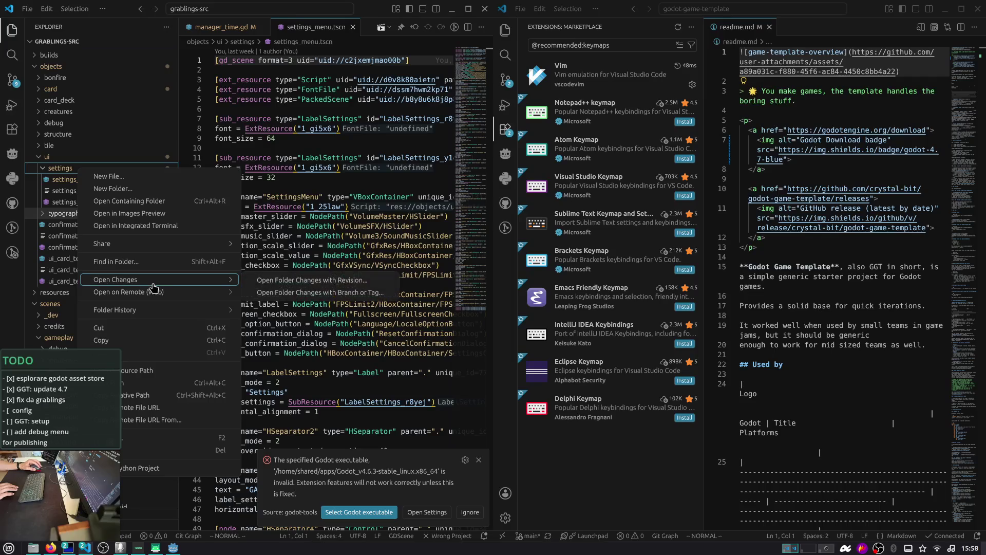
mouse_move(156, 298)
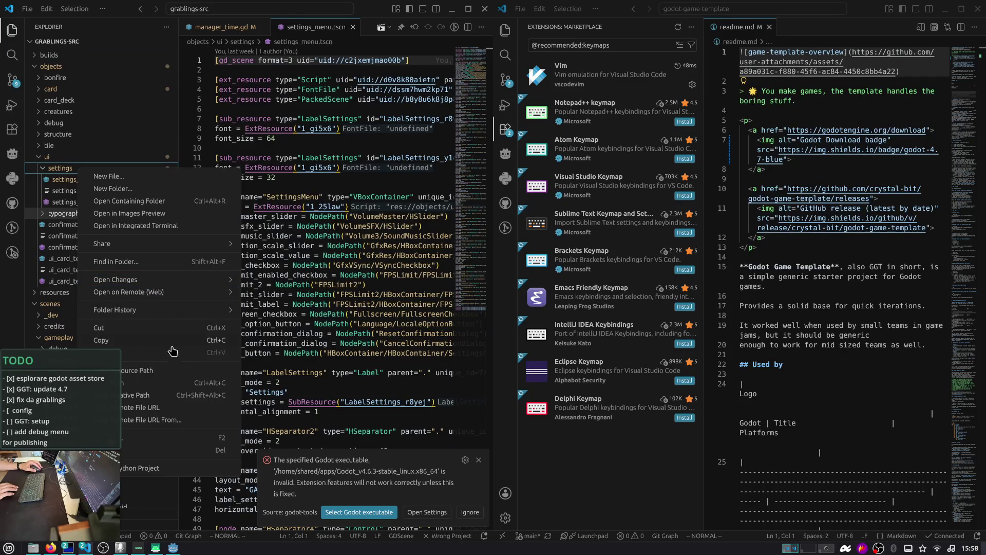
mouse_move(167, 244)
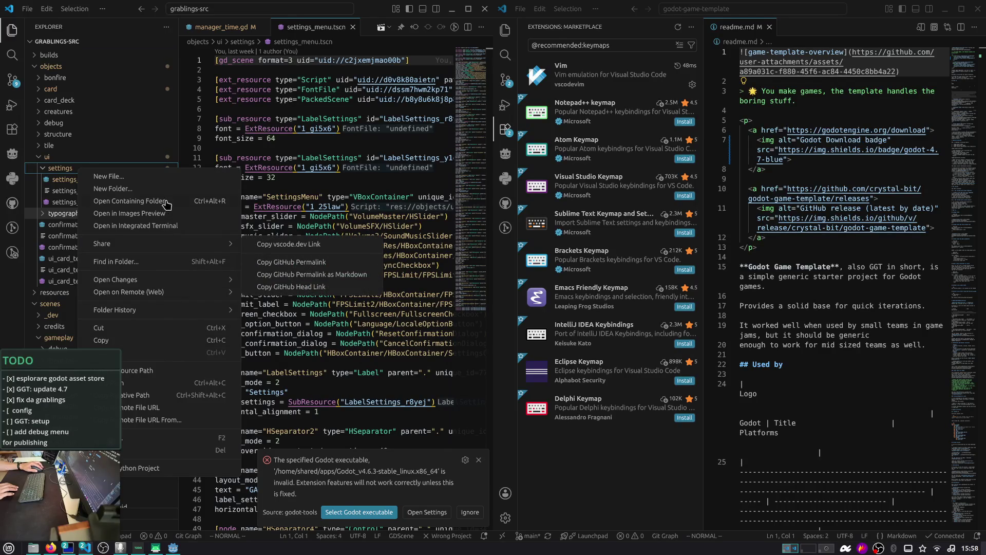
left_click(167, 205)
- Cut settings, typography, confirmation_modal.gd and confirmation_modal.gd.uid from the ui folder
left_click_drag(367, 43, 671, 87)
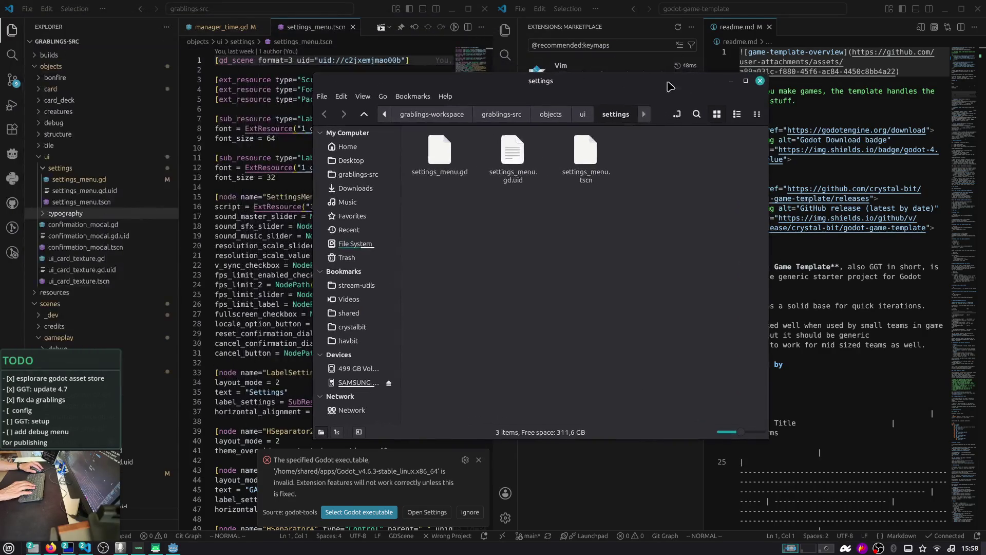
left_click(452, 10)
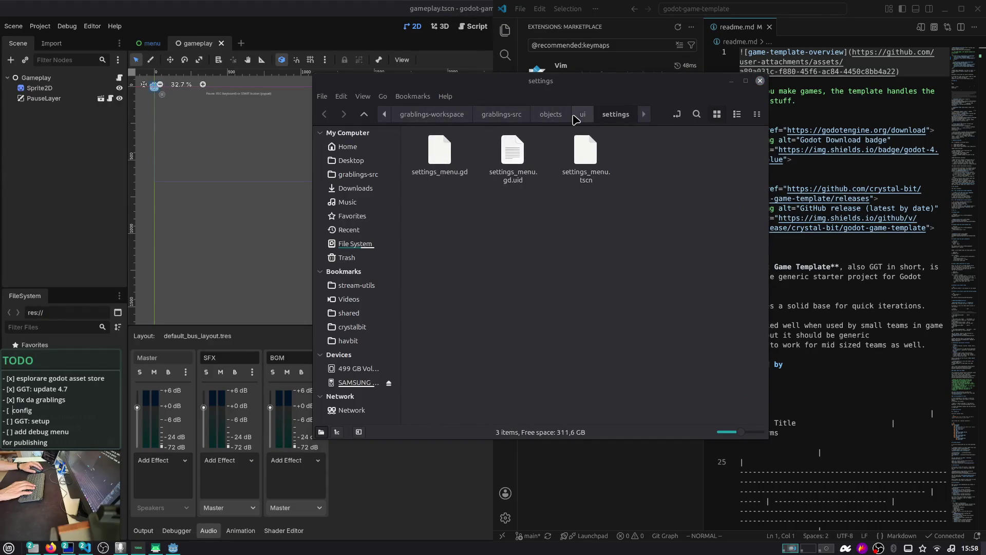
left_click(574, 116)
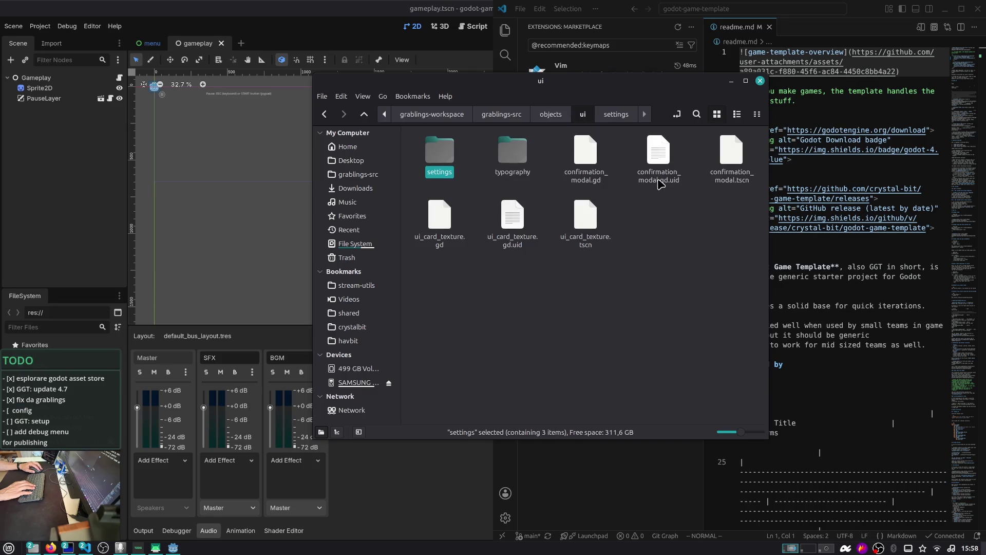
left_click_drag(673, 164, 436, 154)
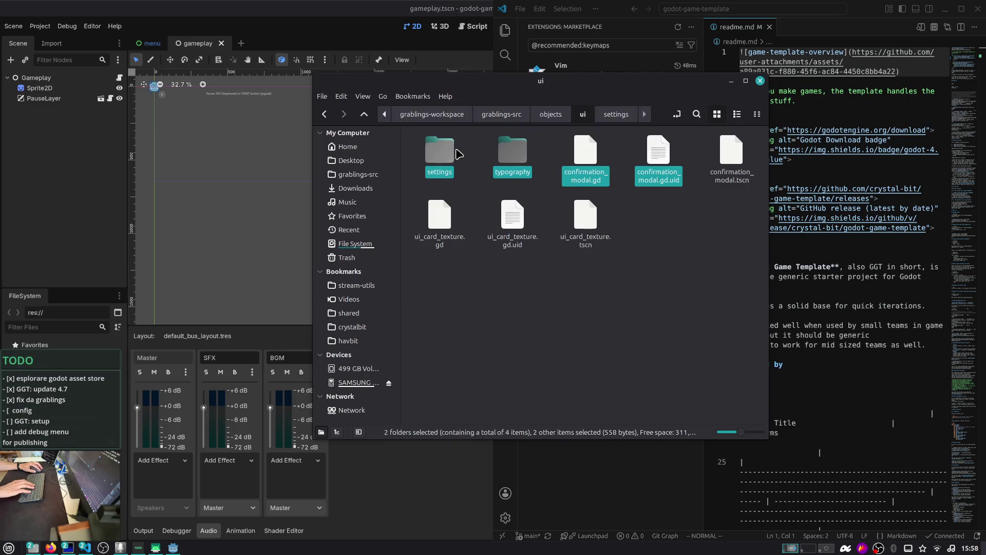
key("ctrl+x")
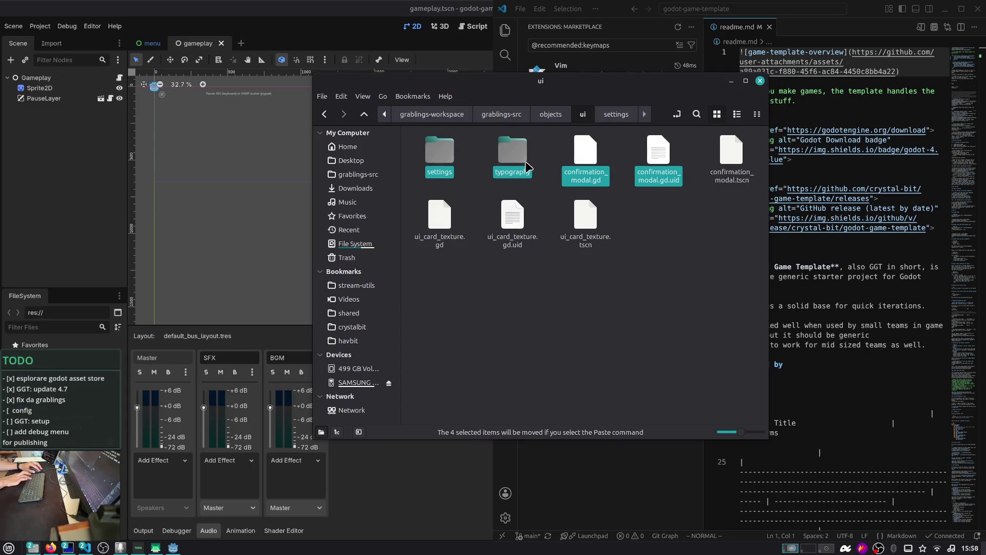
left_click_drag(556, 96, 286, 97)
left_click(505, 30)
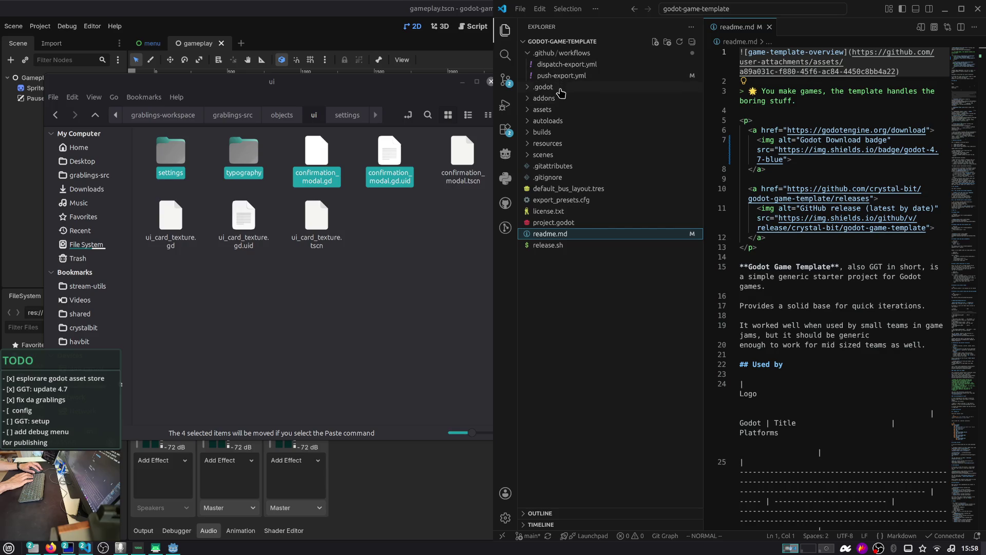
- Create a new settings folder inside addons/ggt-core
left_click(560, 98)
left_click(571, 54)
left_click(566, 88)
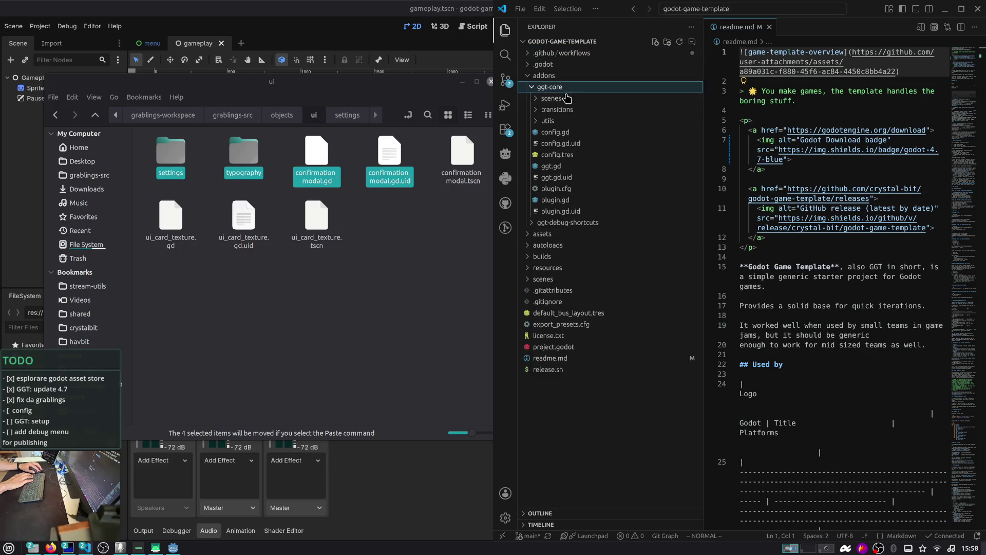
left_click(563, 100)
left_click(564, 100)
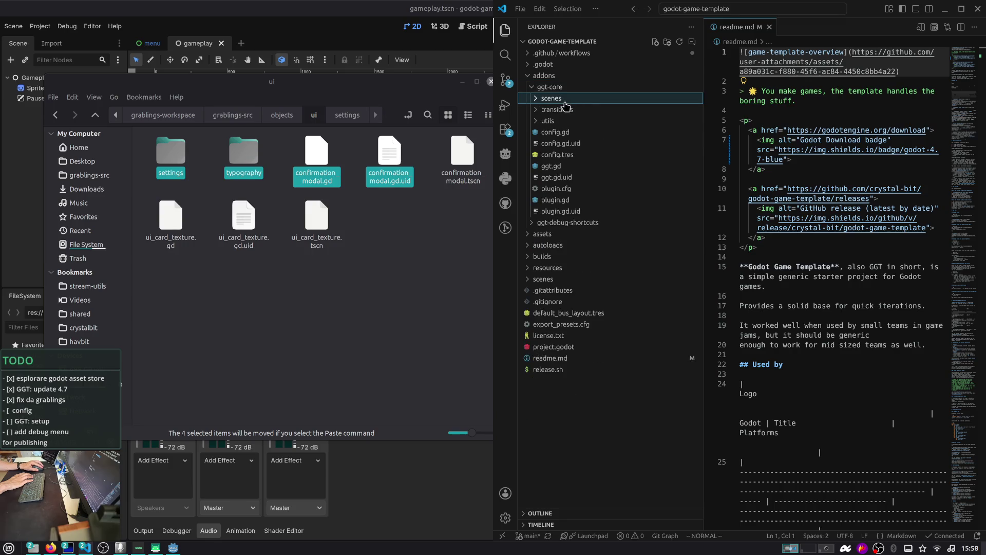
left_click(577, 101)
right_click(578, 101)
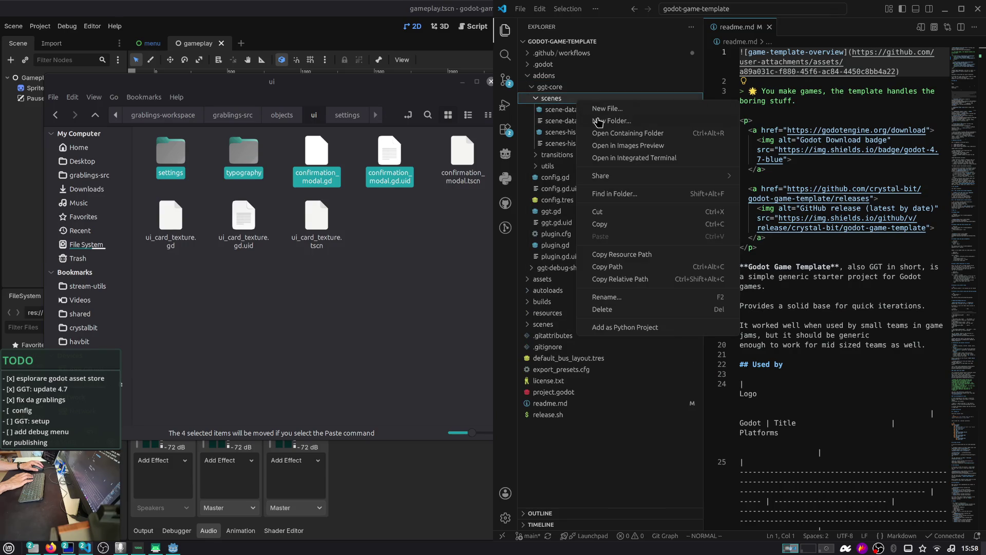
key("Escape")
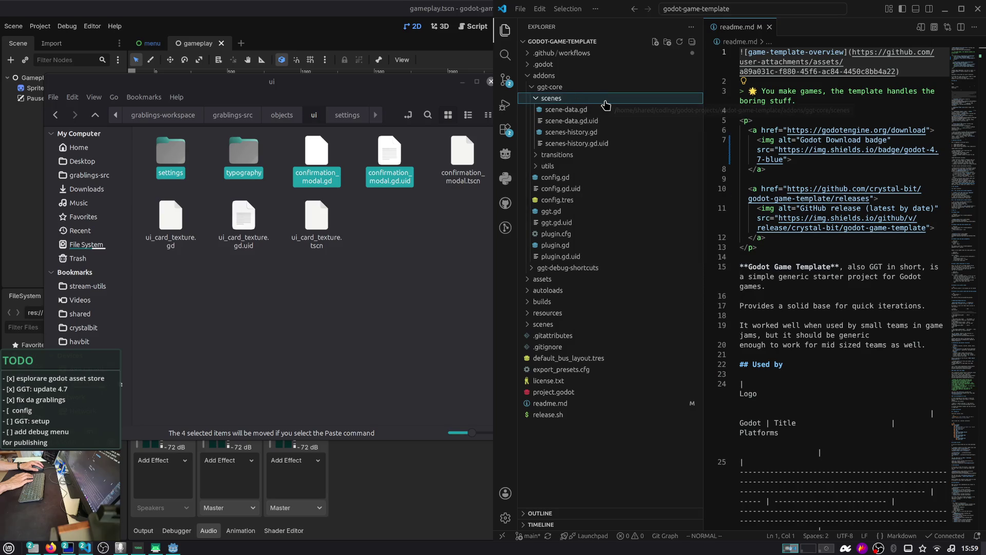
left_click(605, 101)
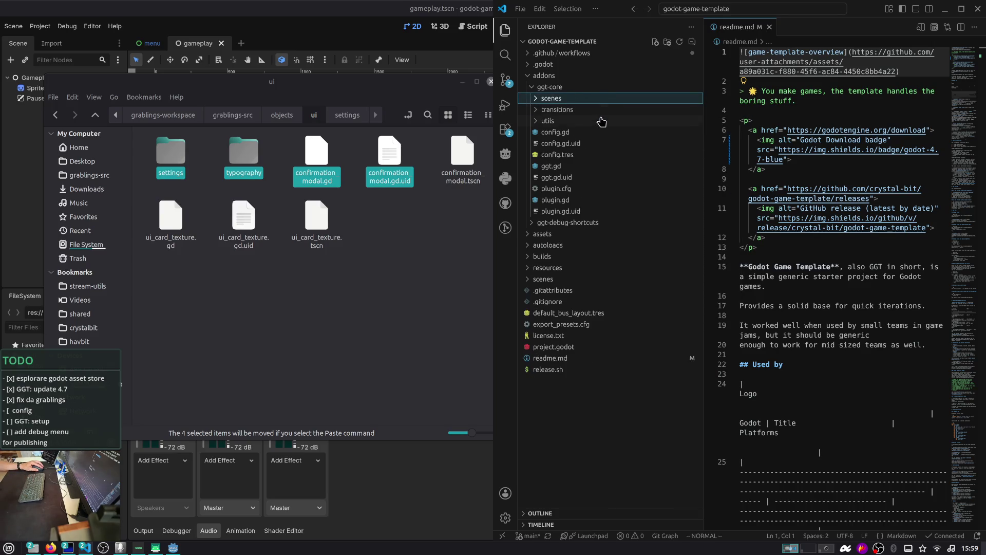
right_click(595, 96)
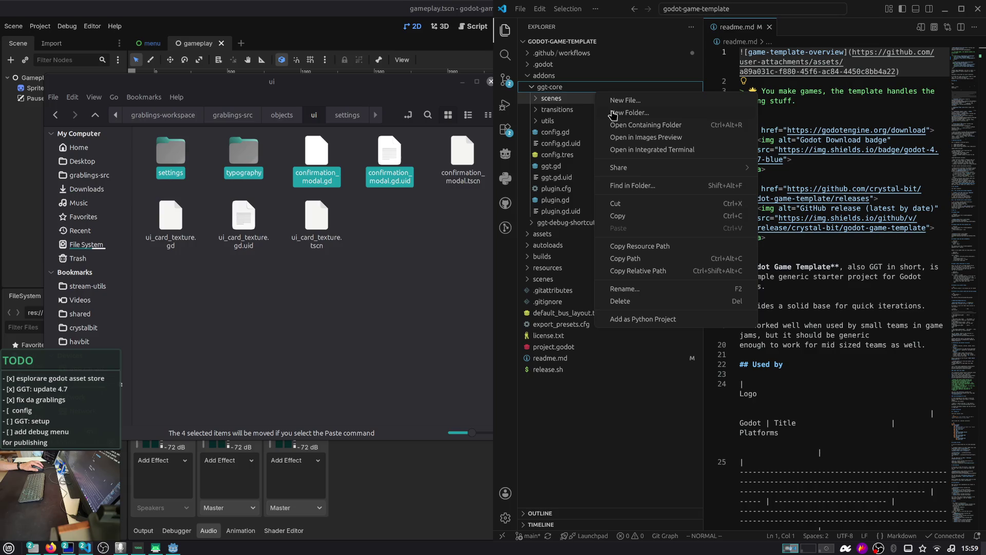
left_click(612, 113)
type("settings")
key("Return")
- Drop the cut items into settings, move the three settings_menu files up, and delete the empty inner folder
left_click_drag(390, 151, 556, 111)
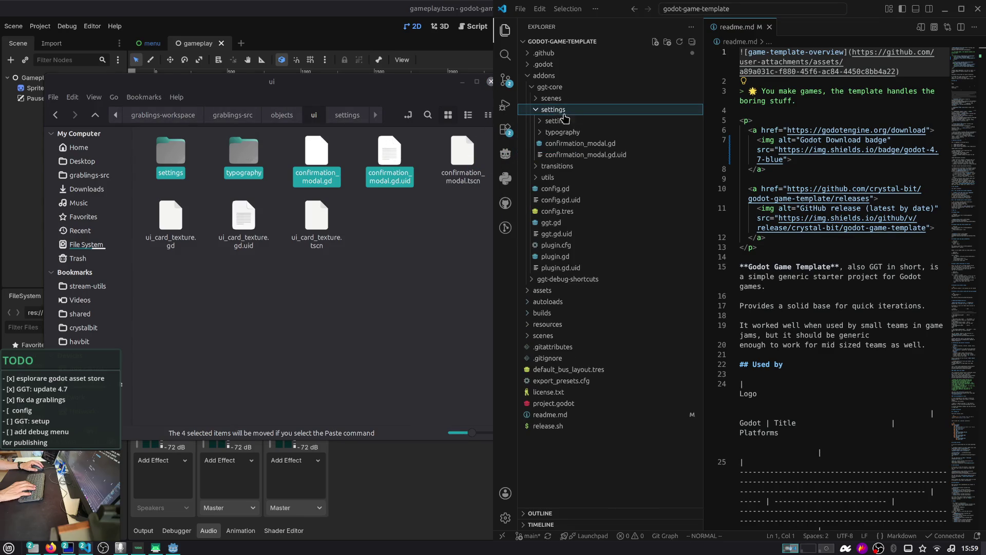
left_click(571, 123)
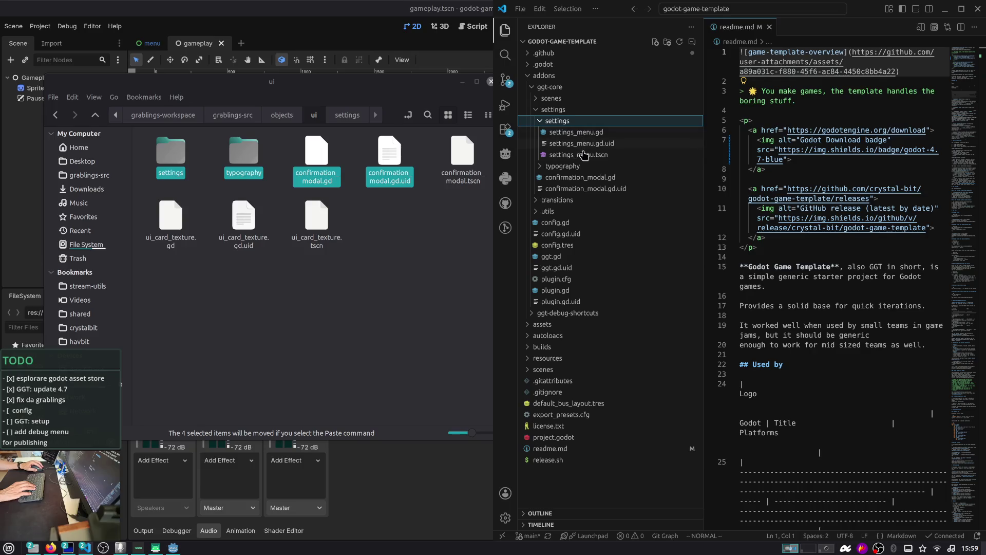
left_click(583, 154)
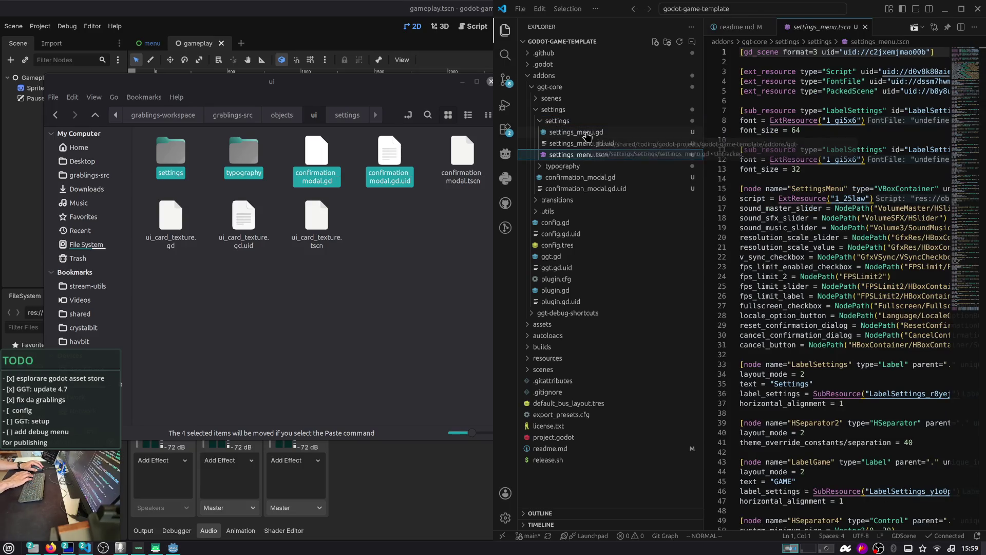
left_click(587, 134, "shift")
left_click_drag(587, 134, 565, 110)
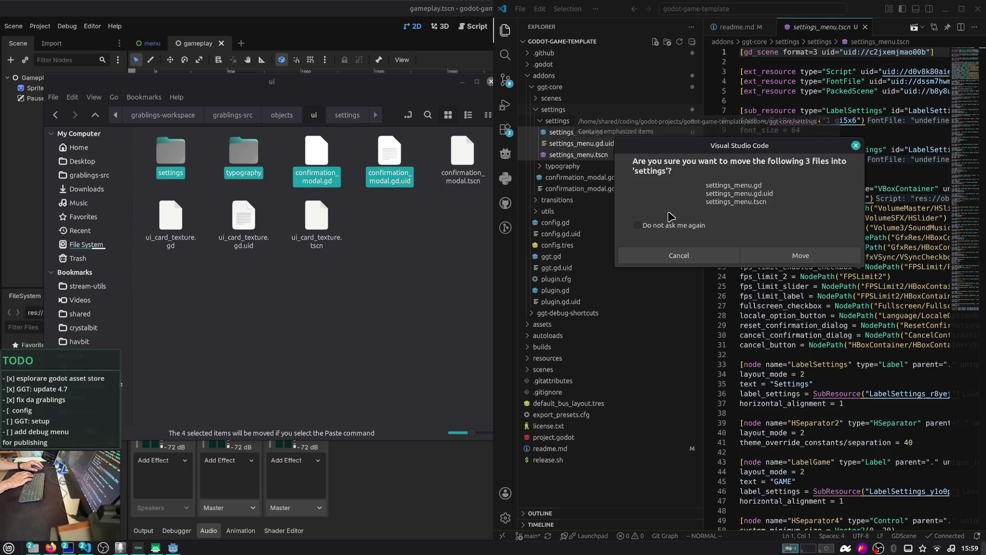
left_click(777, 257)
left_click(575, 123)
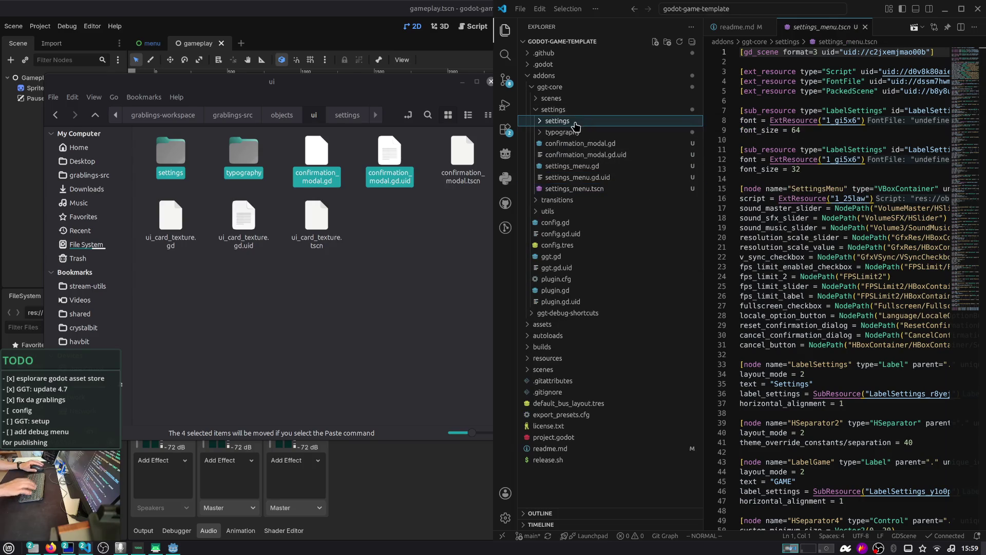
key("Delete")
left_click(804, 233)
- Check typography's text_outline.tscn, then hide the file manager window
left_click(579, 124)
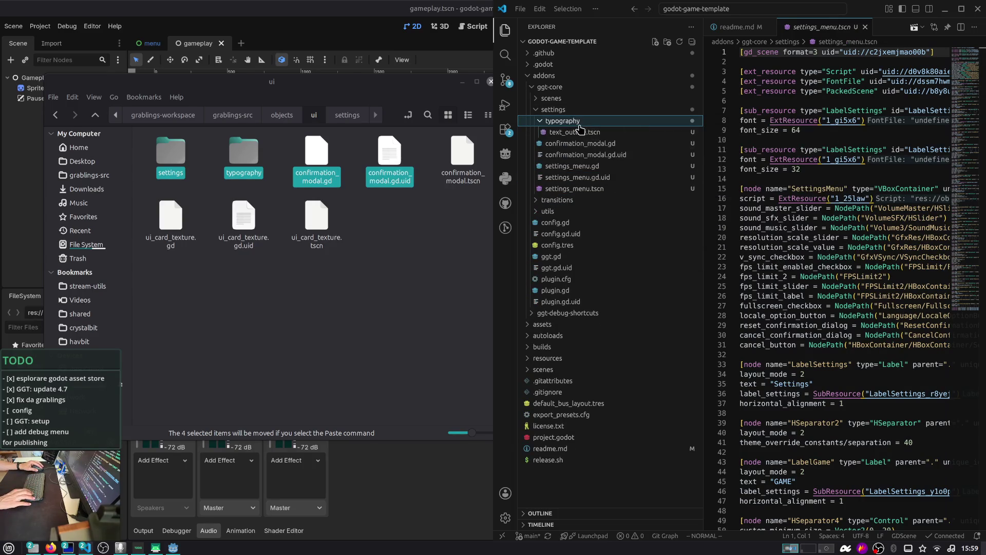
left_click(582, 132)
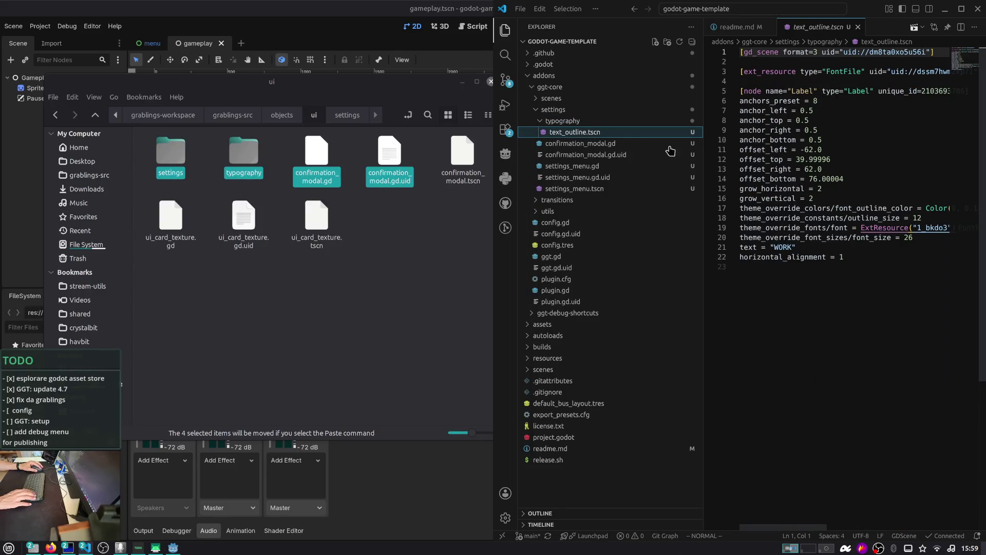
left_click(585, 122)
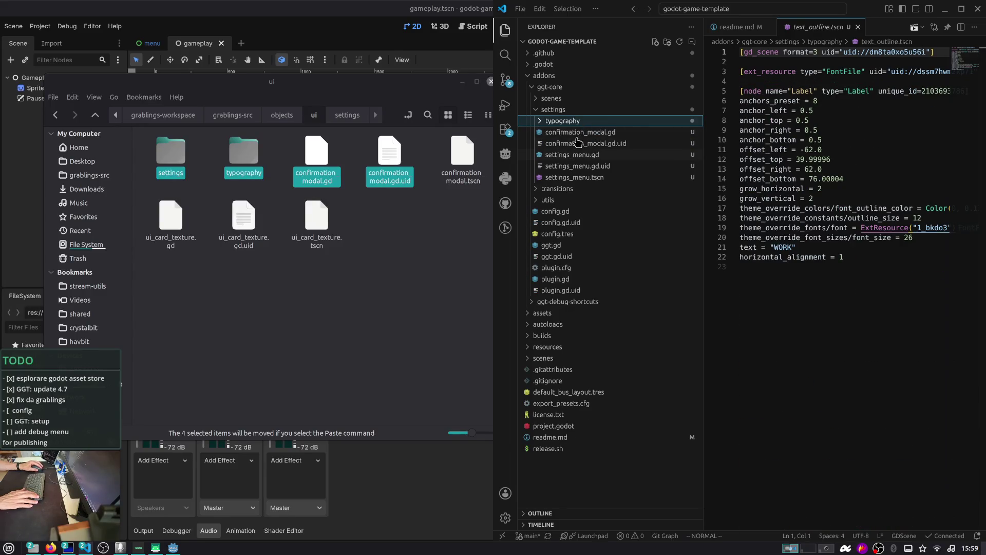
left_click(427, 160)
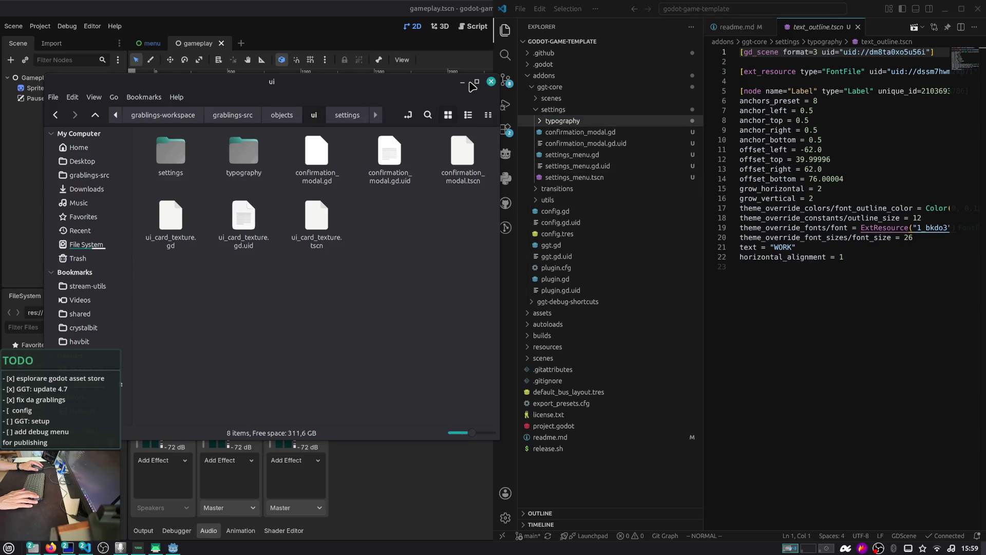
left_click(464, 82)
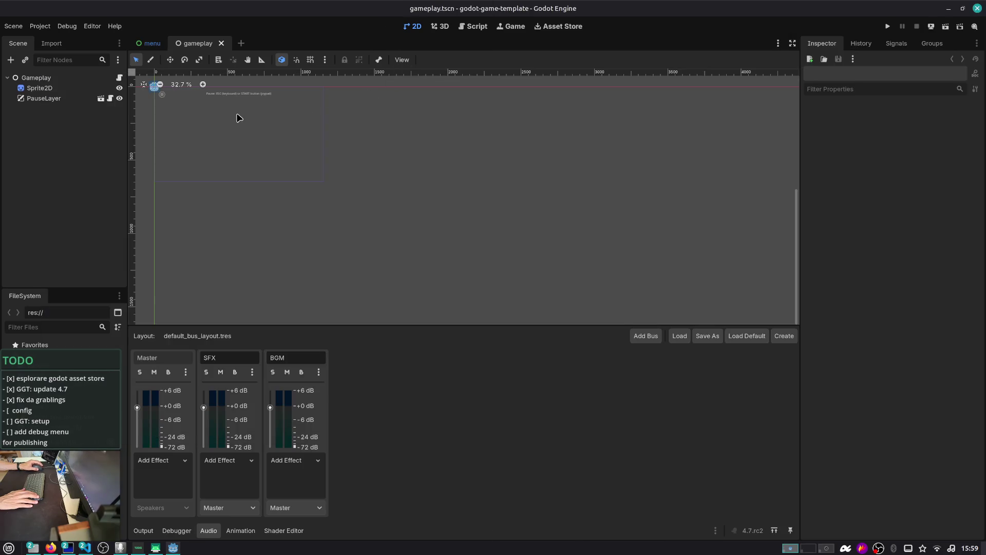
- In the menu scene, duplicate PlayButton and rename the copy SettingsButton
left_click(143, 44)
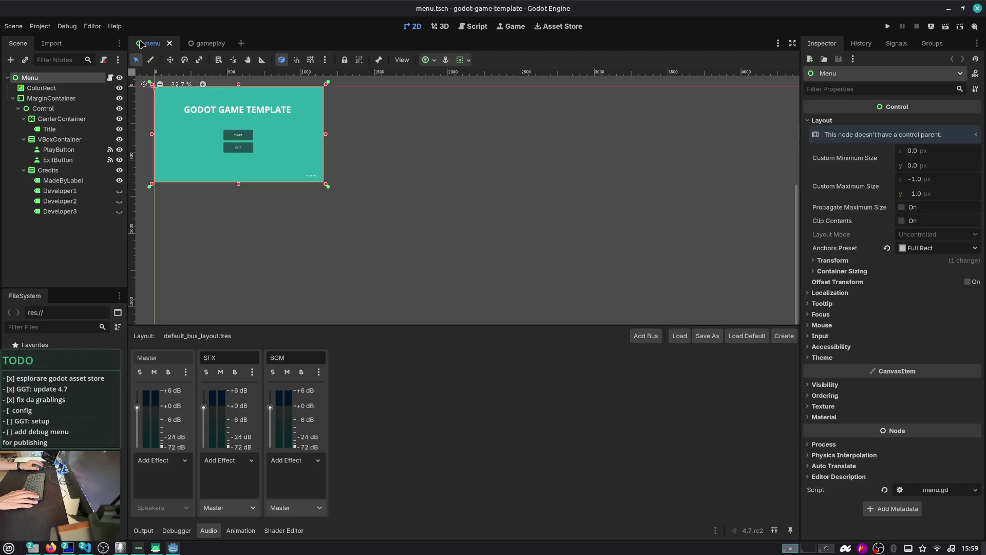
scroll(414, 202, "up", 5)
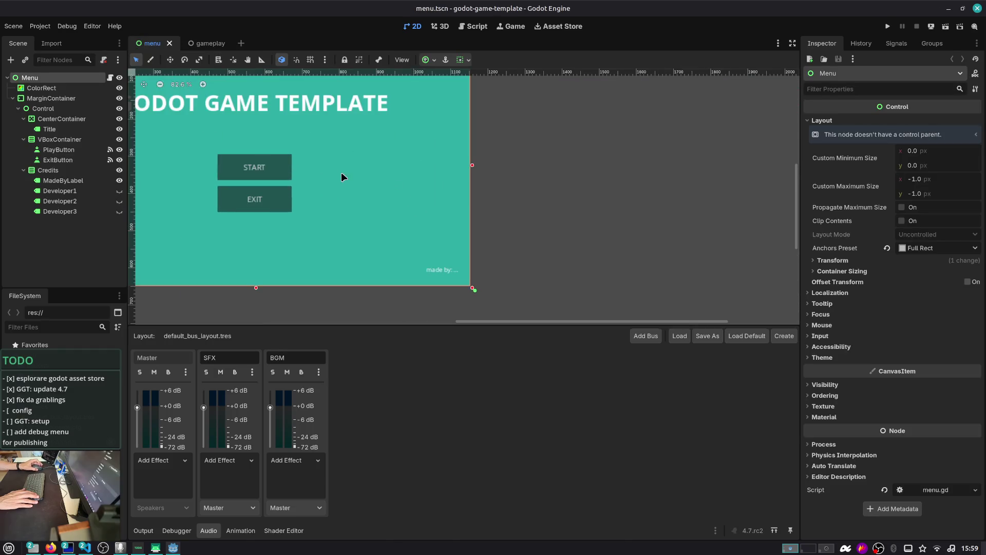
left_click(64, 150)
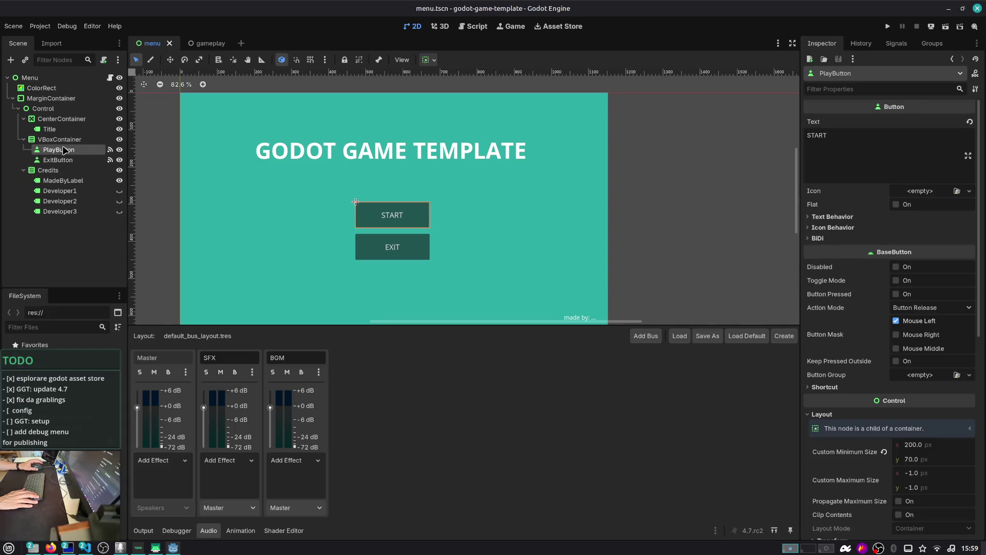
key("ctrl+d")
key("F2")
type("SettingsButton")
key("Return")
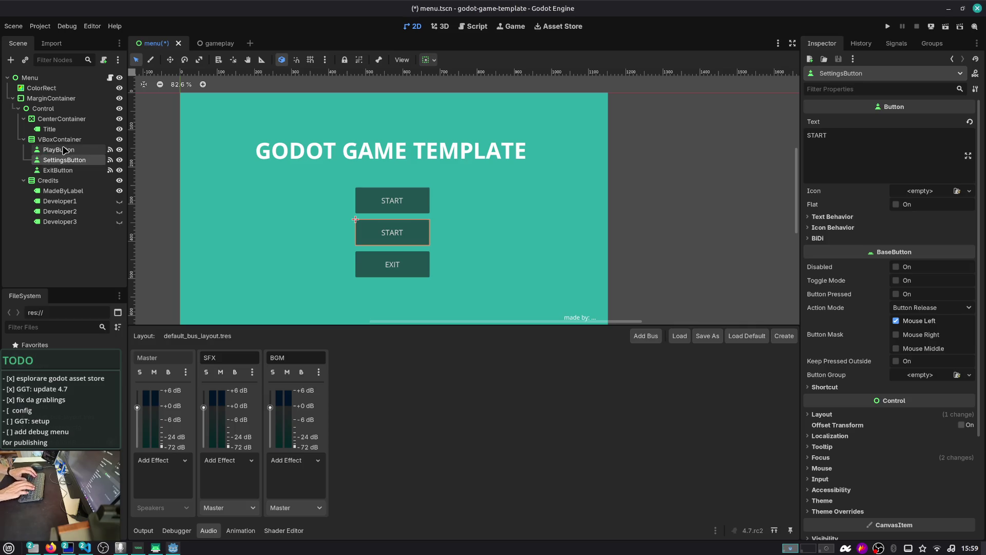
- Change the SettingsButton label to SETTINGS and widen the Scene dock slightly
left_click(816, 169)
key("ctrl+a")
type("SETTINGS")
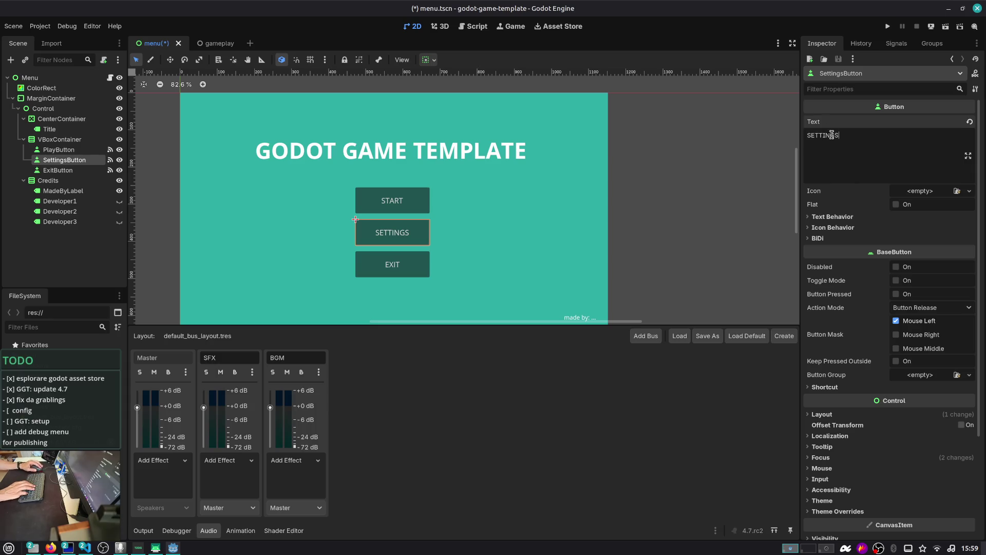
left_click(123, 257)
left_click(70, 161)
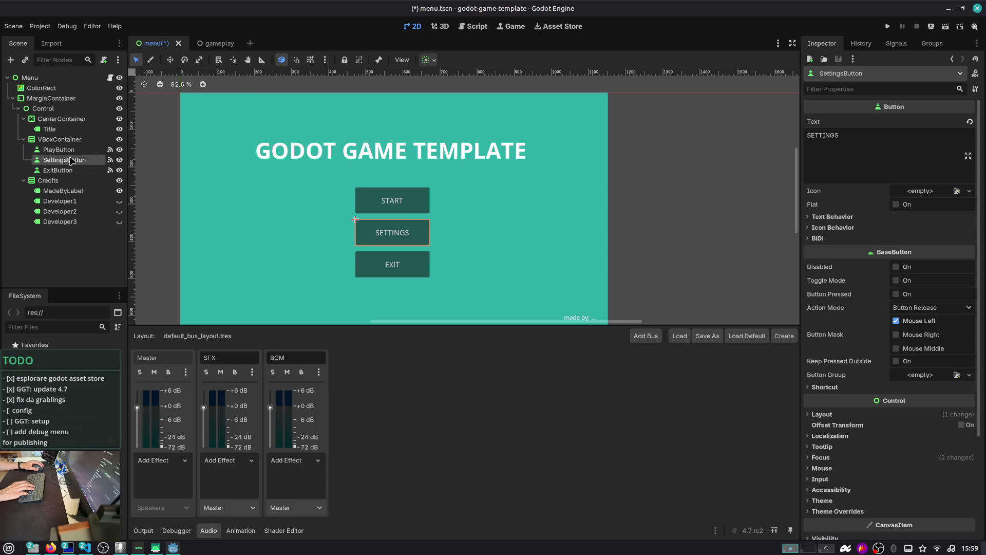
left_click_drag(128, 165, 141, 166)
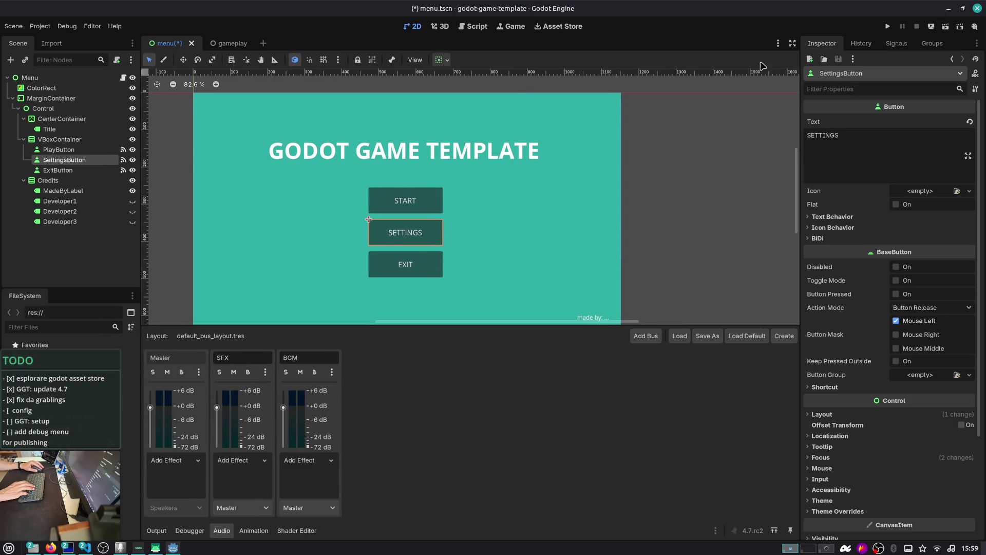
left_click(861, 43)
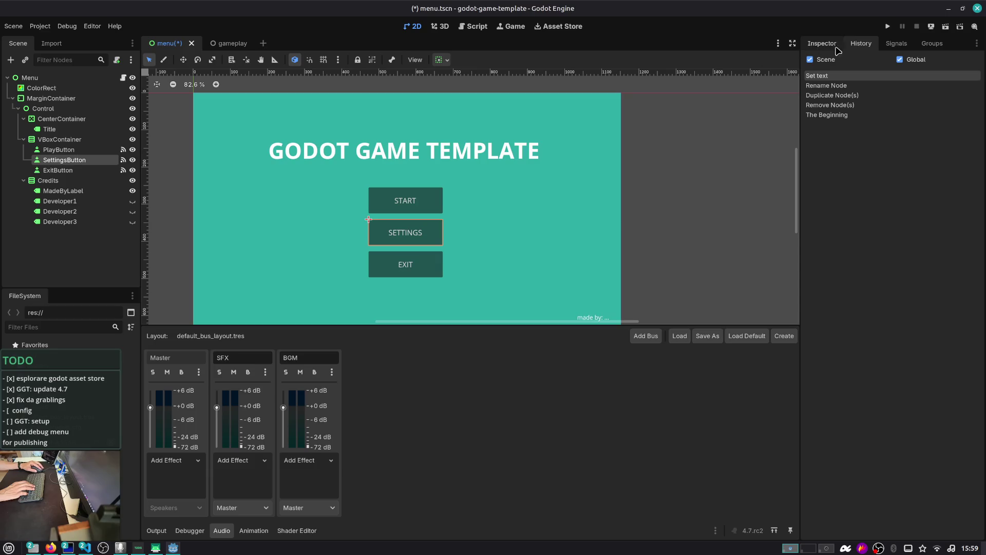
- Disconnect the PlayButton handler and connect pressed() to _on_settings_button_pressed
left_click(896, 43)
left_click(908, 124)
left_click(938, 529)
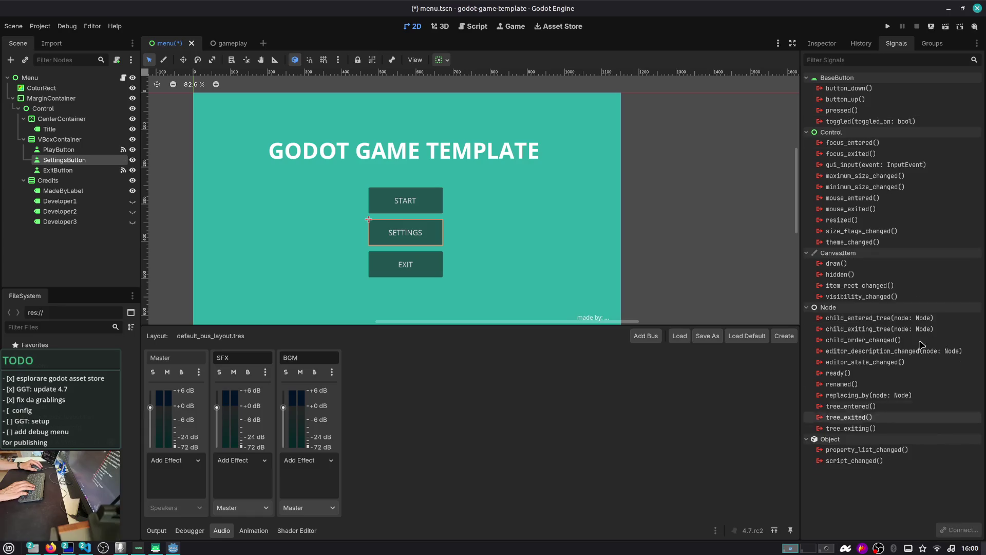
left_click(888, 110)
double_click(887, 111)
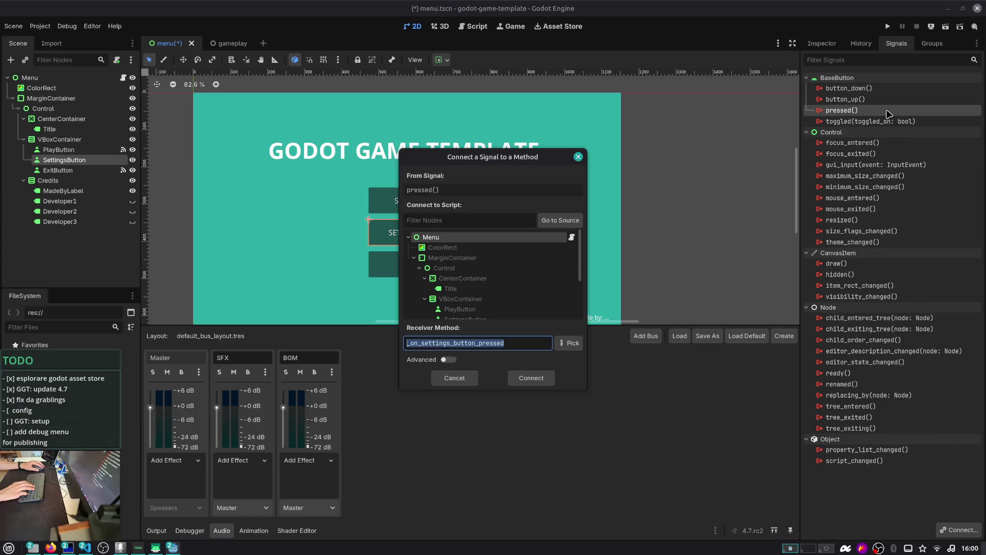
double_click(500, 237)
- Leave pass as the handler body and save the script and menu scene
scroll(378, 205, "up", 3)
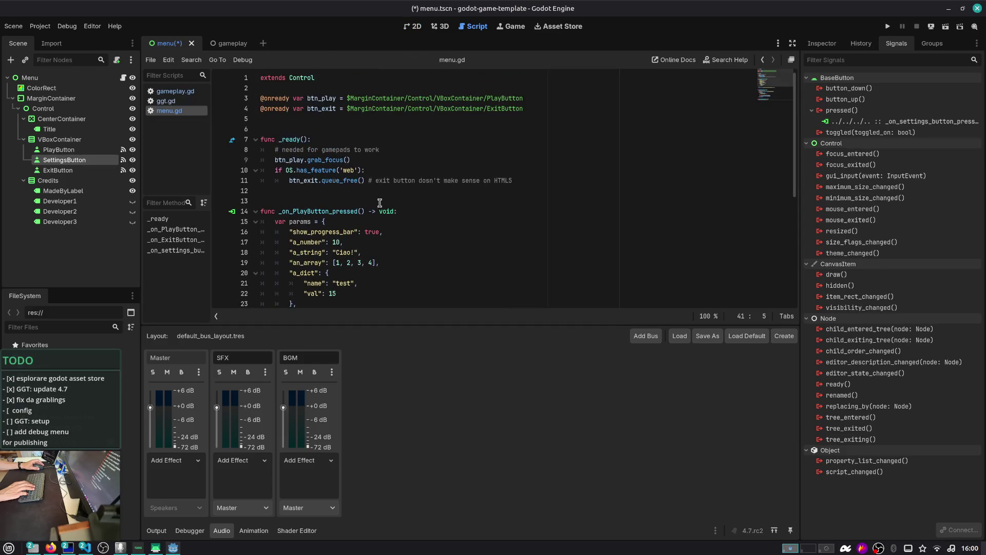
scroll(390, 203, "down", 6)
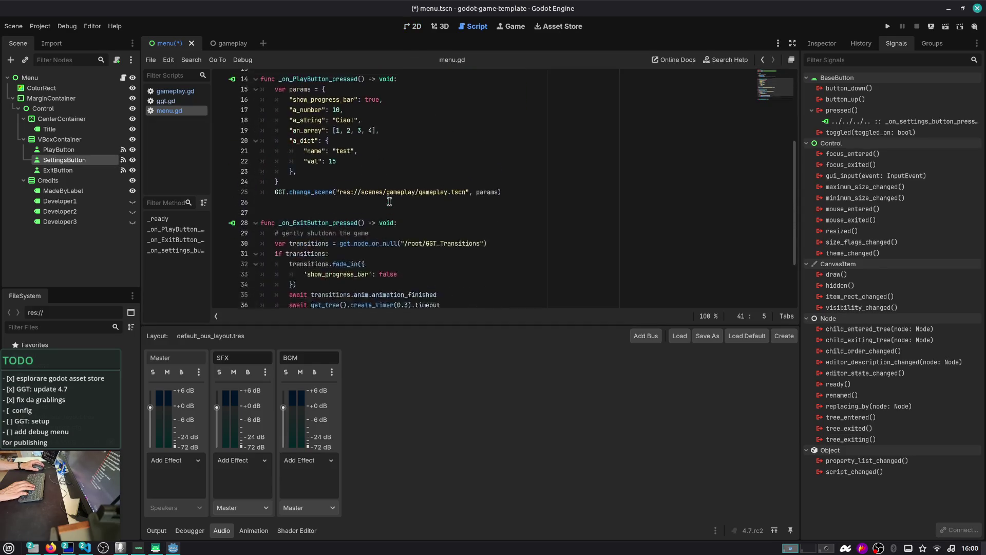
key("shift+Down")
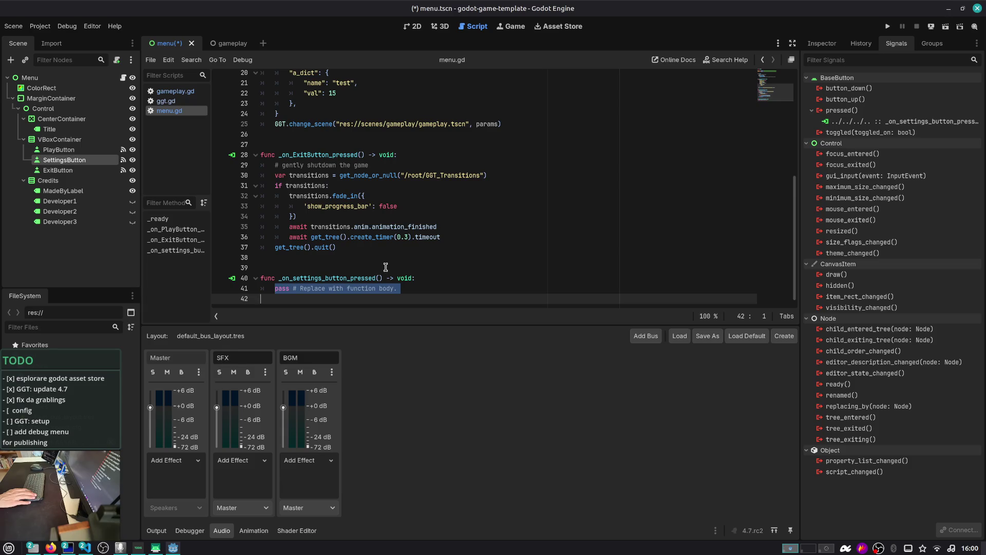
key("BackSpace")
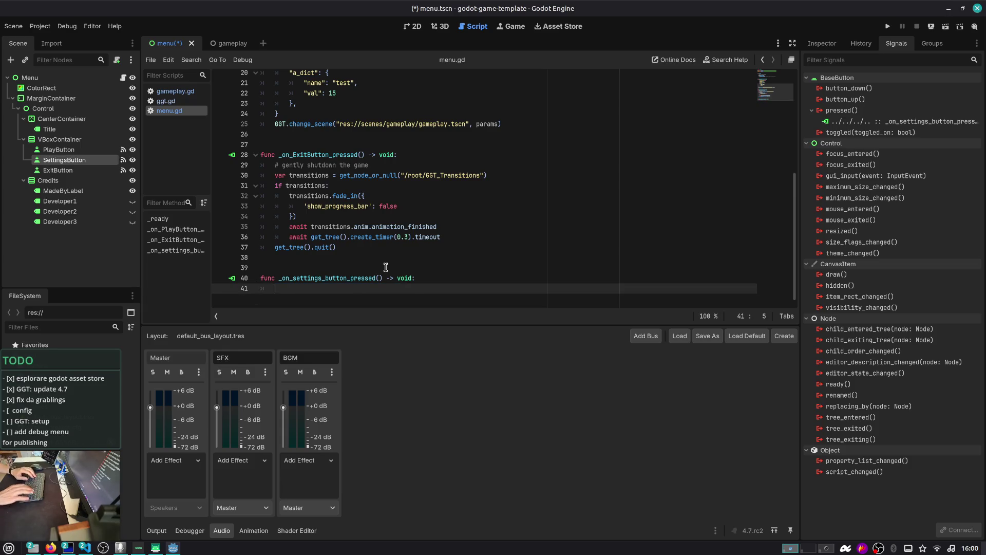
key("shift+End")
key("Right")
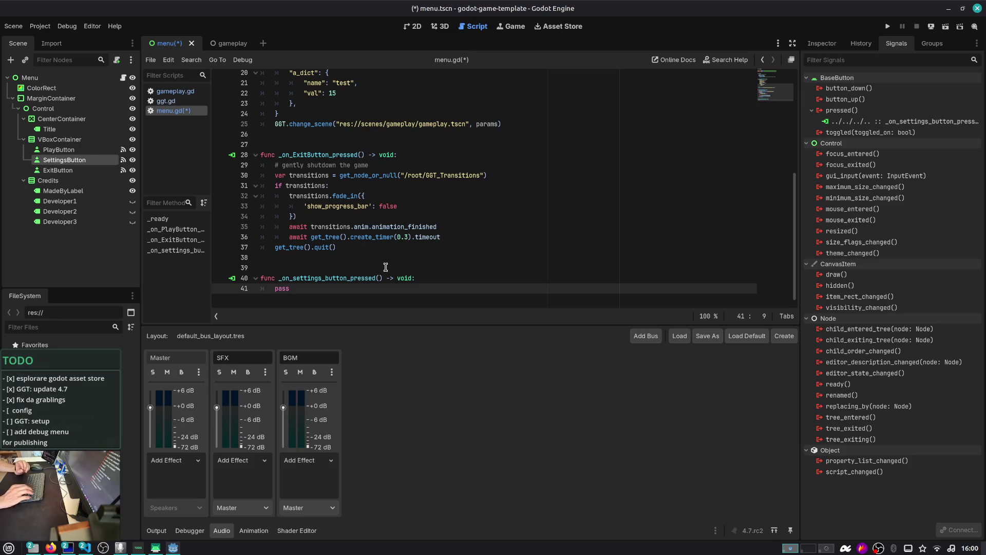
key("ctrl+shift+Left")
key("BackSpace")
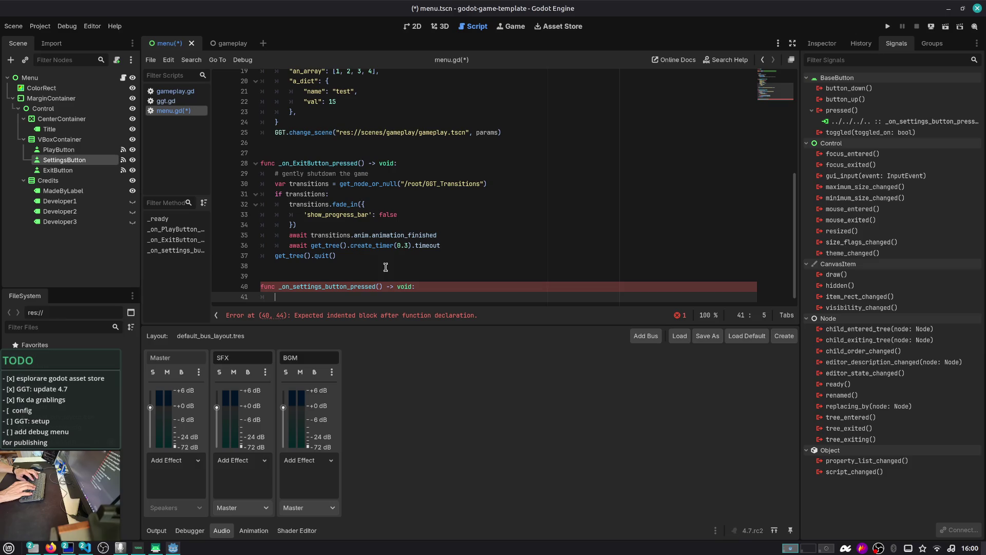
type("pass")
key("ctrl+s")
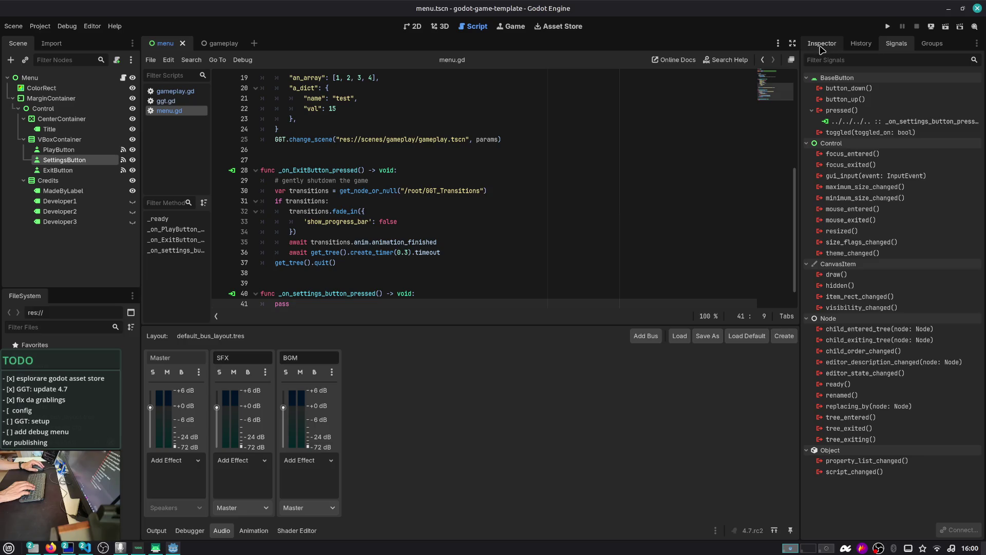
left_click(823, 43)
scroll(851, 298, "down", 5)
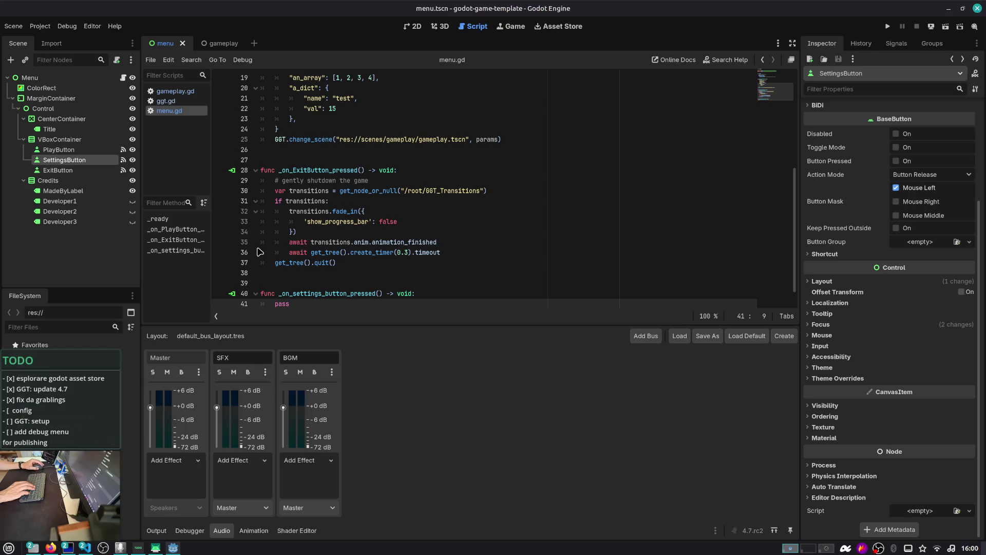
left_click(12, 98)
left_click(40, 78)
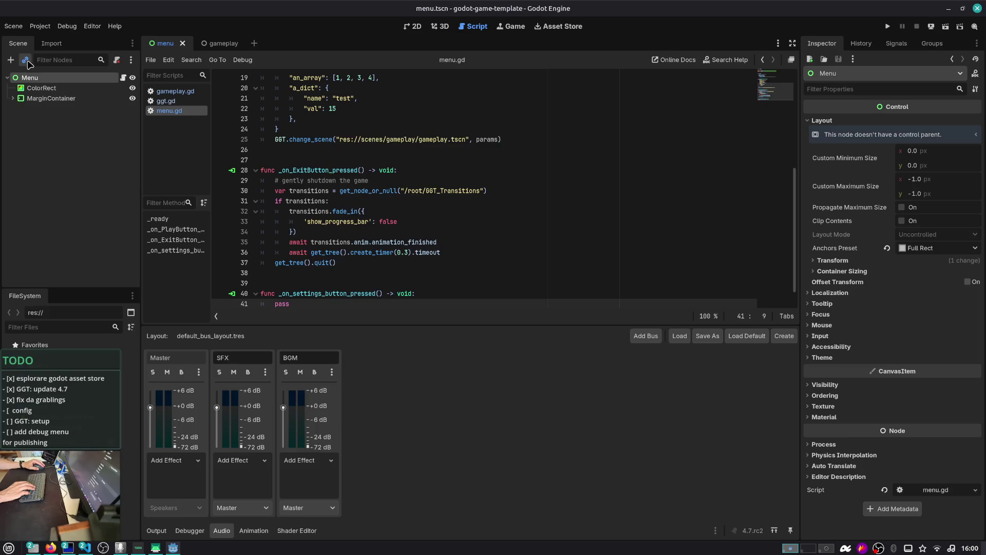
- Cancel the settings scene search, dock FileSystem on the right, and expand addons/ggt-core
left_click(28, 61)
type("settings")
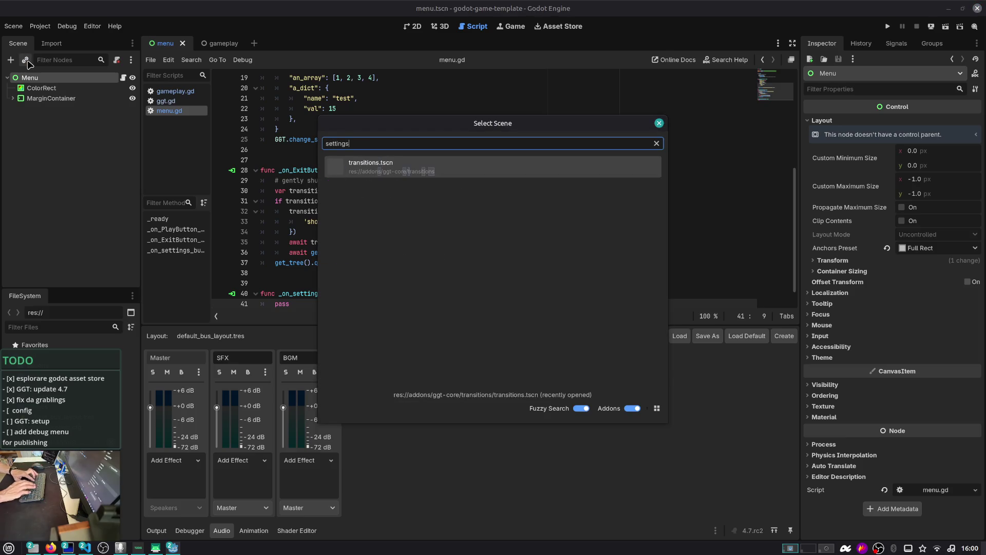
key("Escape")
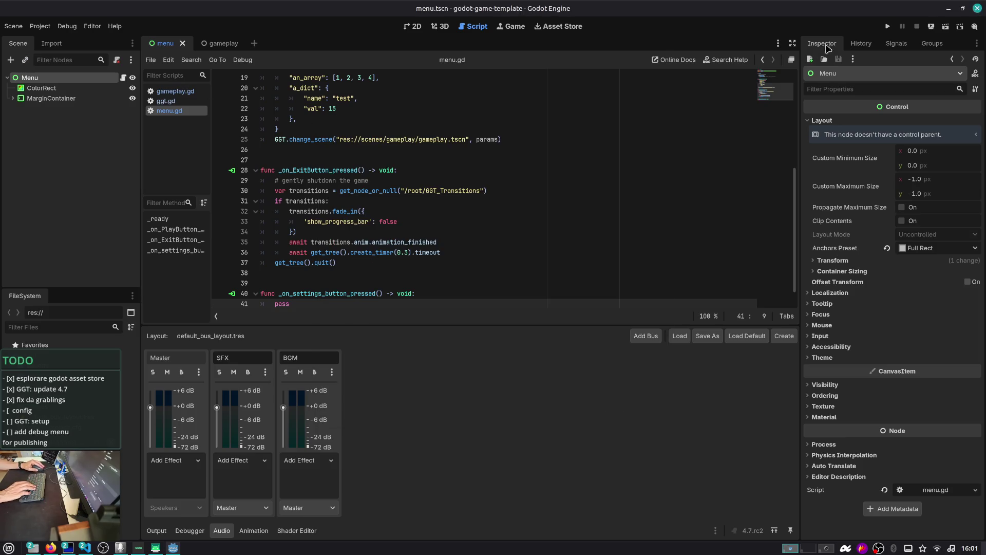
left_click(132, 296)
left_click(122, 329)
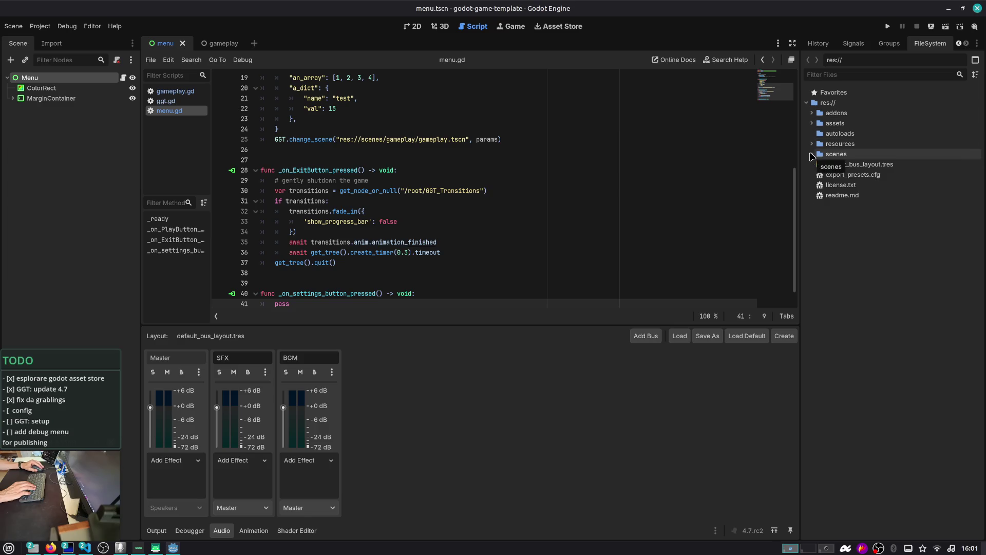
left_click(812, 113)
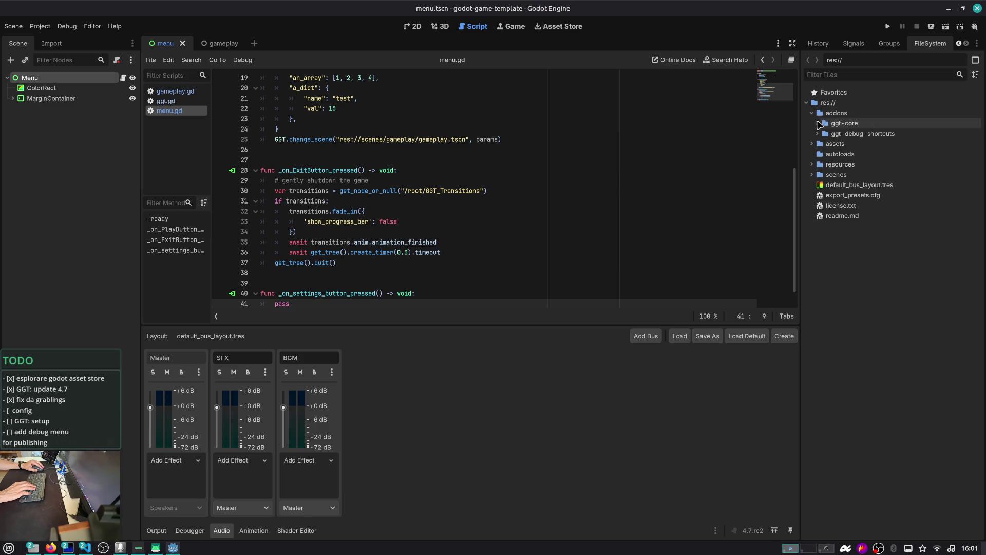
left_click(818, 123)
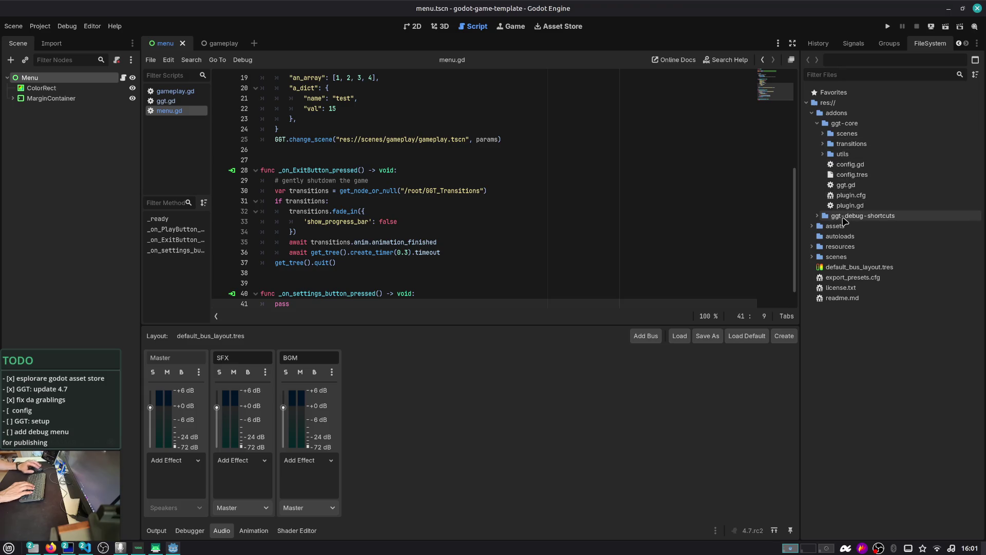
key("alt+Tab")
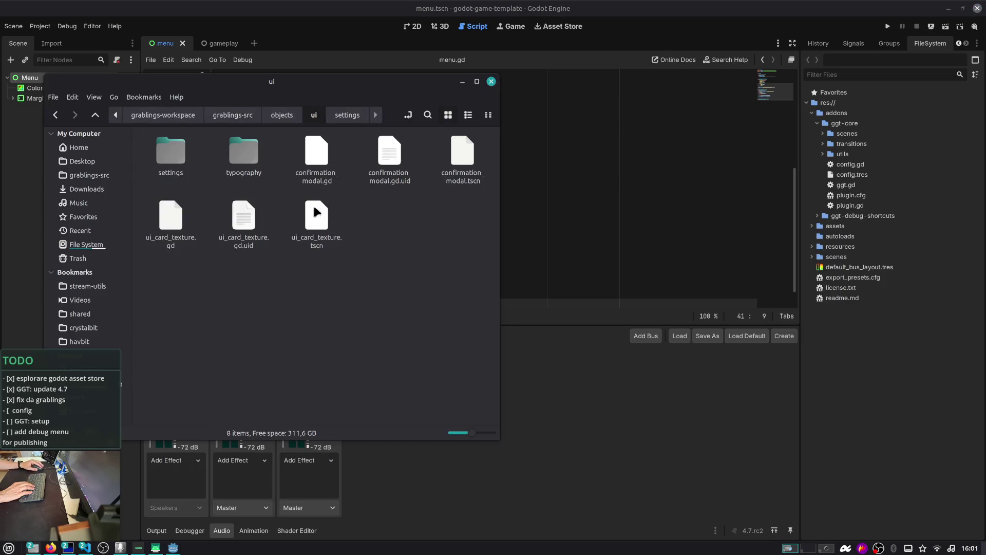
- Move the file manager over the editor and open a second tab
mouse_move(299, 84)
left_mouse_down()
mouse_move(303, 101)
mouse_move(566, 103)
left_mouse_up()
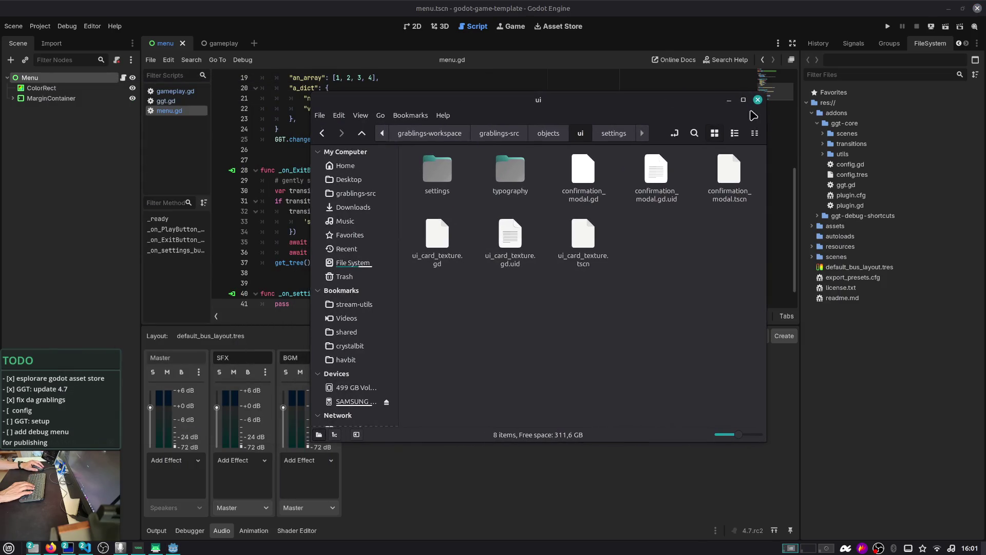
key("alt+Tab")
key("alt+Tab")
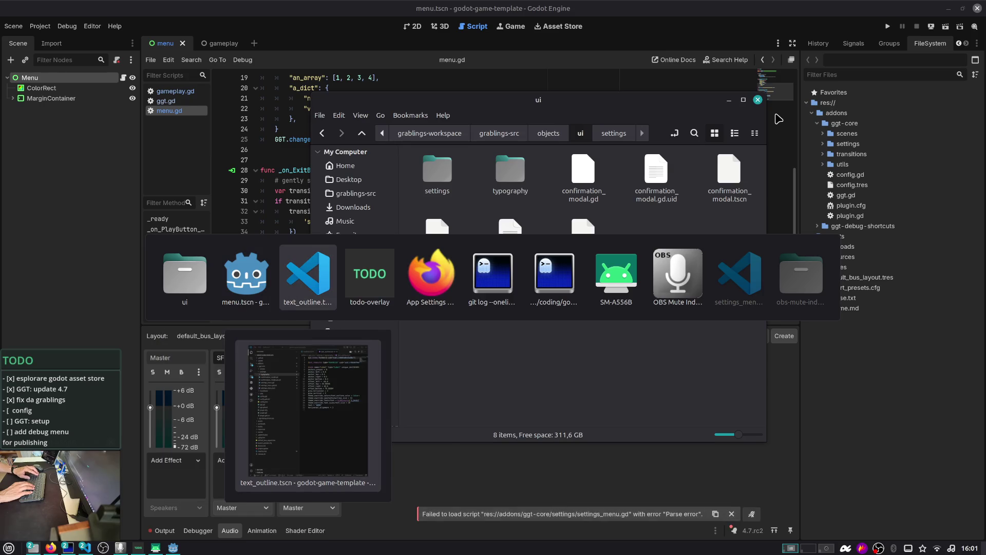
key("alt+Tab")
key("alt+Tab")
key("alt+Tab")
key("Escape")
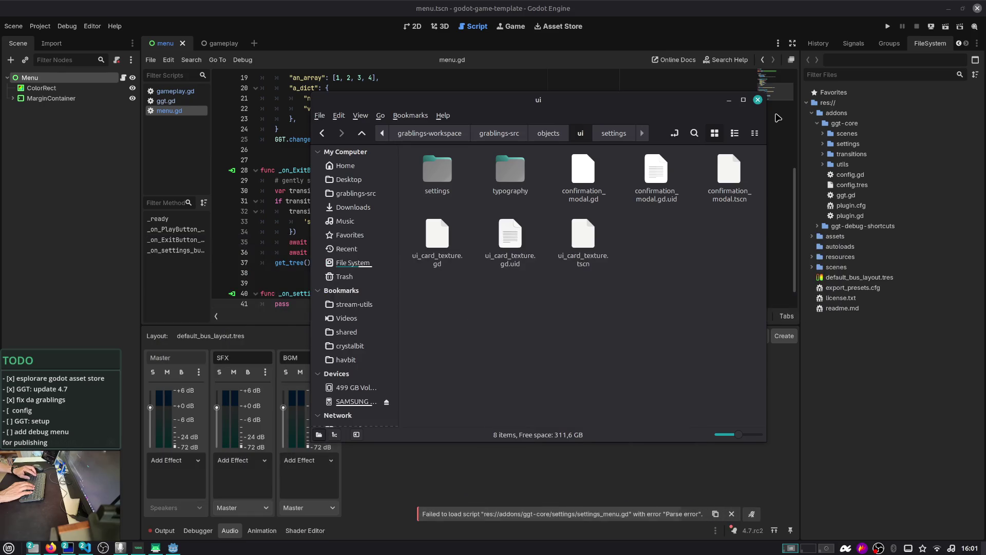
key("ctrl+t")
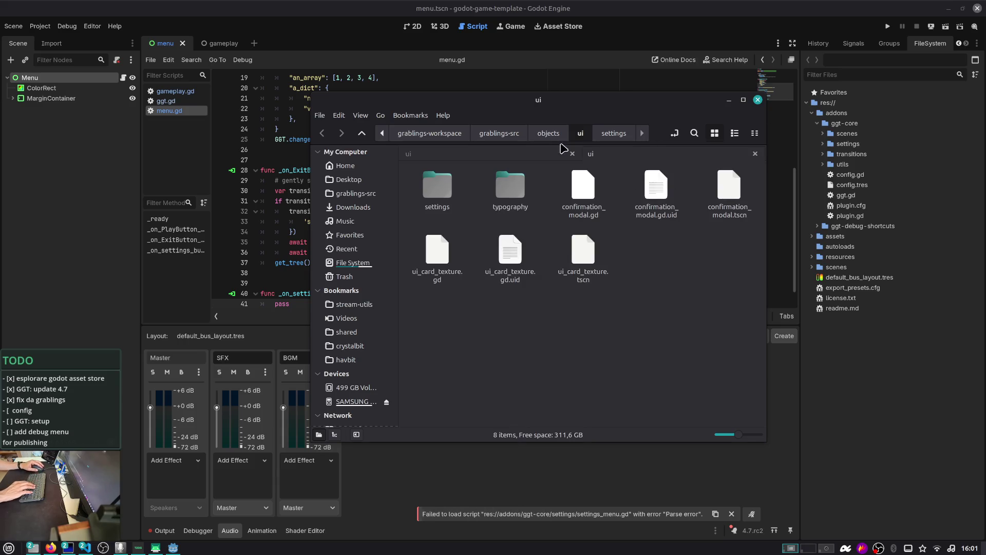
scroll(434, 134, "up", 1)
scroll(434, 134, "up", 2)
- Navigate to shared/coding/godot-projects/godot-game-template/addons/ggt-core/settings, then return to Godot
left_click(442, 133)
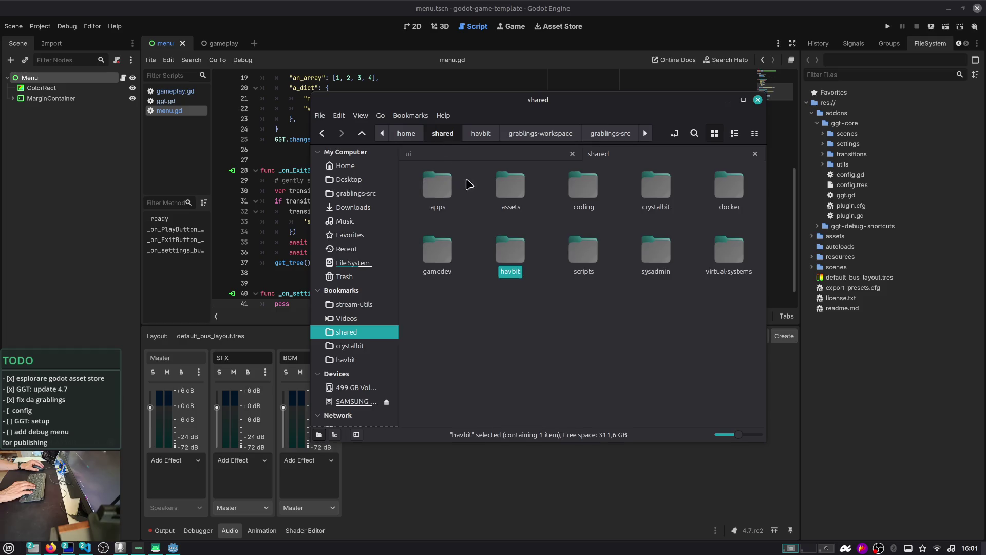
double_click(587, 187)
double_click(587, 187)
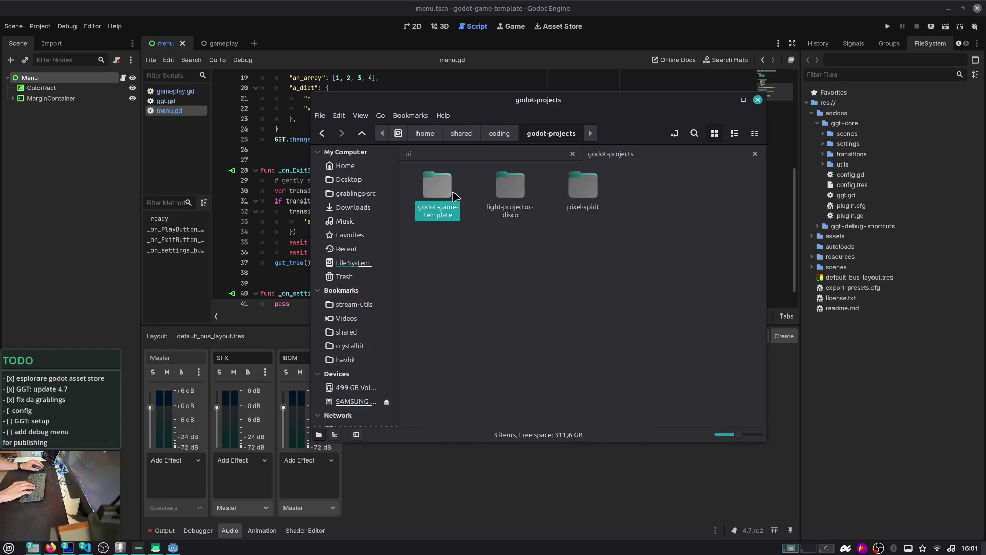
double_click(453, 194)
double_click(450, 191)
double_click(447, 191)
left_click(510, 190)
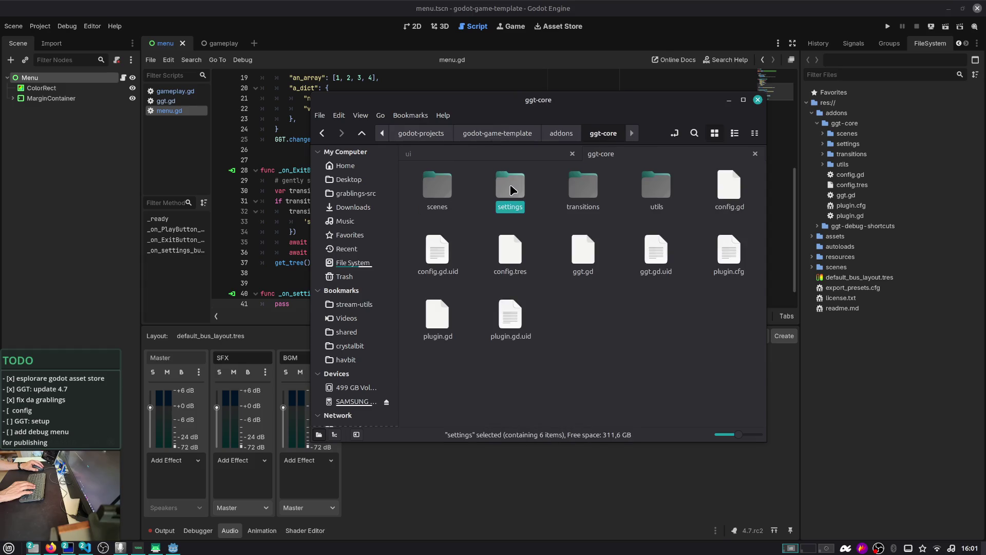
double_click(510, 190)
left_click(868, 144)
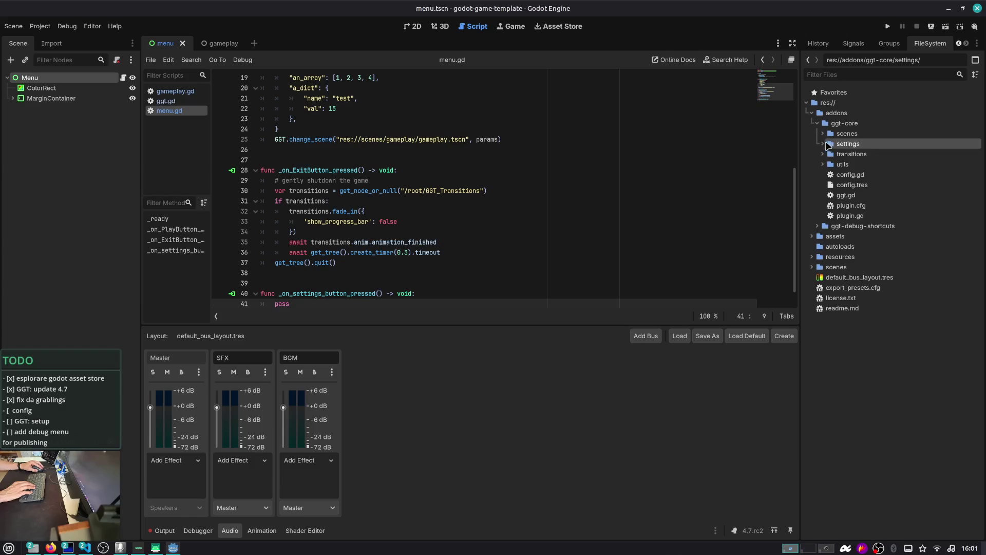
- Instance settings_menu.tscn from the settings folder as a child of Menu
left_click(825, 143)
left_click(870, 185)
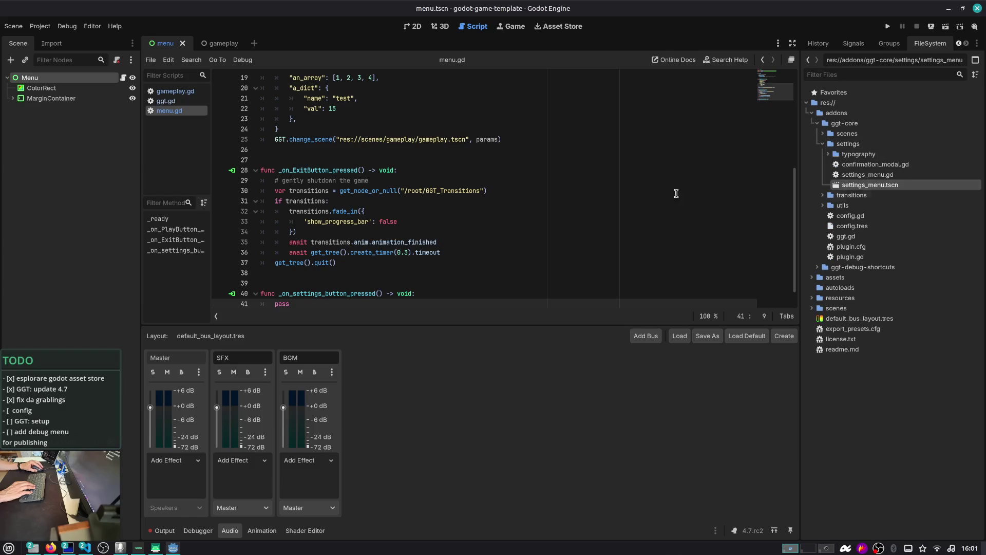
left_click(25, 61)
type("settings")
key("Return")
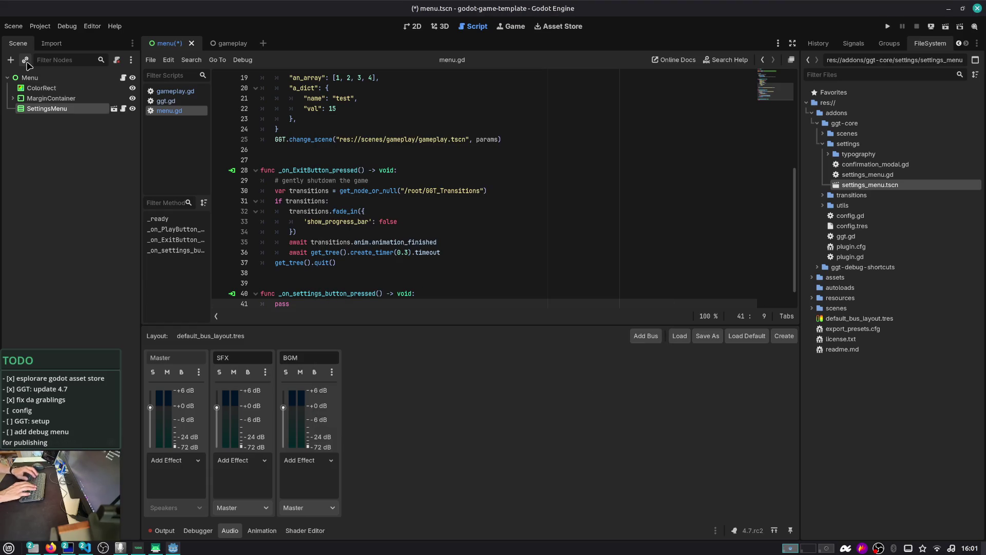
- Widen the SettingsMenu across the canvas, apply the centre anchor preset, and open its scene
left_click(411, 27)
scroll(468, 136, "down", 5)
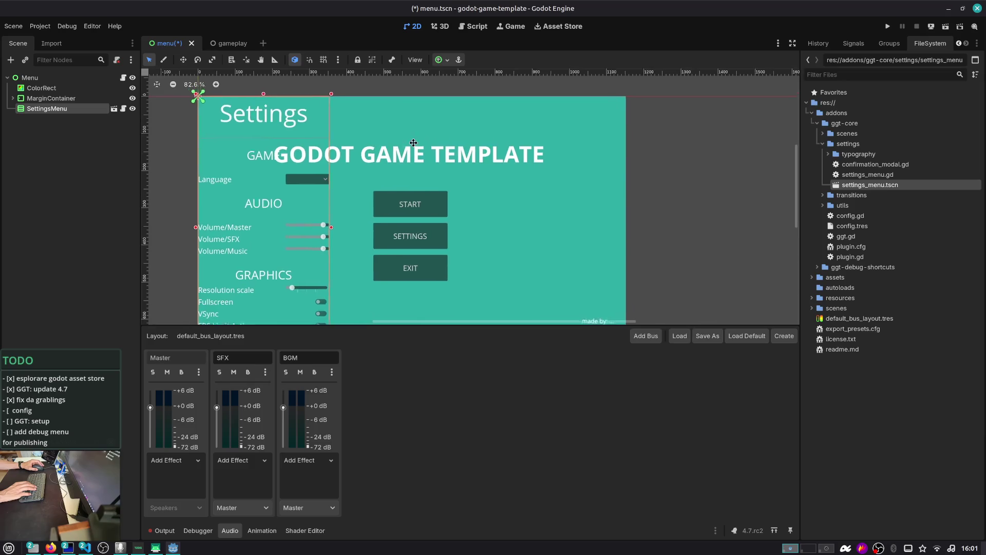
scroll(374, 179, "down", 1)
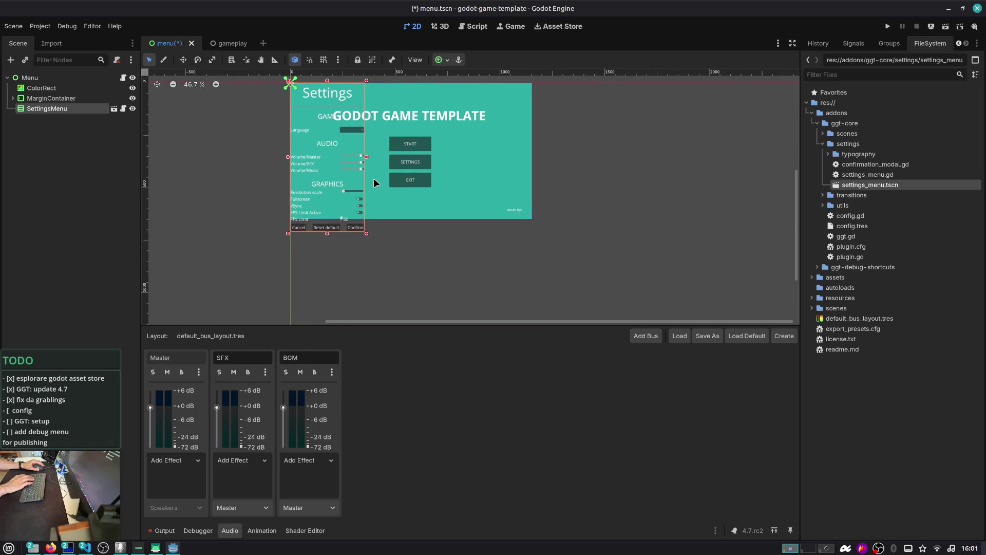
mouse_move(366, 234)
left_mouse_down()
mouse_move(495, 200)
mouse_move(529, 177)
mouse_move(529, 166)
mouse_move(474, 166)
left_mouse_up()
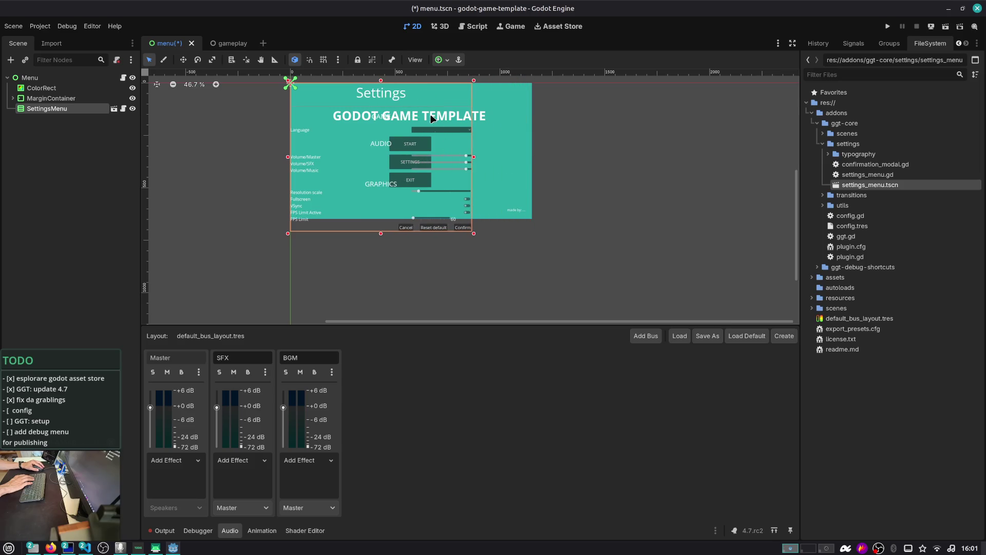
left_click(441, 58)
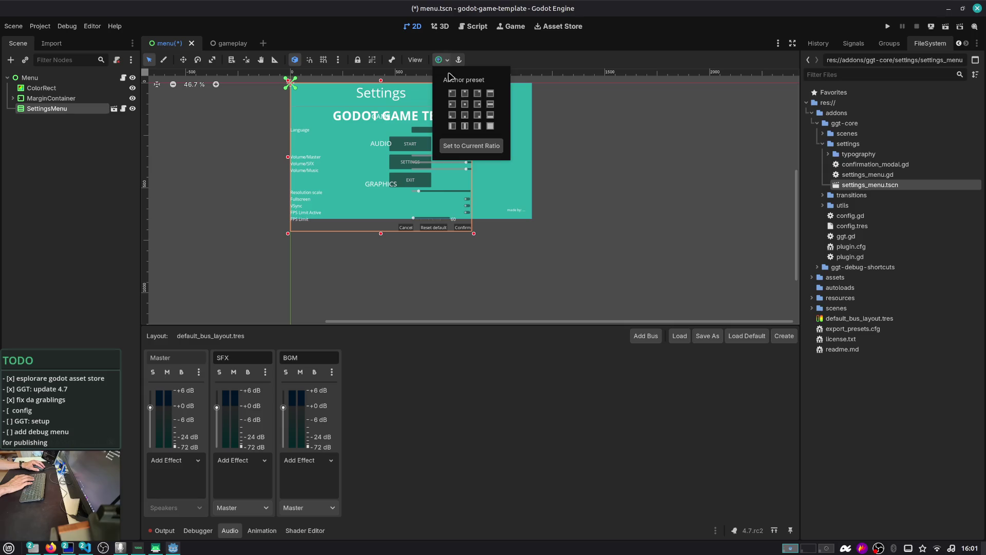
left_click(467, 105)
left_click(114, 108)
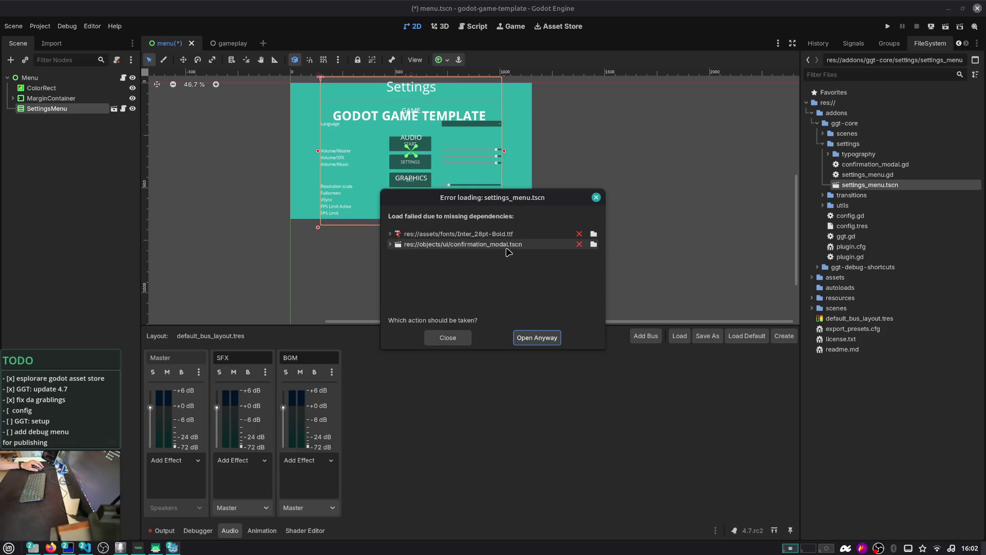
- Browse for a replacement confirmation_modal.tscn in addons/ggt-core/settings
left_click(403, 247)
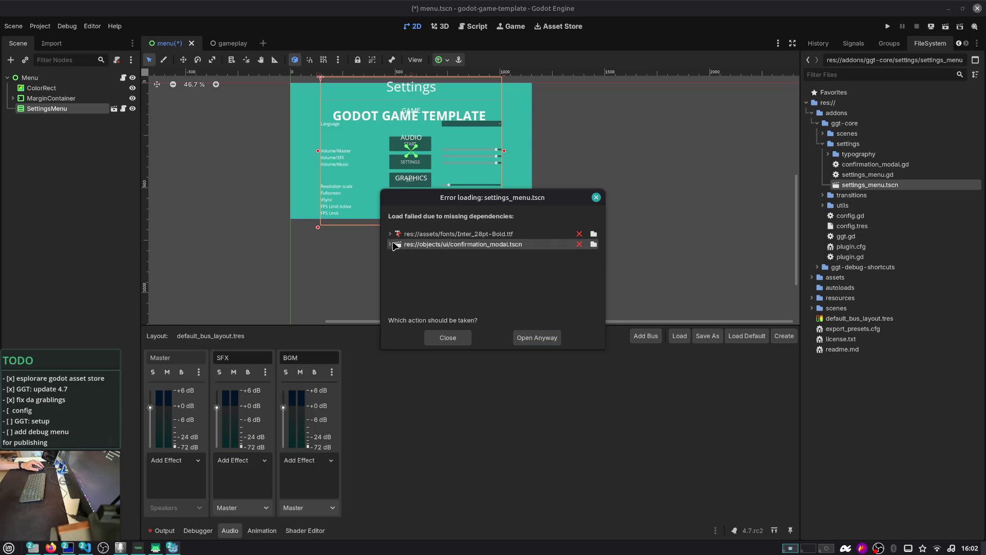
left_click(391, 244)
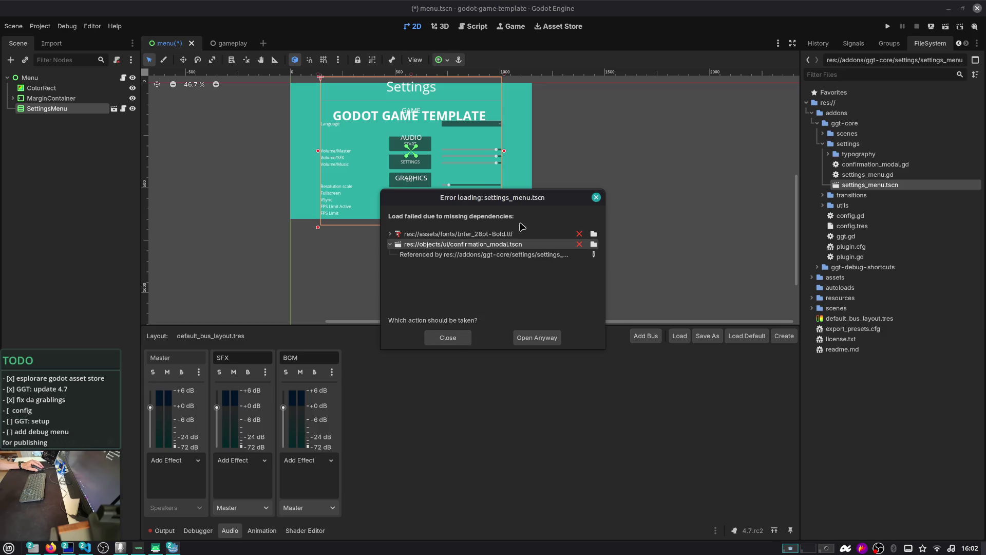
left_click(594, 254)
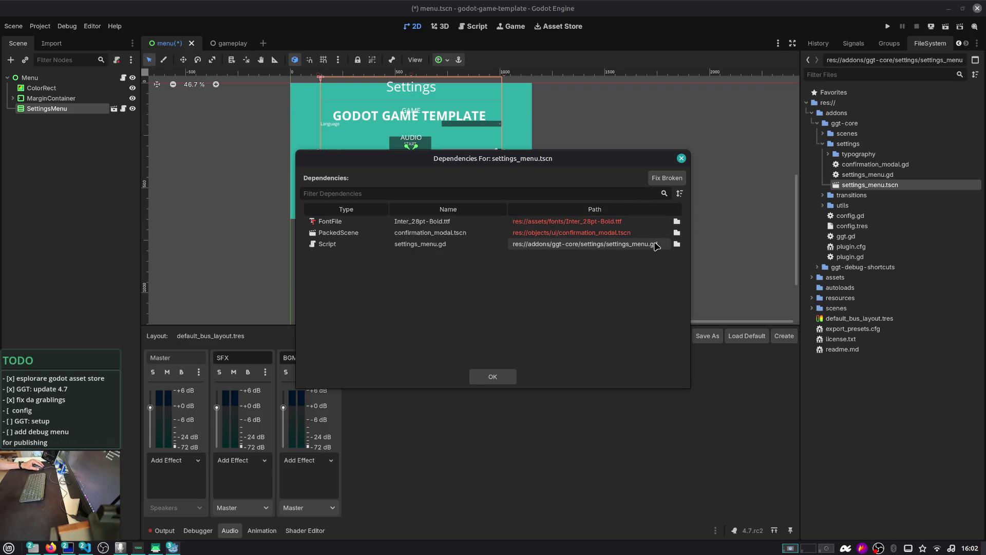
left_click(677, 233)
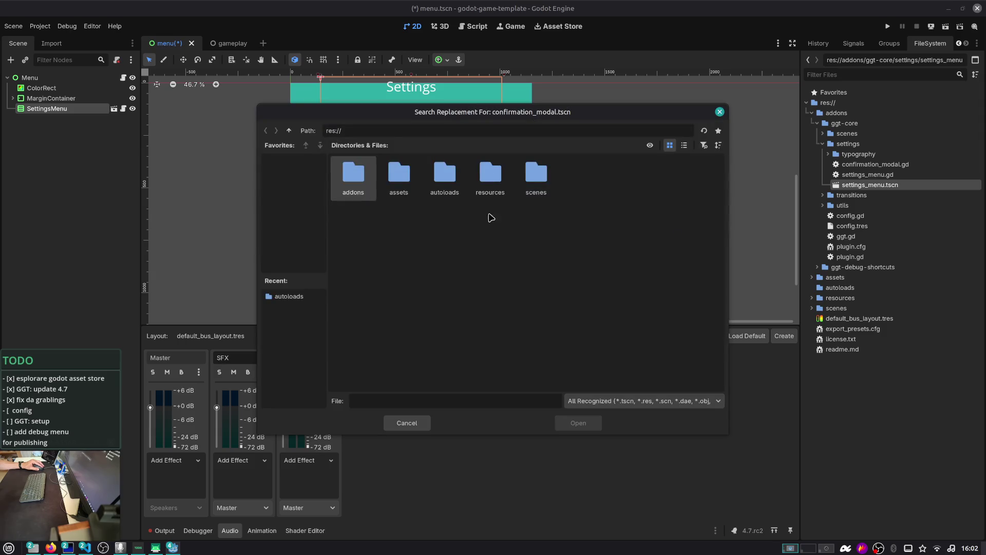
double_click(356, 186)
double_click(361, 181)
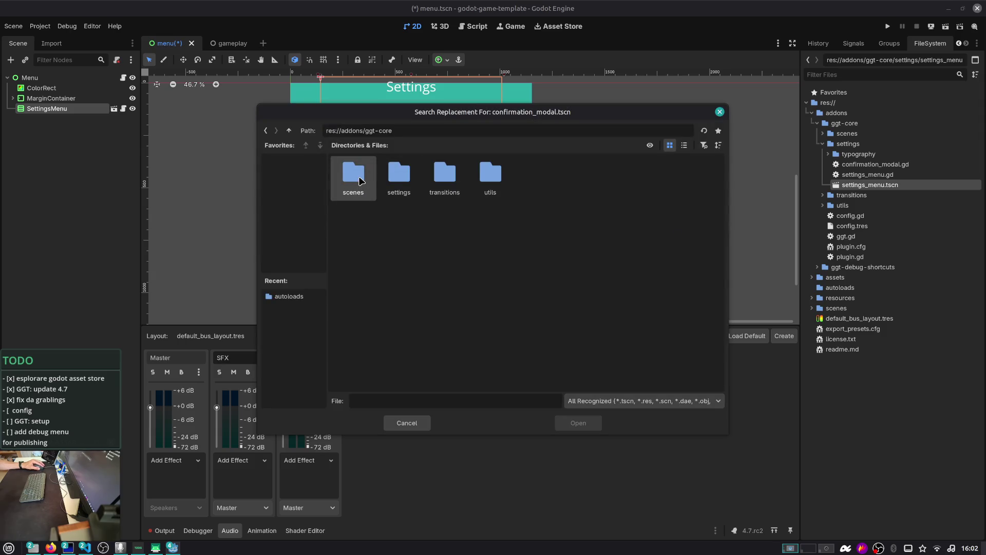
double_click(402, 181)
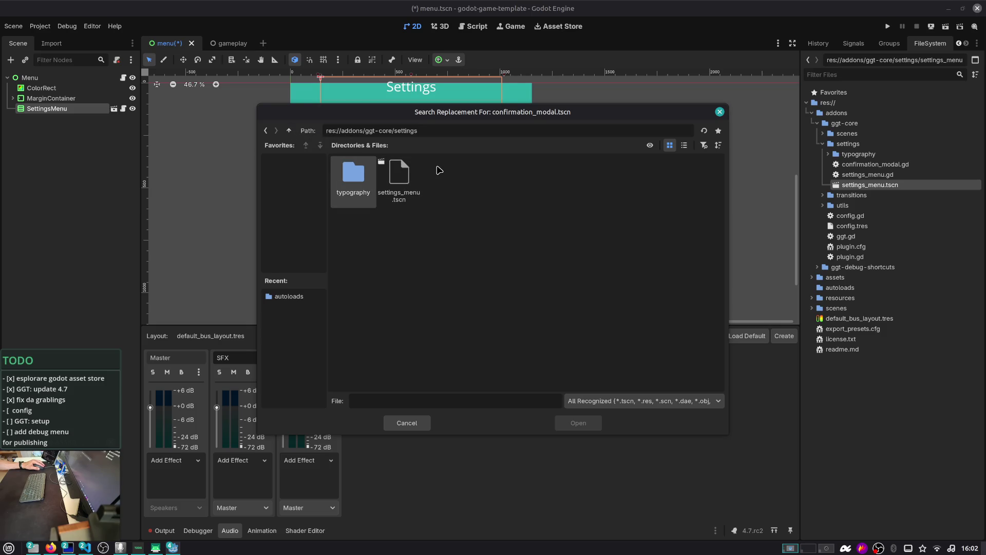
mouse_move(590, 112)
left_mouse_down()
mouse_move(662, 281)
mouse_move(621, 240)
mouse_move(618, 252)
left_mouse_up()
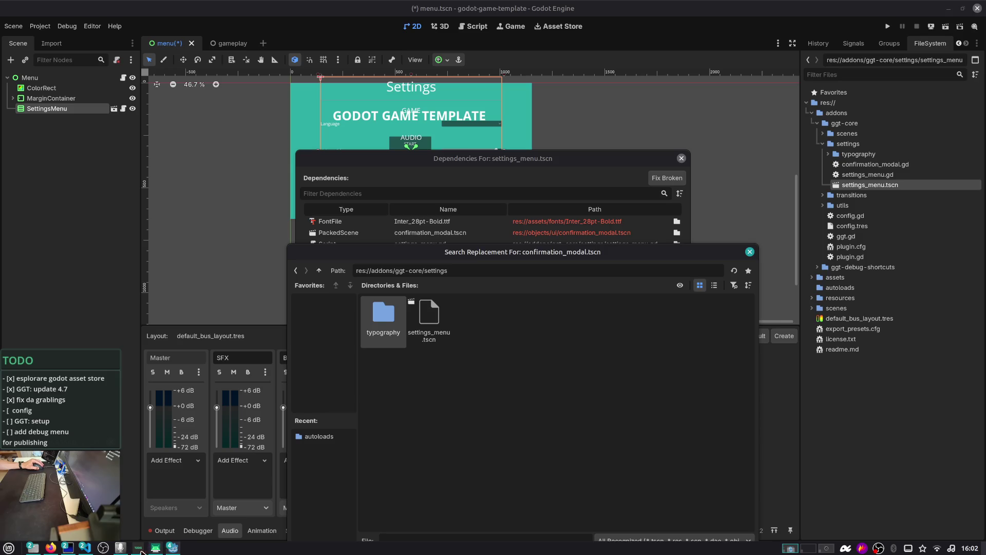
- In Nemo, copy confirmation_modal.tscn from the ui folder into ggt-core's settings folder
left_click(33, 544)
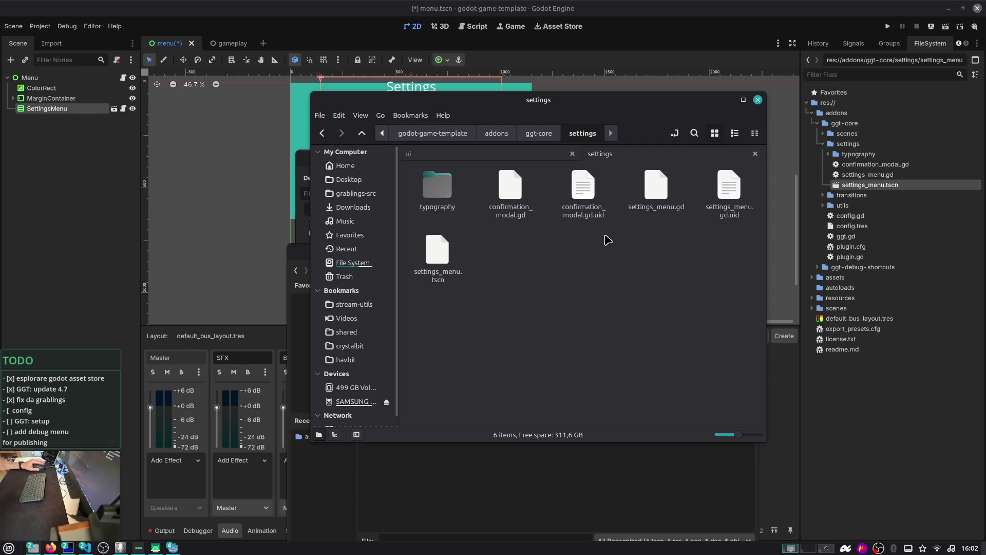
key("alt+Up")
key("alt+Up")
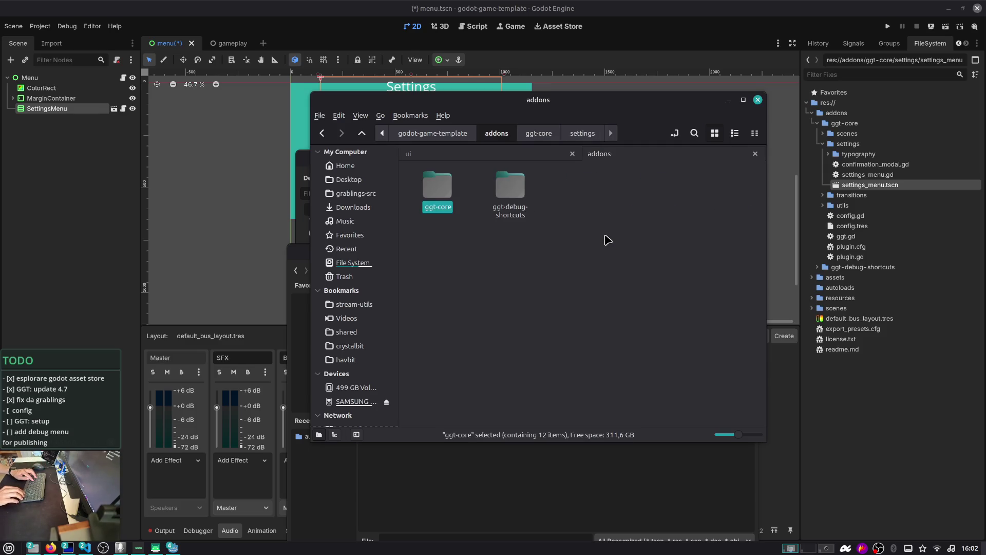
key("alt+Up")
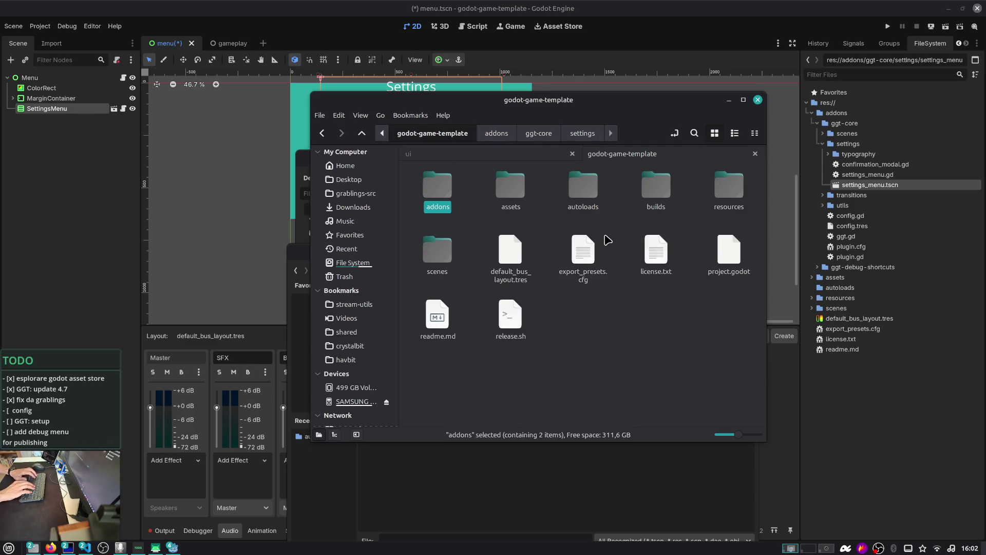
key("ctrl+Page_Up")
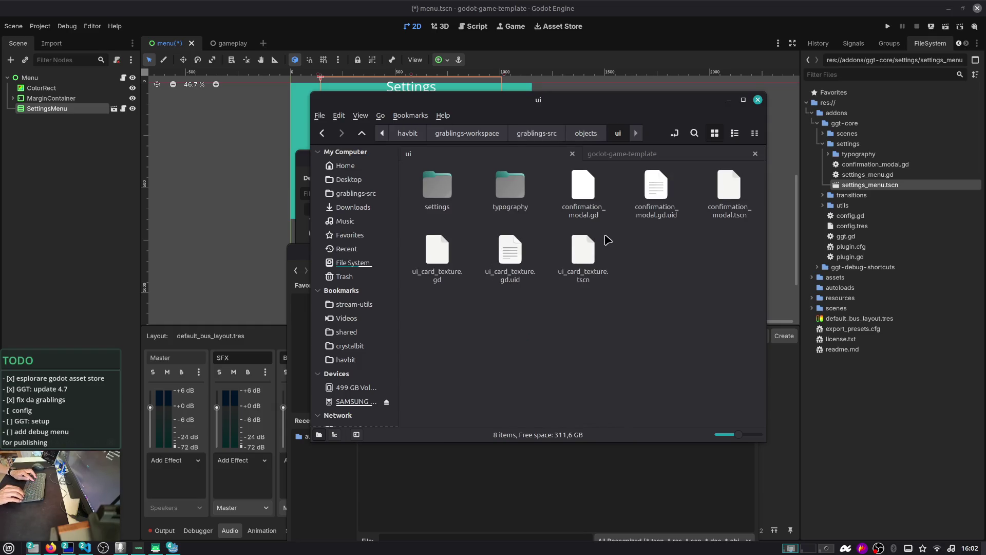
mouse_move(728, 188)
left_mouse_down()
mouse_move(873, 191)
mouse_move(877, 165)
left_mouse_up()
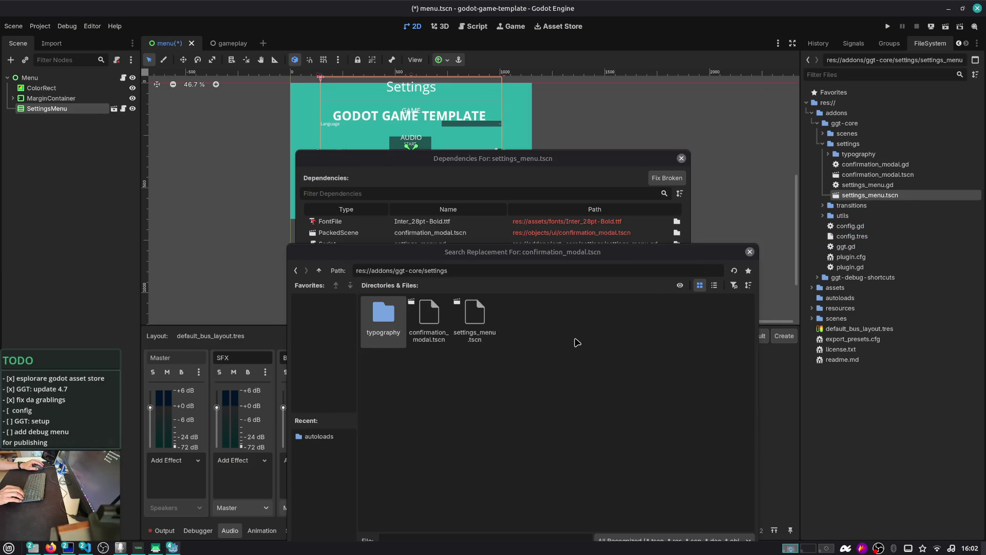
- Use the copied confirmation_modal.tscn as the dependency and open settings_menu.tscn despite the missing font
left_click(434, 335)
double_click(431, 334)
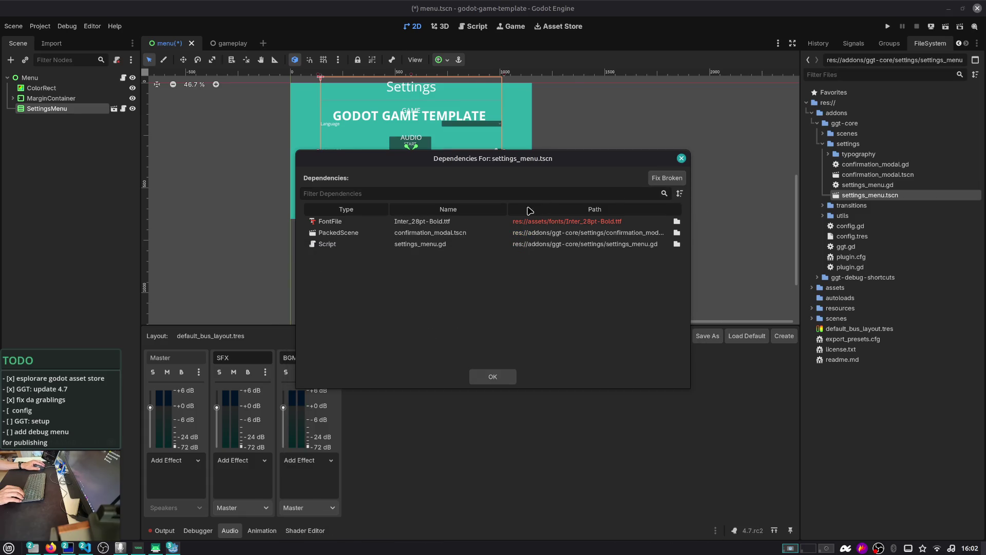
left_click(494, 377)
left_click(539, 339)
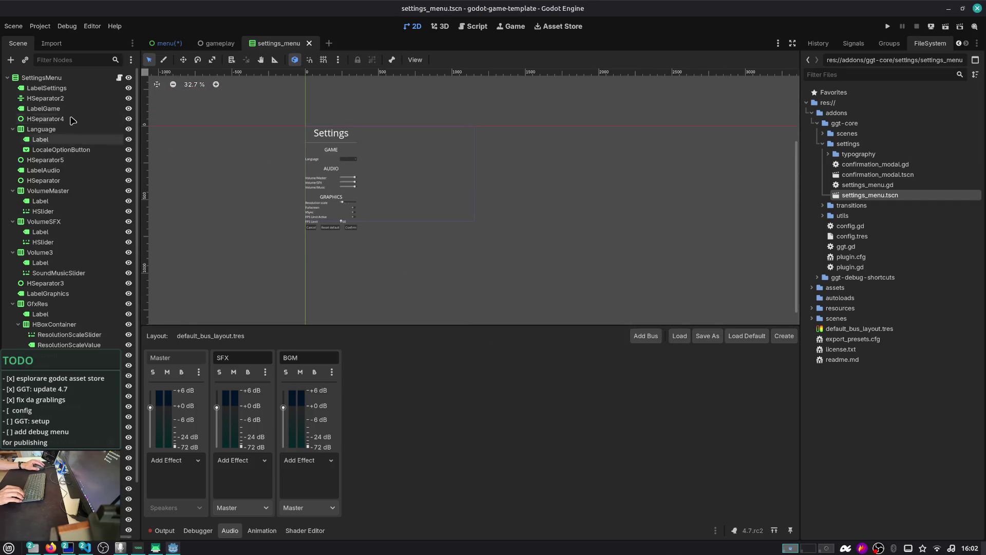
- Select the SettingsMenu root, widen the Scene dock, and filter its Inspector properties by "font"
left_click(45, 79)
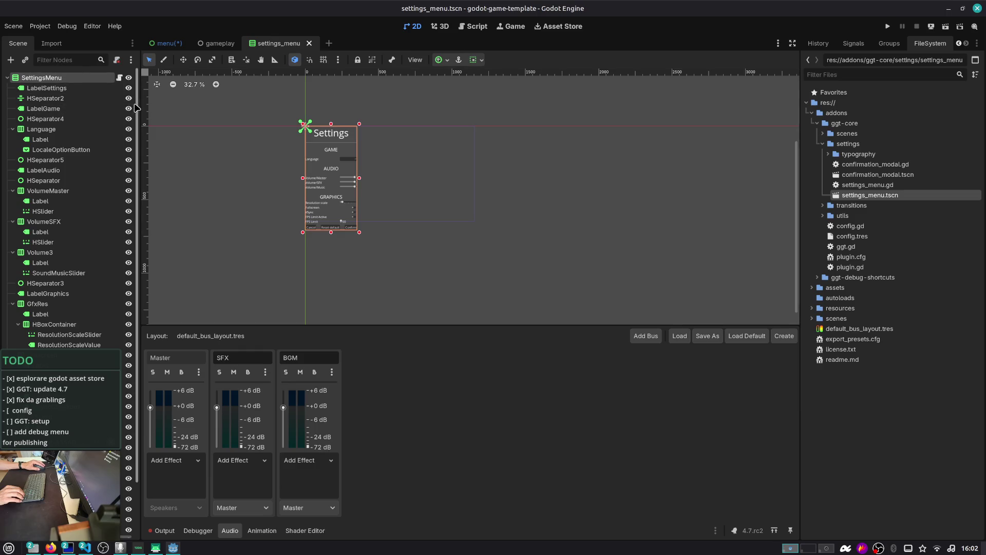
left_click_drag(139, 105, 191, 105)
left_click(853, 43)
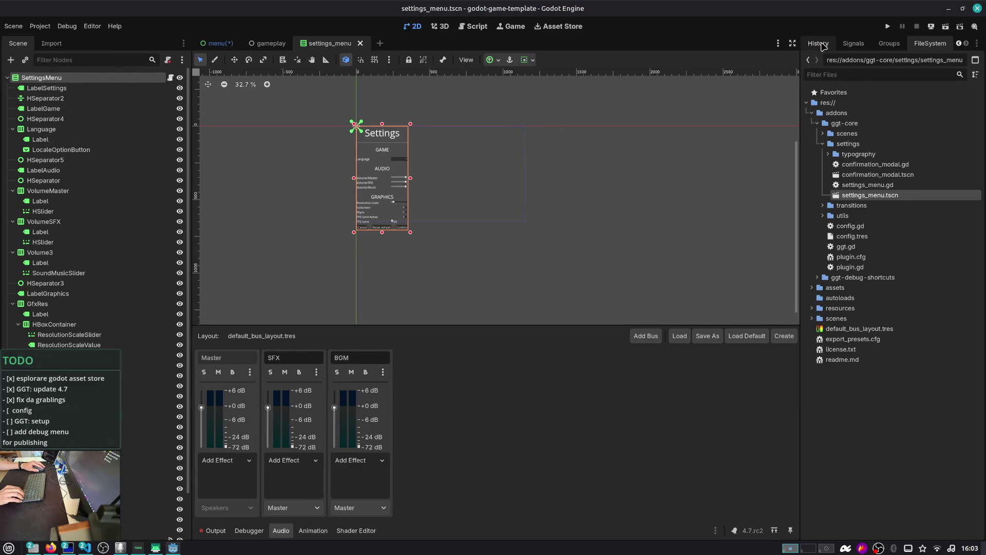
left_click(889, 43)
scroll(884, 43, "up", 1)
left_click(820, 43)
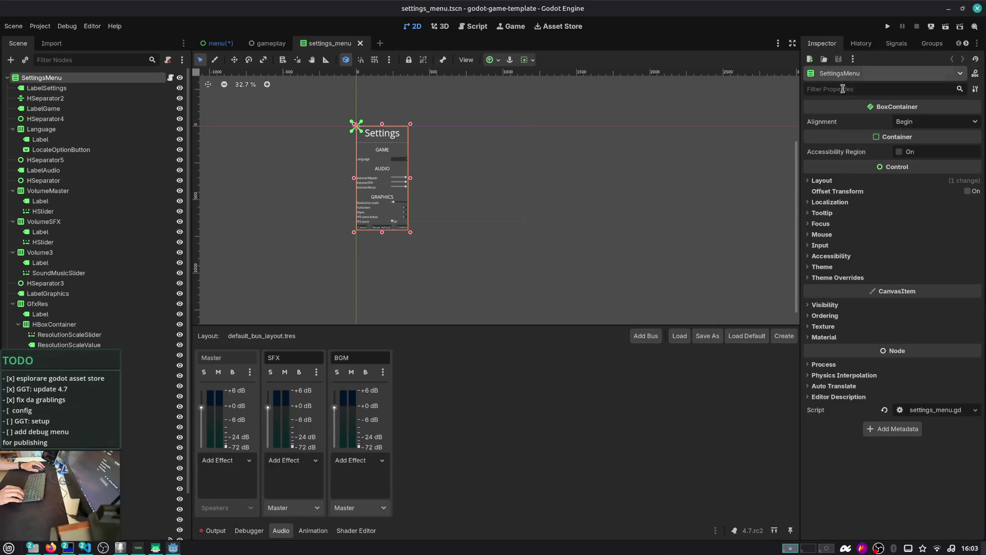
left_click(876, 88)
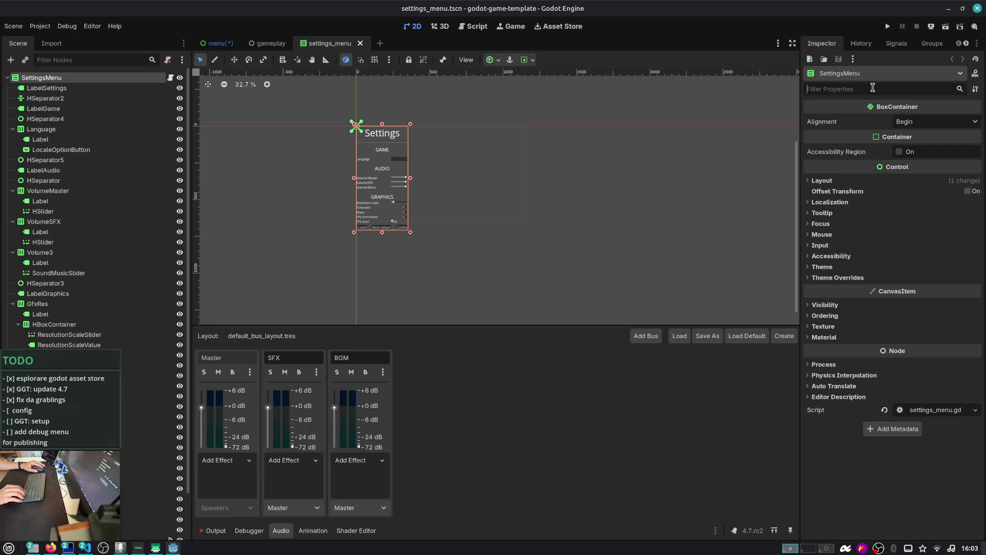
type("font")
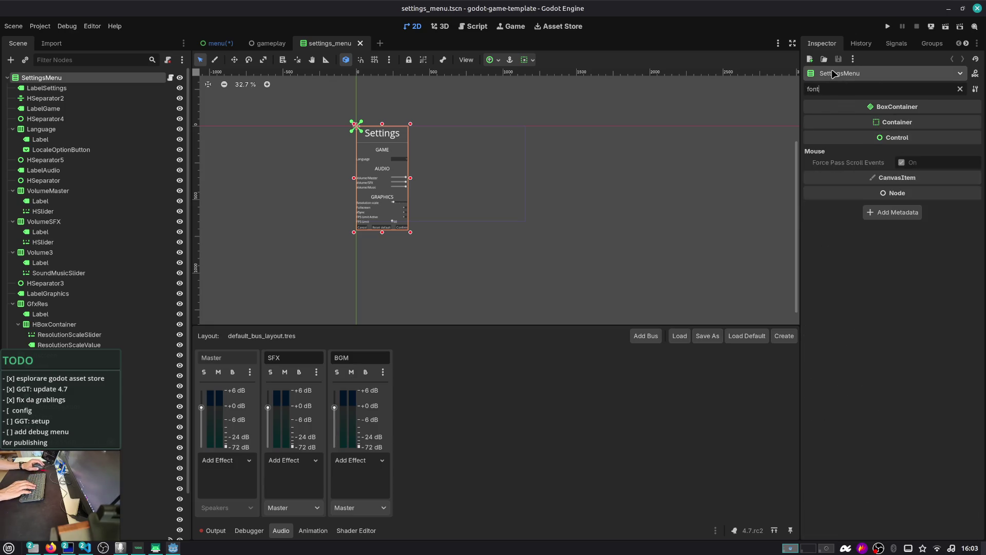
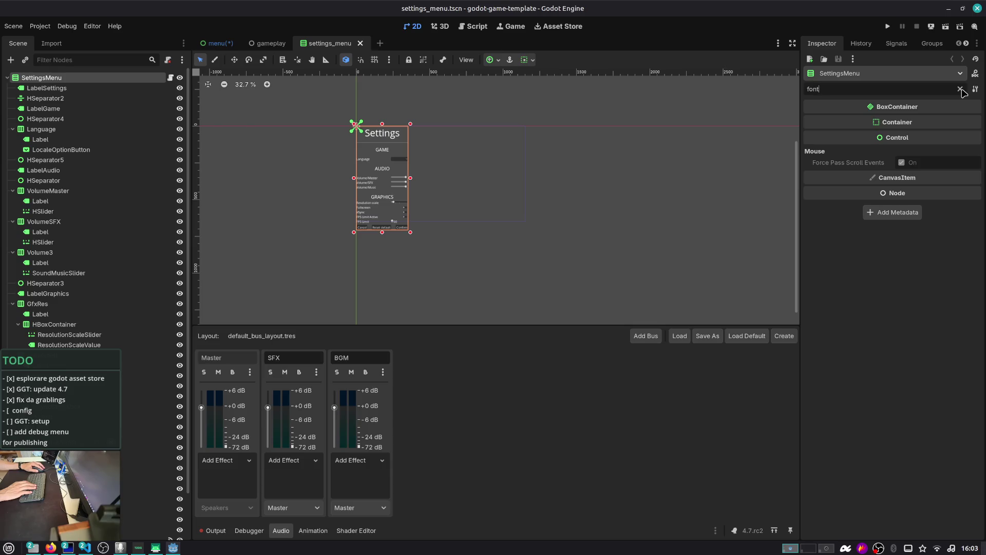
- Clear the Inspector filter, look through the theme override groups, and filter properties by 'font'
left_click(960, 89)
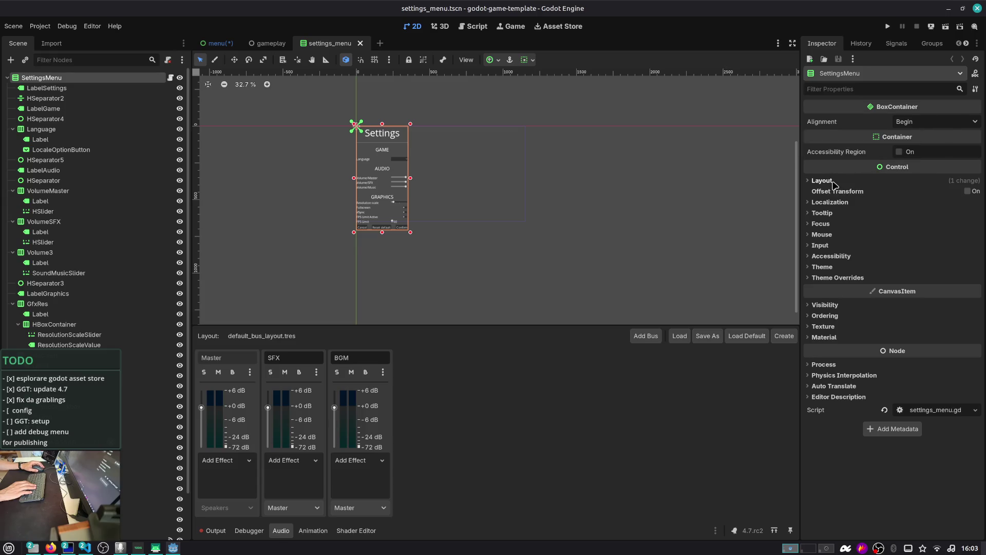
left_click(830, 278)
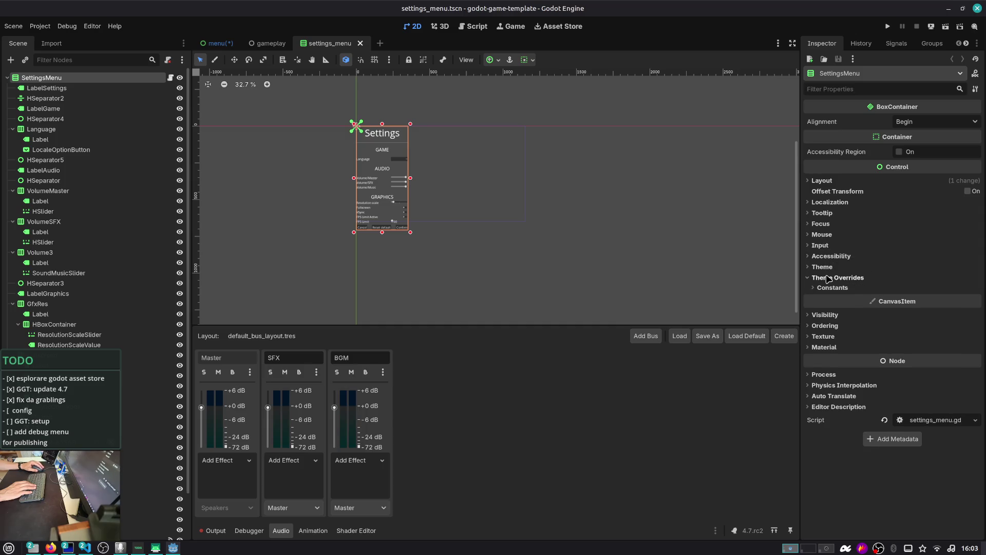
left_click(830, 287)
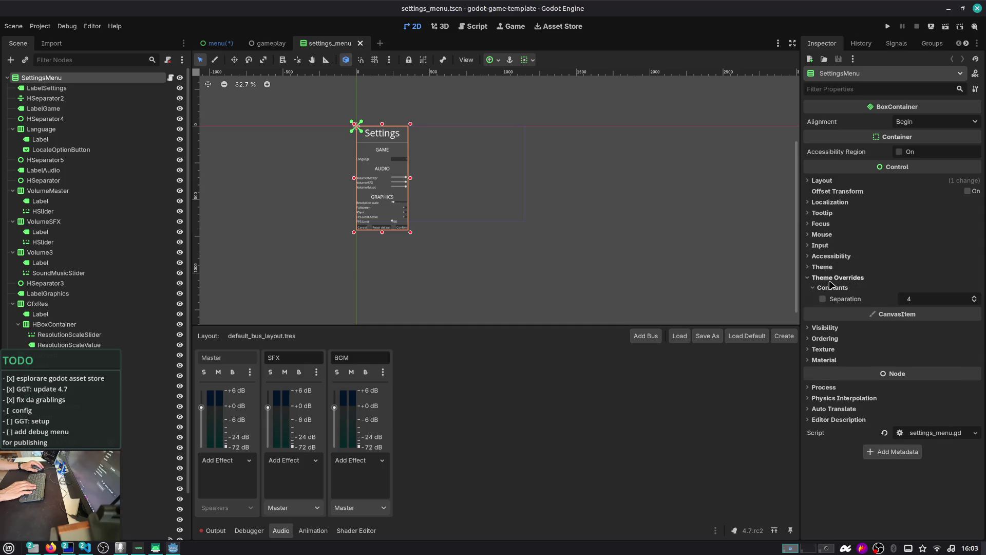
left_click(826, 267)
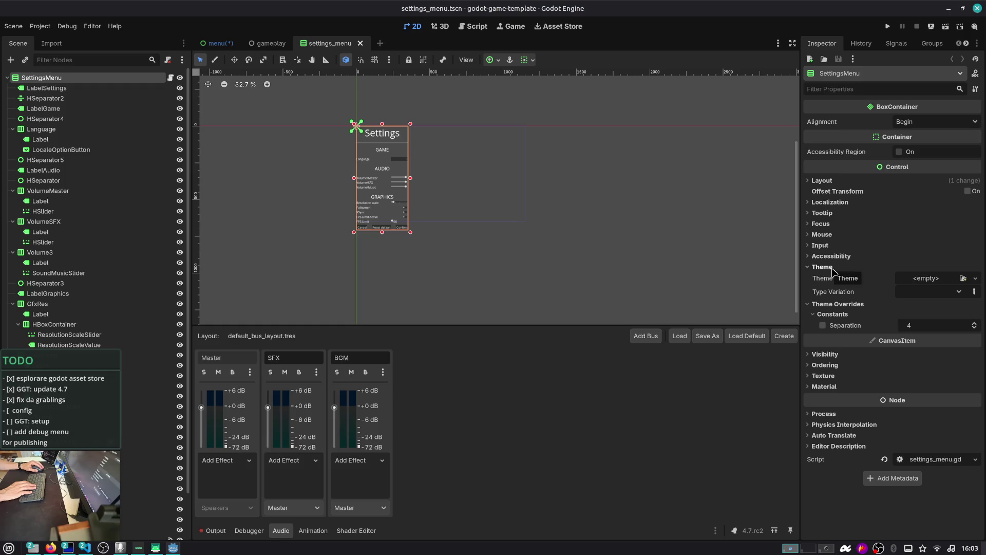
left_click(848, 183)
left_click(848, 183)
left_click(849, 204)
left_click(848, 203)
type("font")
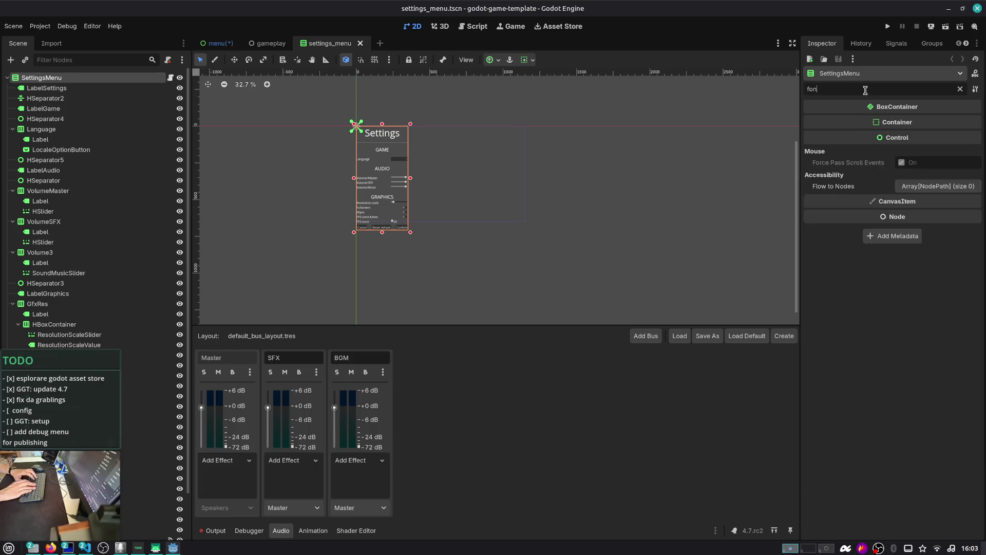
- Step through the settings menu nodes from LabelSettings to the cancel dialog, checking font overrides
left_click(44, 88)
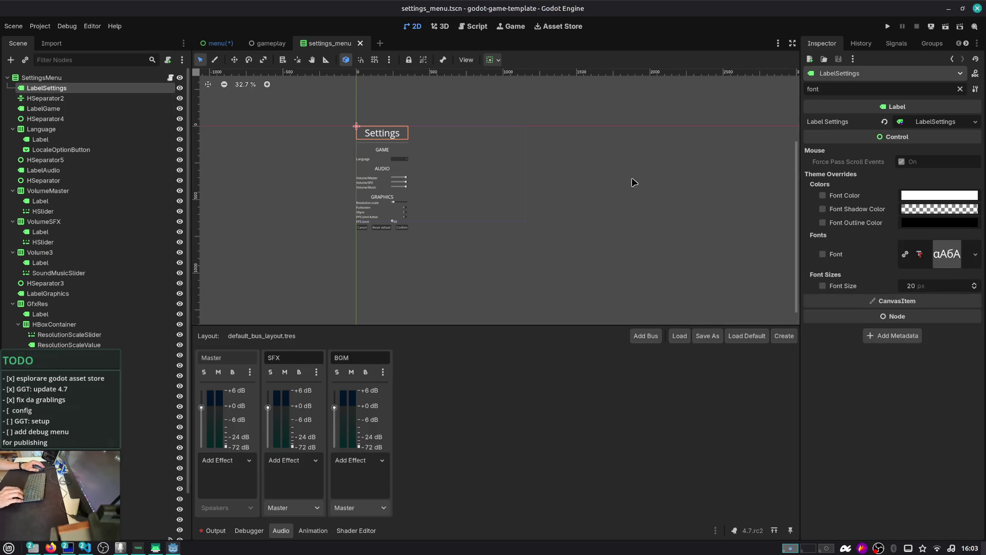
key("Down")
key("Down")
key("Down")
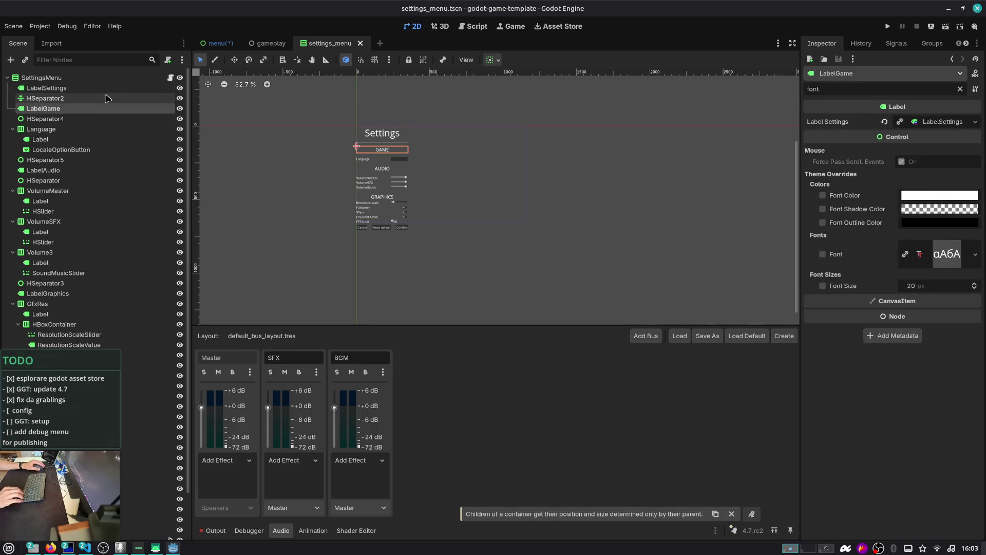
key("Down")
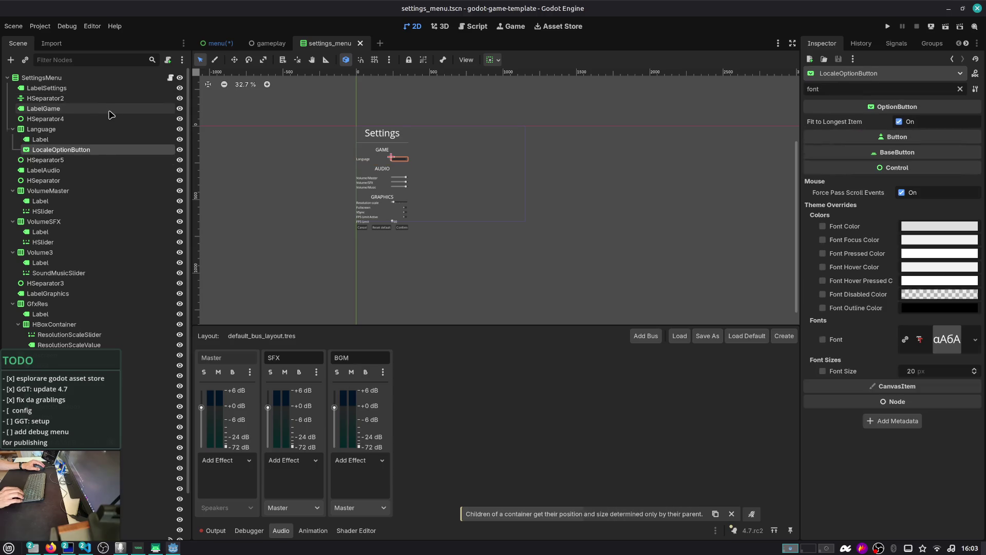
key("Down")
key("Down")
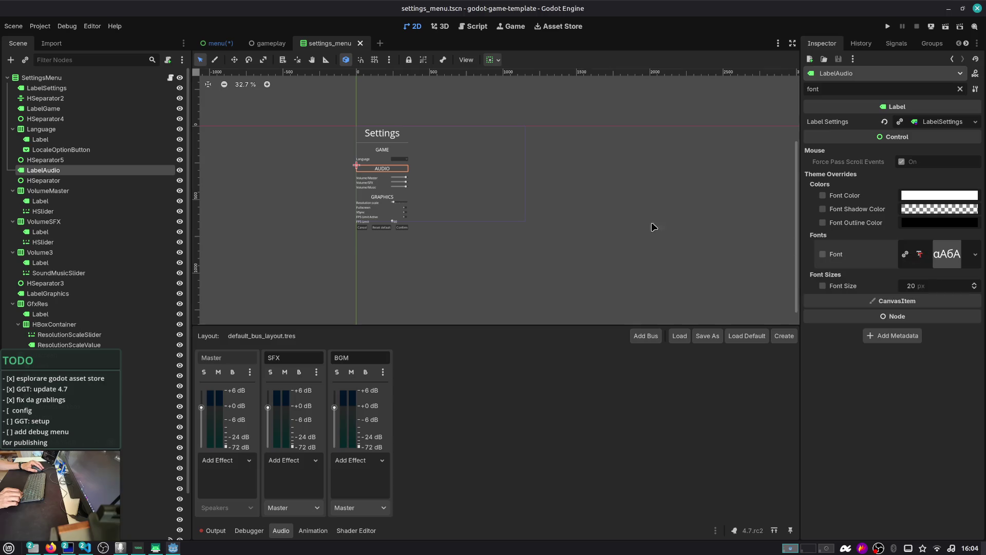
left_click(103, 190)
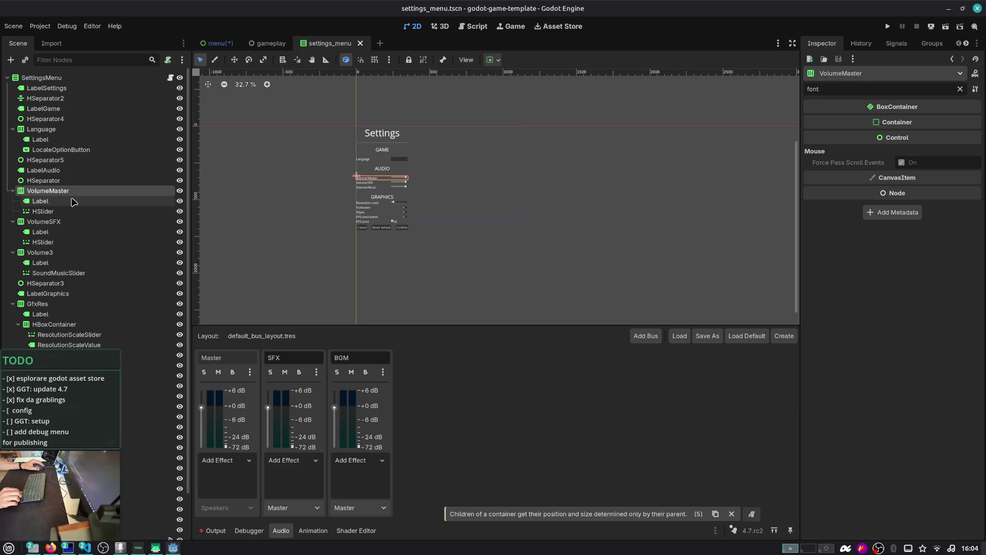
key("Down")
key("Down")
key("Down")
key("Down")
key("Down")
key("Down")
key("Down")
key("Down")
key("Down")
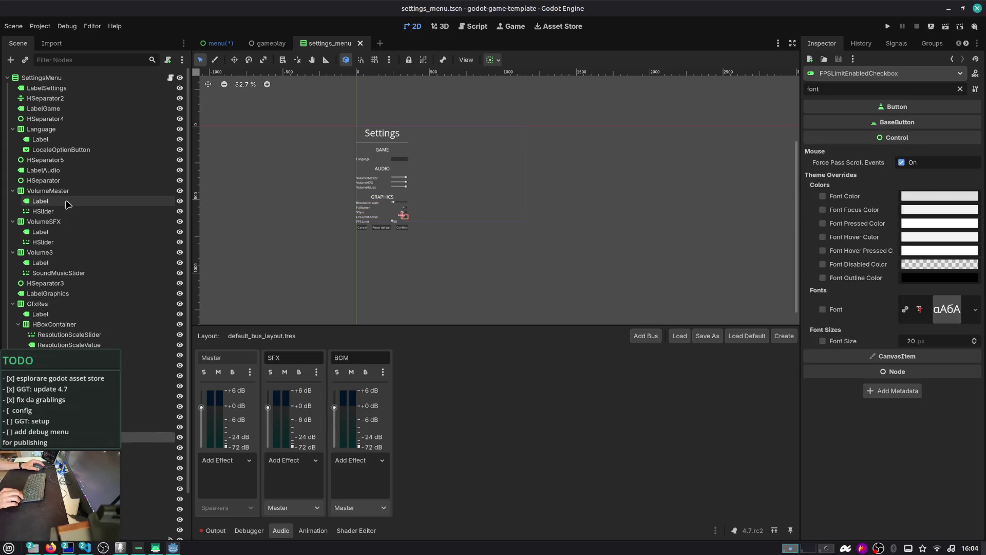
key("Down")
key("Down")
key("Down")
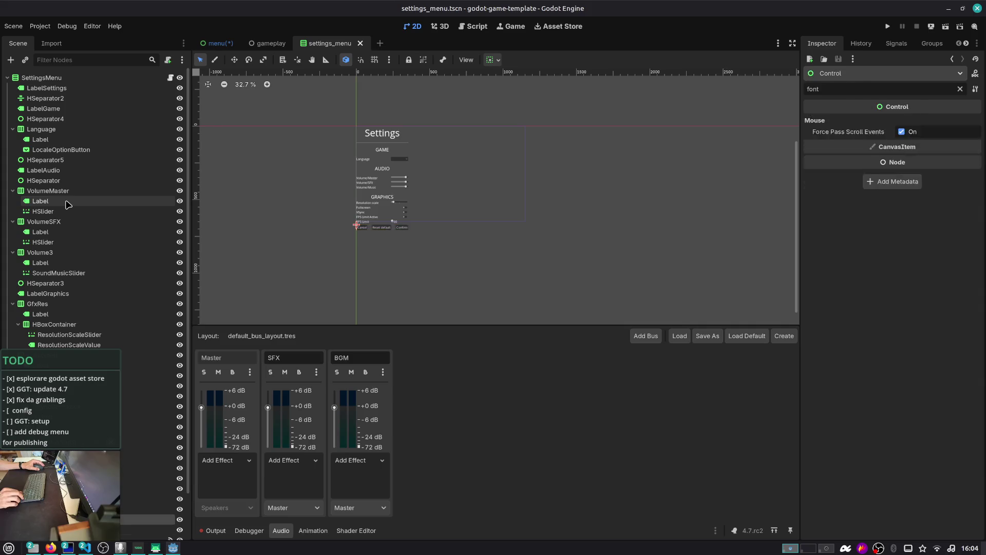
key("Down")
key("Down")
key("Down")
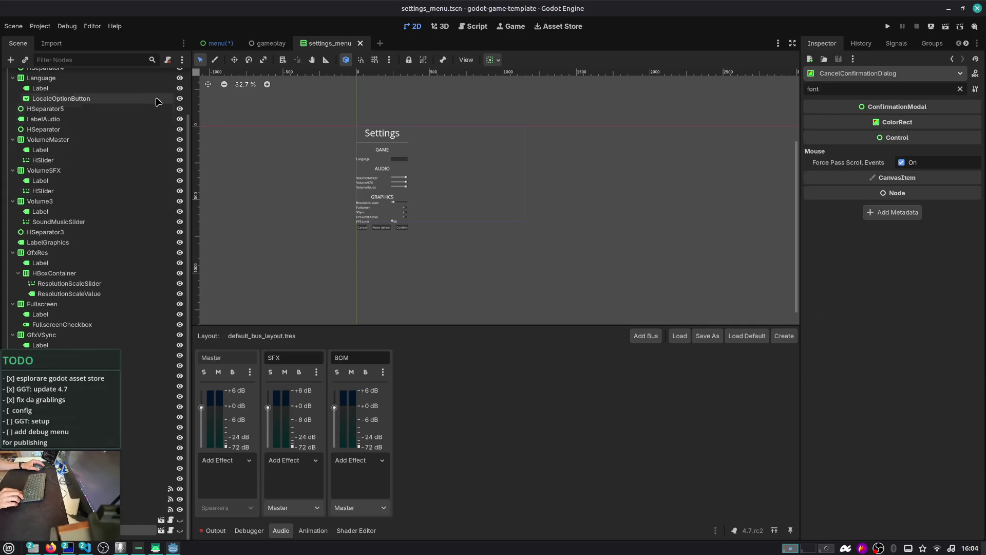
scroll(158, 101, "up", 3)
scroll(337, 148, "up", 2)
key("Up")
key("Up")
key("Up")
scroll(298, 123, "up", 2)
scroll(317, 123, "down", 1)
- Select the SettingsMenu root, filter its Inspector by 'scale', clear the filter, and open Project Settings
left_click(122, 80)
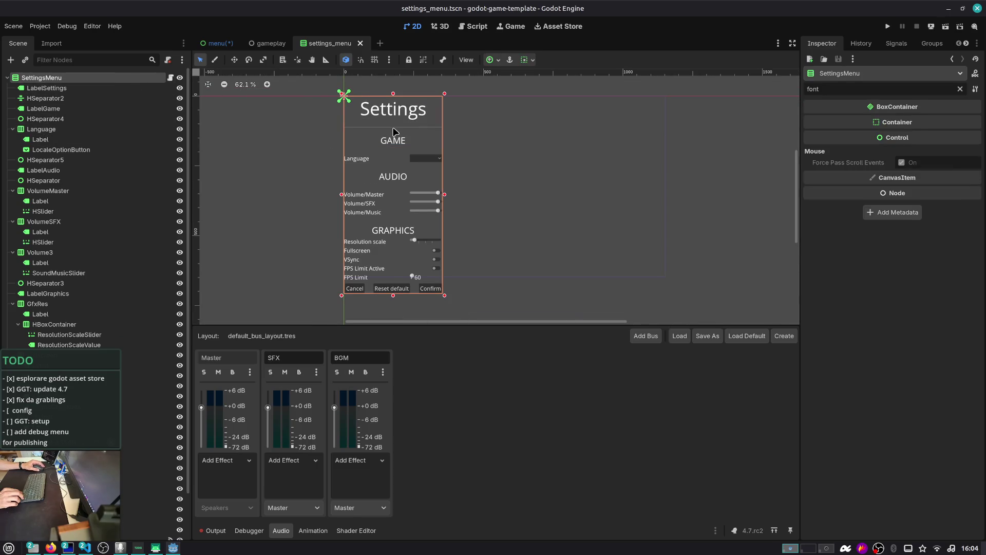
scroll(394, 132, "down", 1)
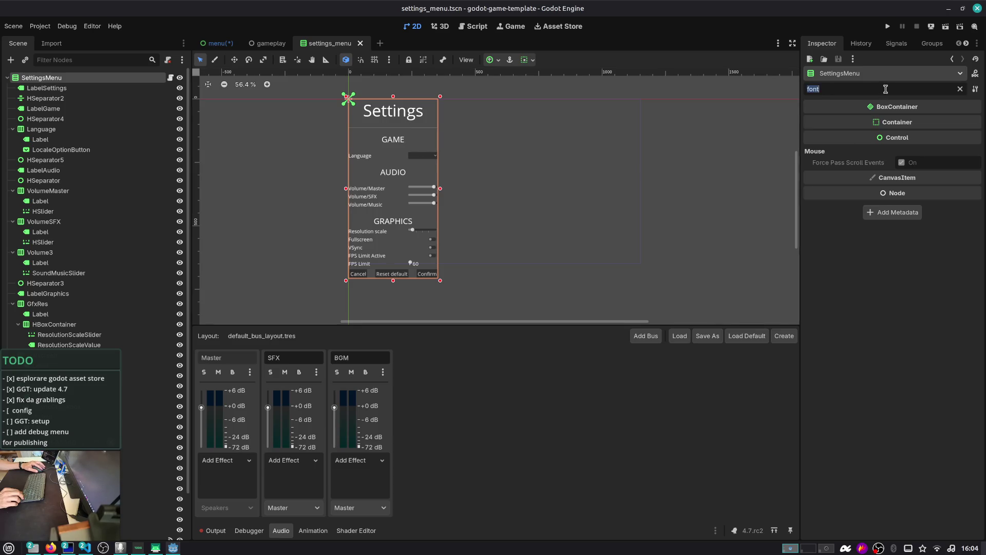
type("scale")
key("ctrl+a")
key("BackSpace")
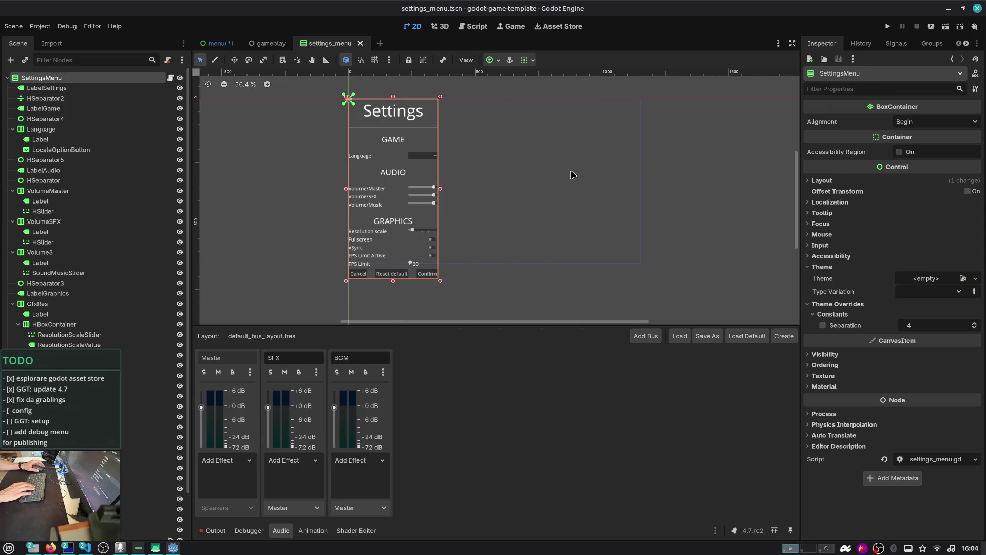
scroll(555, 172, "up", 2)
scroll(344, 215, "up", 3)
scroll(426, 233, "down", 2)
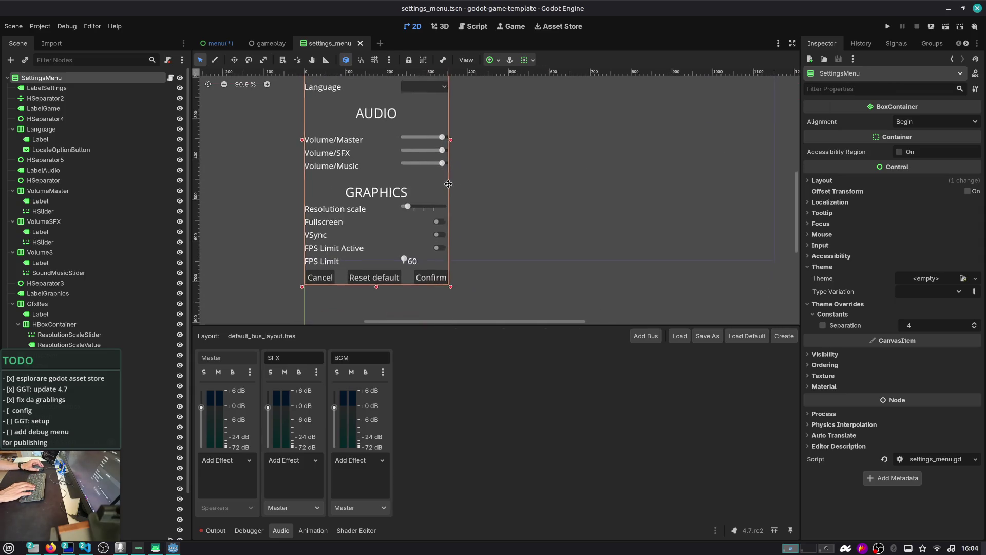
left_click(40, 26)
left_click(56, 42)
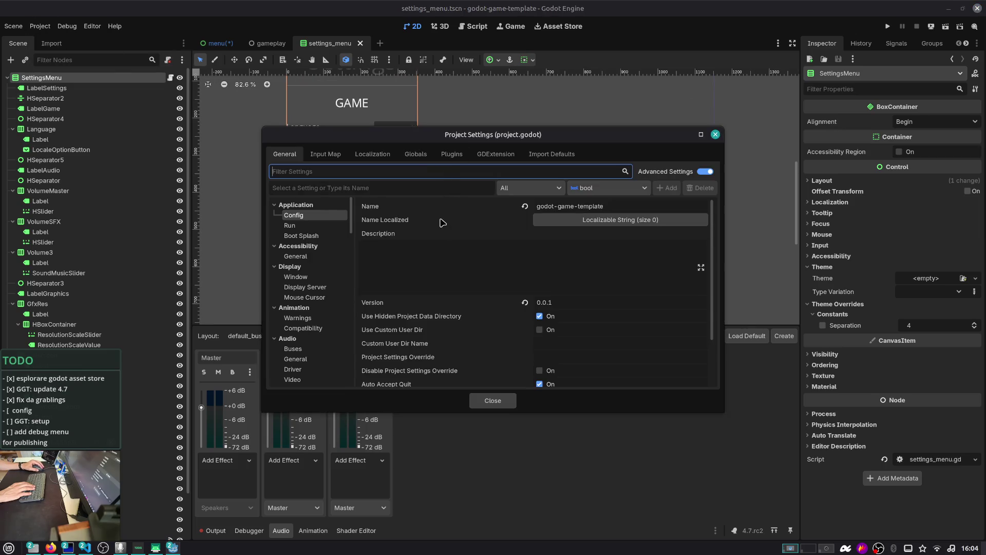
- Go to the Display > Window settings and set Viewport Width to 1920
left_click(319, 226)
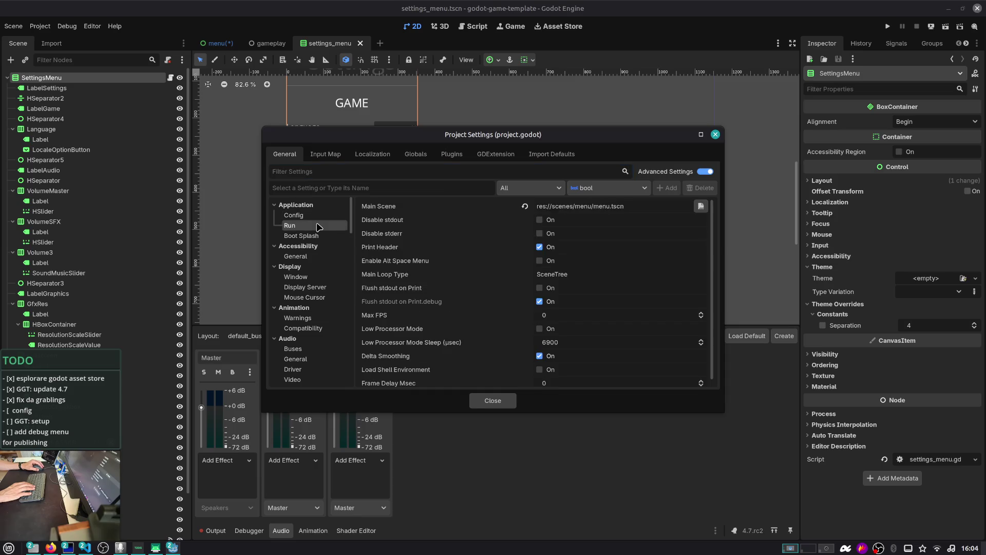
scroll(312, 260, "down", 1)
left_click(311, 254)
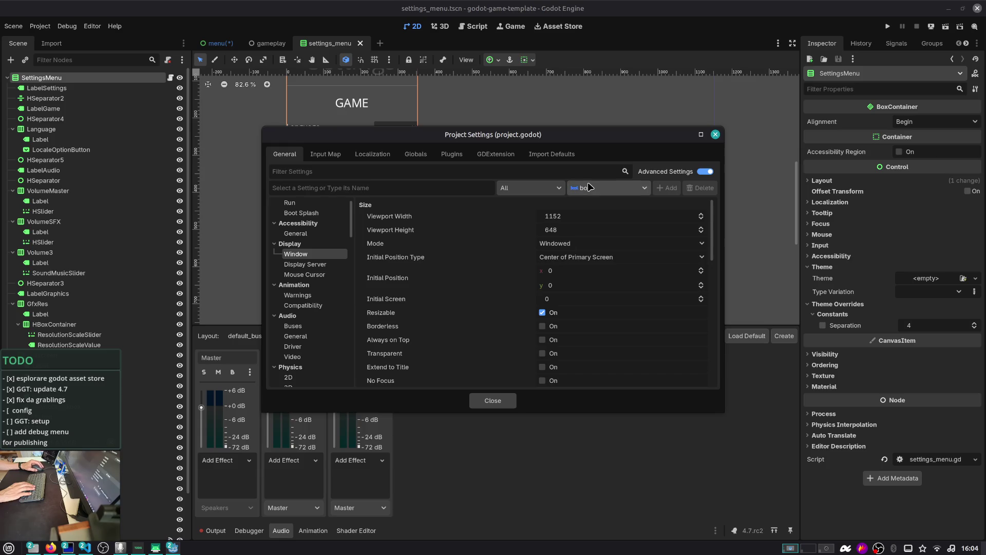
left_click(588, 214)
scroll(567, 250, "down", 3)
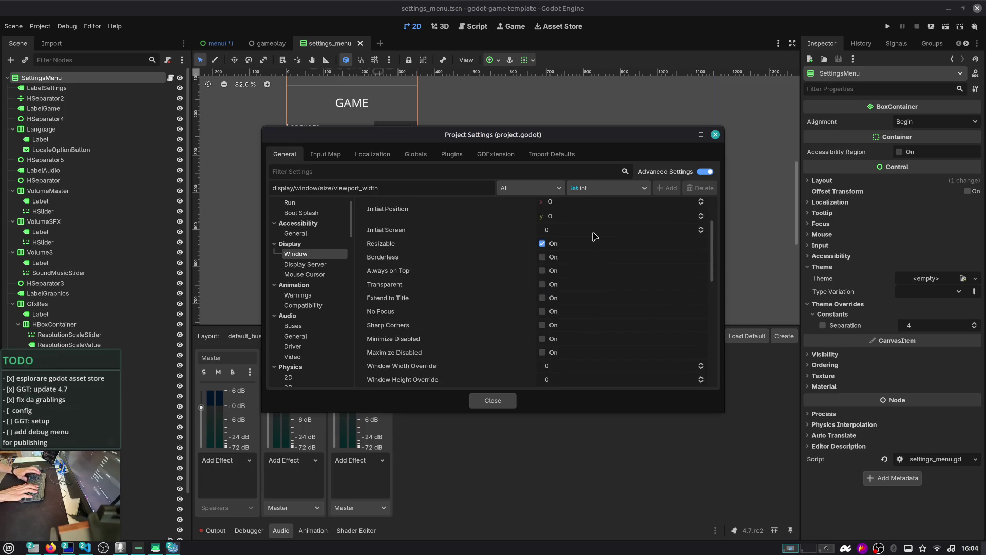
scroll(594, 236, "up", 3)
- Set Viewport Height to 1080 and close Project Settings
key("Tab")
type("1080")
key("Return")
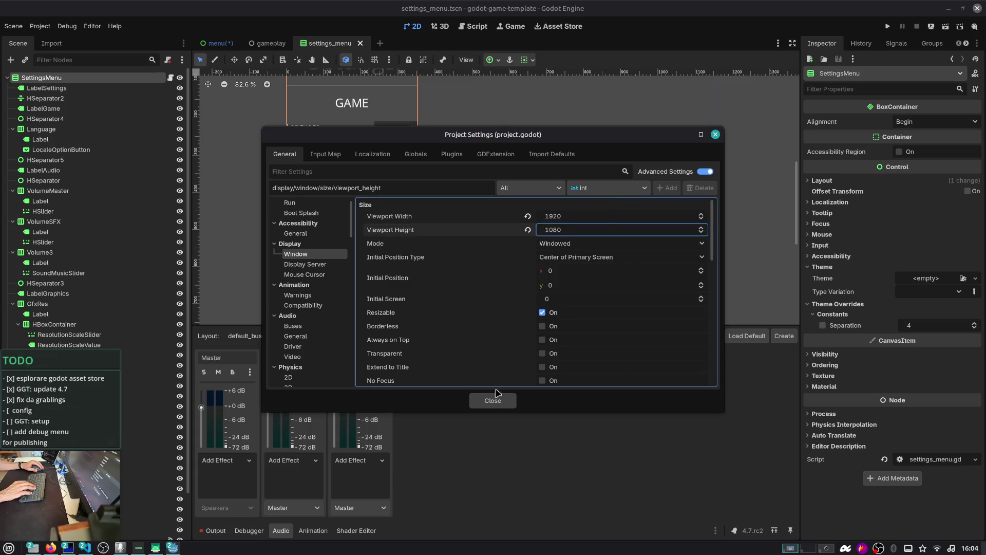
left_click(494, 400)
scroll(451, 302, "down", 2)
scroll(462, 205, "down", 2)
scroll(462, 162, "down", 1)
scroll(446, 164, "down", 1)
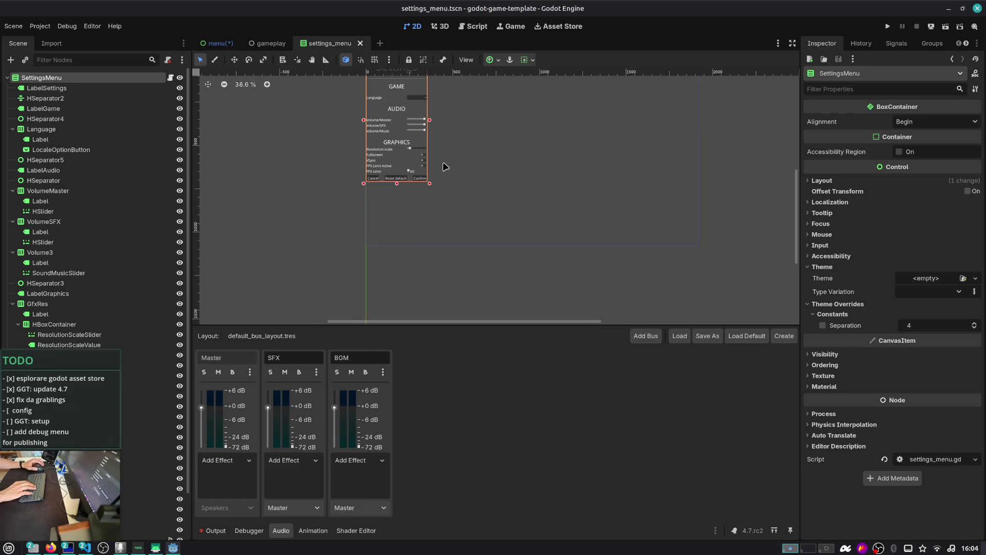
- Switch to the menu scene, save it, and hide the SettingsMenu overlay
left_click(219, 44)
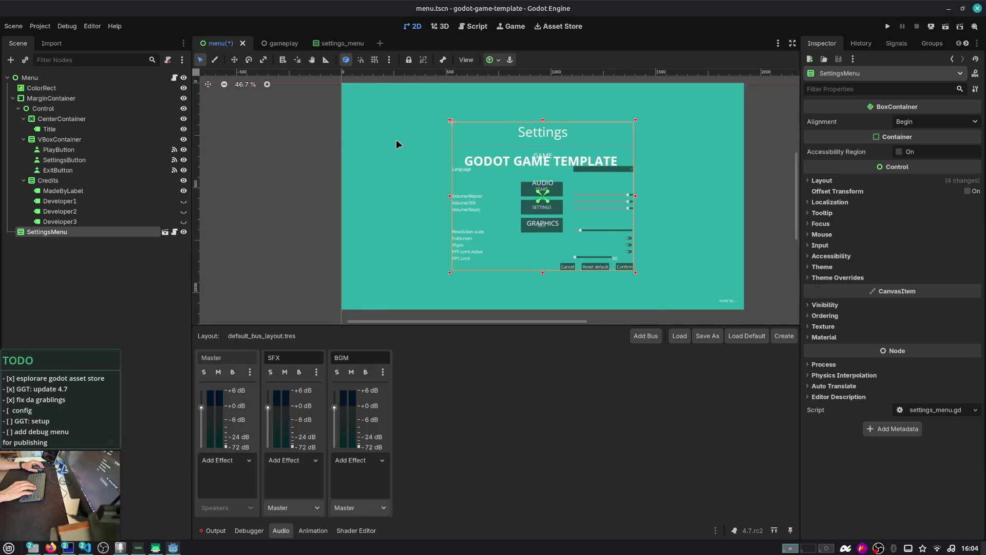
scroll(396, 140, "down", 1)
key("ctrl+s")
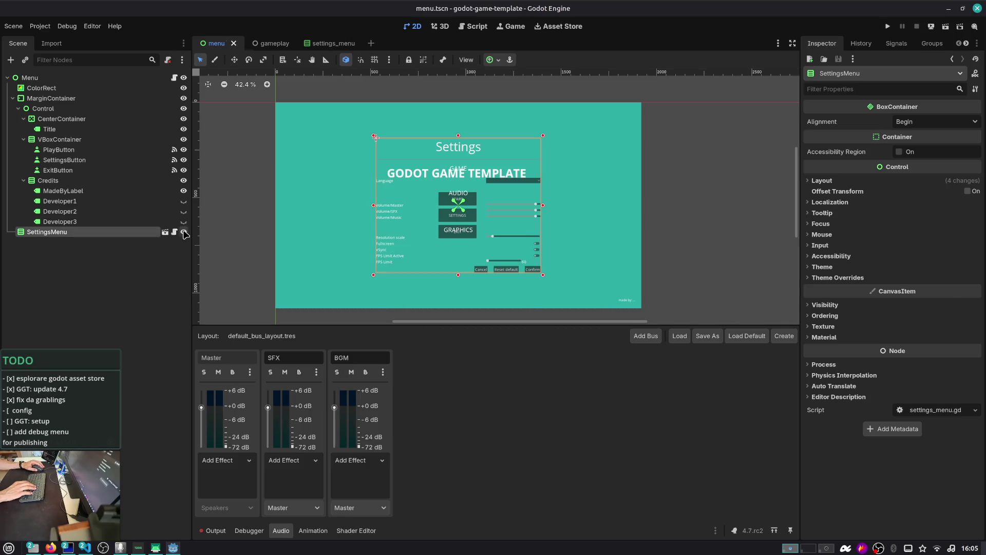
left_click(184, 232)
left_click(136, 257)
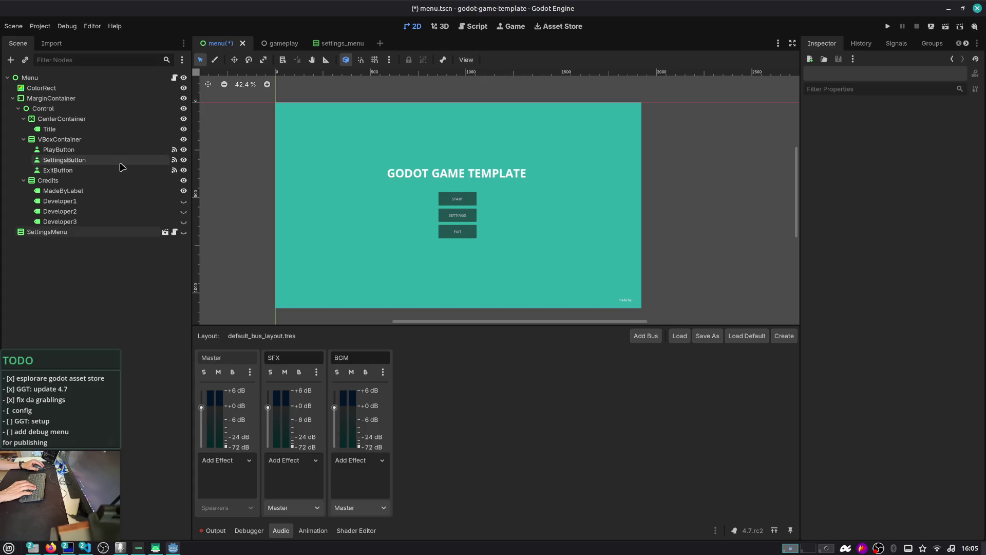
- Check the menu's nodes, collapse the CenterContainer branch, and open the Menu node's menu.gd script
left_click(119, 129)
left_click(75, 120)
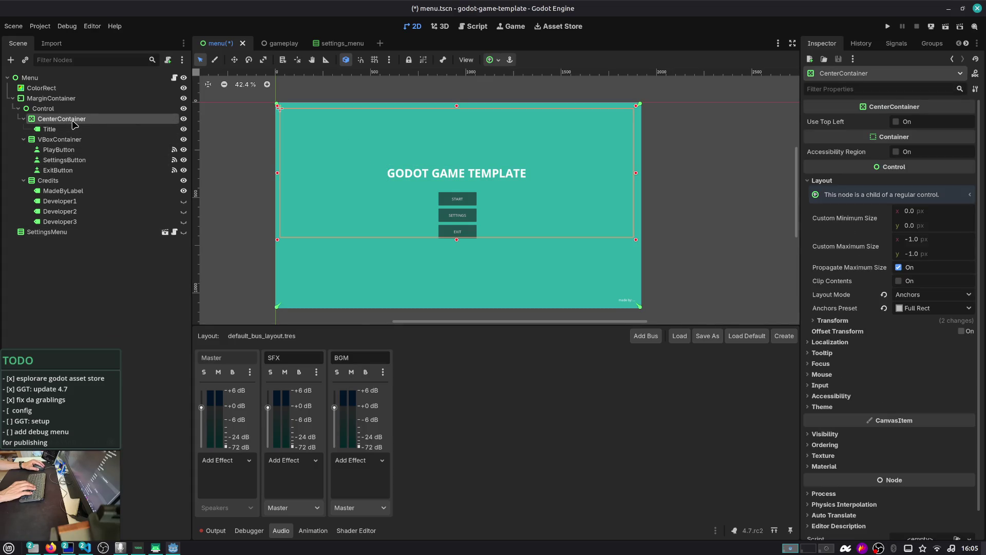
left_click(70, 109)
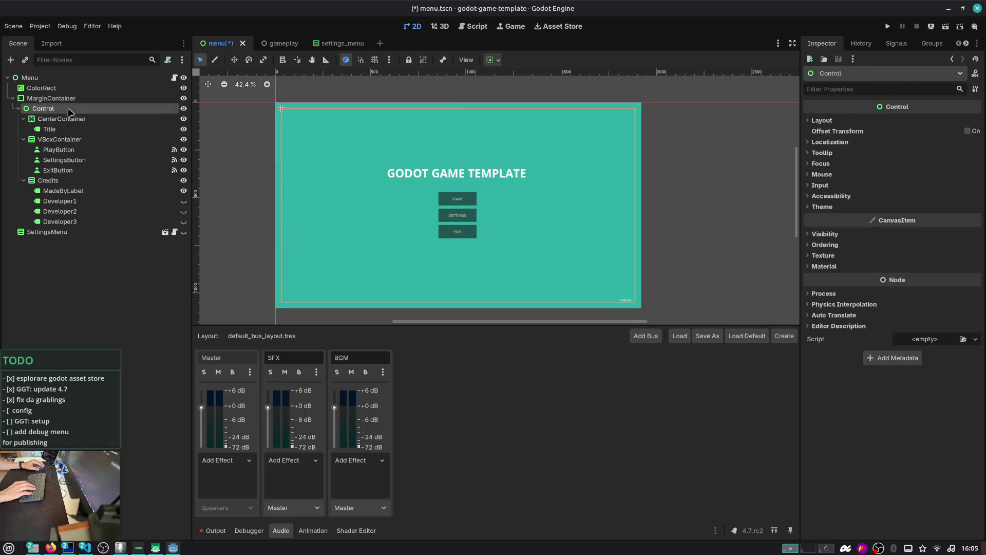
left_click(38, 181)
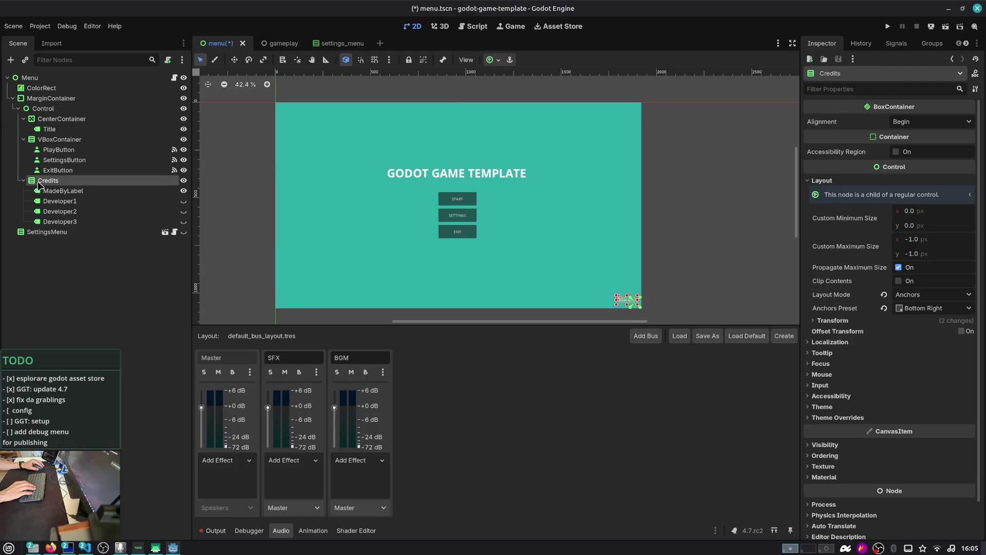
left_click(24, 180)
left_click(24, 139)
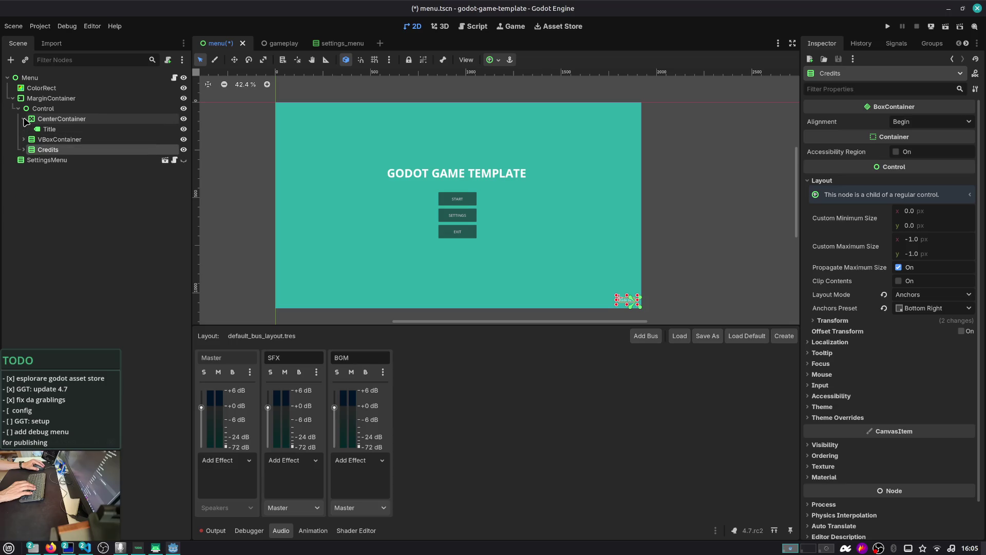
left_click(23, 118)
left_click(42, 109)
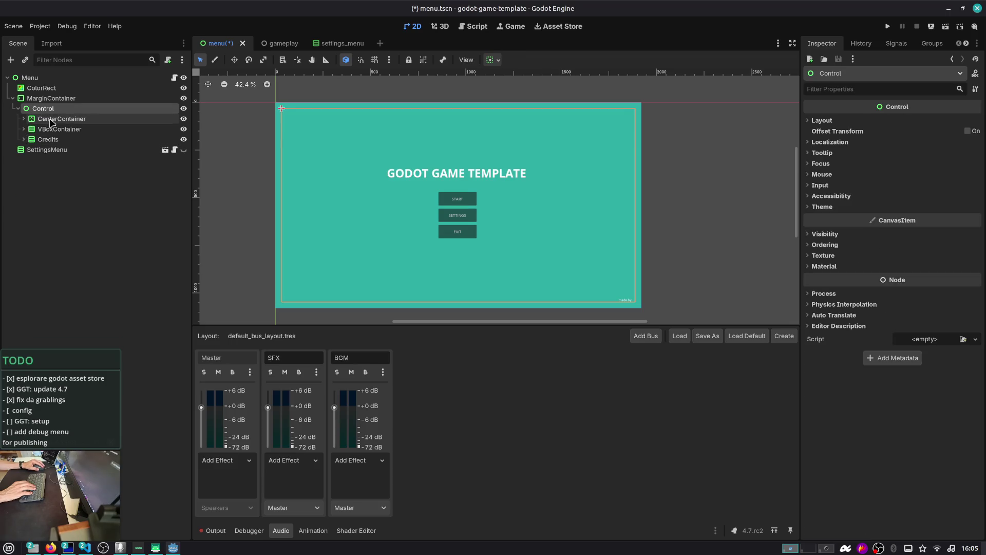
left_click(174, 77)
mouse_move(41, 150)
left_mouse_down()
mouse_move(31, 154)
mouse_move(360, 123)
mouse_move(383, 138)
left_mouse_up()
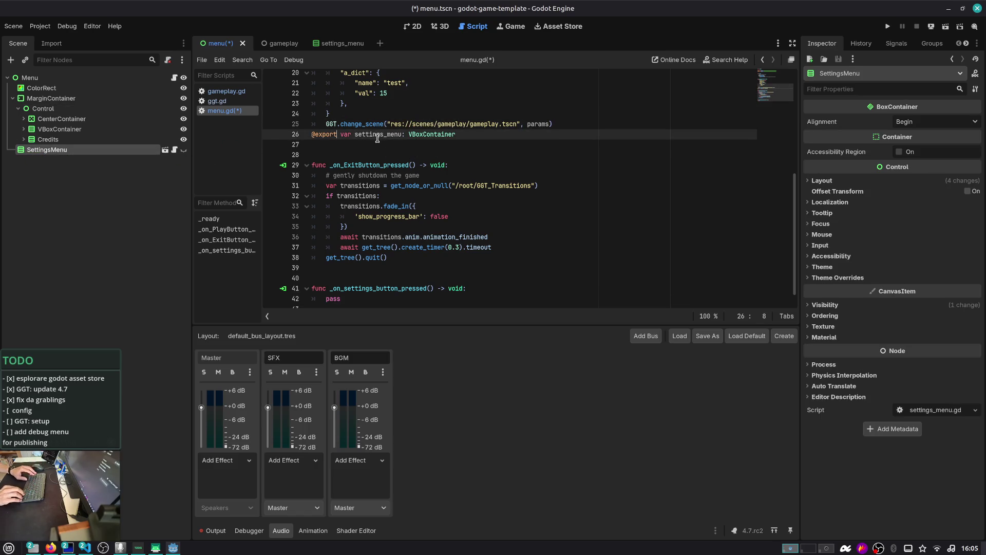
key("Return")
double_click(377, 138)
key("Down")
key("Down")
key("Down")
key("shift+Home")
type("settings_menu")
type(".sho")
key("Return")
key("ctrl+s")
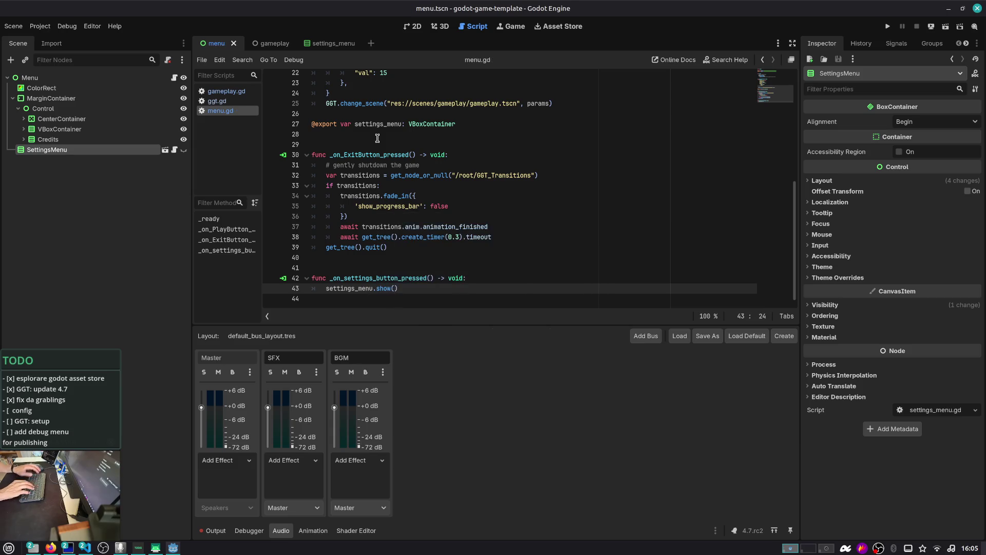
left_click(174, 150)
- Read settings_menu.gd, highlighting _on_setting_changed, on_visibility_changed and is_visible_in_tree, then switch to the file manager
left_click(429, 98)
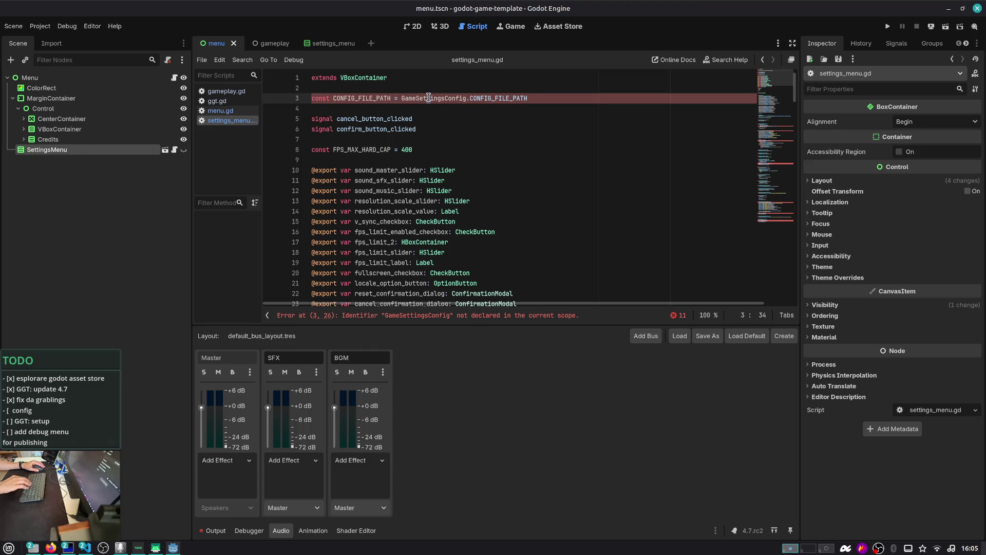
scroll(429, 97, "down", 4)
scroll(429, 97, "down", 14)
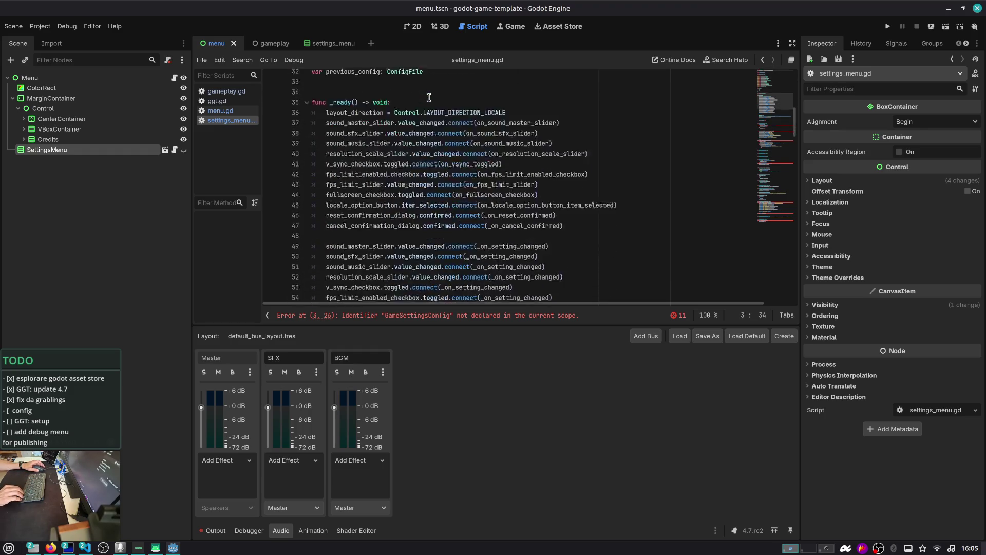
double_click(377, 201)
scroll(375, 198, "down", 3)
double_click(377, 160)
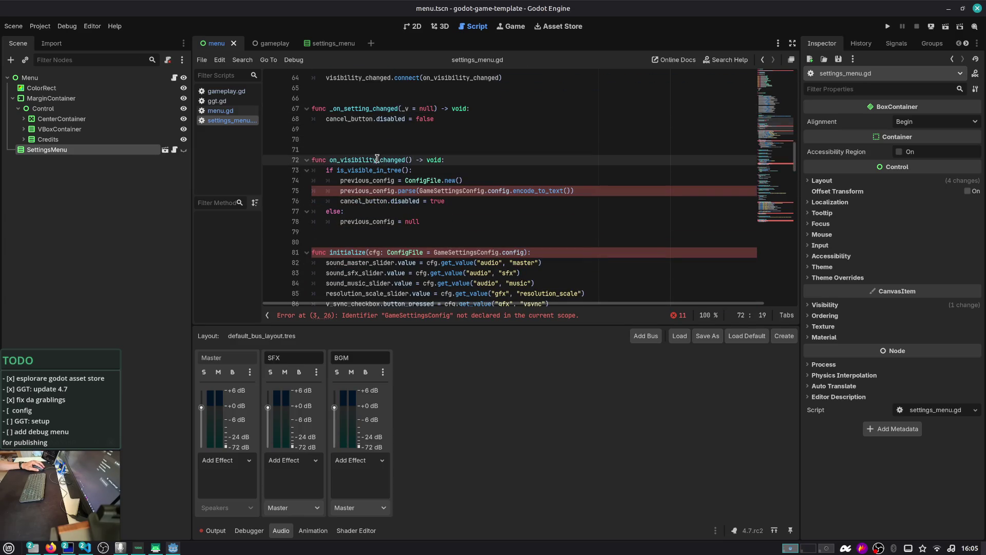
double_click(391, 170)
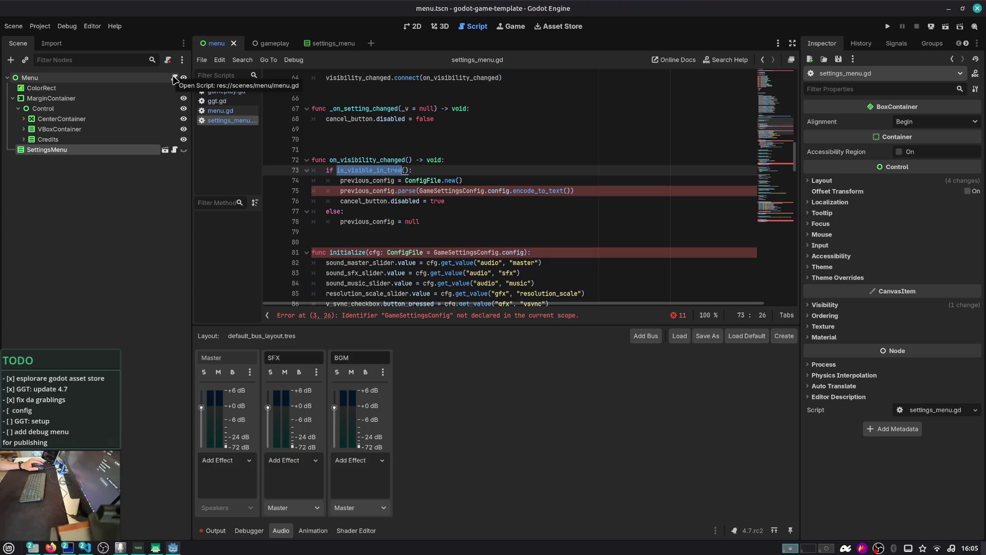
key("alt+Tab")
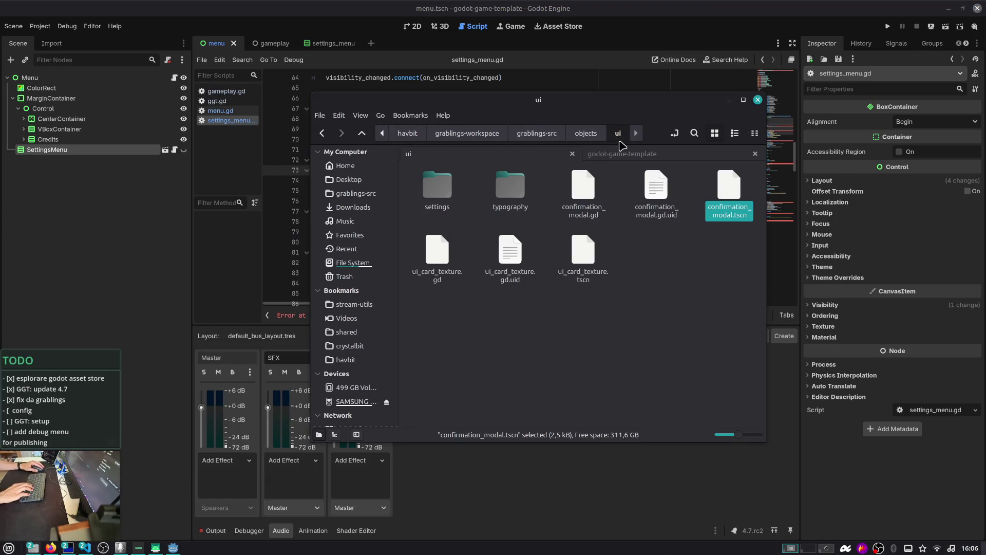
- Navigate up into grablings-src and search it for 'config' files
left_click(648, 264)
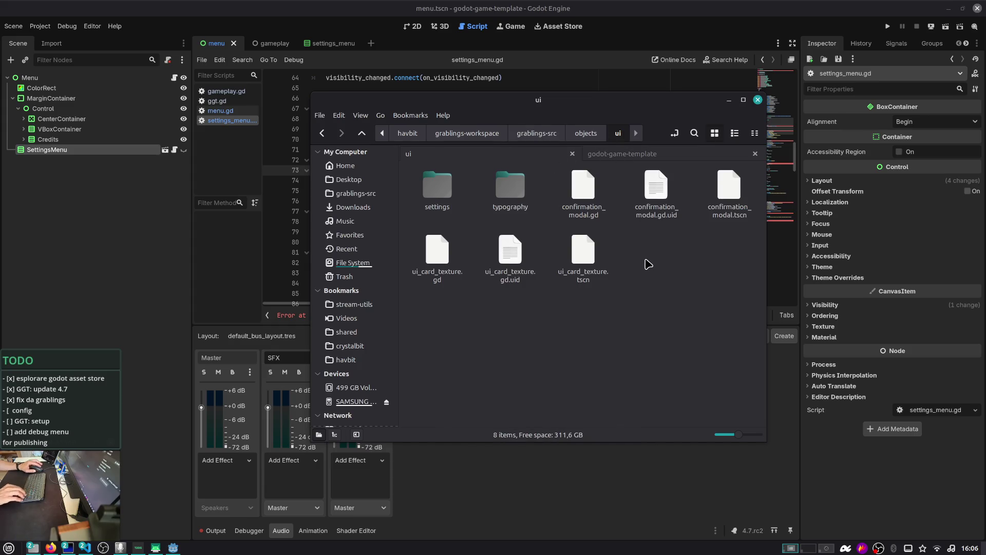
key("alt+Up")
key("alt+Up")
key("alt+Up")
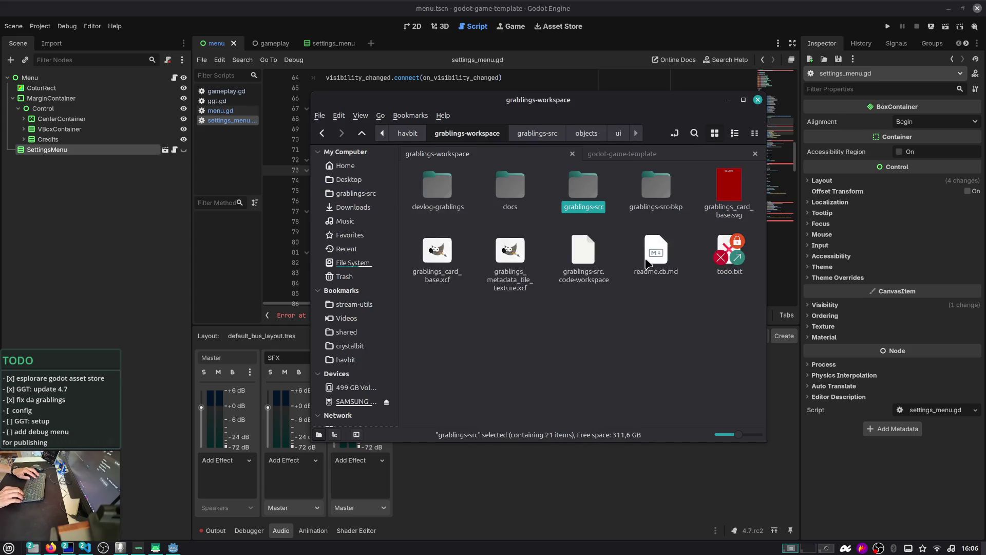
key("alt+Right")
key("ctrl+f")
type("settings")
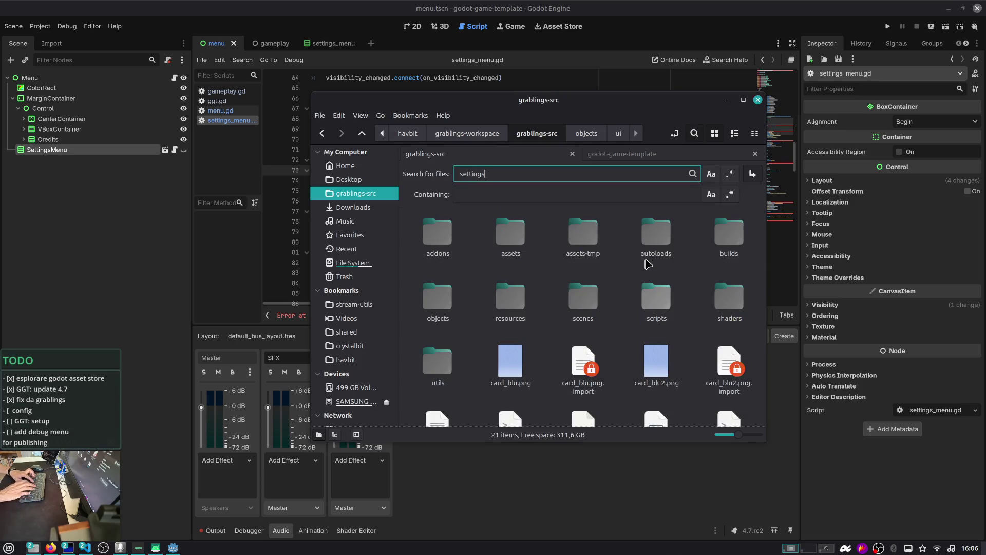
type("-config")
key("Return")
key("ctrl+Left")
key("ctrl+BackSpace")
key("Return")
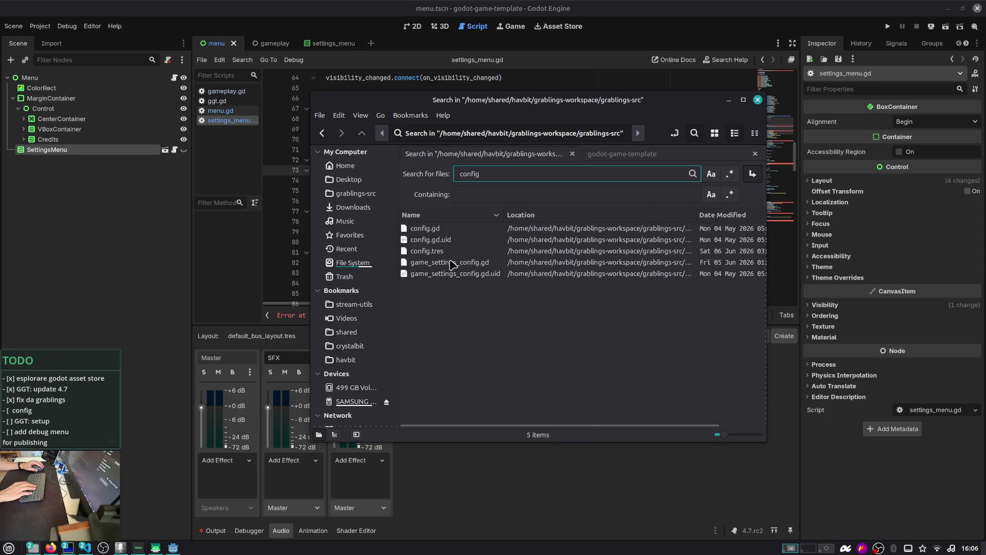
- Select and copy game_settings_config.gd, config.gd and config.tres
left_click(482, 263)
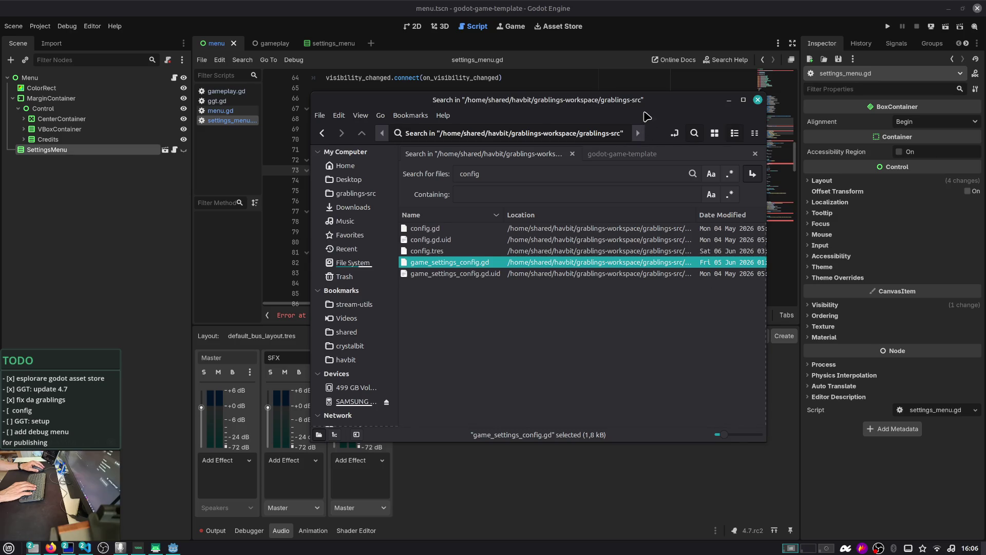
left_click_drag(606, 99, 449, 117)
key("ctrl+c")
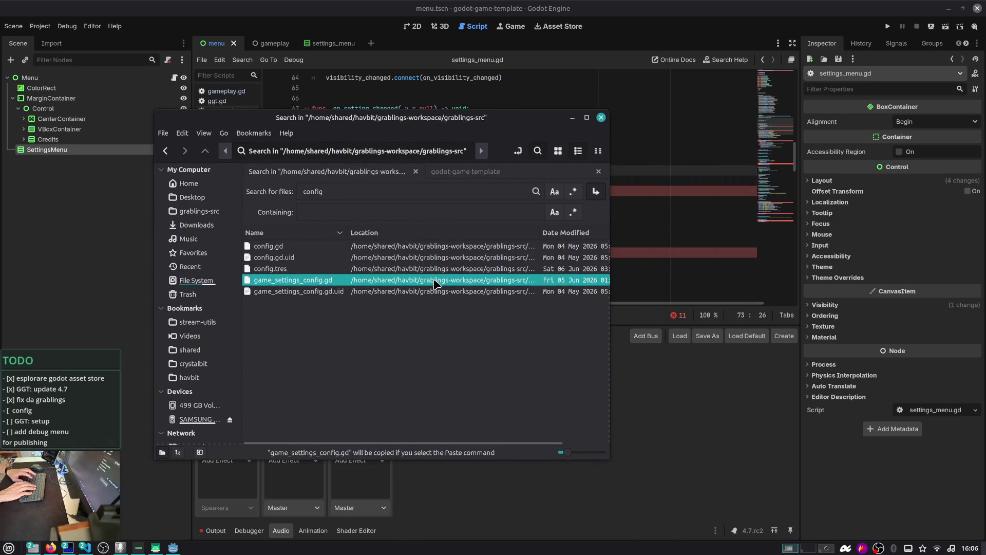
left_click(329, 248, "ctrl")
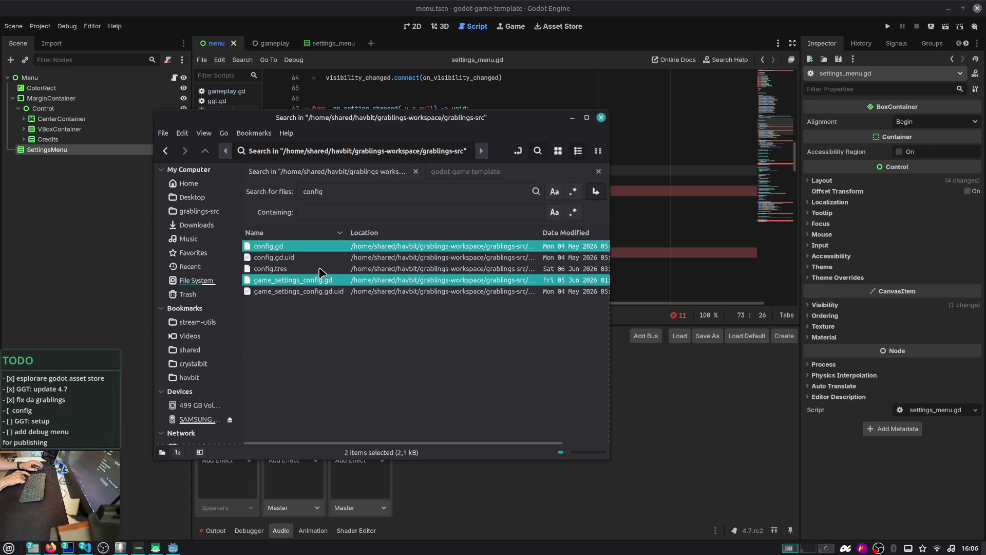
left_click(319, 268, "ctrl")
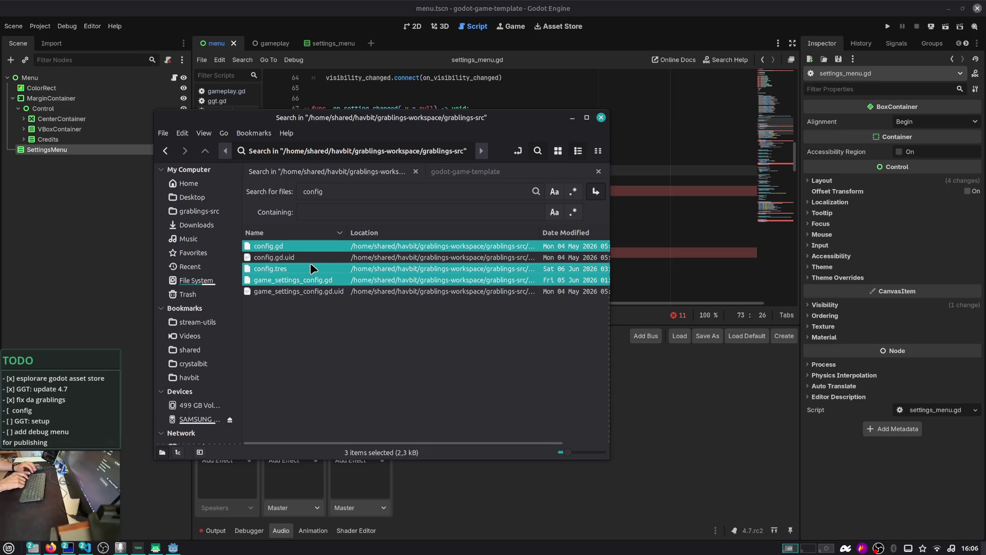
key("ctrl+c")
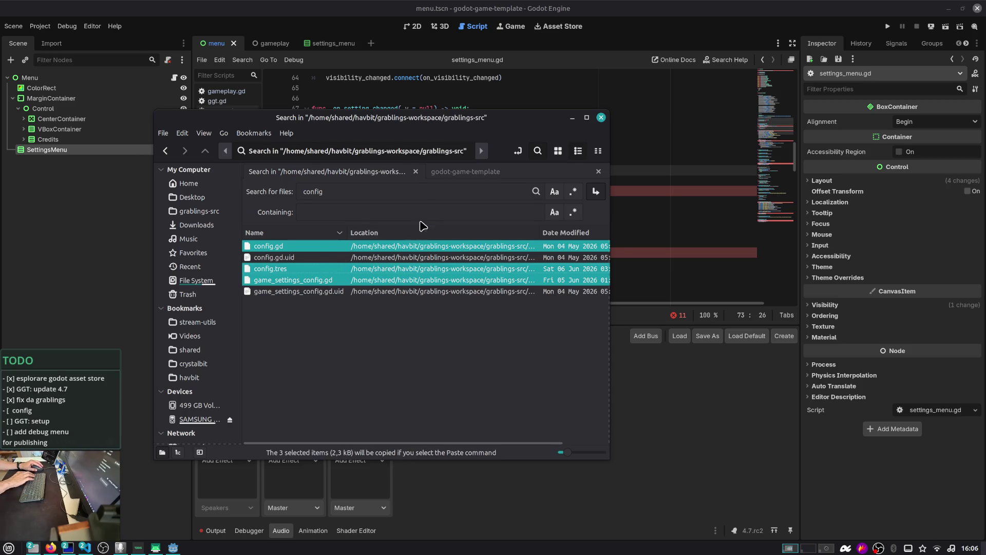
- Paste the three config files into godot-game-template's addons/ggt-core/settings folder and close Nemo
left_click(452, 171)
double_click(280, 206)
double_click(281, 211)
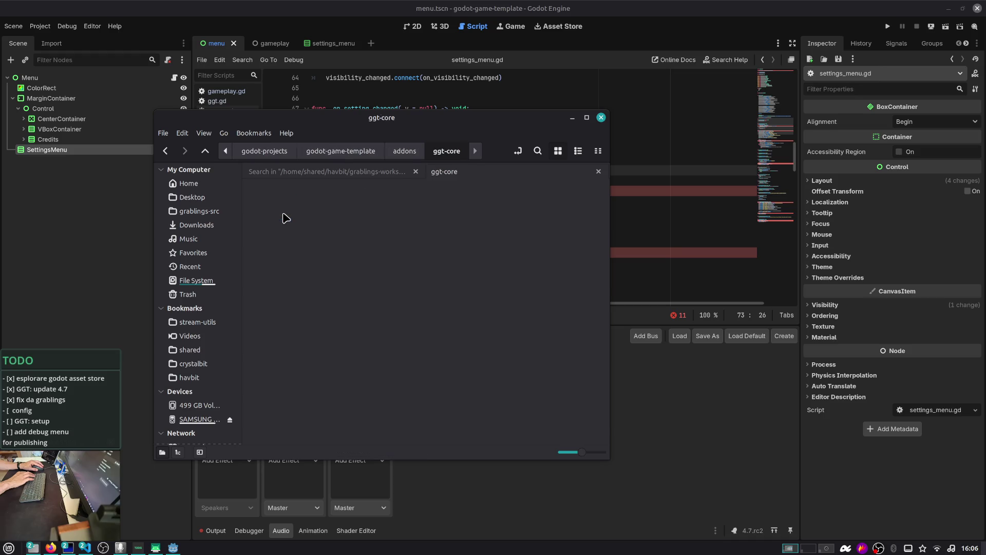
right_click(468, 349)
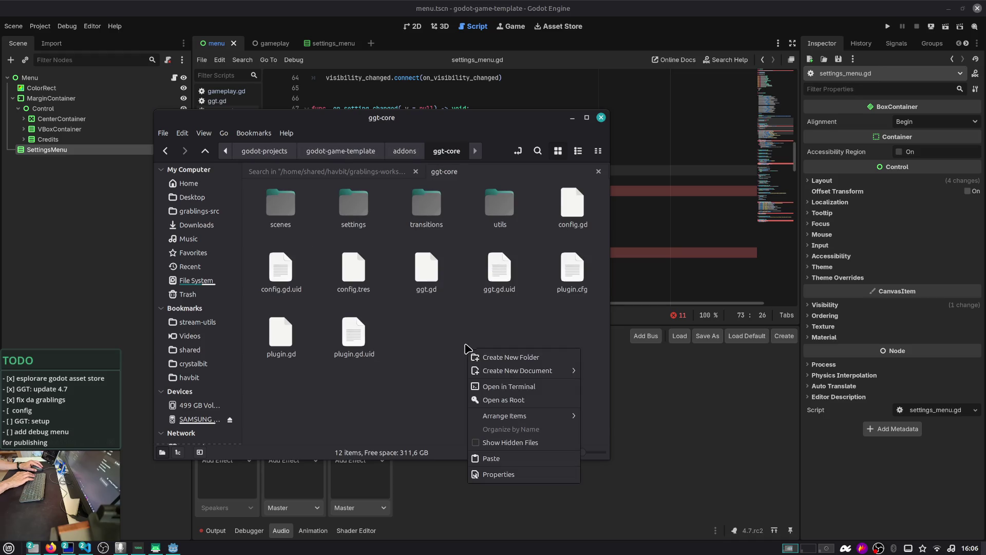
left_click(353, 205)
double_click(354, 206)
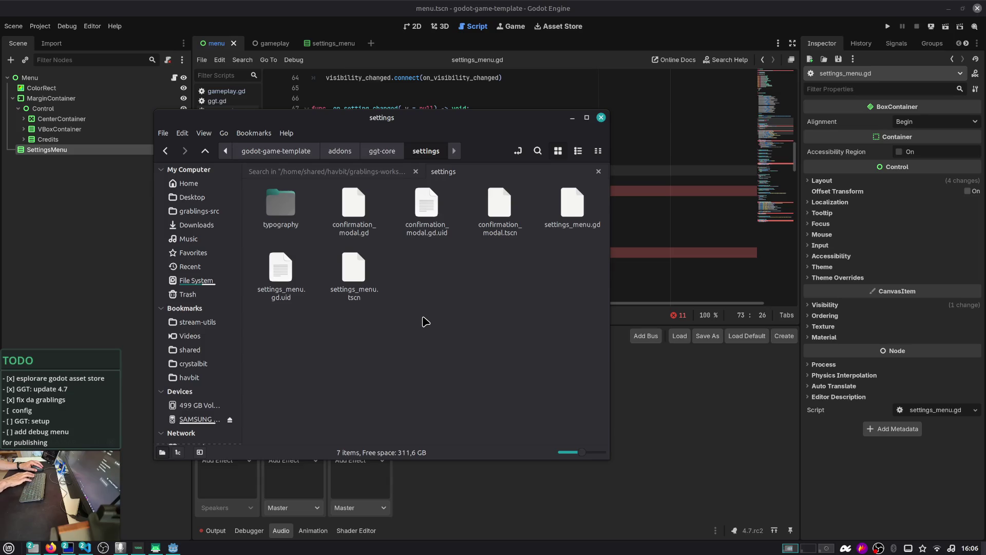
key("ctrl+v")
left_click(452, 341)
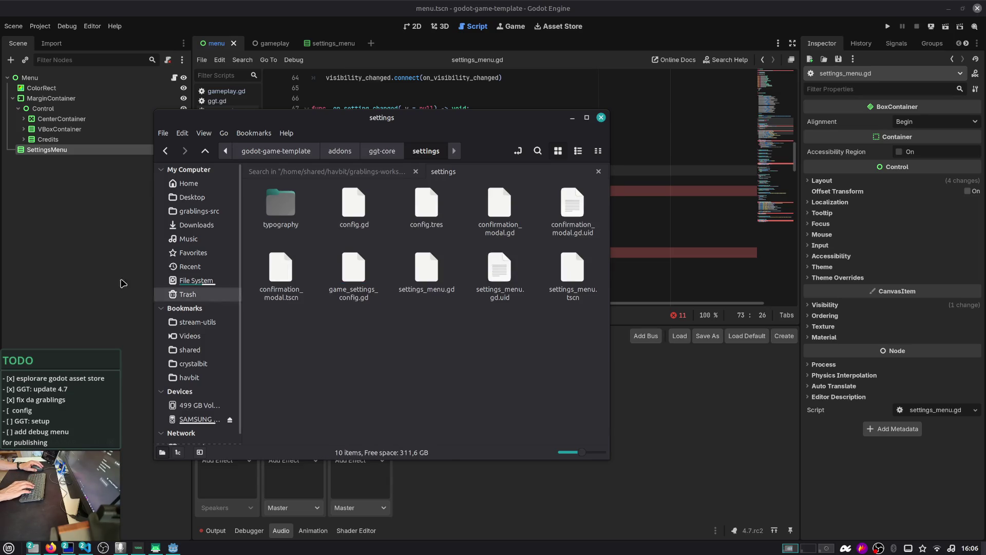
key("ctrl+w")
left_click(421, 222)
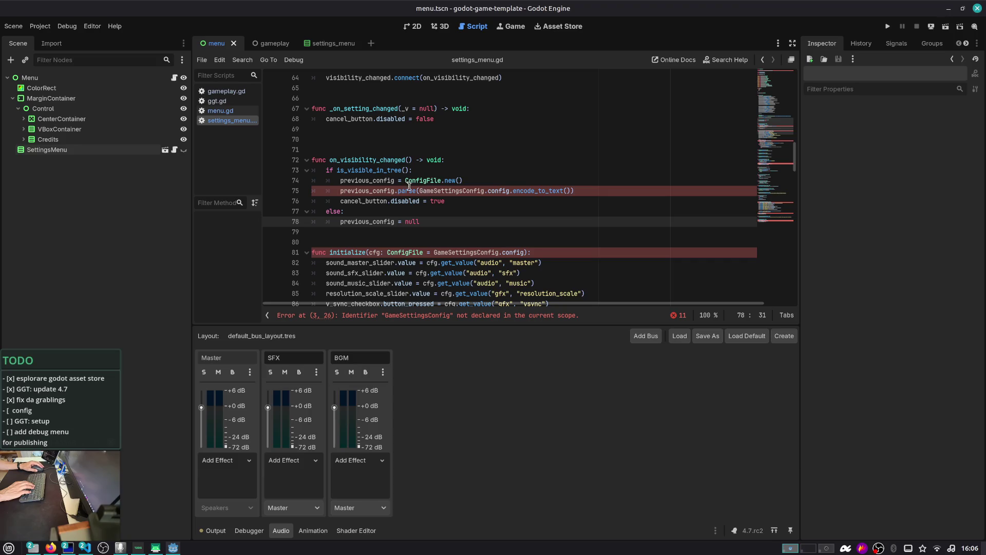
- Search the quick script finder for 'setting', then reload the current project
key("ctrl+alt+o")
type("game")
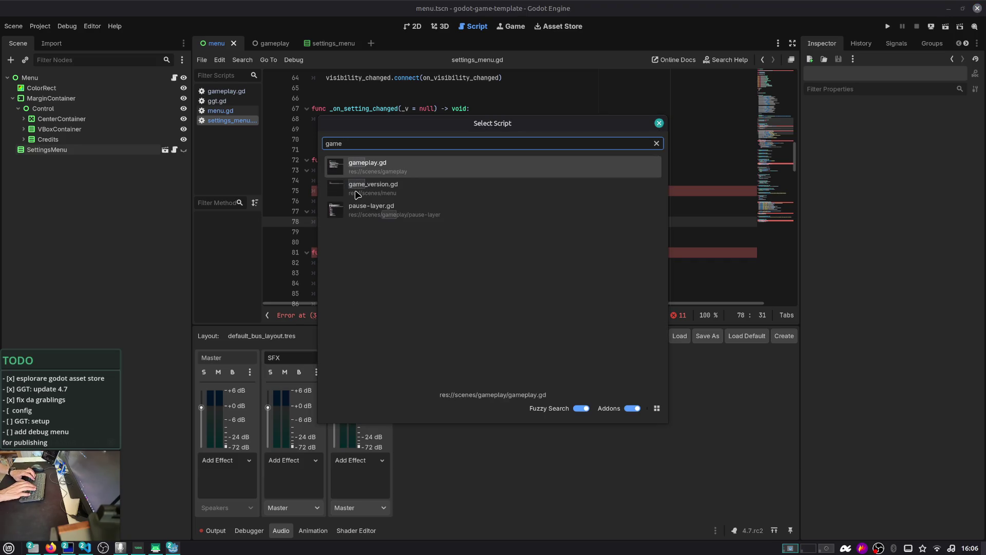
key("ctrl+a")
type("setting")
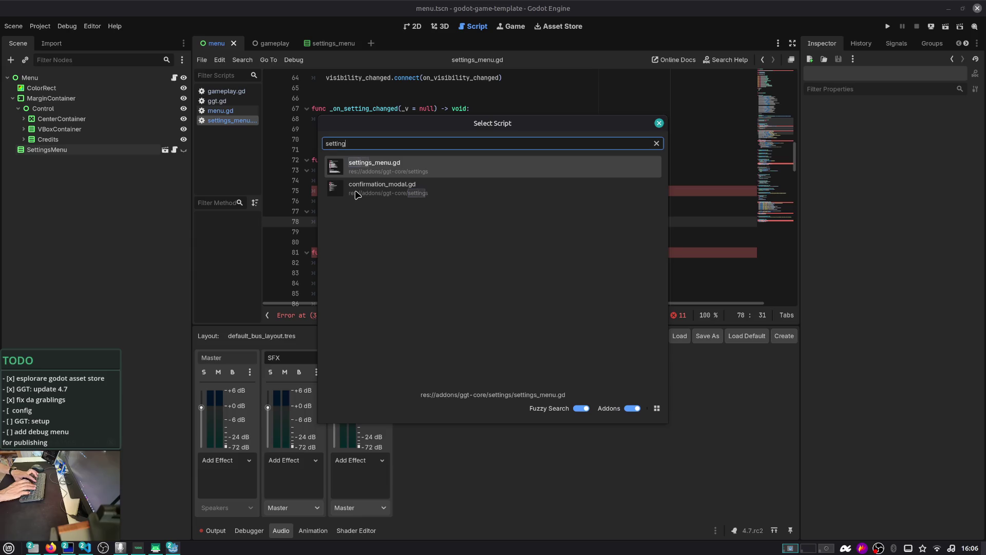
key("Return")
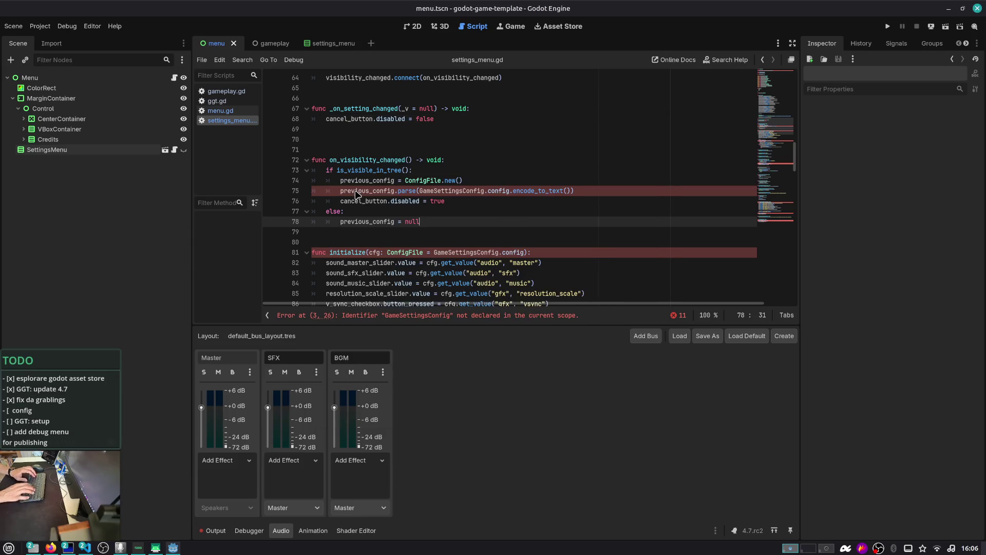
left_click(40, 26)
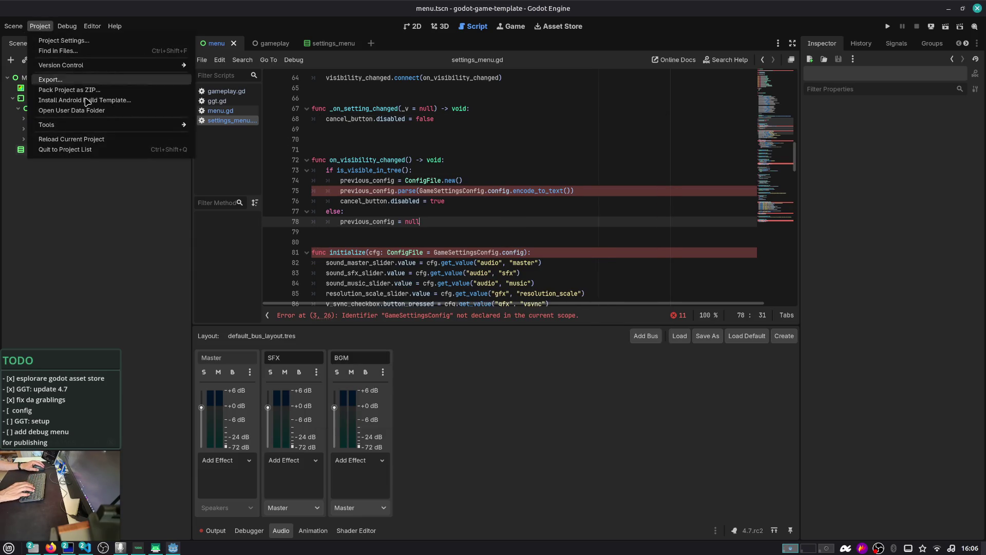
left_click(87, 140)
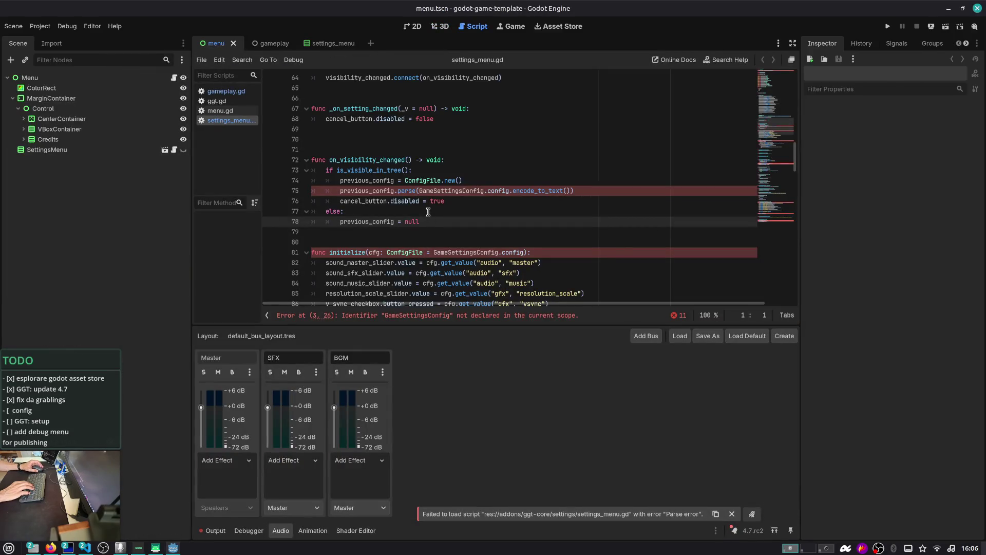
- Select GameSettingsConfig on line 75 and open game_settings_config.gd via the quick script finder
scroll(429, 212, "down", 1)
double_click(458, 128)
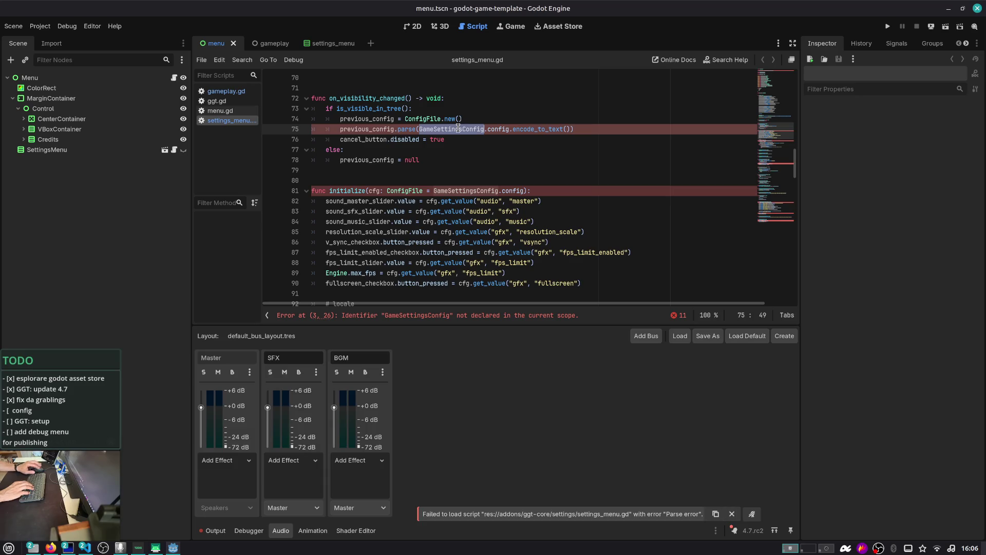
key("ctrl+alt+o")
type("game_s")
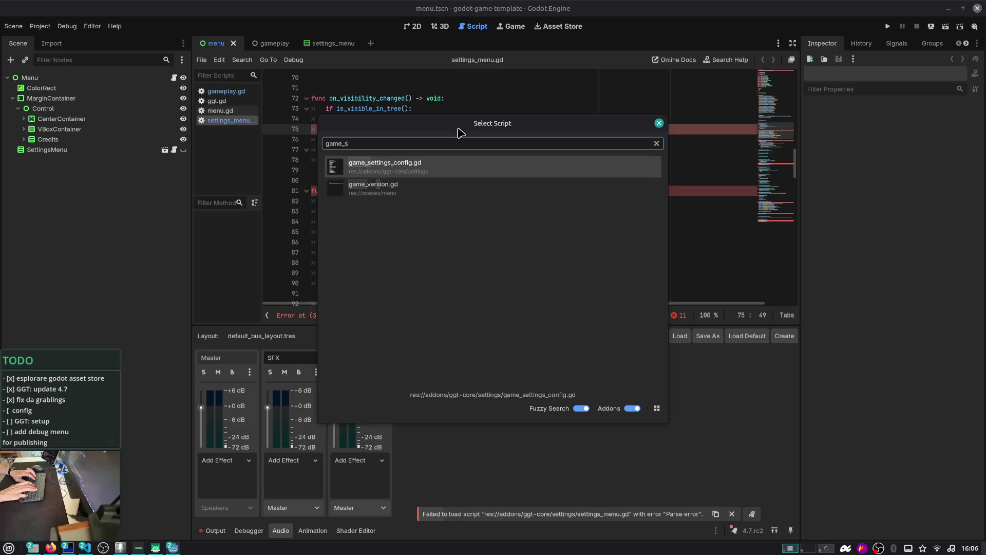
key("Return")
key("Down")
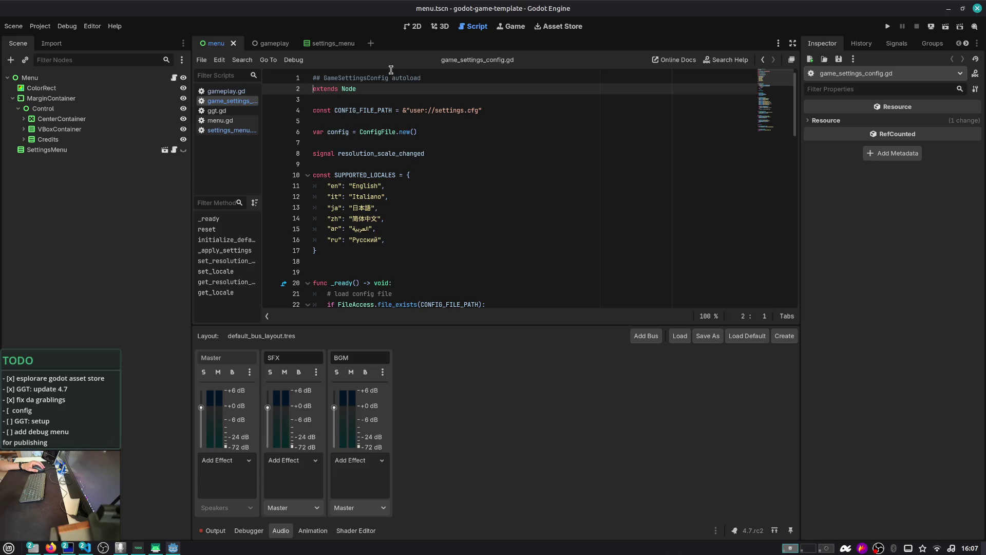
- Open Project Settings, then show the res:// file tree in the FileSystem tab
left_click(40, 27)
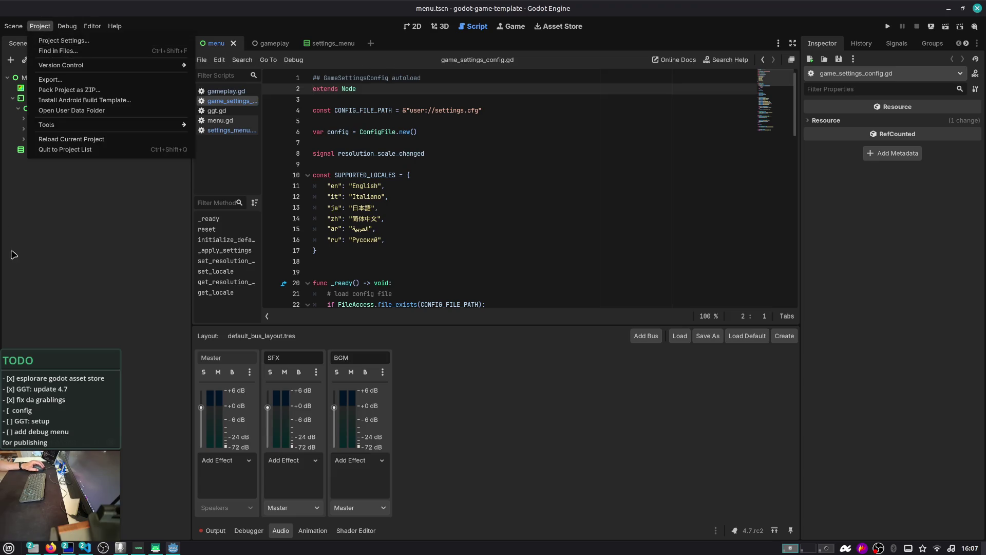
left_click(74, 44)
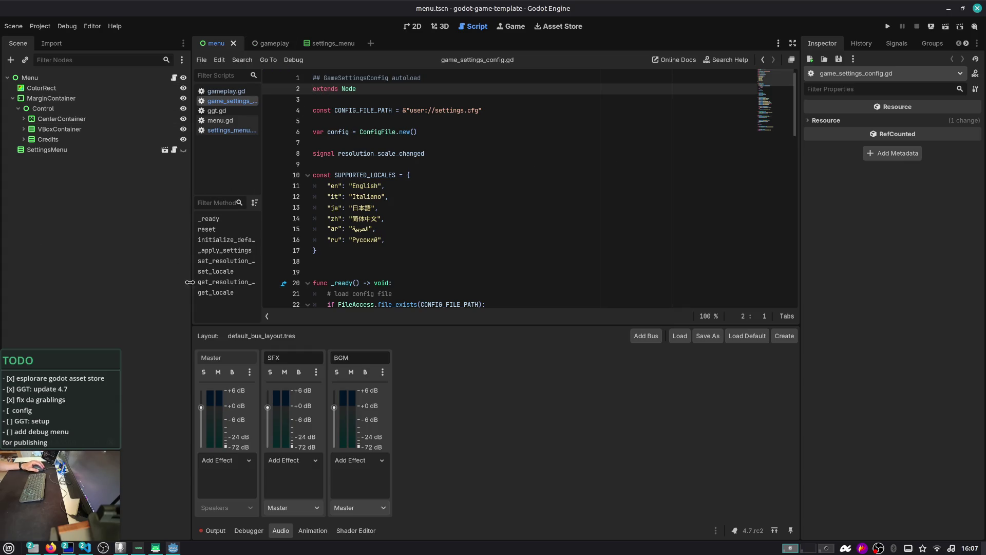
scroll(919, 43, "down", 1)
left_click(920, 44)
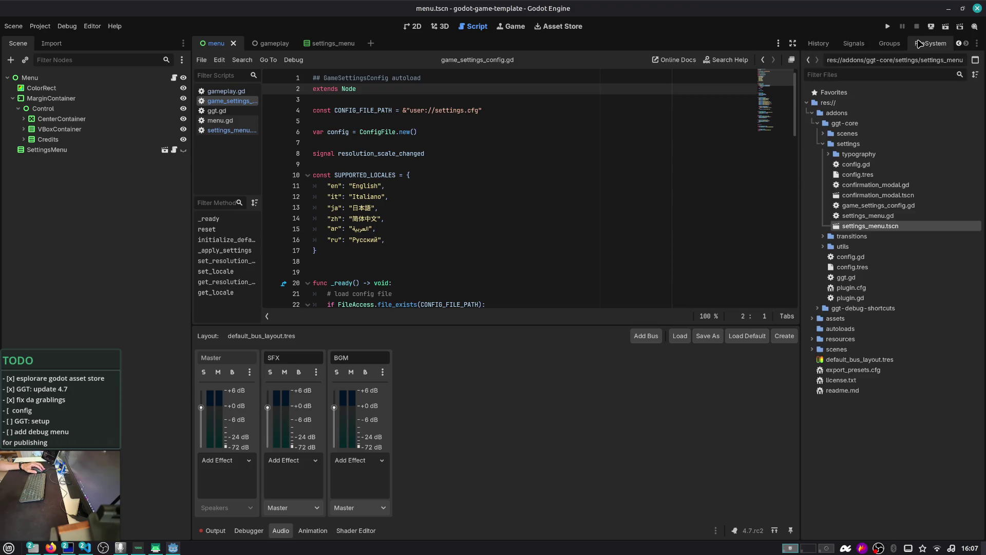
- Collapse the settings folder and open plugin.gd, checking its add_autoload_singleton call
left_click(824, 145)
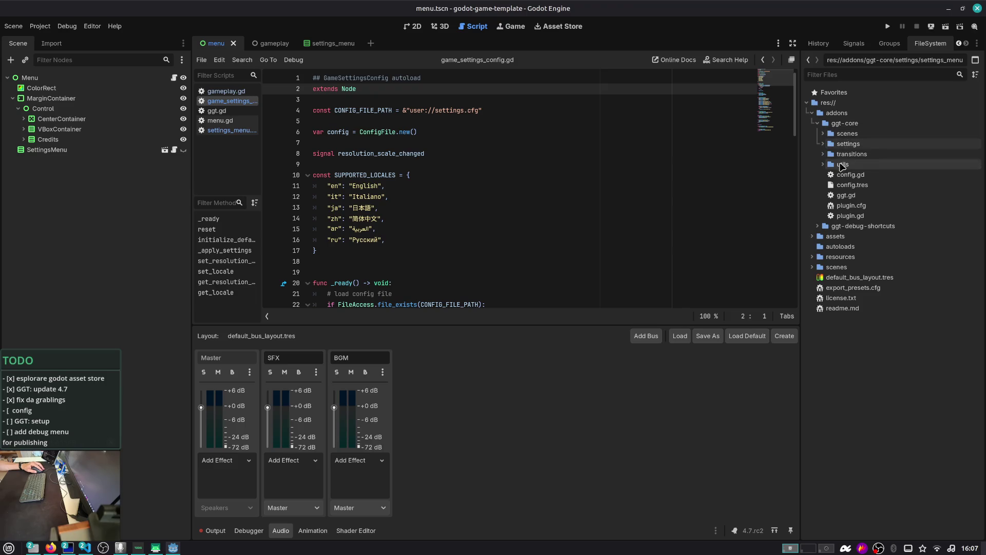
left_click(847, 216)
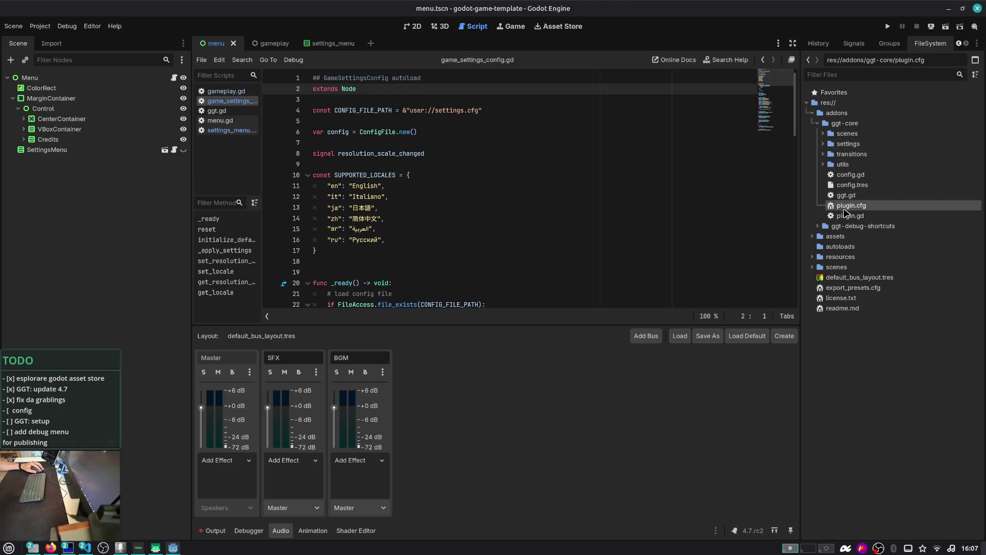
double_click(846, 215)
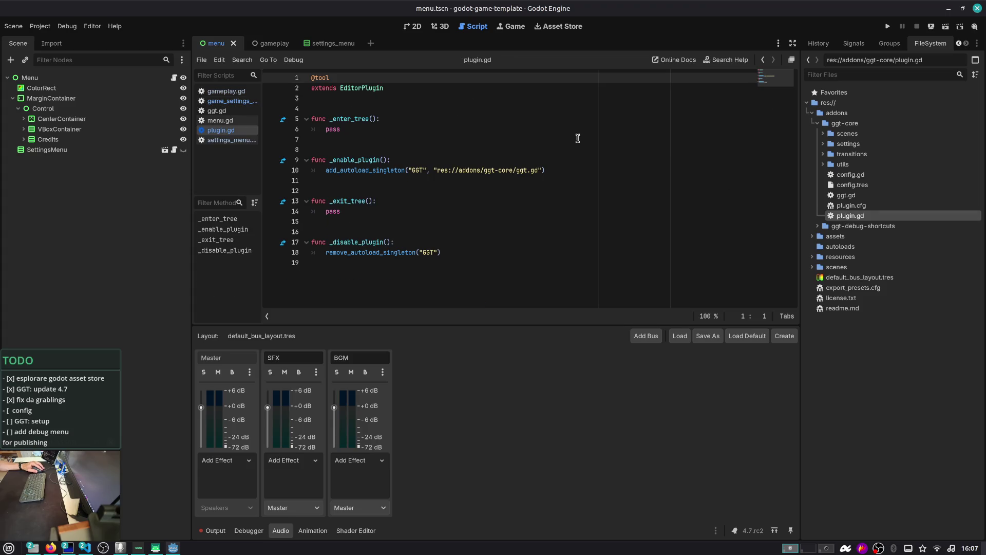
double_click(362, 170)
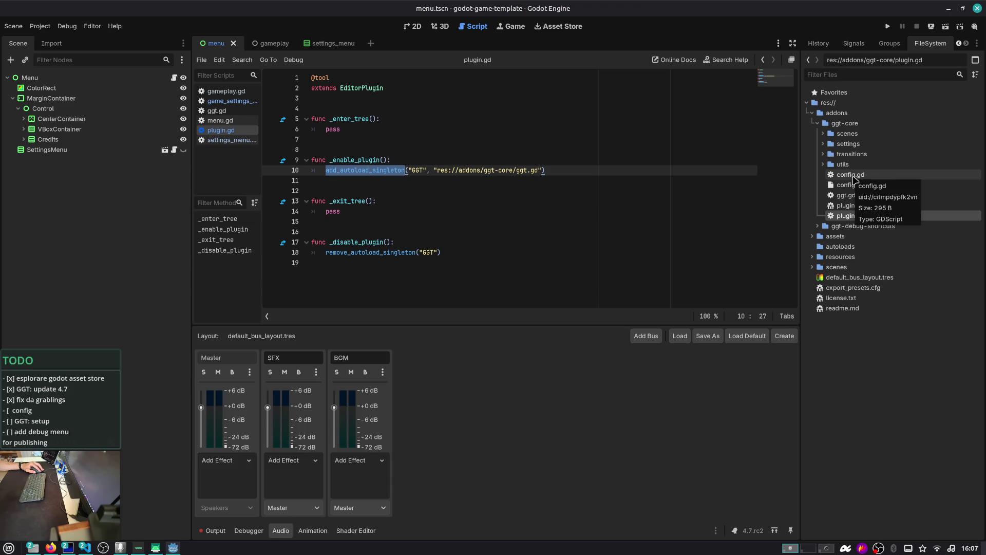
- Open the addon's config.gd, check pause_scenes_on_transitions, and select config.tres
double_click(853, 178)
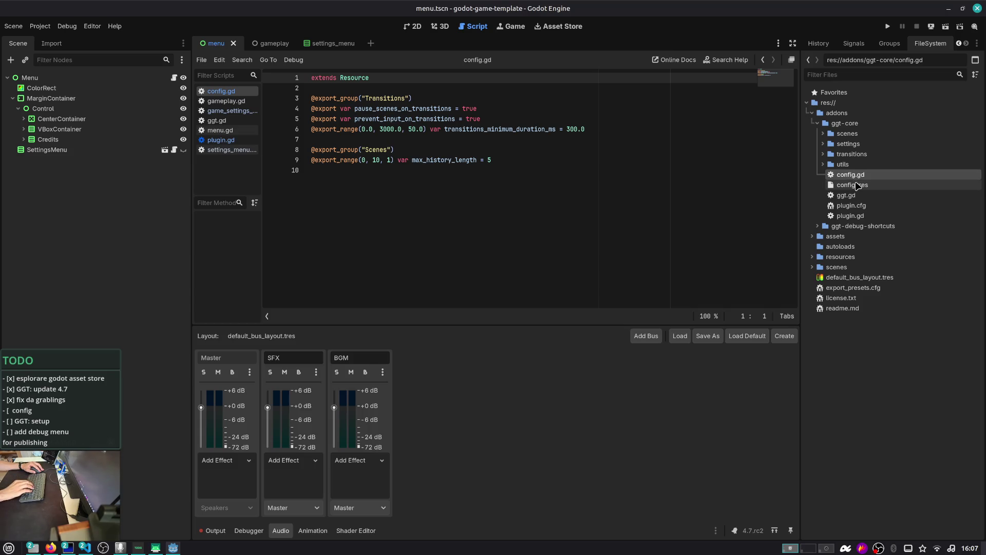
double_click(391, 109)
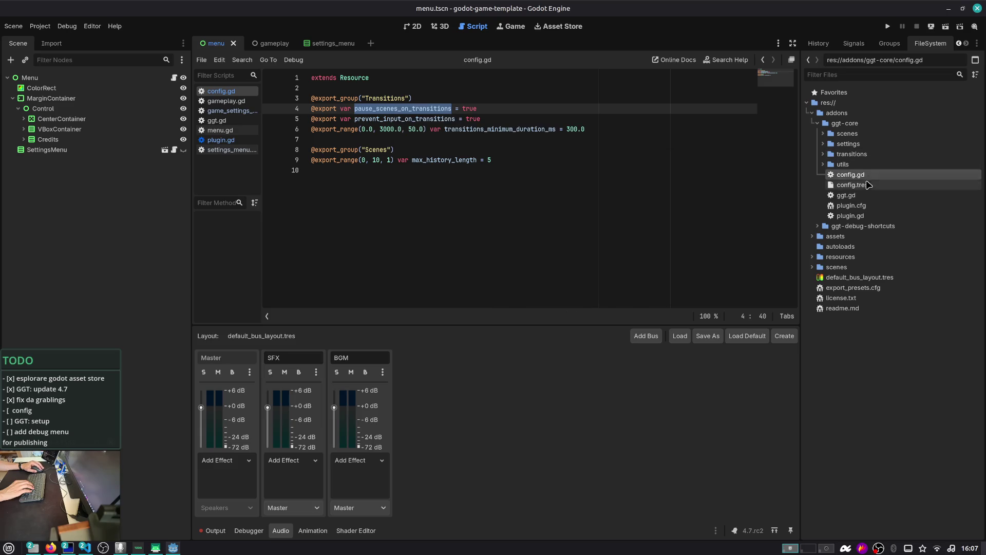
left_click(868, 185)
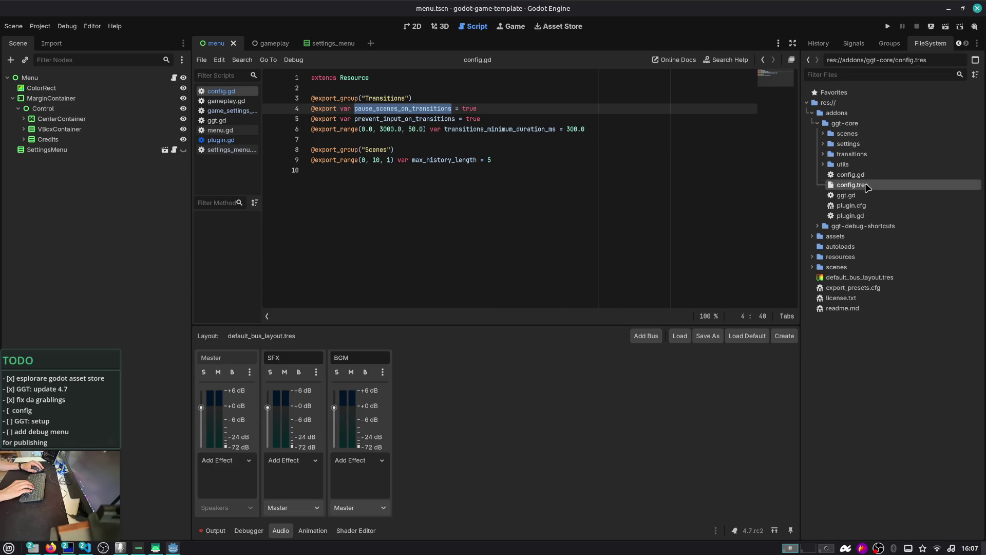
right_click(930, 45)
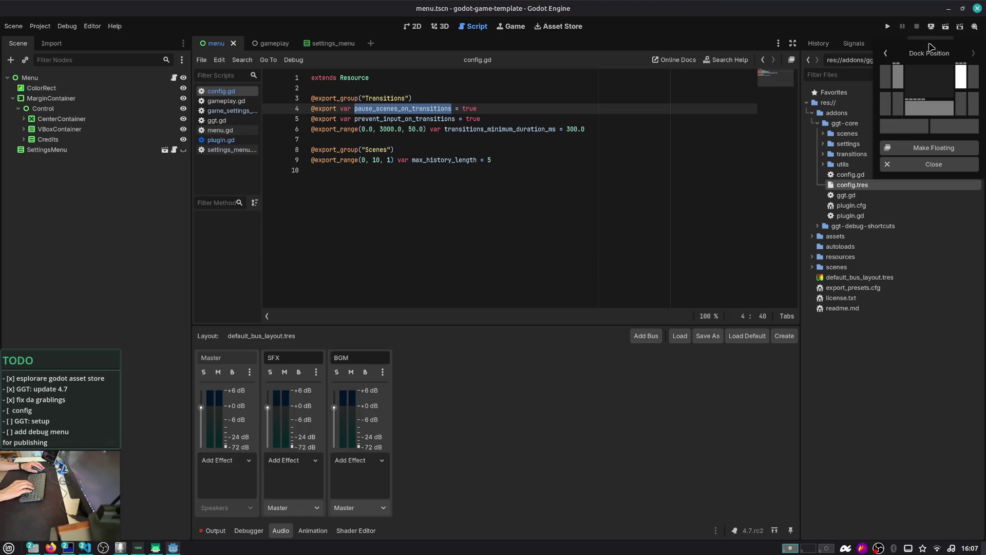
- Move FileSystem to the lower-right dock, expand Transitions and Scenes, and widen the Inspector
left_click(953, 99)
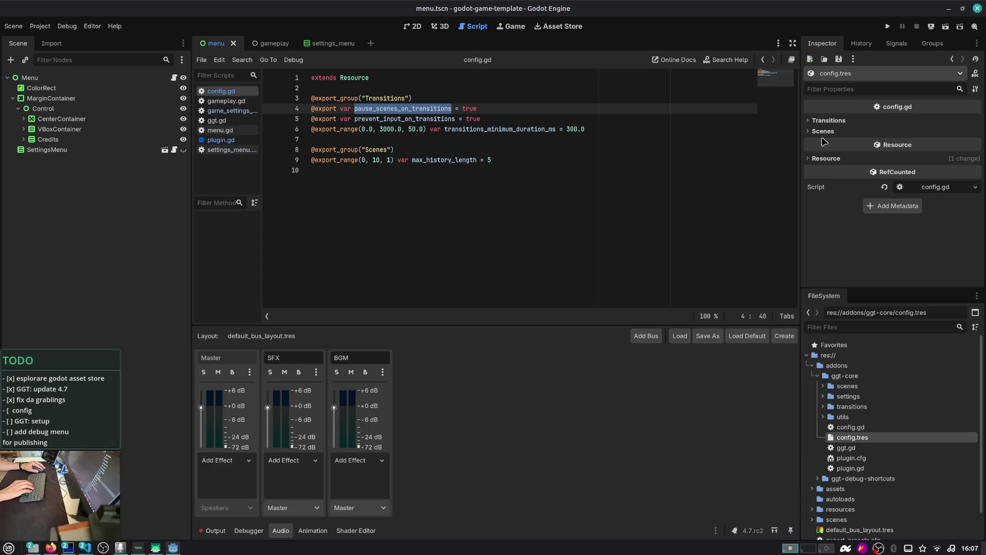
left_click(831, 120)
left_click(823, 171)
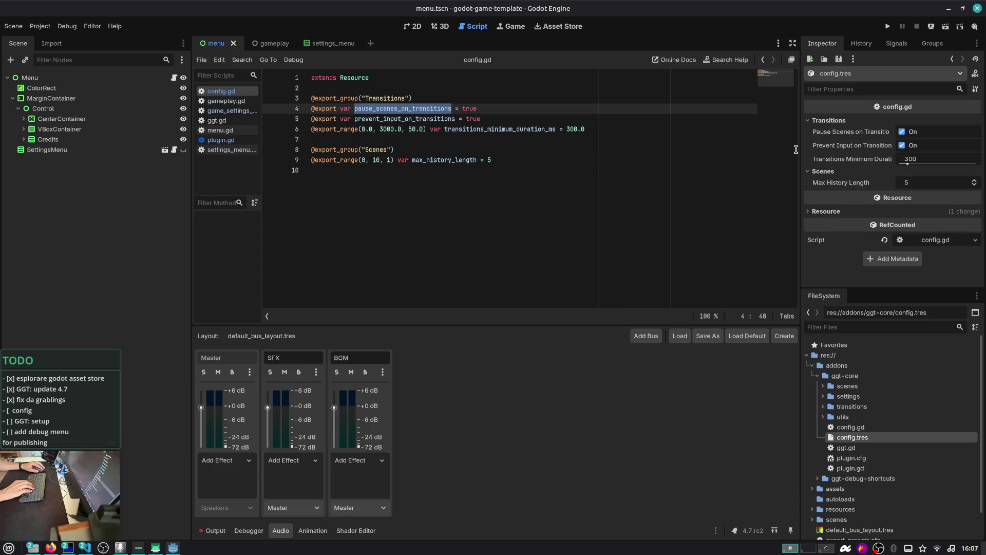
left_click_drag(801, 145, 749, 153)
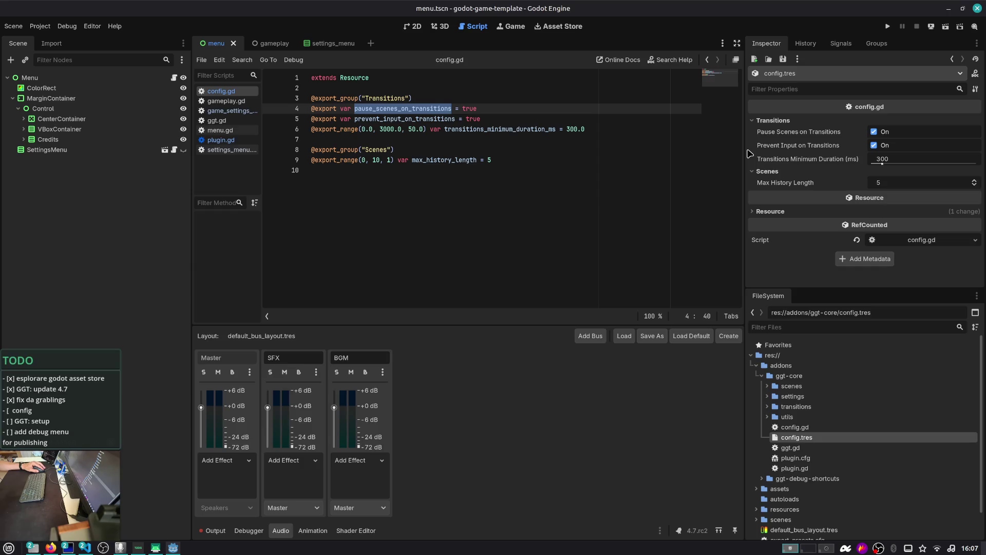
- Look over the Project menu and ggt.gd, reselect config.tres, and switch to Firefox
left_click(93, 26)
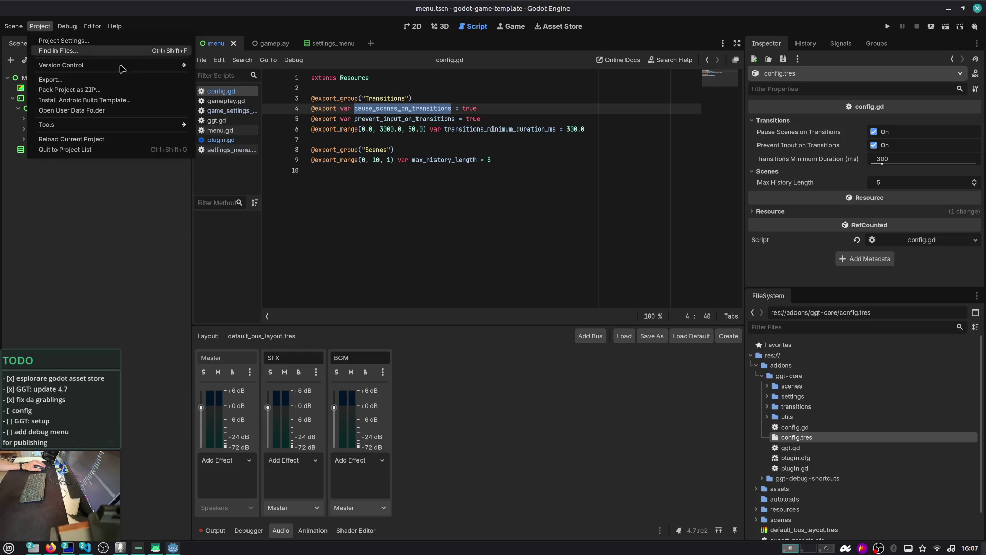
left_click(432, 197)
key("XF86AudioMicMute")
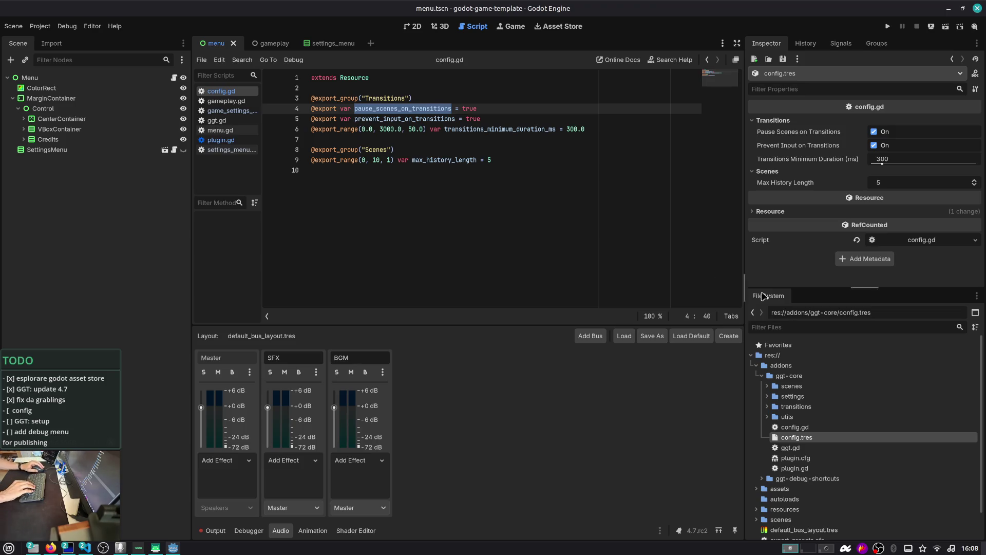
scroll(828, 409, "down", 2)
scroll(825, 411, "down", 1)
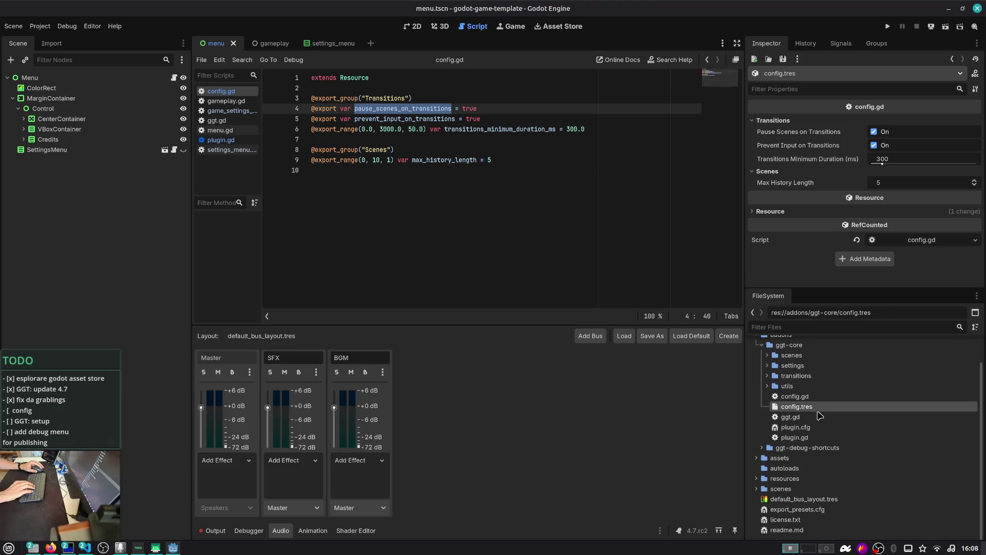
left_click(818, 417)
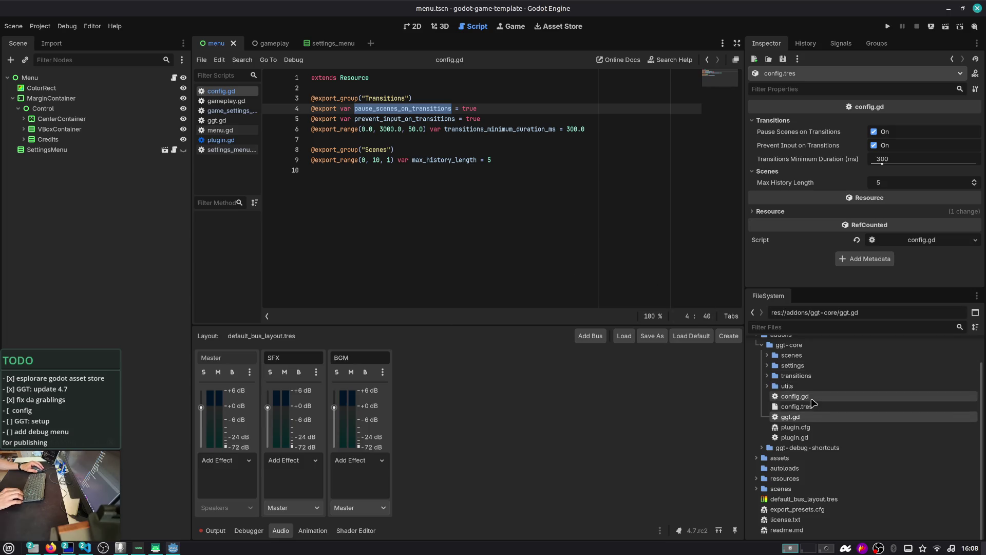
left_click(809, 406)
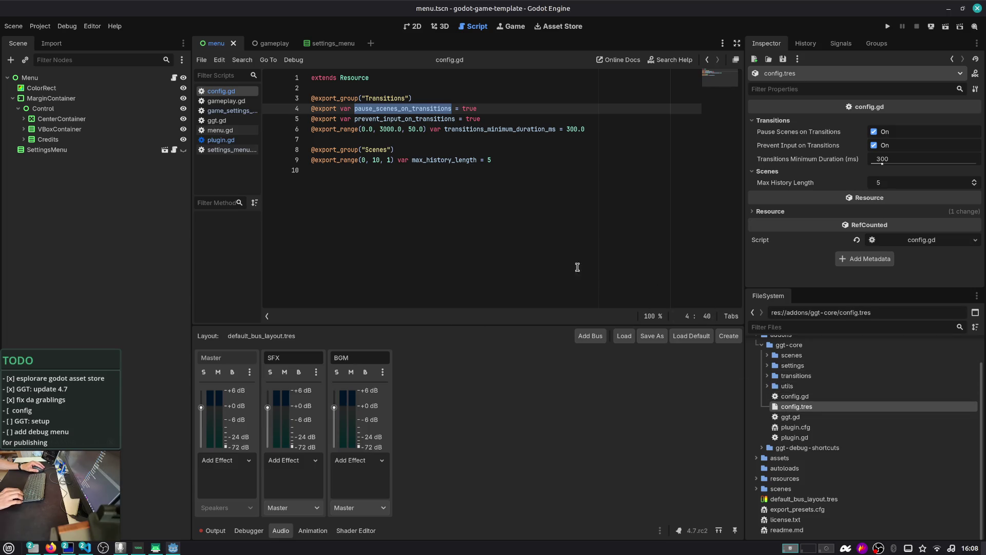
key("alt+Tab")
key("alt+Tab")
key("alt+Tab")
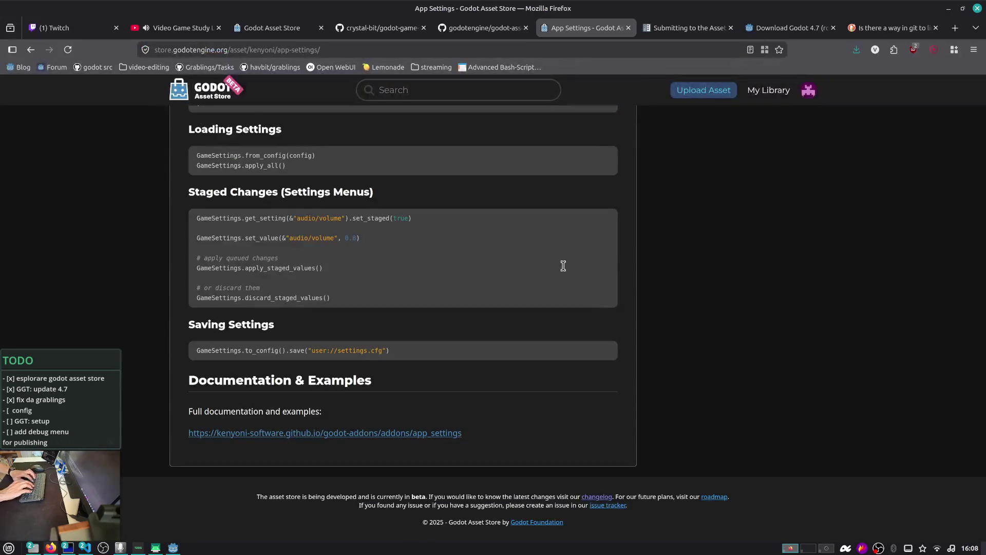
- In a new Duck.ai chat, ask whether a Godot addon can add a project-settings section
key("ctrl+Tab")
key("ctrl+Tab")
key("ctrl+Tab")
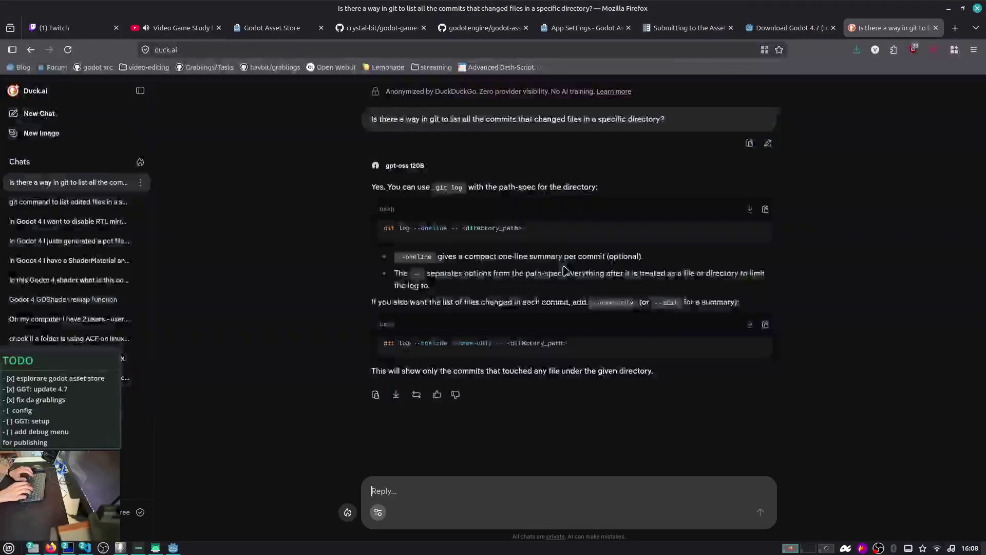
left_click(47, 113)
type("in Godot engine is it possible to add a sec")
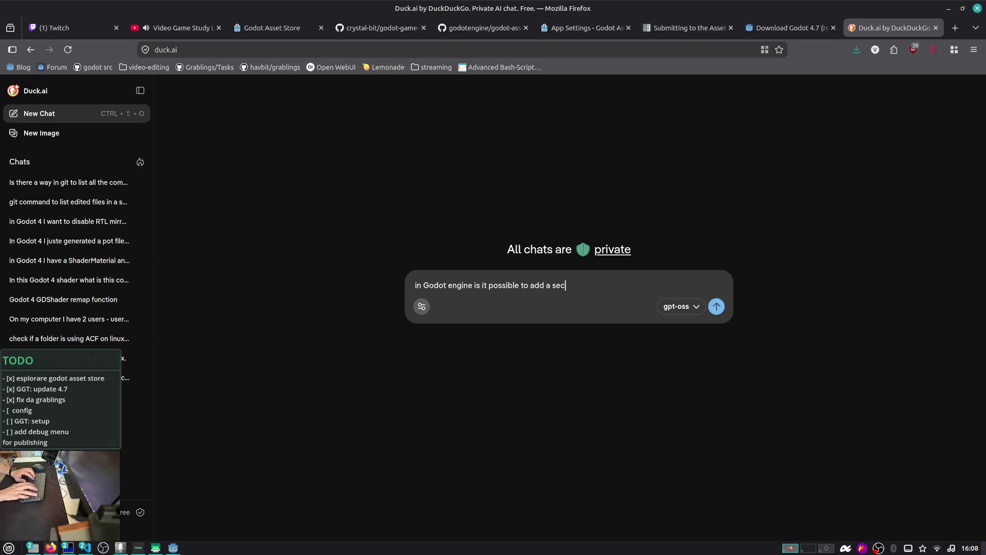
key("ctrl+Left")
type("con")
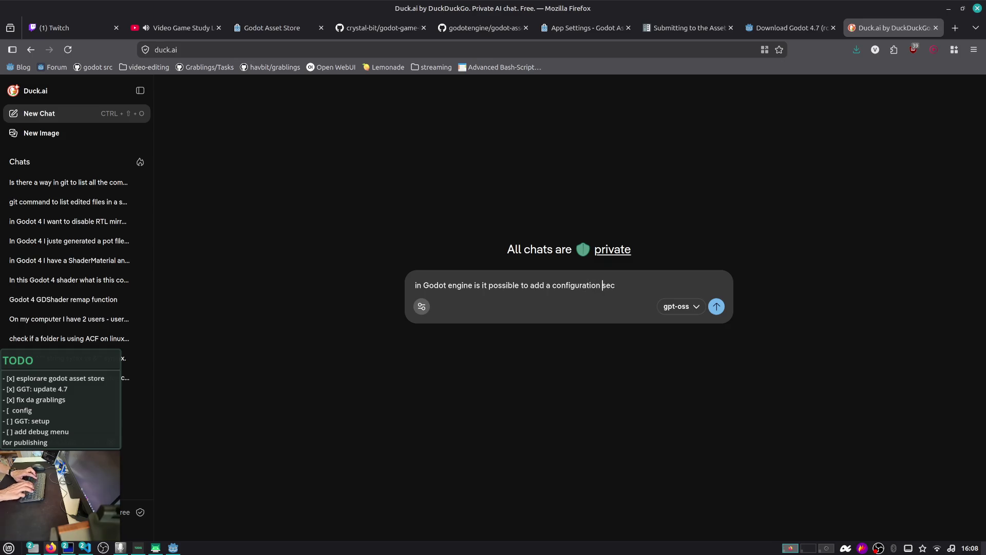
key("Right")
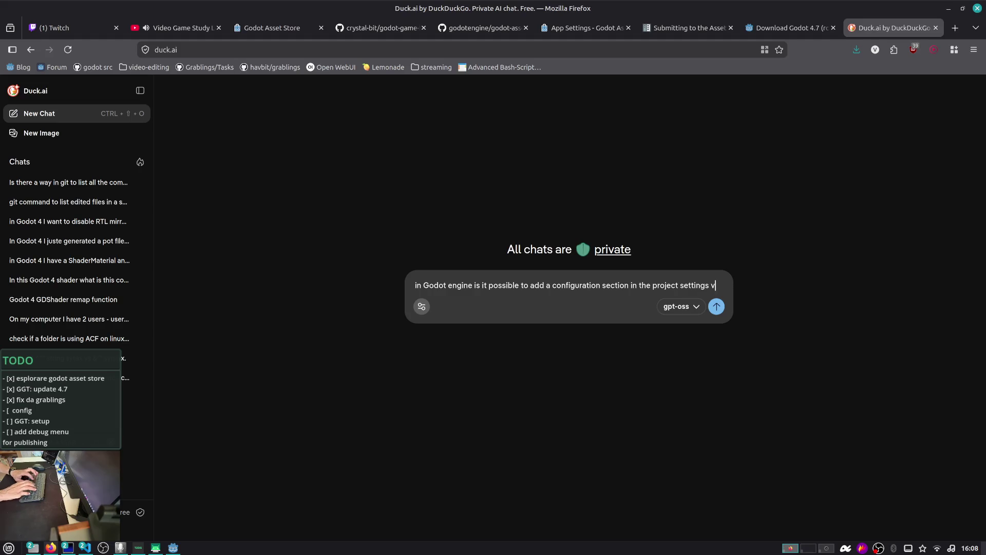
type("ia an addon?")
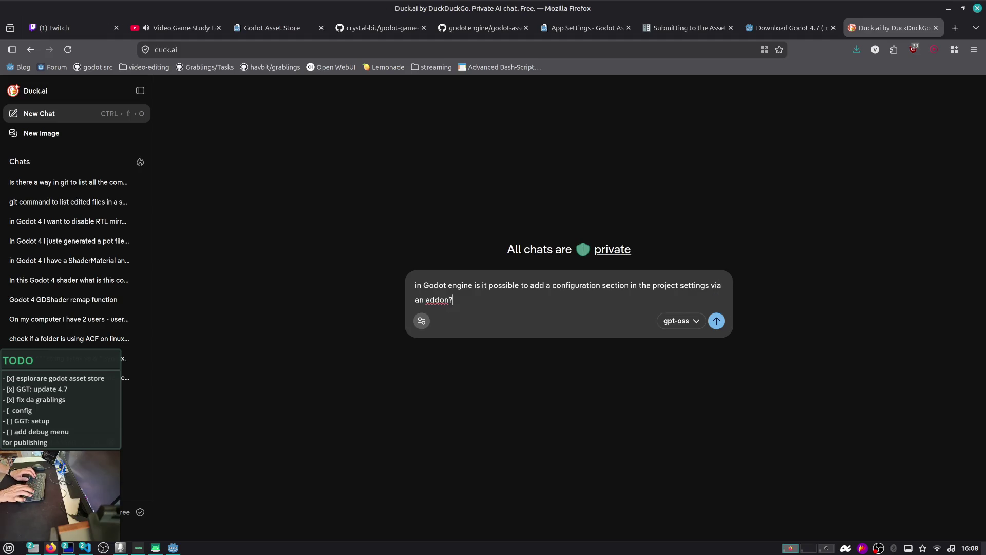
key("Return")
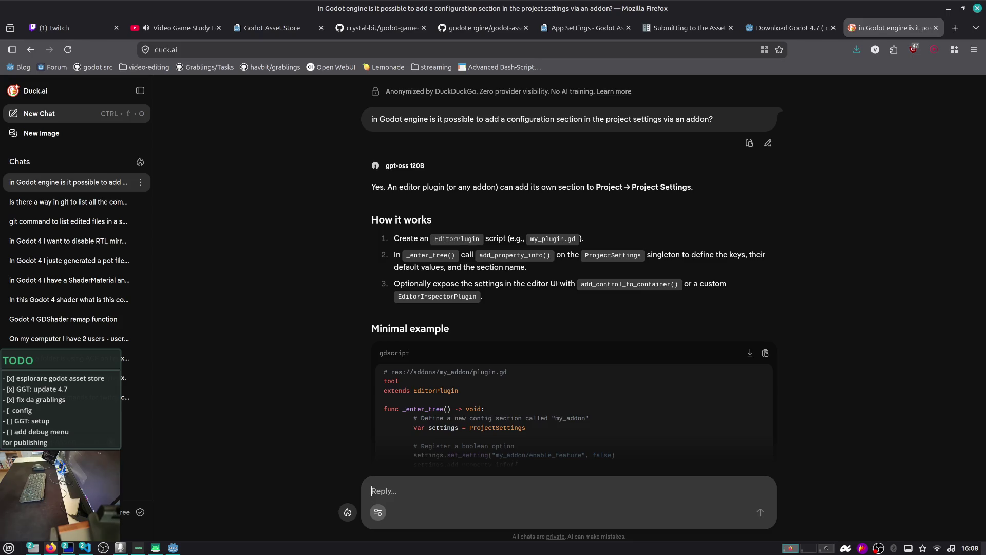
- Read the answer on registering addon Project Settings entries, then return to Godot
key("Tab")
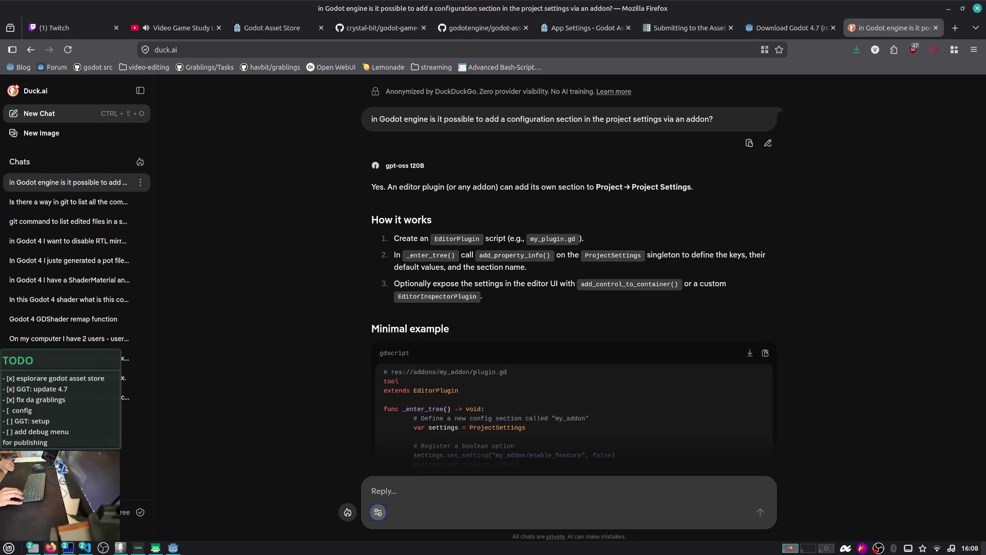
scroll(241, 303, "down", 2)
scroll(241, 303, "down", 3)
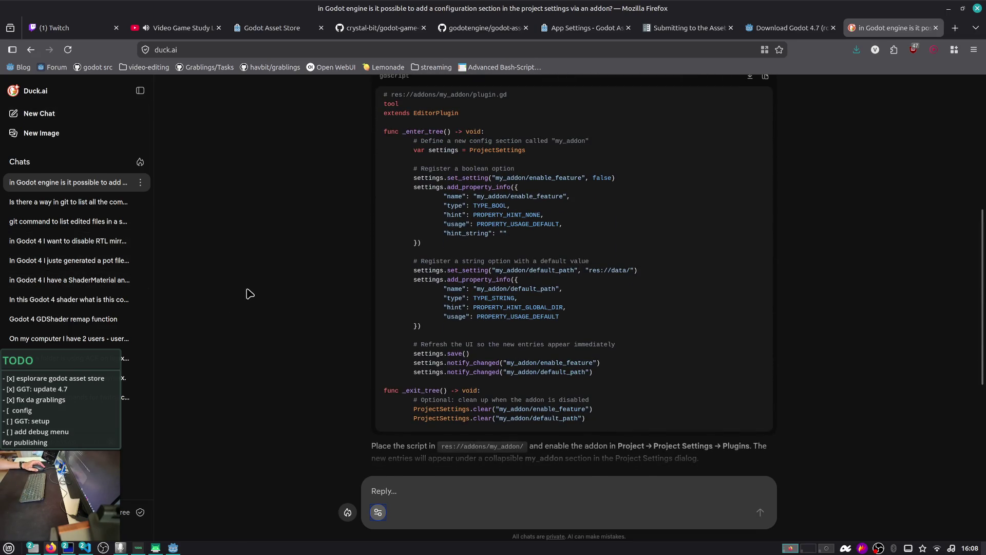
scroll(249, 293, "down", 2)
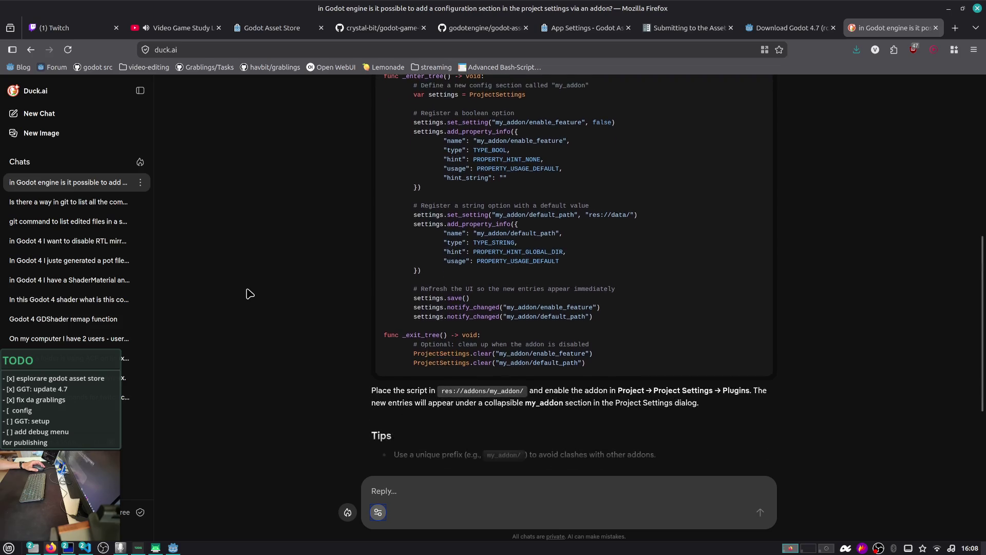
key("alt+Tab")
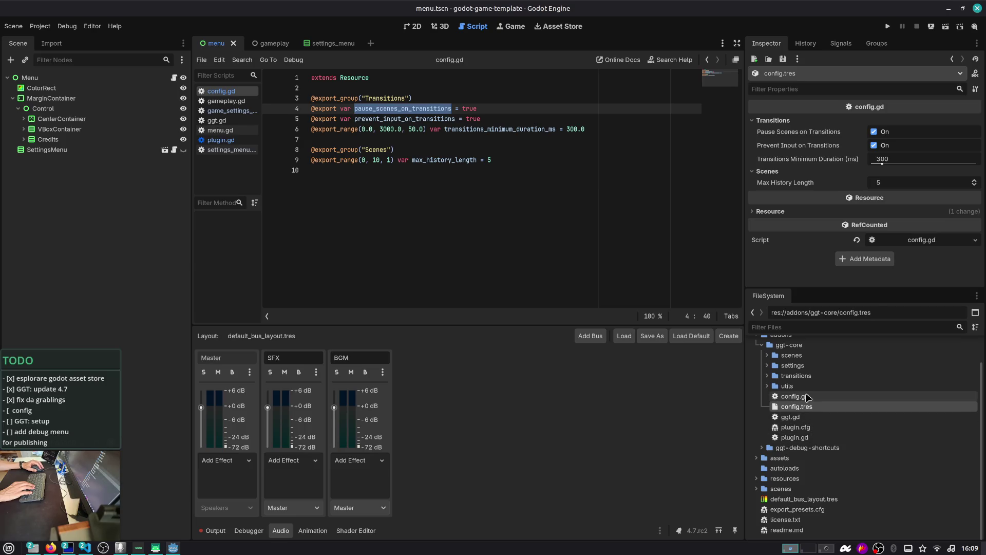
- Open the settings folder's config.gd and browse the settings and transitions folders
left_click(768, 366)
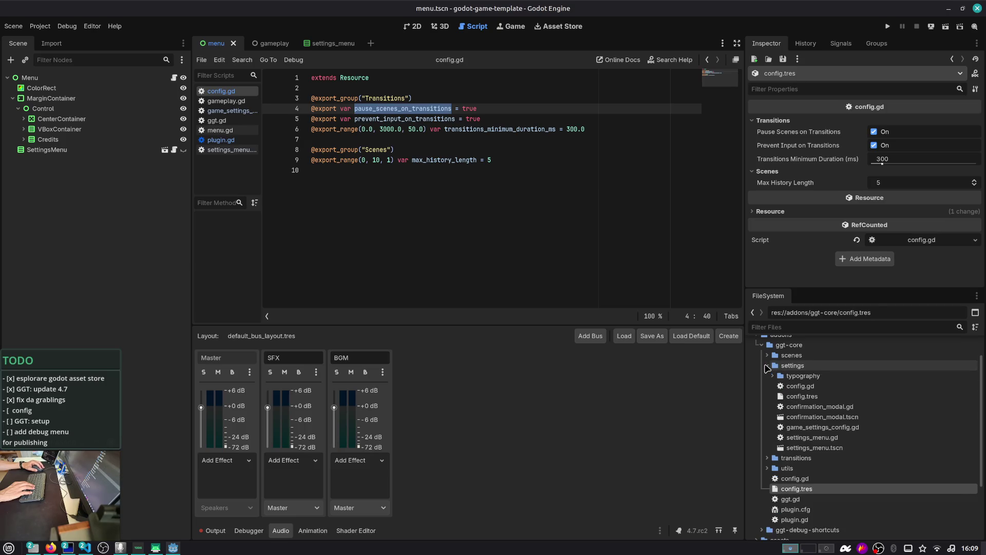
double_click(806, 387)
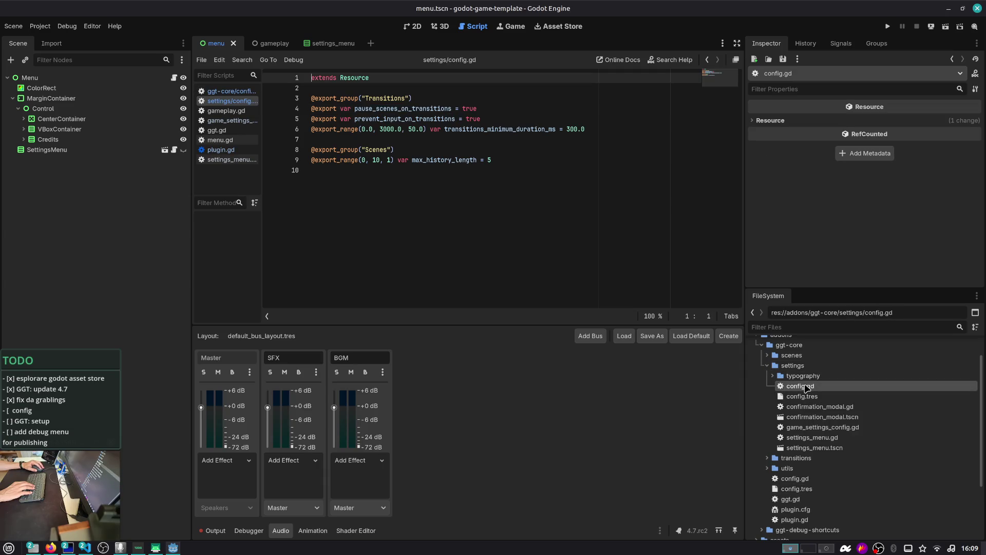
scroll(805, 387, "down", 1)
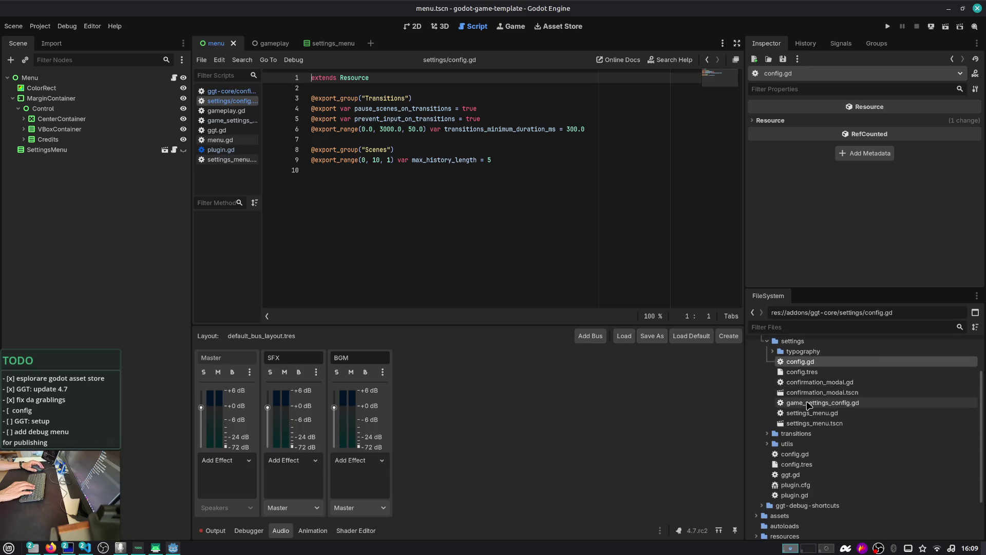
scroll(800, 380, "up", 3)
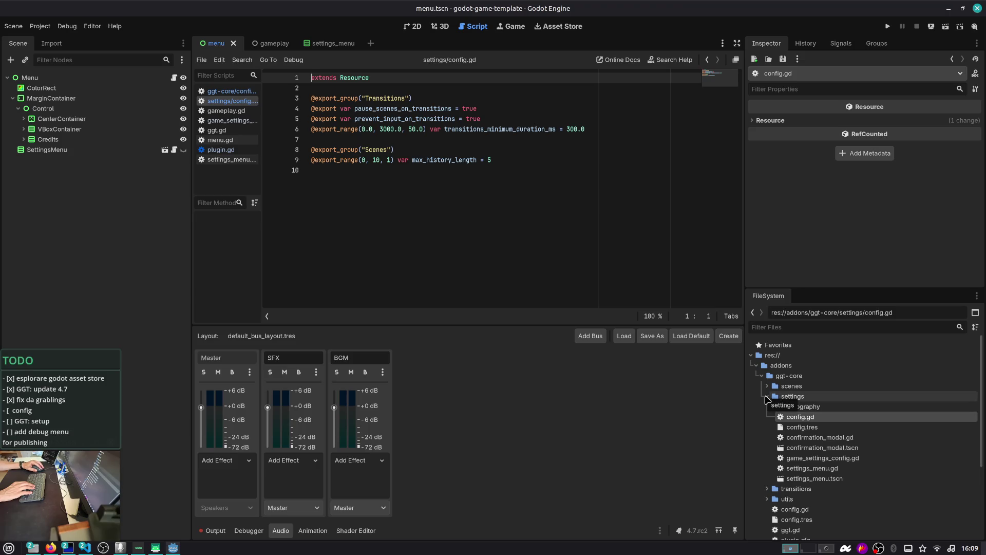
left_click(766, 396)
left_click(768, 396)
left_click(767, 396)
left_click(773, 407)
left_click(770, 407)
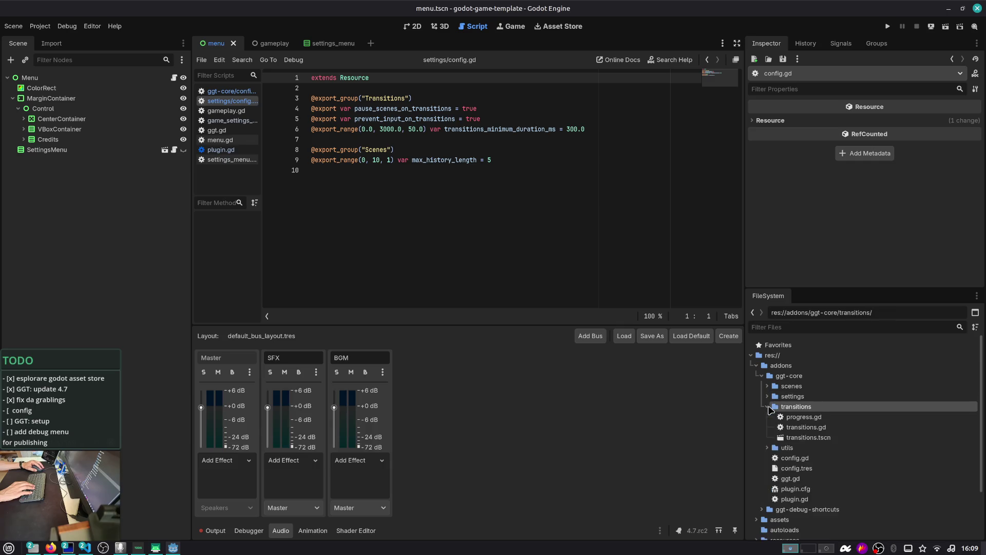
left_click(768, 407)
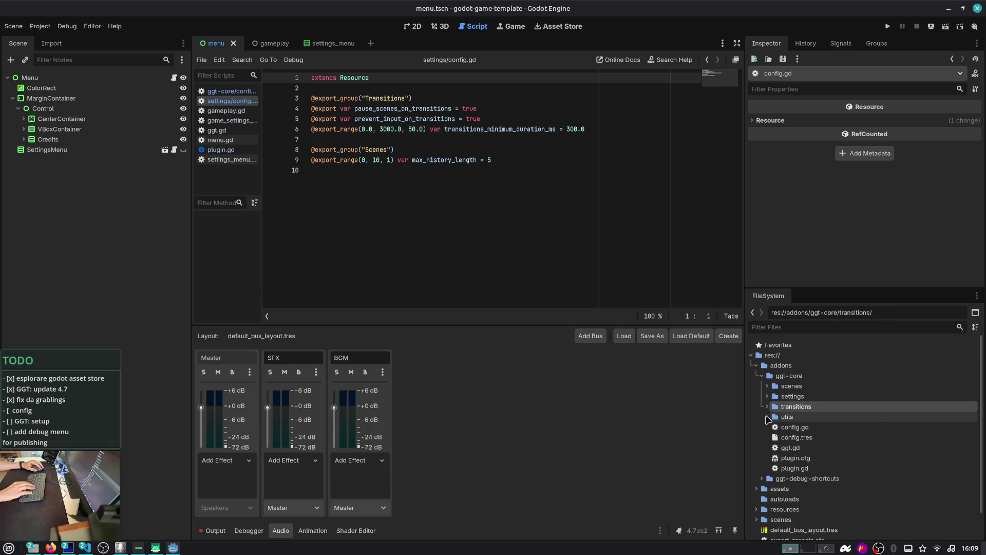
left_click(767, 396)
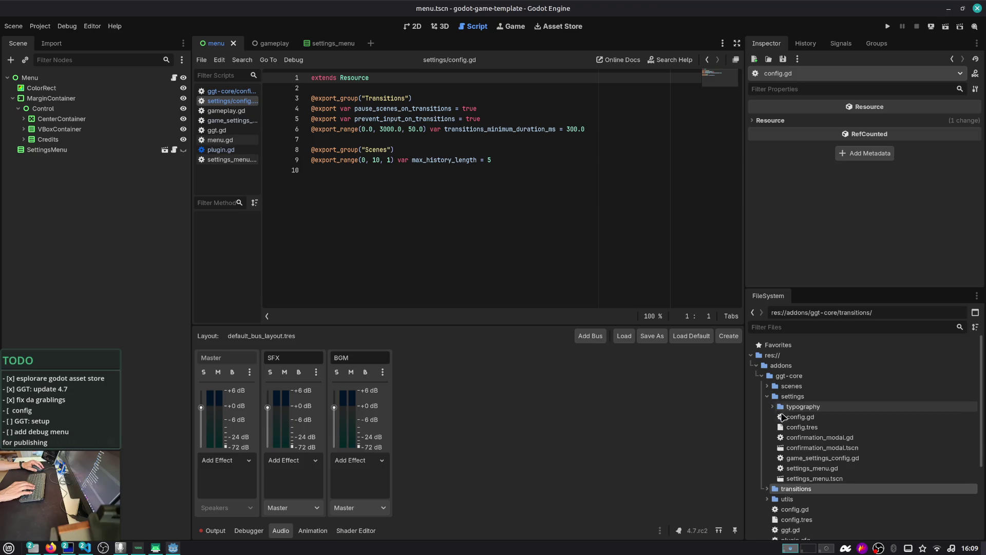
- Inspect config.tres and open confirmation_modal.gd and config.gd in the script editor
left_click(799, 416)
left_click(800, 427)
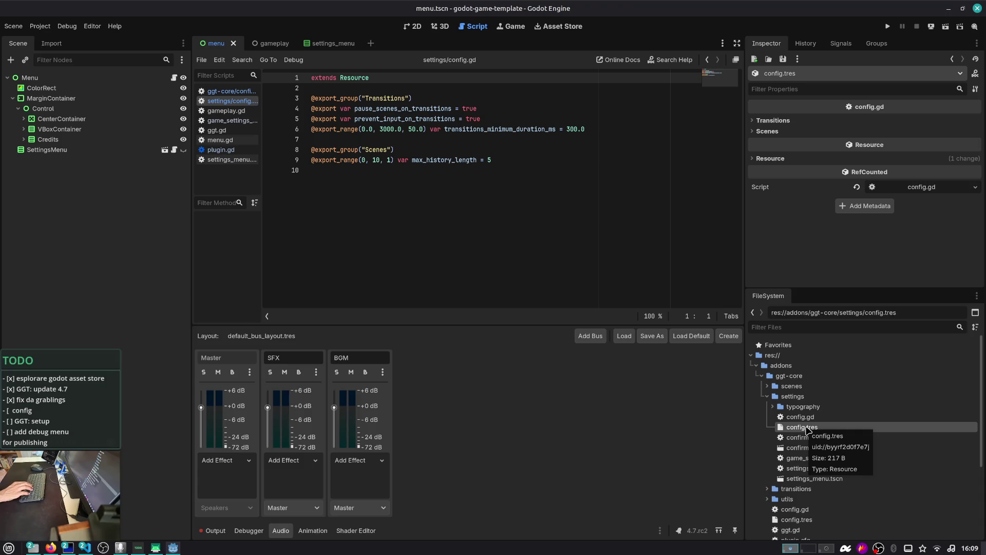
double_click(830, 437)
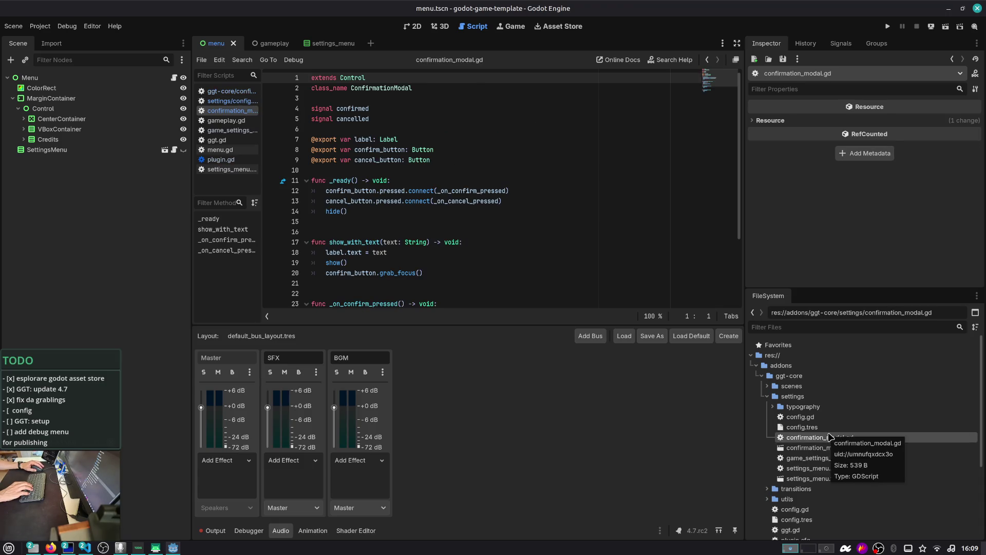
double_click(828, 417)
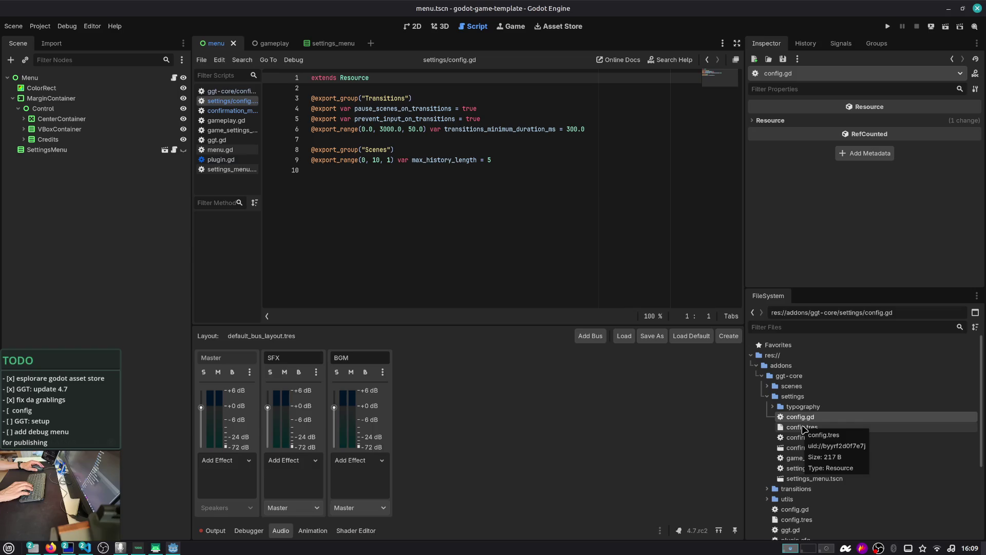
- Remove settings/config.gd from the project and open game_settings_config.gd
key("Delete")
left_click(804, 417)
key("Delete")
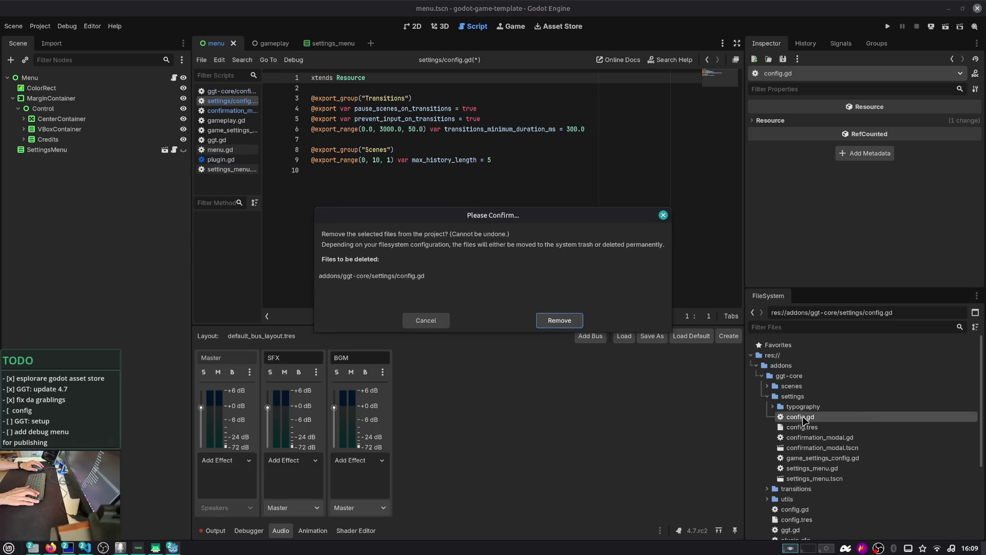
key("Return")
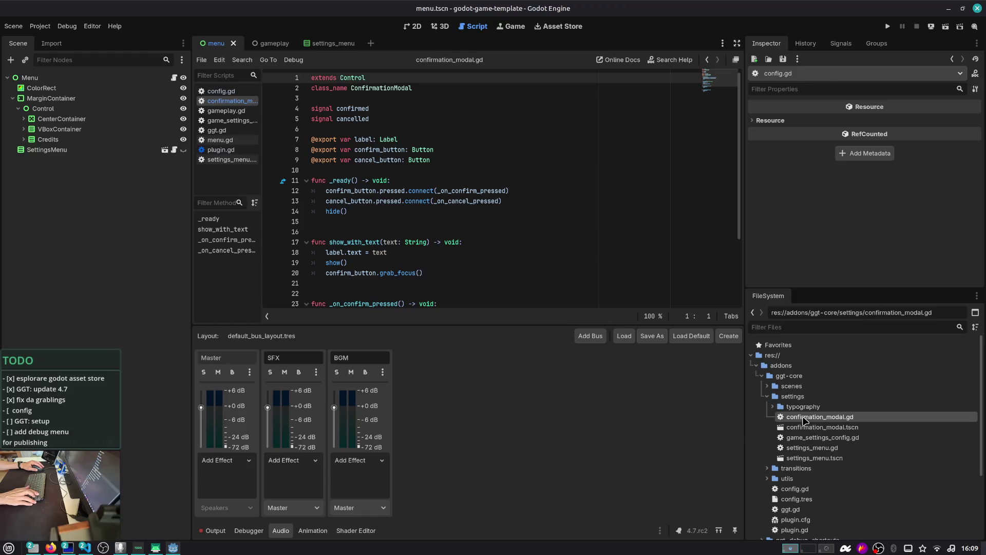
double_click(813, 438)
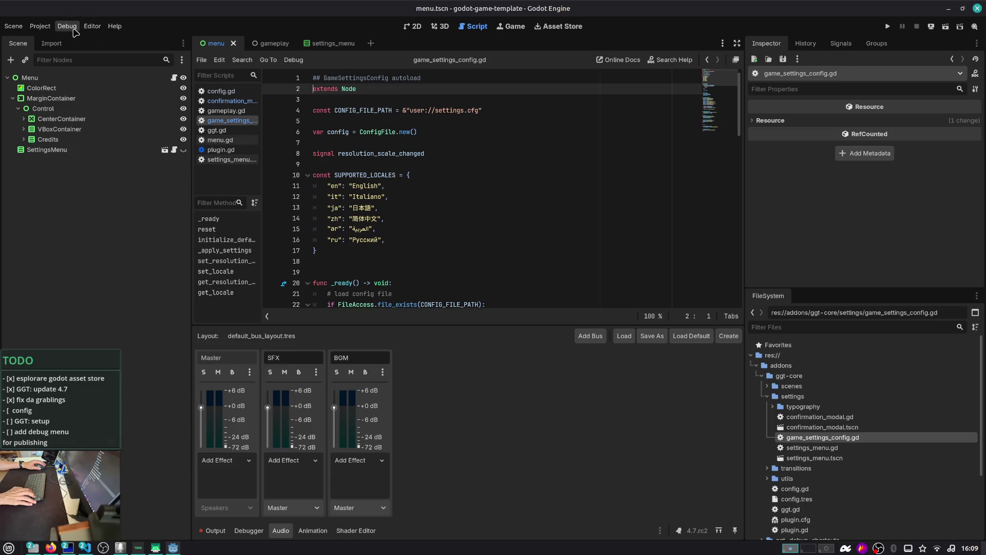
- Search the whole project for GameSettingsConfig, the class name on line 1
scroll(817, 437, "down", 3)
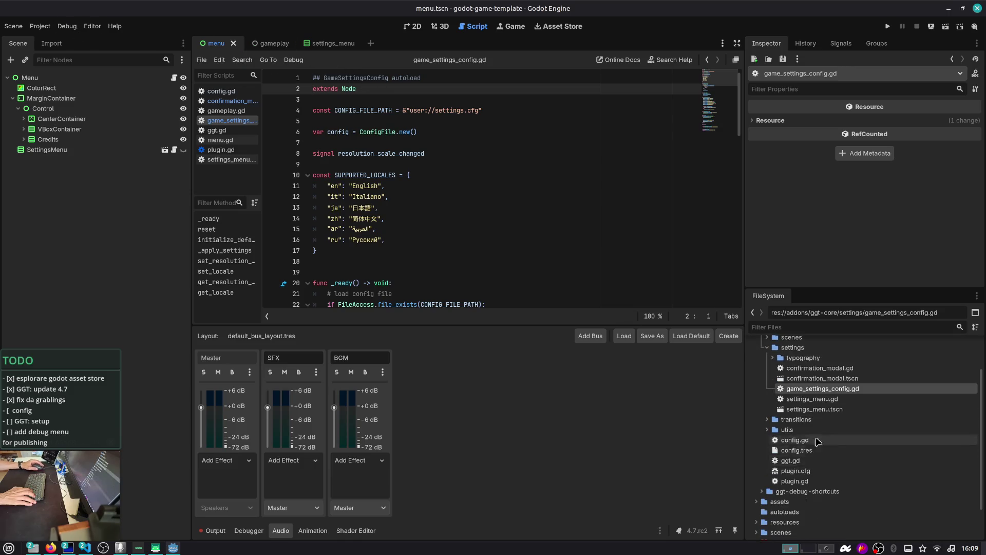
left_click(373, 73)
left_click(380, 89)
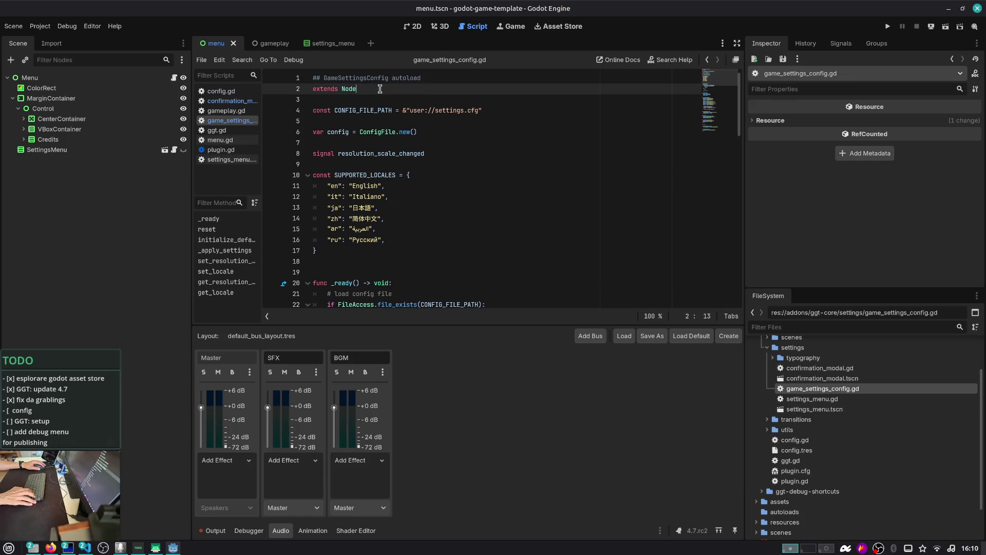
double_click(355, 78)
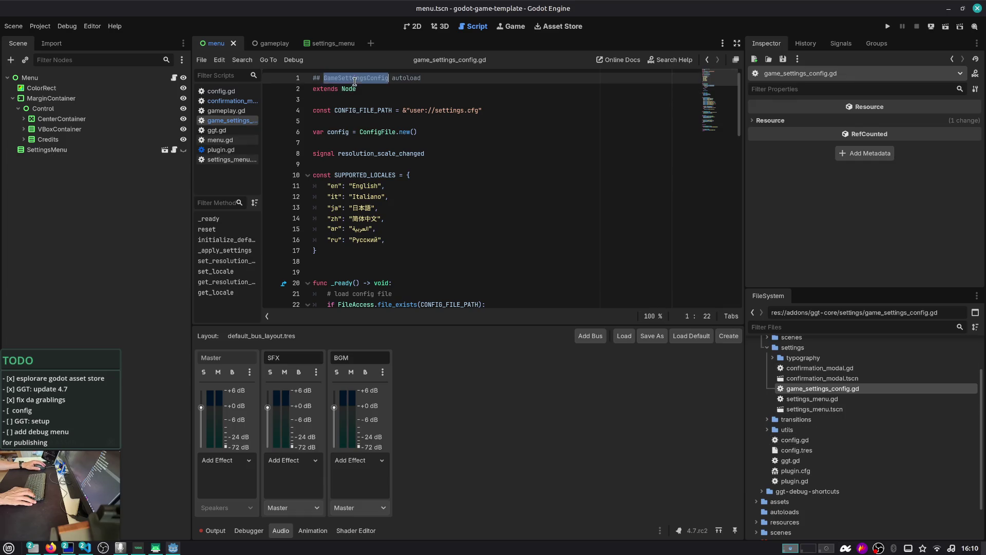
key("ctrl+shift+f")
key("Return")
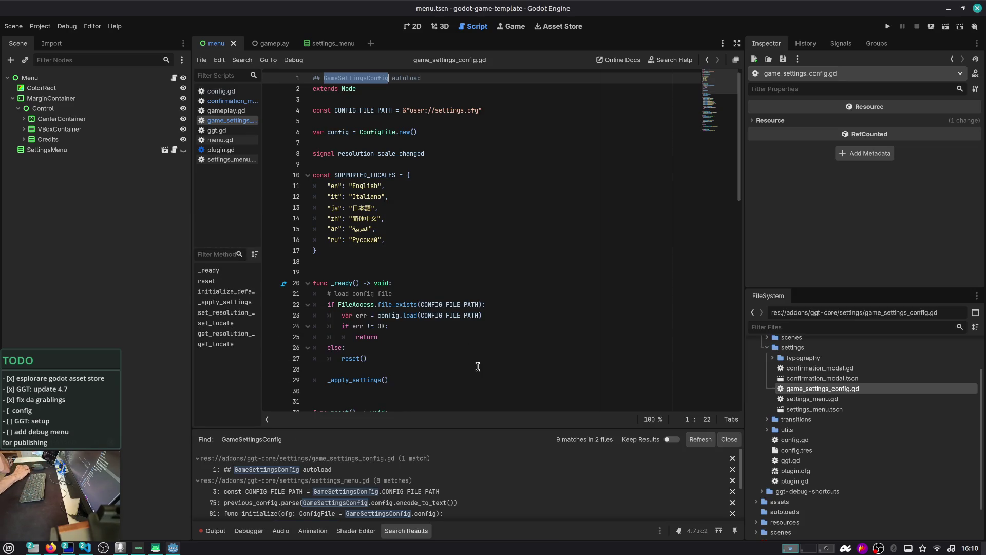
- Review the 9 matches in 2 files and check game_settings_config.gd's file options
scroll(358, 509, "down", 2)
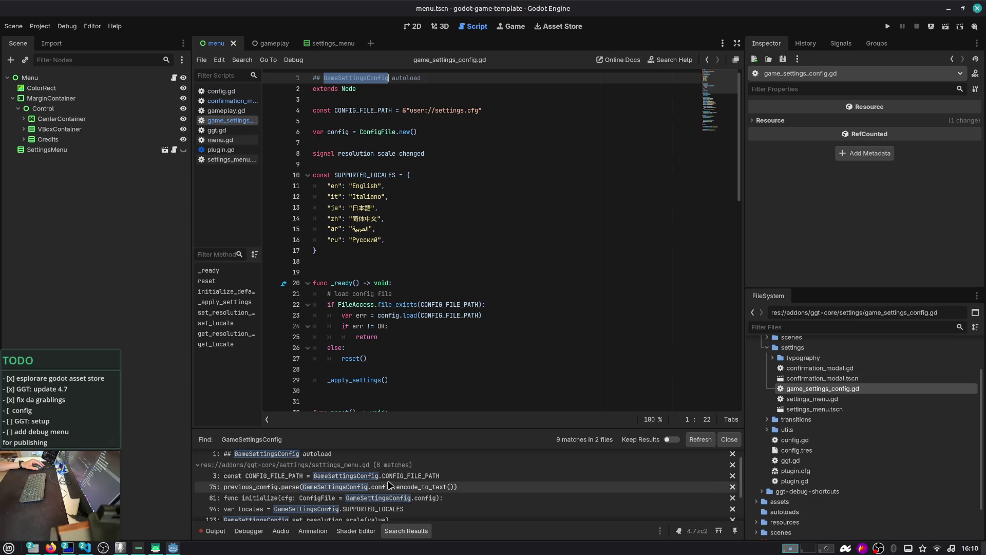
scroll(389, 484, "down", 1)
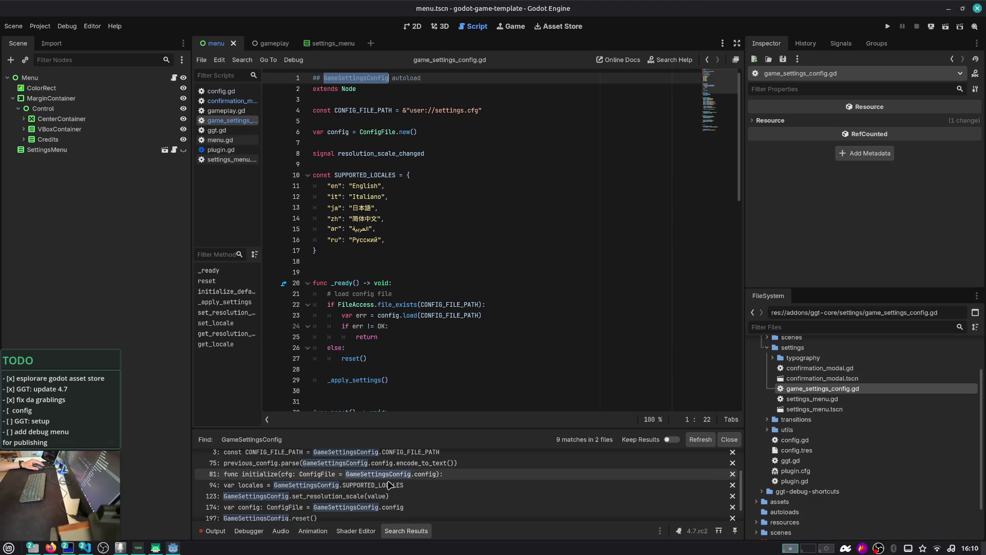
scroll(388, 485, "down", 1)
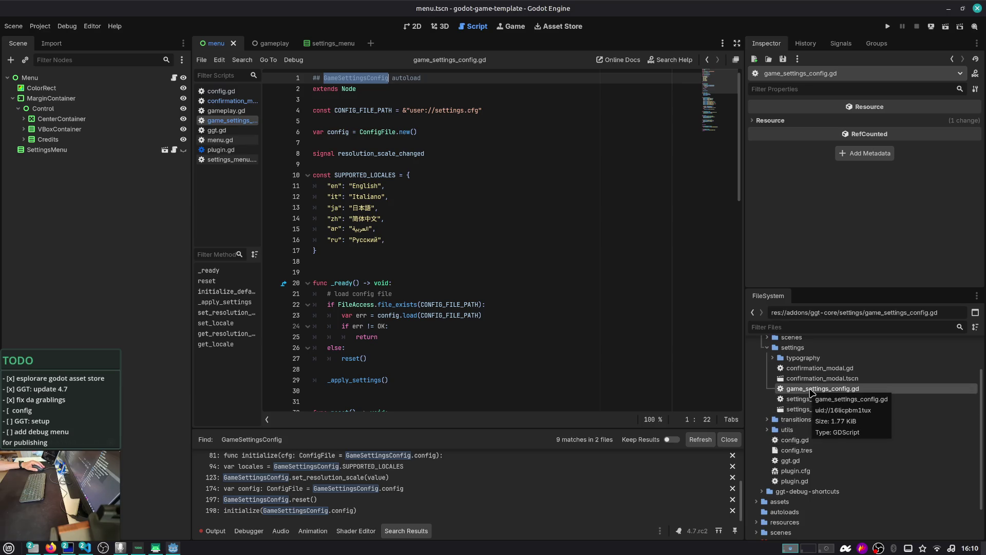
right_click(810, 392)
left_click(805, 391)
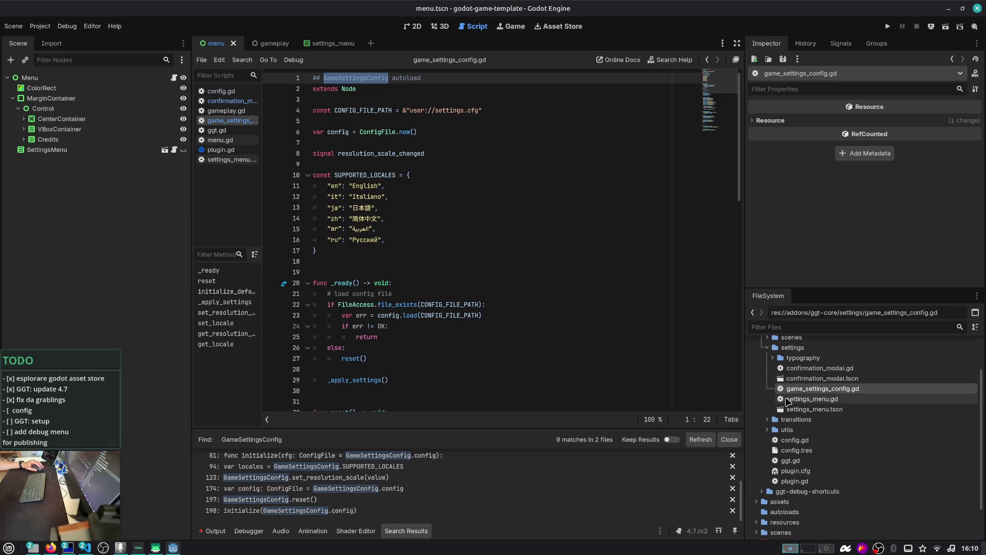
scroll(831, 437, "down", 2)
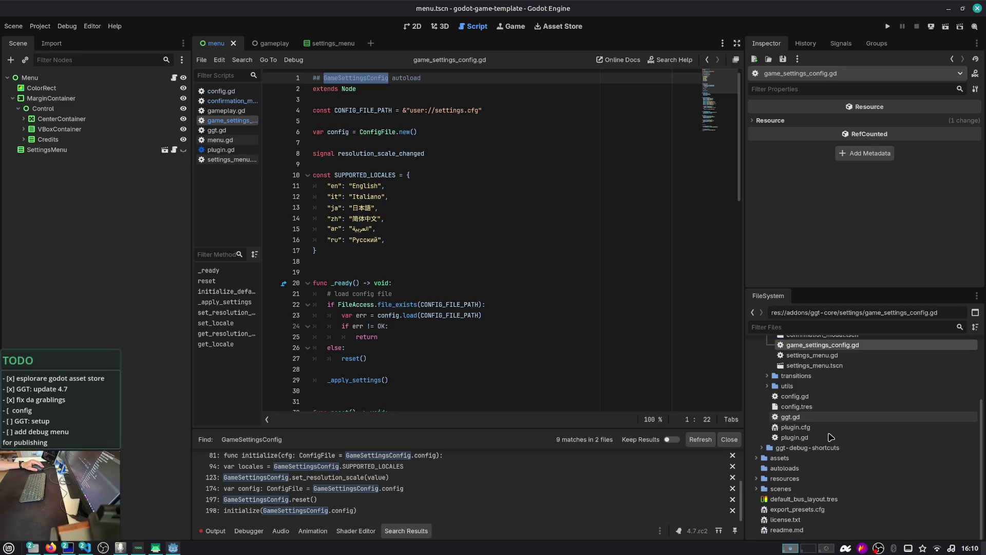
- Open plugin.gd and duplicate the line-10 autoload statement onto line 11
double_click(791, 417)
scroll(575, 354, "up", 10)
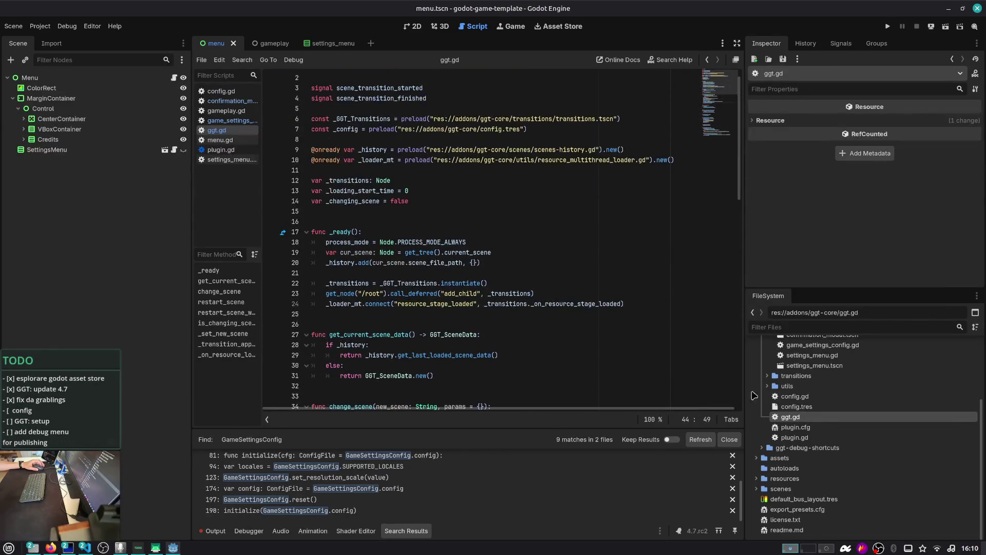
double_click(819, 438)
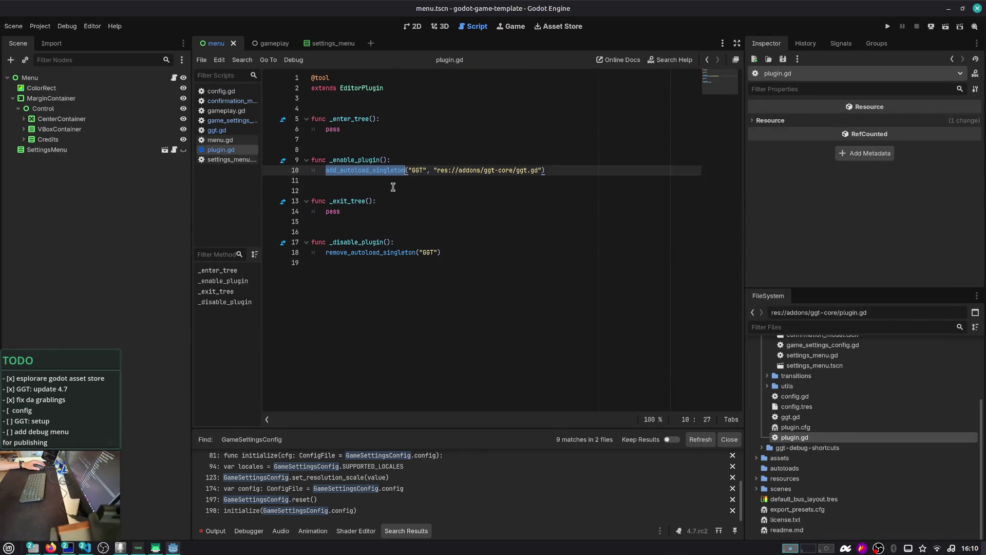
key("End")
key("Left")
key("Left")
key("ctrl+shift+Left")
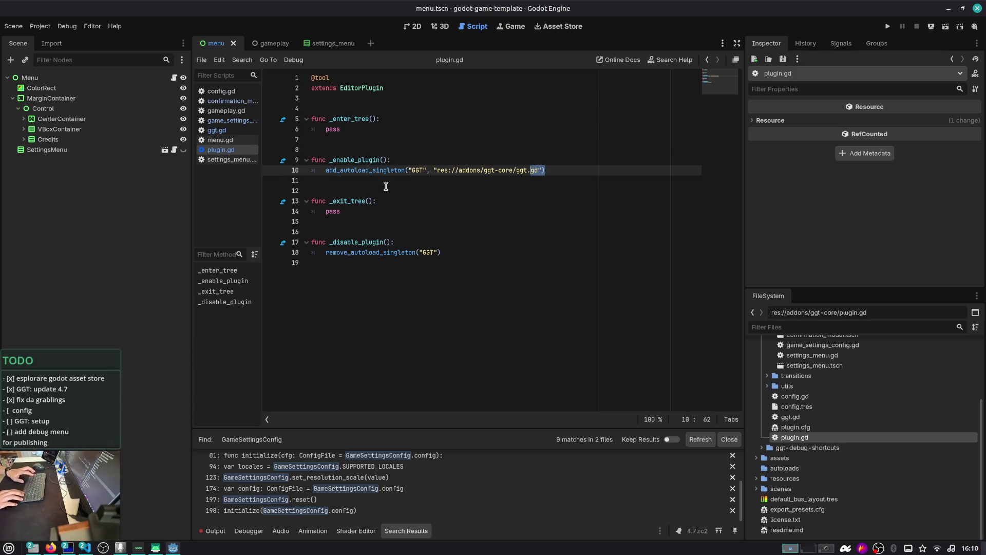
key("End")
key("shift+Home")
key("ctrl+c")
key("Down")
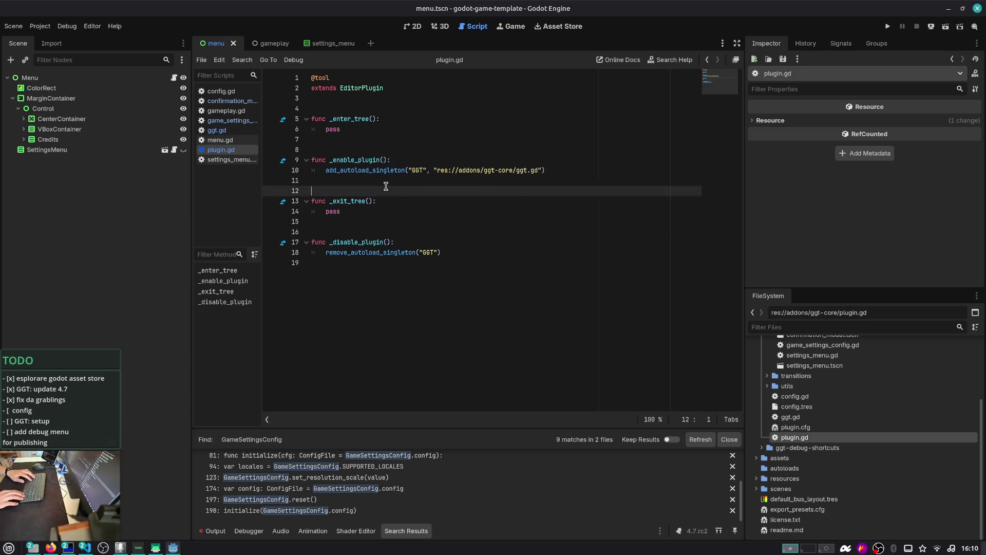
key("ctrl+v")
- Rename line 11's singleton to GGT-game-config and remove ggt.gd from its path
key("ctrl+Left")
key("ctrl+Left")
key("ctrl+Left")
type("-game-config")
key("End")
key("shift+Up")
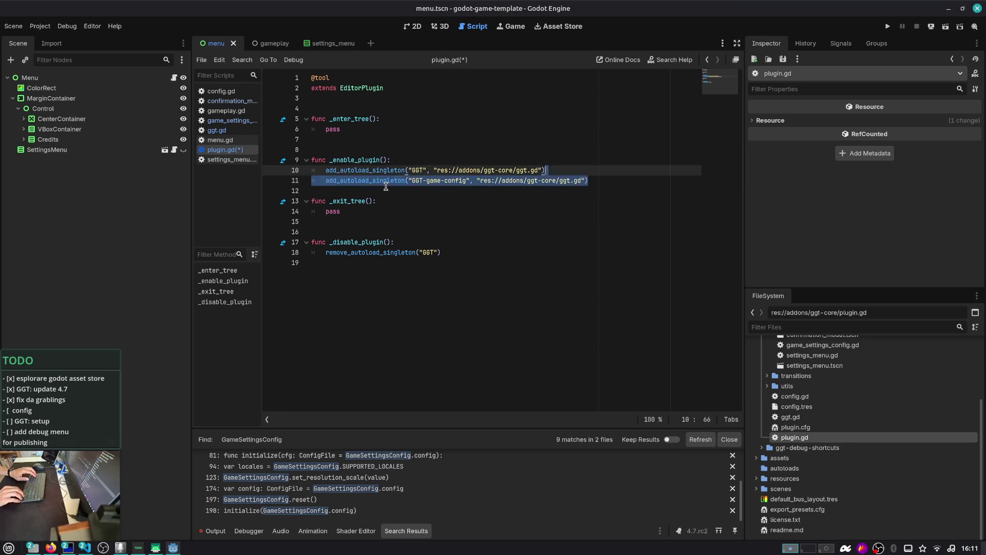
key("shift+Down")
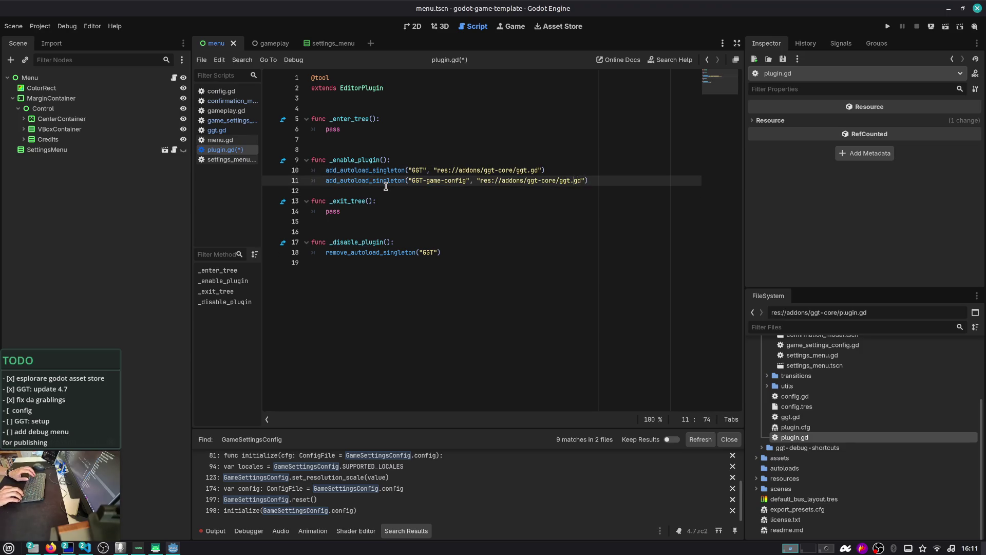
key("ctrl+shift+Right")
key("ctrl+shift+Right")
key("BackSpace")
key("BackSpace")
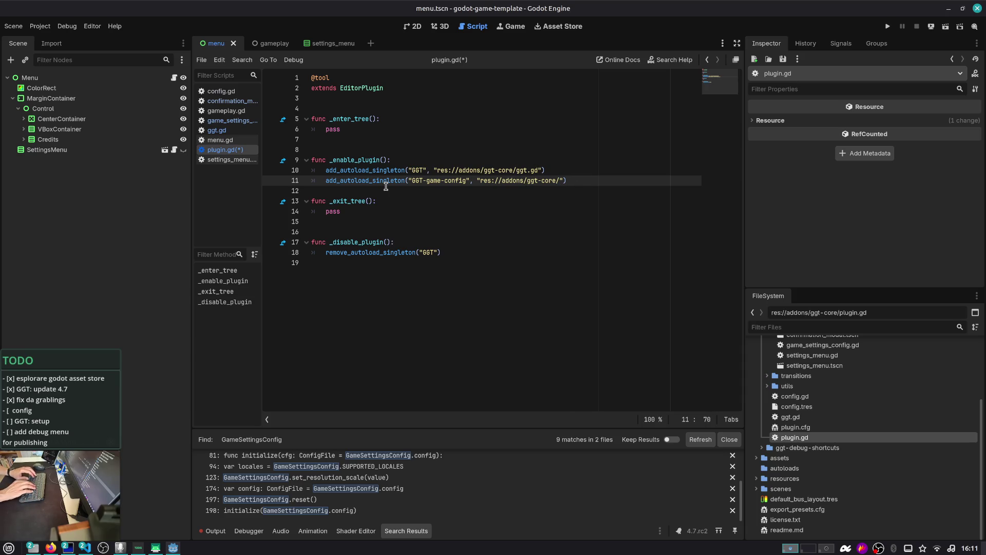
scroll(850, 348, "up", 3)
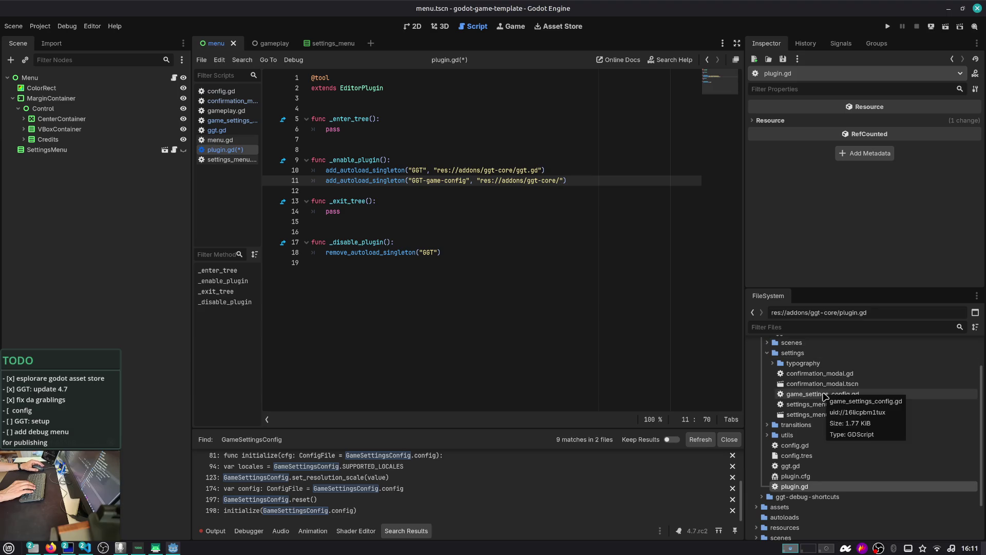
left_click(767, 353)
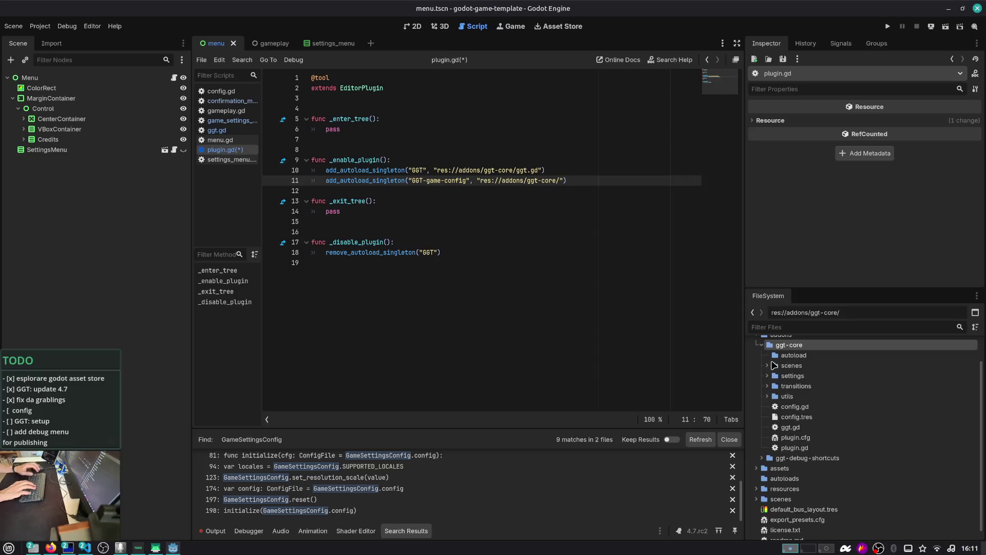
- Move game_settings_config.gd from the settings folder into the autoload folder
left_click(767, 376)
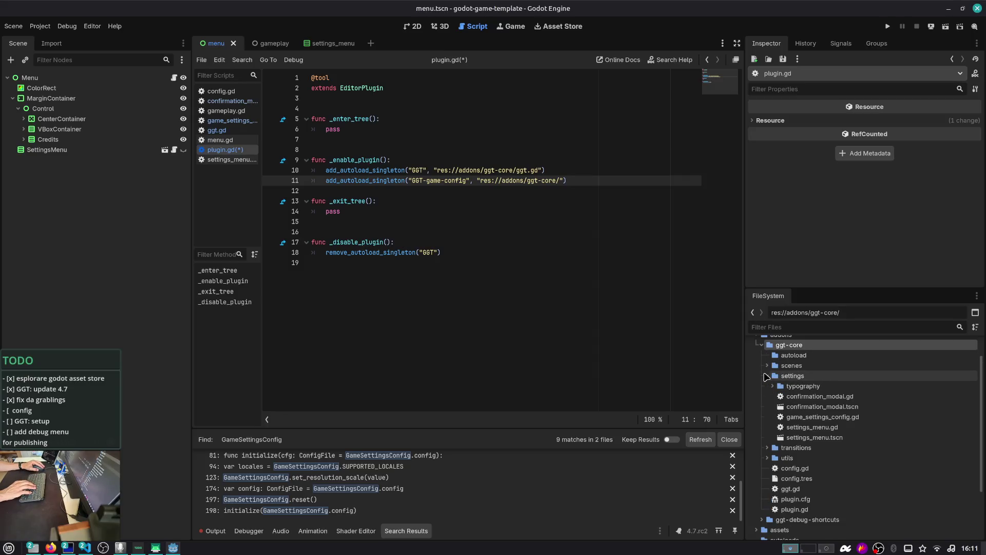
left_click_drag(818, 419, 802, 356)
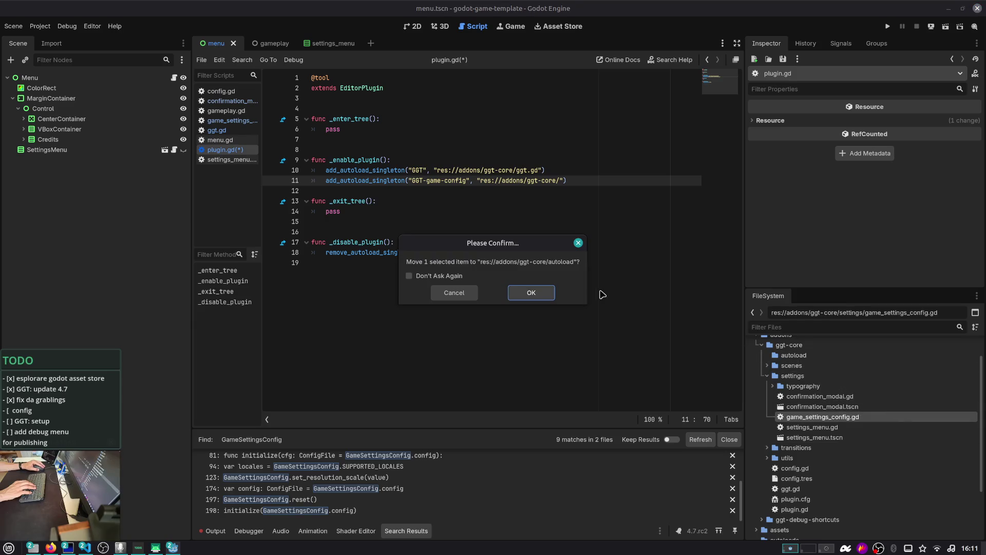
left_click(545, 293)
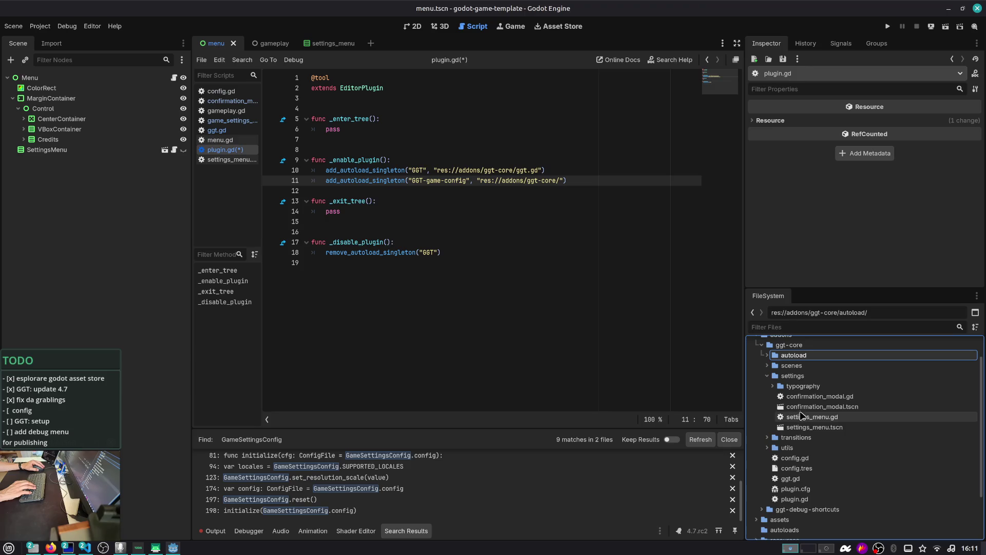
- Extend line 11's path to res://addons/ggt-core/autoload/ and expand the autoload folder
left_click(577, 180)
type("autoload/")
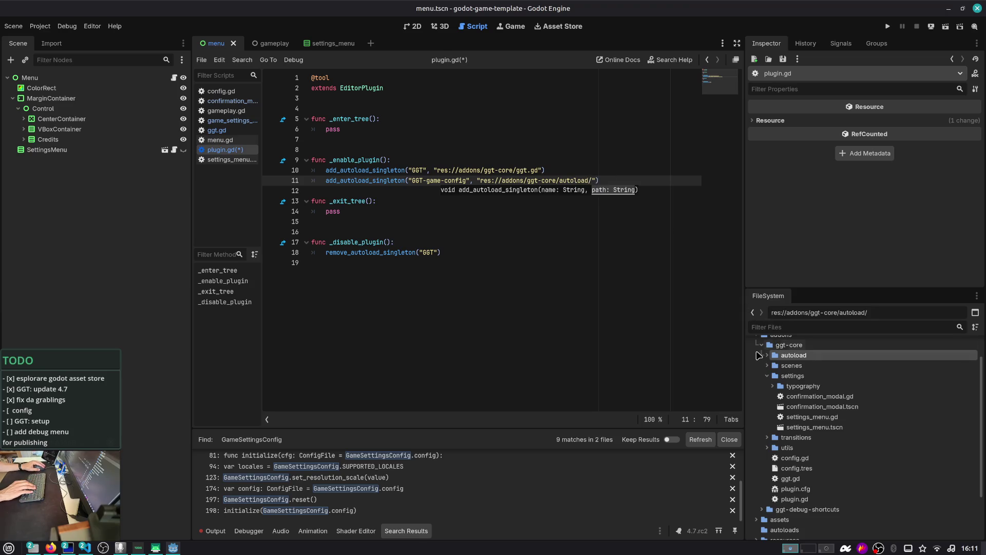
left_click(767, 355)
left_click(636, 183)
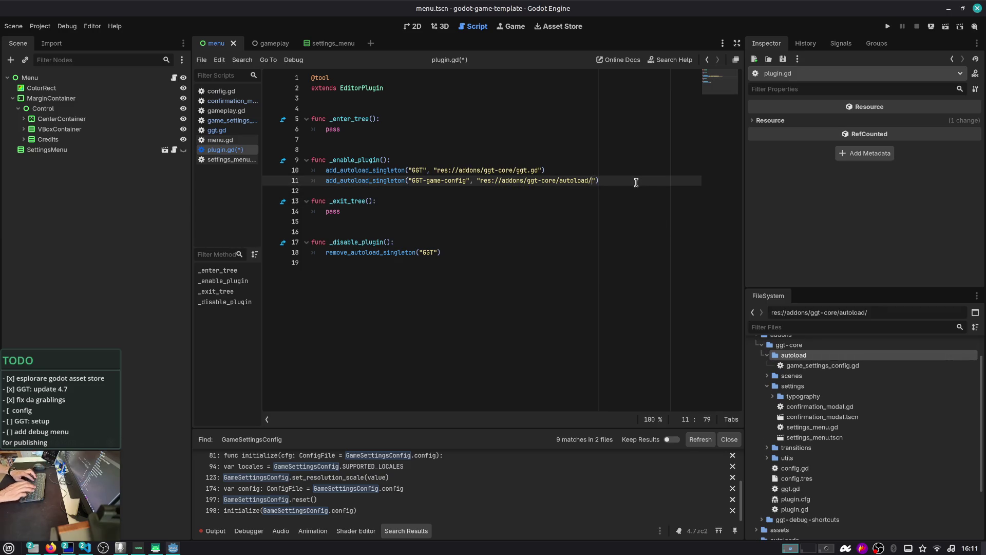
- Complete line 11's path to game_settings_config.gd, save, and copy the line into _disable_plugin without its path
type("game_setings_config.gd")
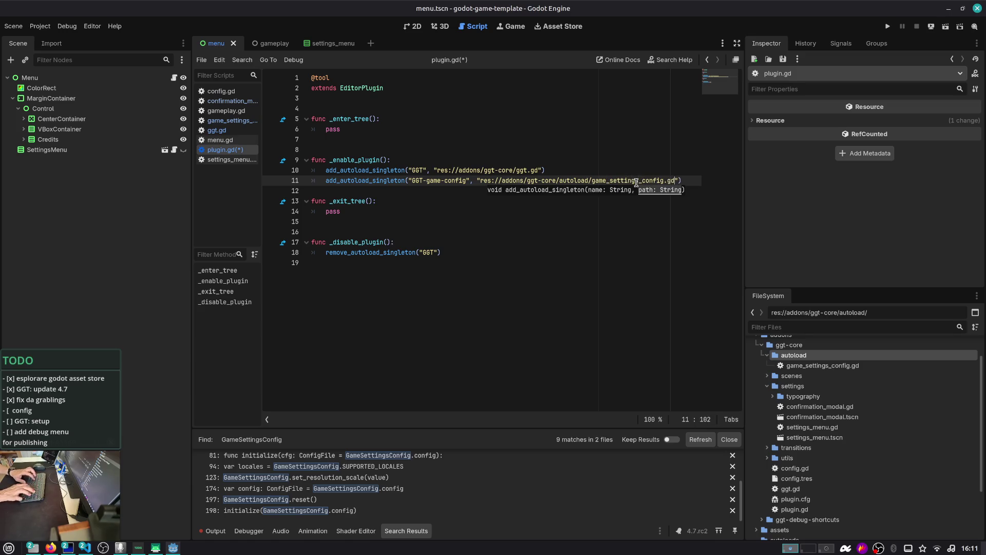
key("Return")
key("ctrl+s")
key("shift+Left")
key("shift+Up")
key("Down")
key("Down")
key("Down")
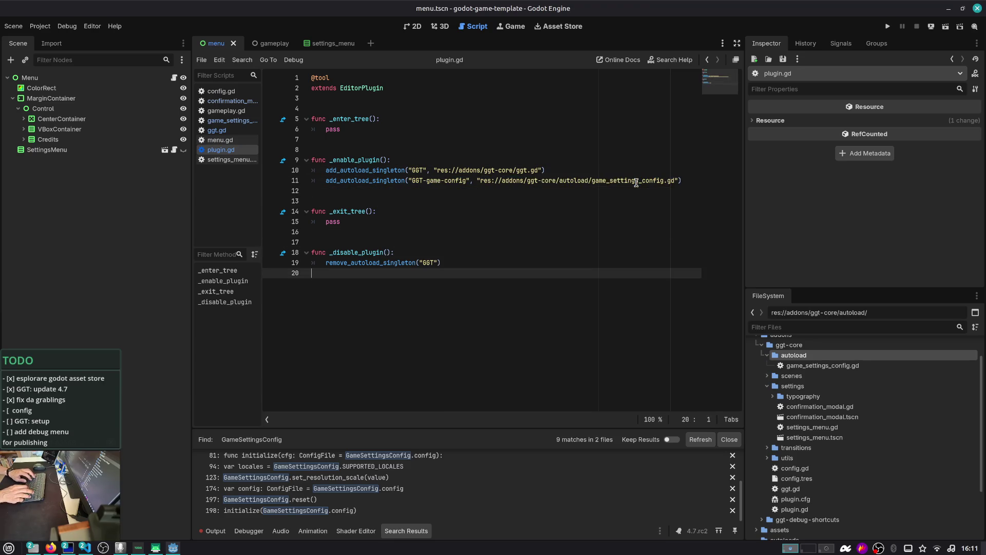
key("ctrl+v")
key("Left")
key("Left")
key("ctrl+shift+Left")
key("ctrl+shift+Left")
key("ctrl+shift+Left")
key("ctrl+shift+Left")
key("BackSpace")
key("ctrl+s")
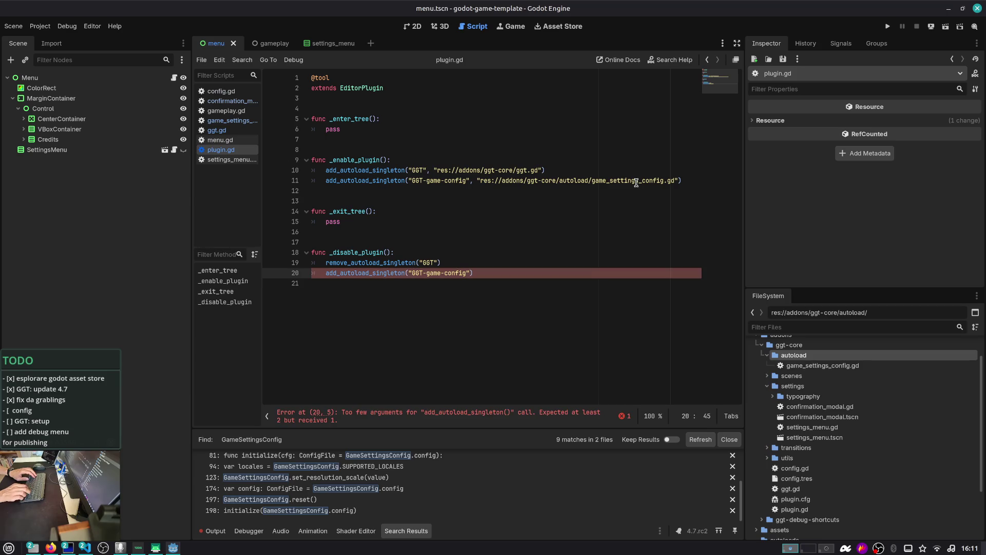
- Change line 20's call to remove_autoload_singleton and rename line 11's singleton to GGT_GameConfig
key("ctrl+Left")
key("ctrl+Left")
key("ctrl+shift+Right")
type("remove_autoload_singleton")
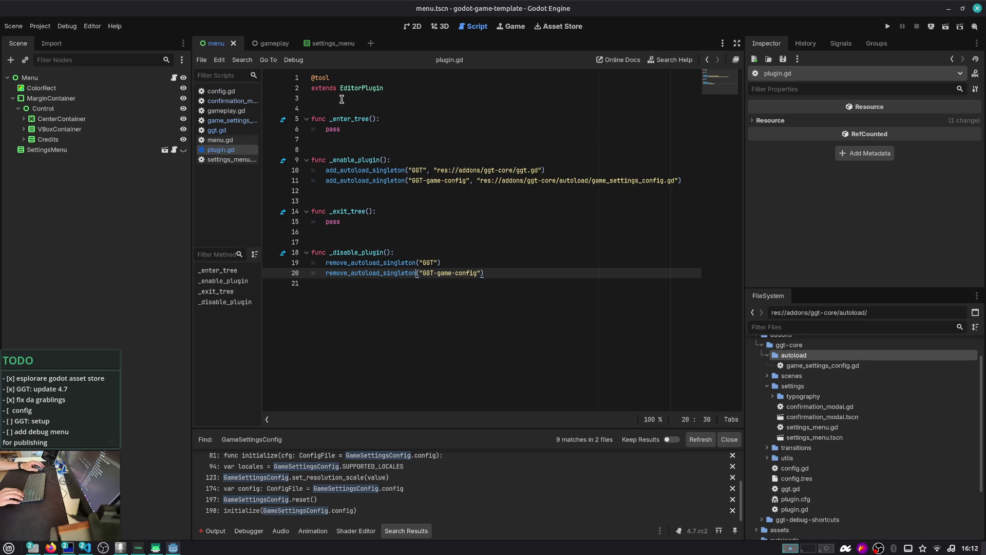
left_click(442, 183)
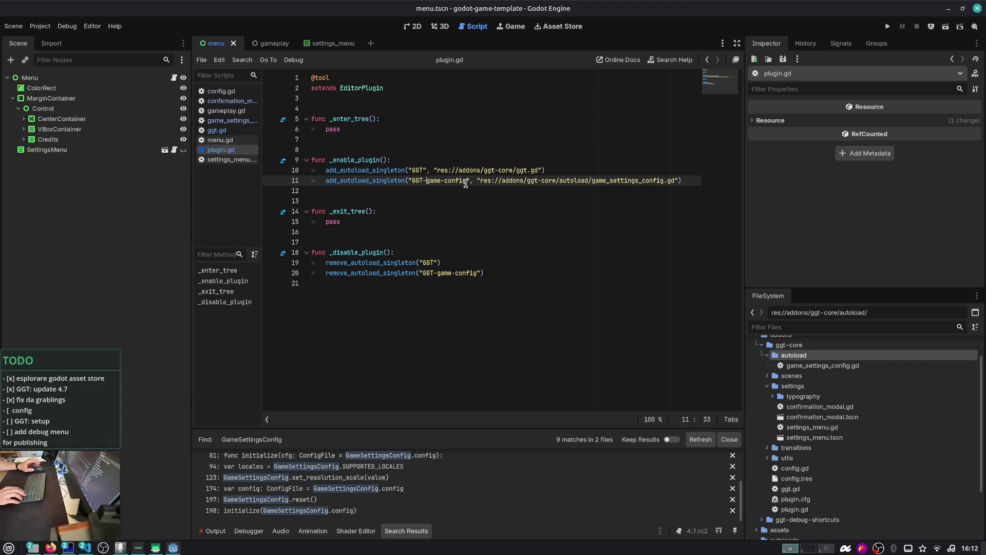
key("BackSpace")
type("_")
key("Right")
key("Right")
key("Right")
key("BackSpace")
type("_")
key("Escape")
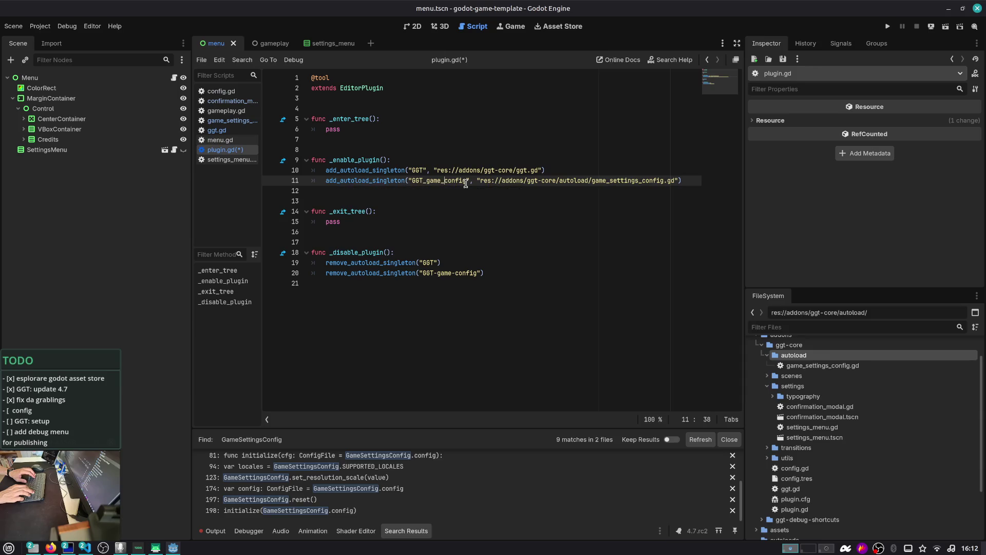
key("ctrl+shift+Right")
key("ctrl+shift+Right")
key("shift+Left")
key("shift+Left")
key("shift+Left")
type("GameConfig")
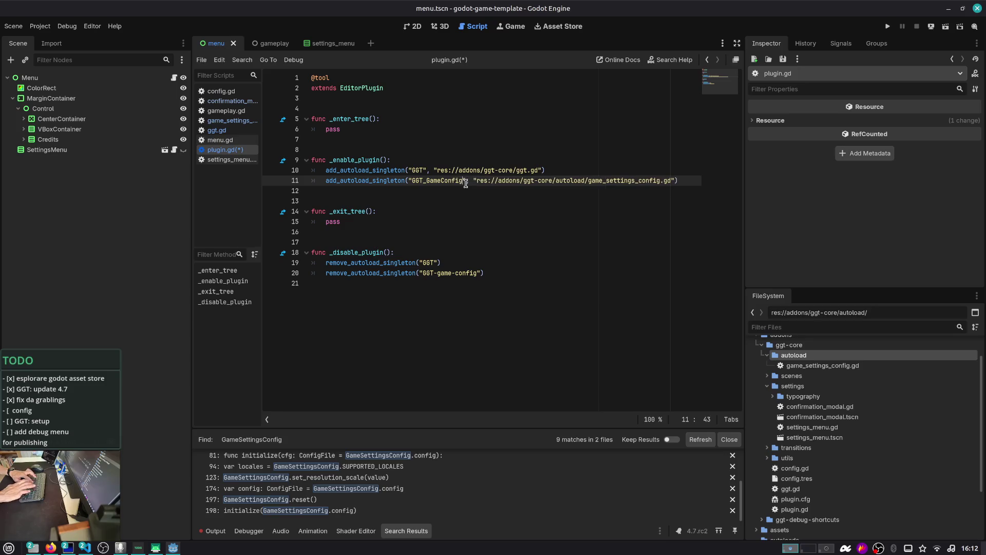
- Rename the line-20 singleton to GGT_GameConfig and save plugin.gd
key("Down")
key("Down")
key("Down")
key("Down")
key("Down")
key("Down")
key("ctrl+Right")
key("Left")
key("Right")
key("ctrl+shift+Right")
key("ctrl+shift+Right")
key("ctrl+shift+Right")
type("GGT_GameConfig")
key("ctrl+s")
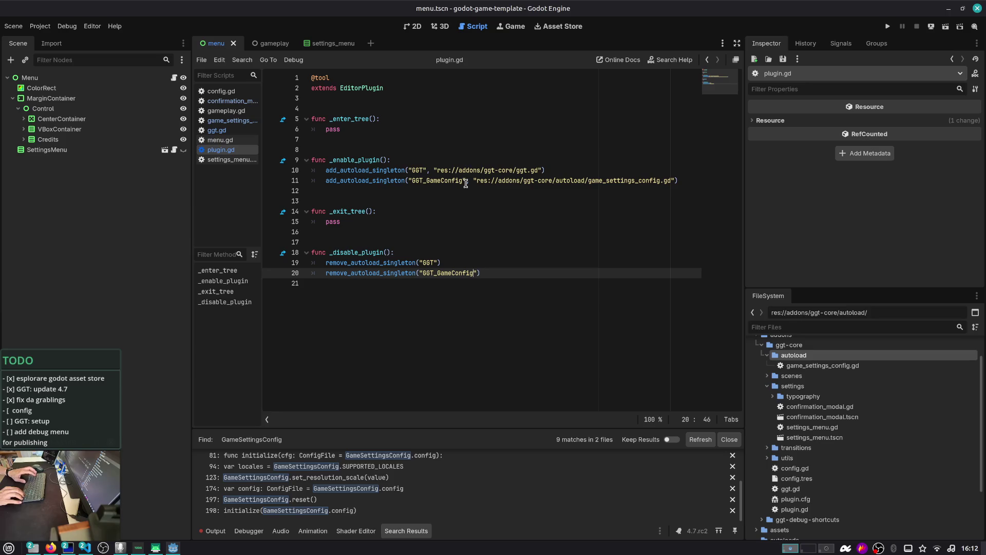
key("Up")
key("Up")
key("Up")
key("End")
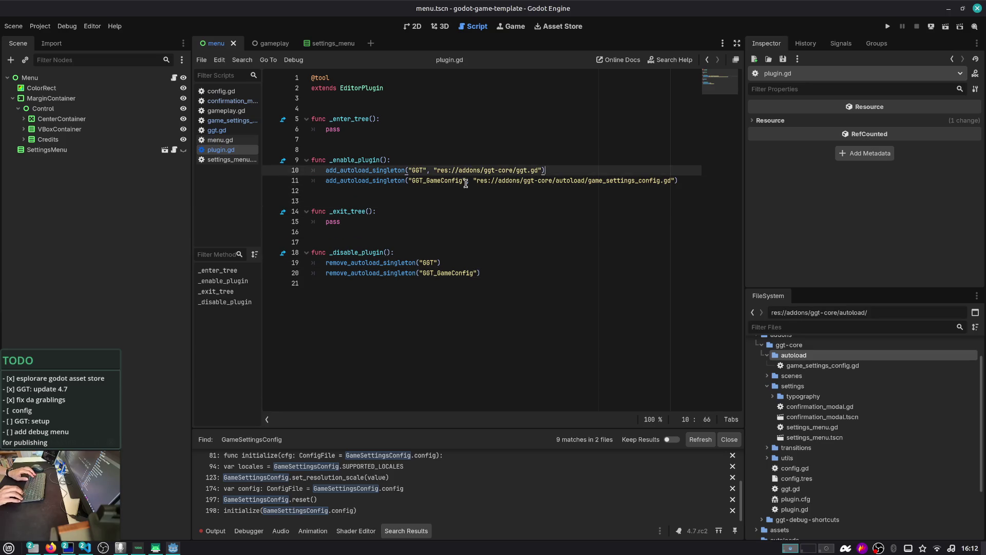
left_click(44, 25)
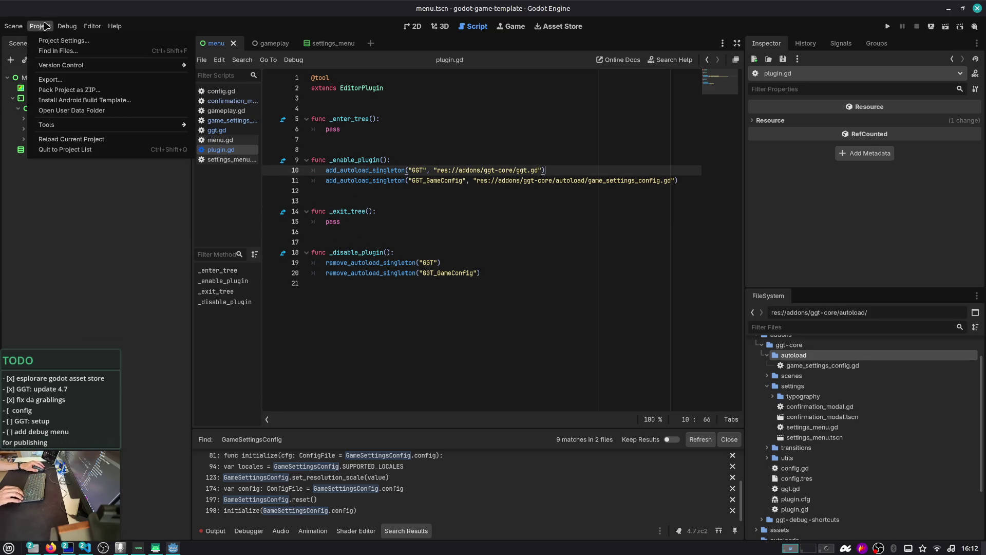
left_click(92, 26)
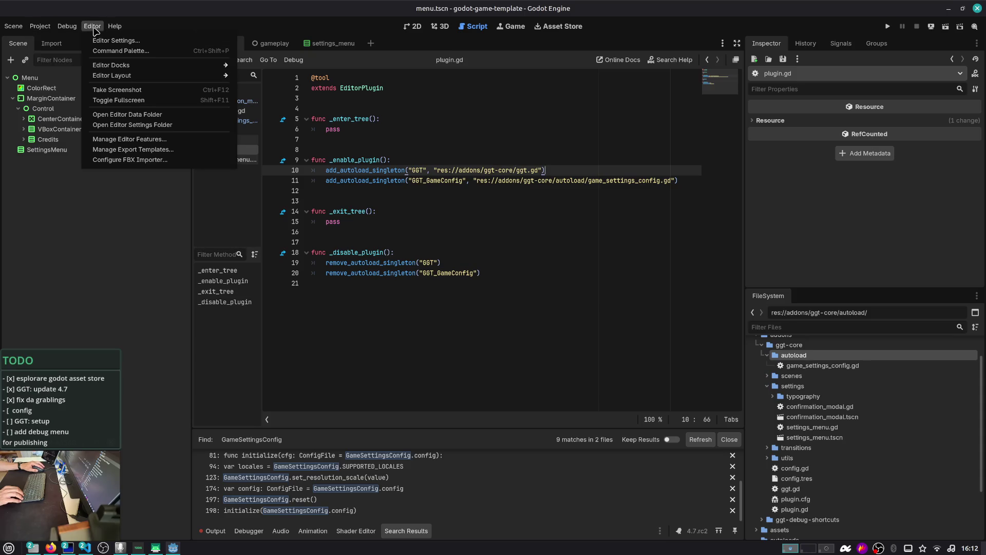
- Reload the ggt-core plugin by toggling it off and on in Project Settings > Plugins
mouse_move(16, 31)
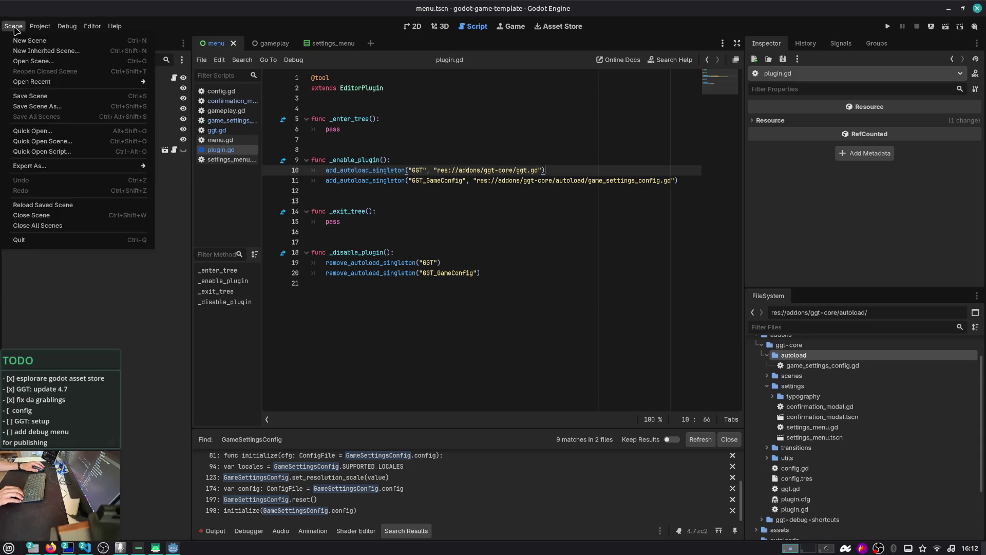
left_click(45, 40)
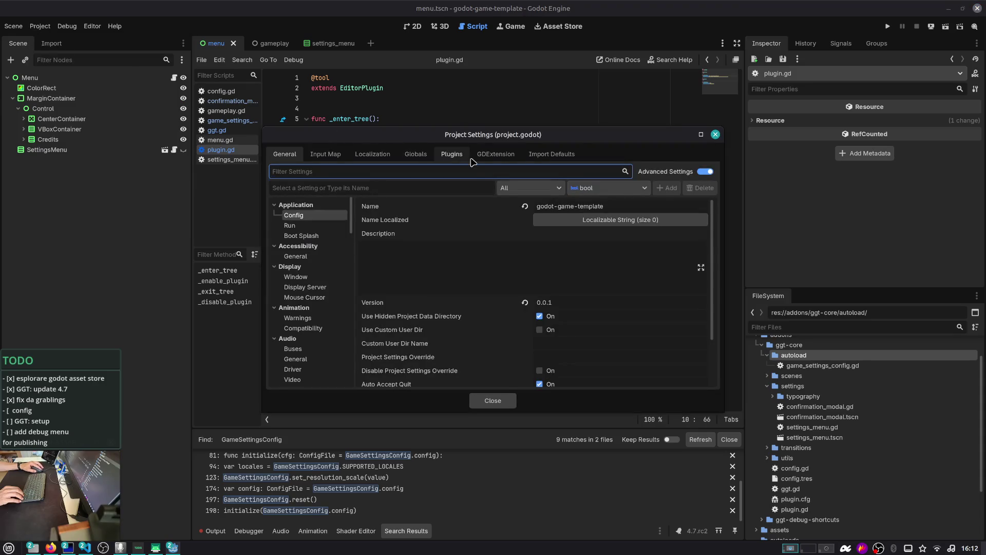
left_click(466, 156)
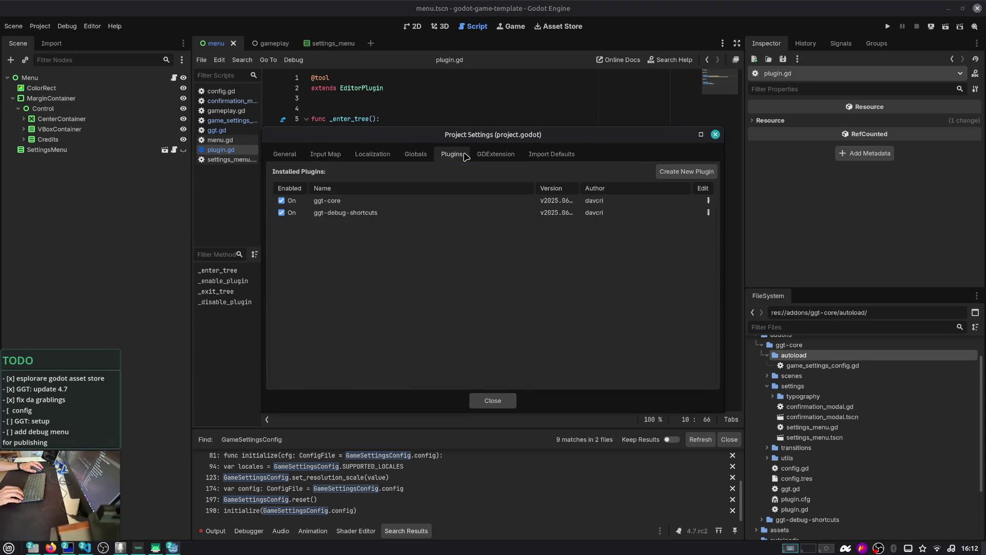
left_click(282, 201)
left_click(282, 201)
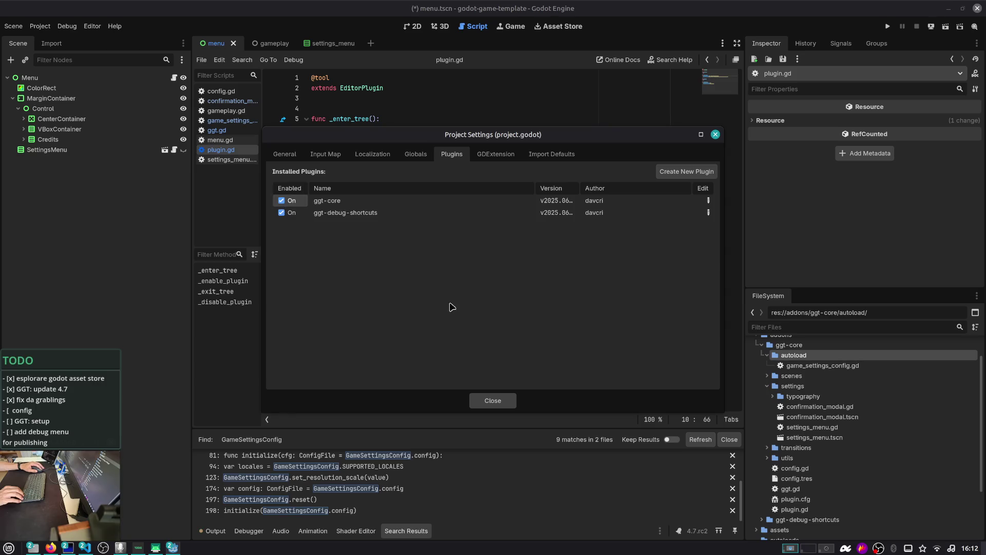
- Confirm GGT_GameConfig is listed under Autoload, close Project Settings, and review lines 11 and 20
left_click(482, 155)
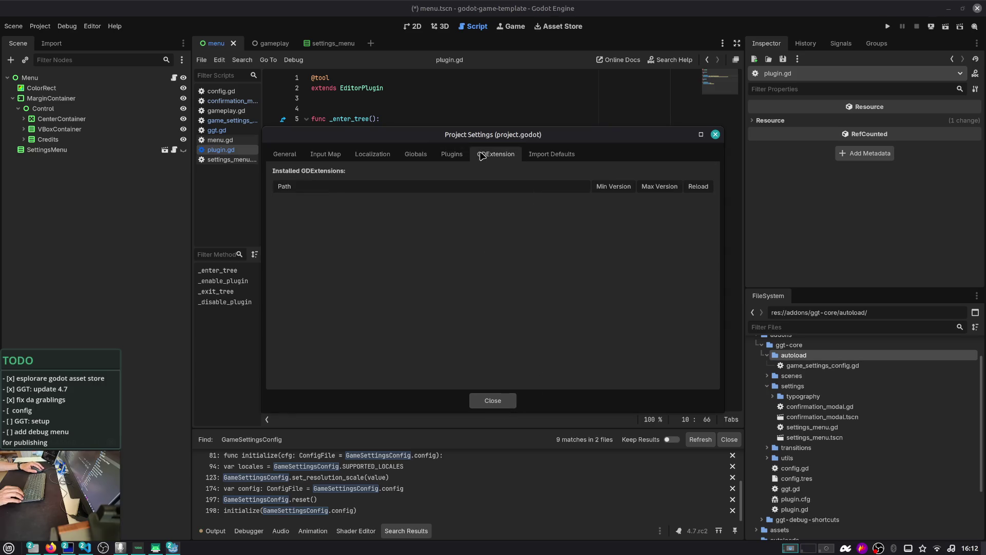
left_click(404, 155)
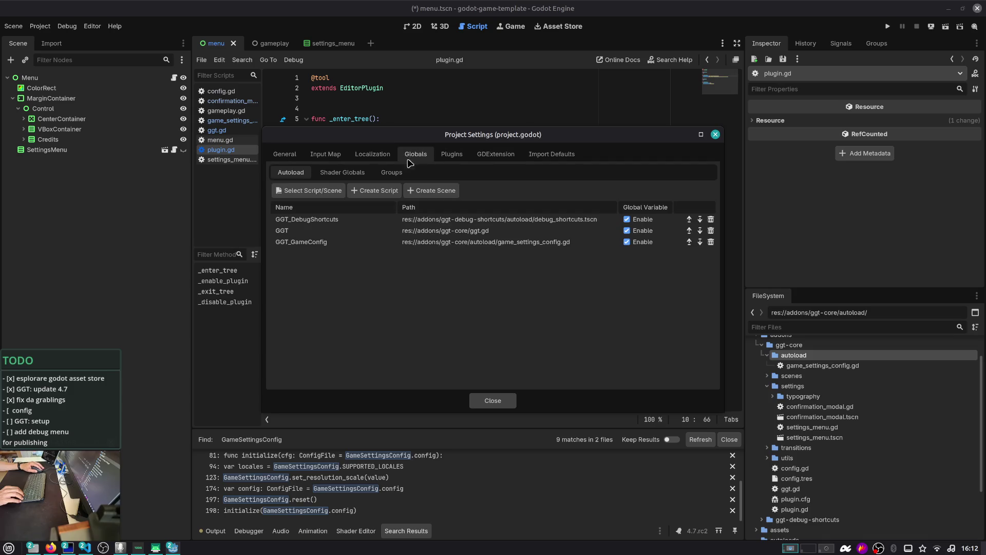
left_click(322, 243)
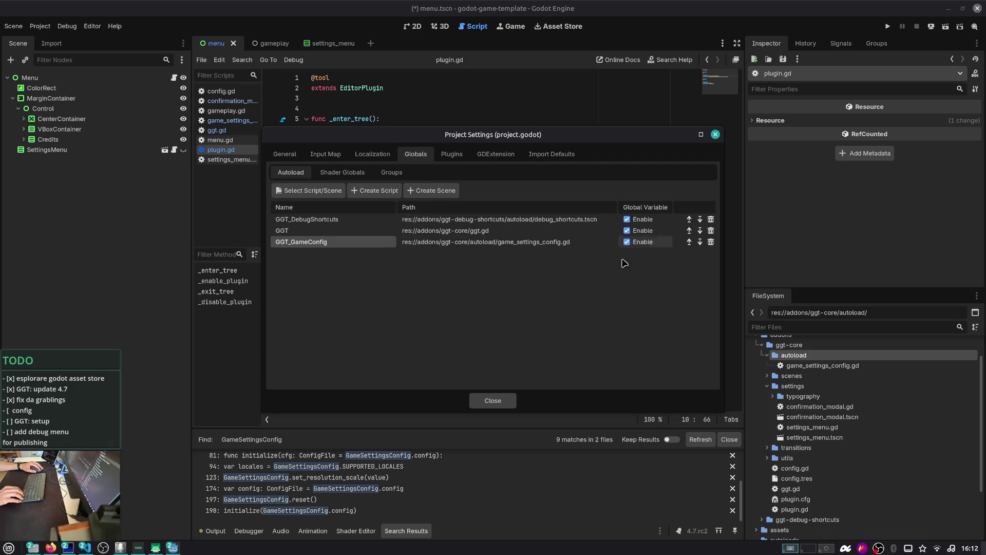
left_click(498, 401)
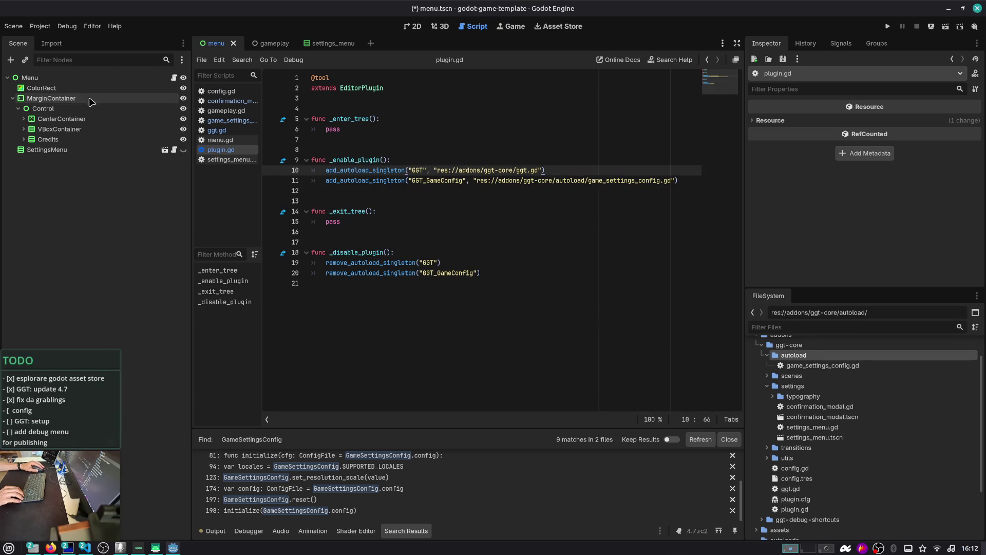
left_click(415, 180)
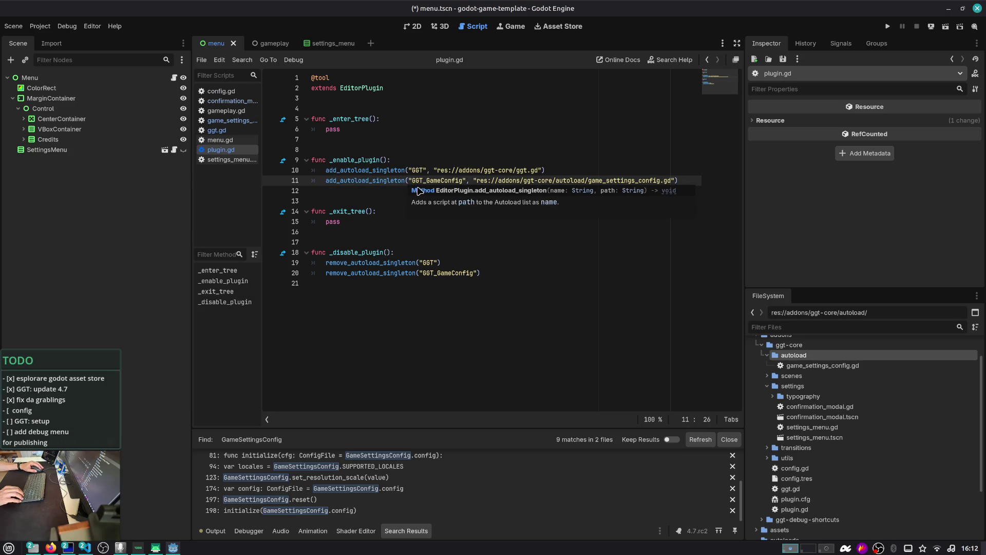
left_click(429, 273)
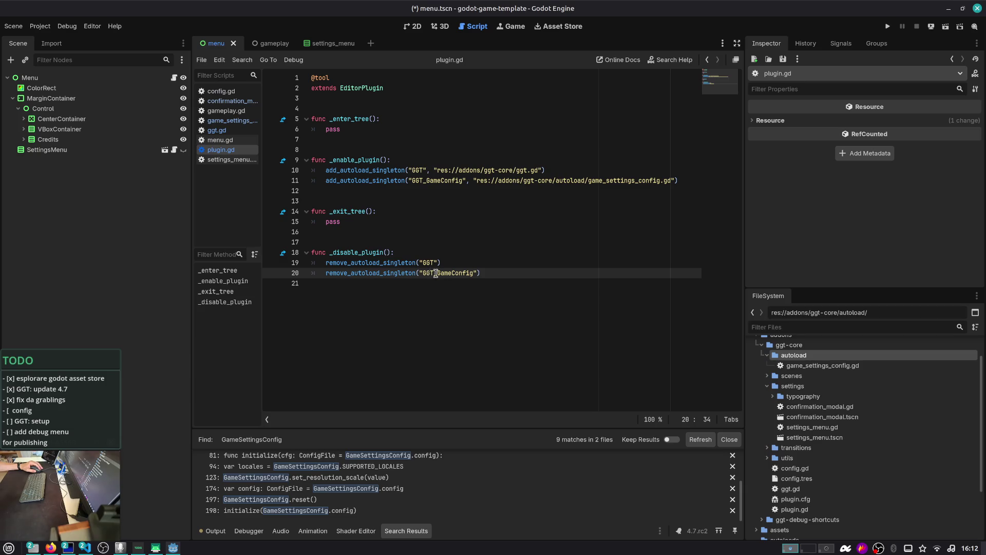
scroll(810, 380, "up", 2)
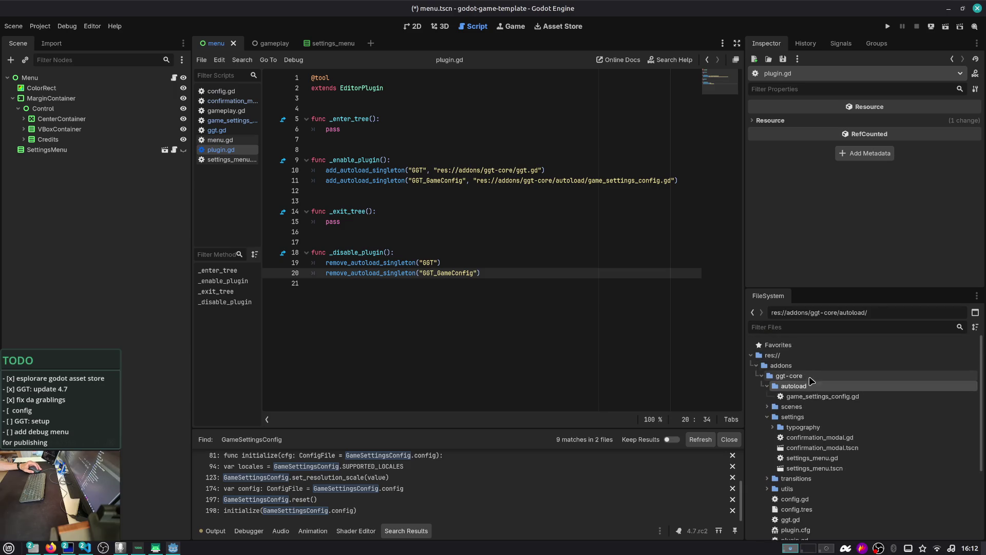
- Open game_settings_config.gd, comment out the ja, zh, ar and ru locales, and save
double_click(812, 397)
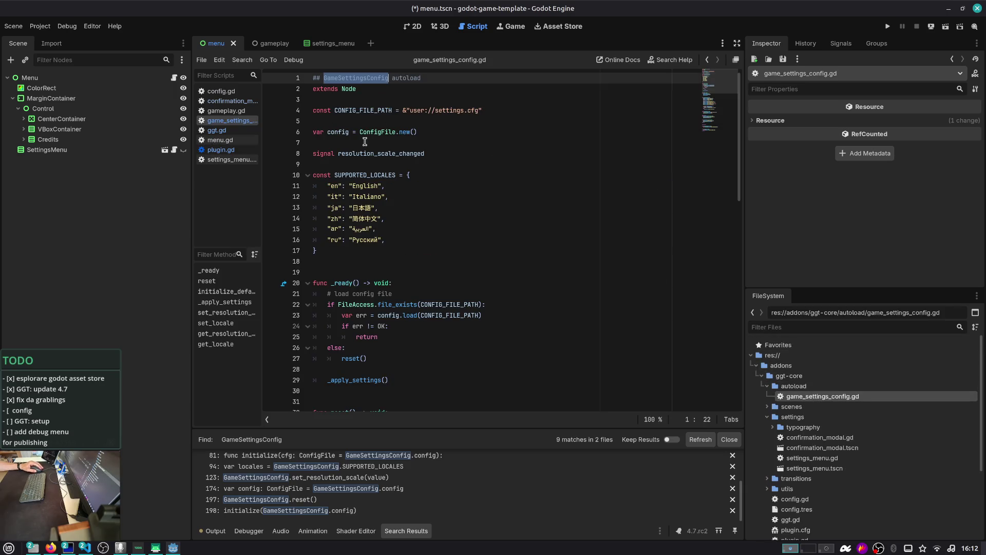
double_click(440, 106)
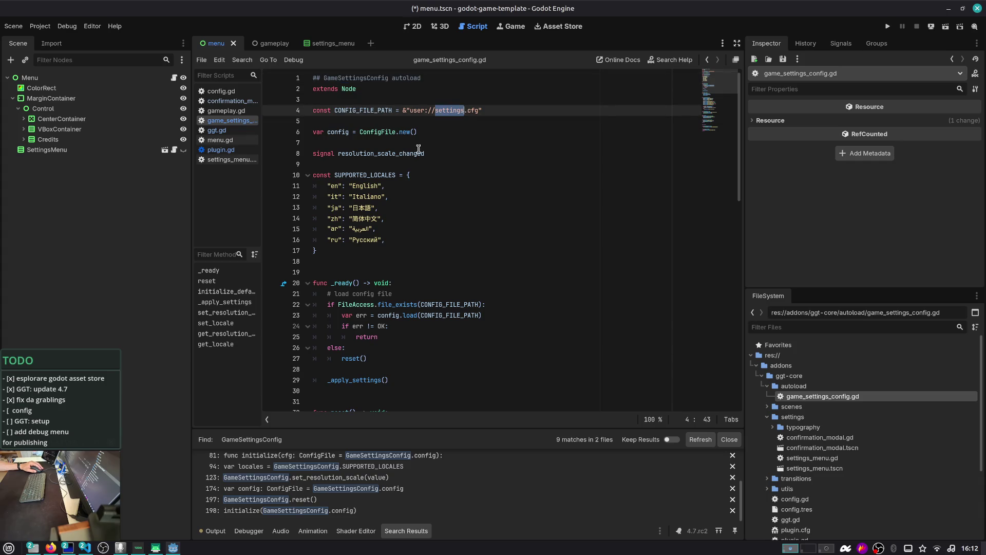
scroll(417, 149, "down", 1)
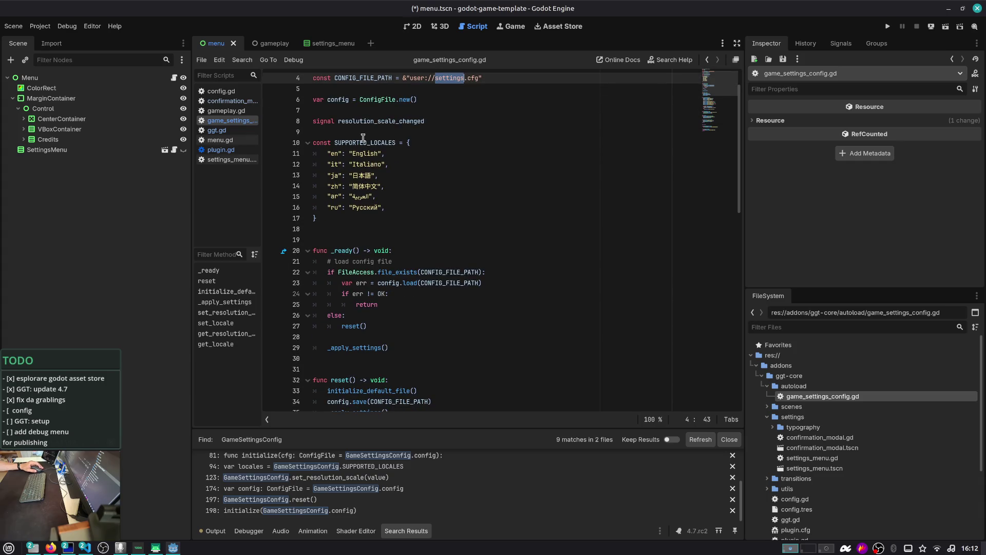
left_click_drag(382, 197, 403, 204)
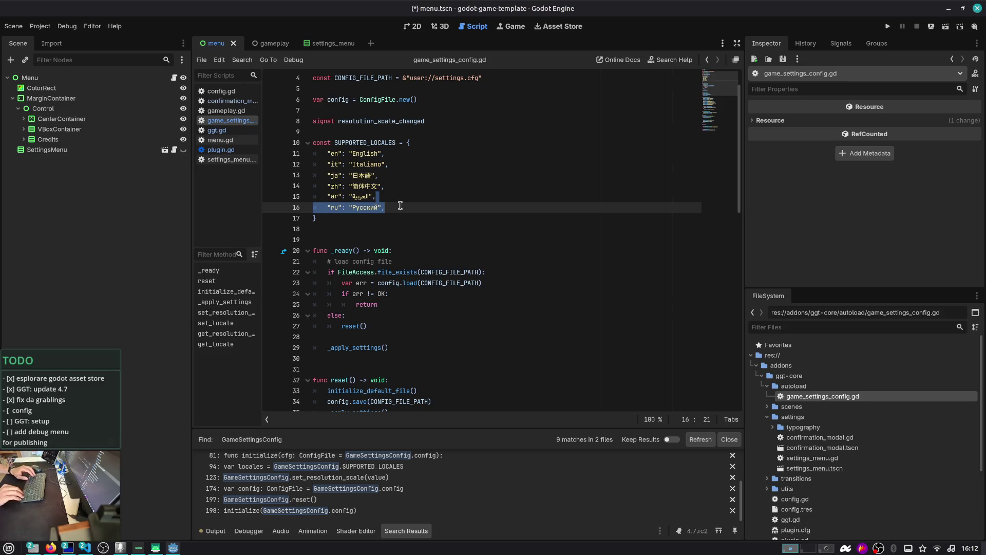
key("shift+Up")
key("shift+Up")
key("shift+Up")
key("ctrl+k")
key("ctrl+s")
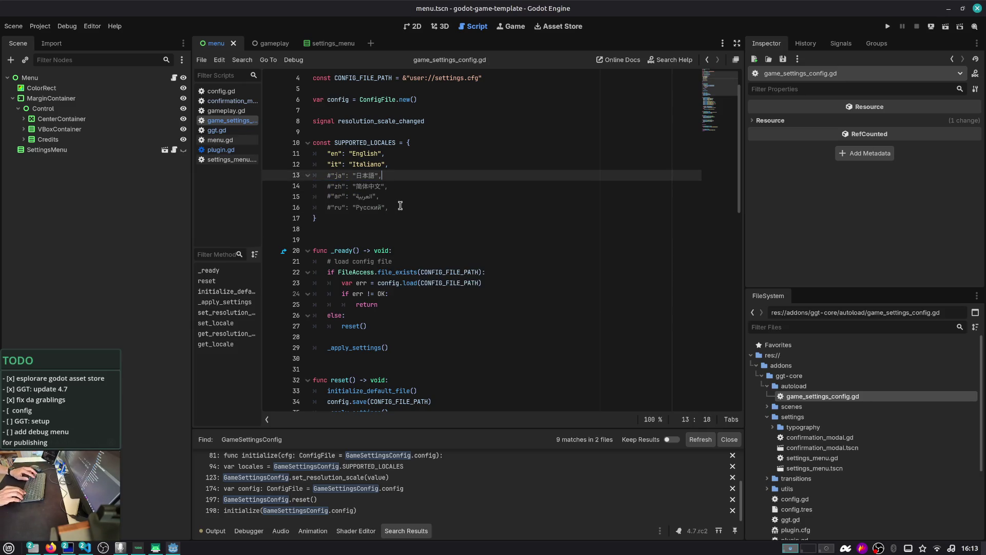
- Scroll to initialize_default_file and its gfx defaults, such as fullscreen true
key("Down")
key("Down")
key("Down")
scroll(400, 205, "down", 2)
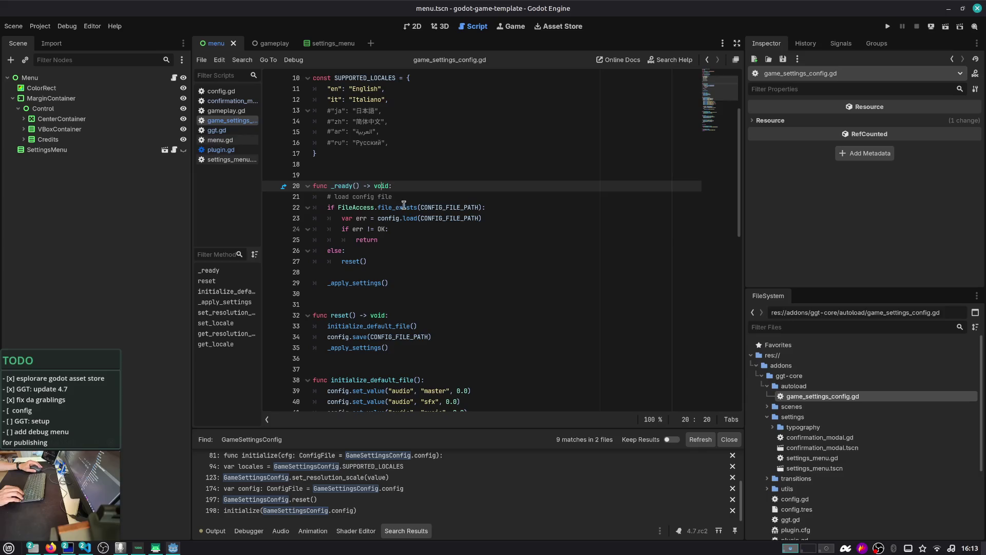
scroll(404, 205, "down", 1)
double_click(448, 185)
scroll(448, 185, "up", 4)
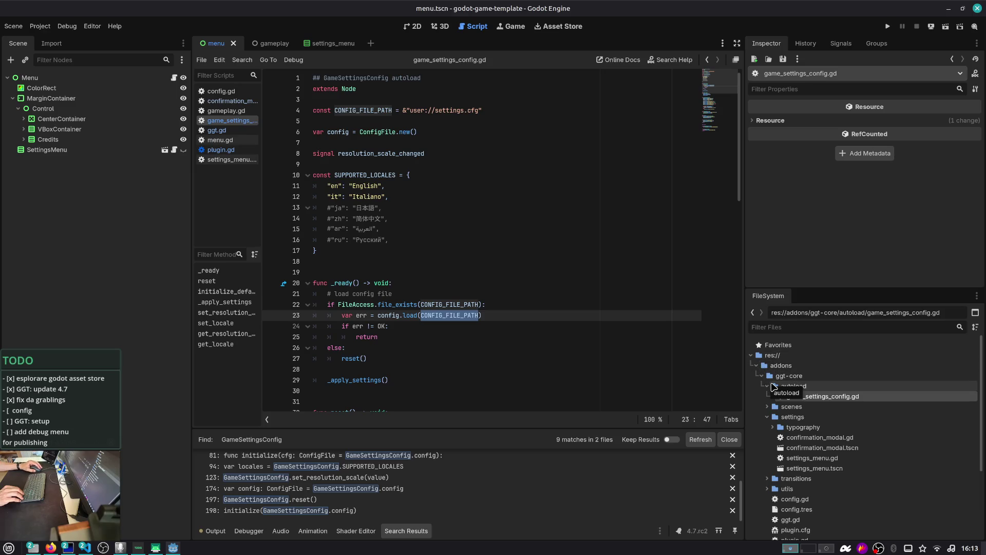
left_click(771, 388)
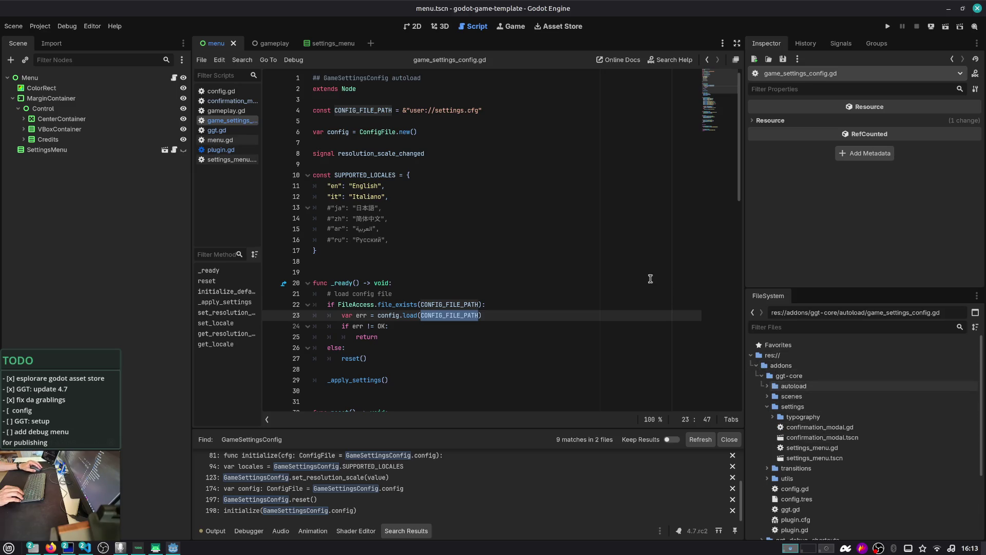
left_click(626, 273)
scroll(626, 295, "down", 5)
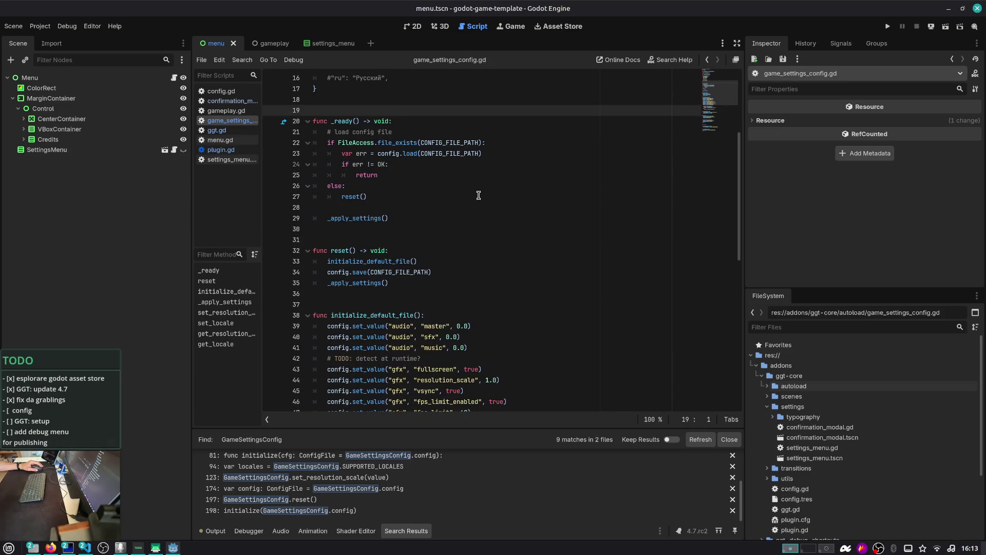
scroll(447, 161, "down", 5)
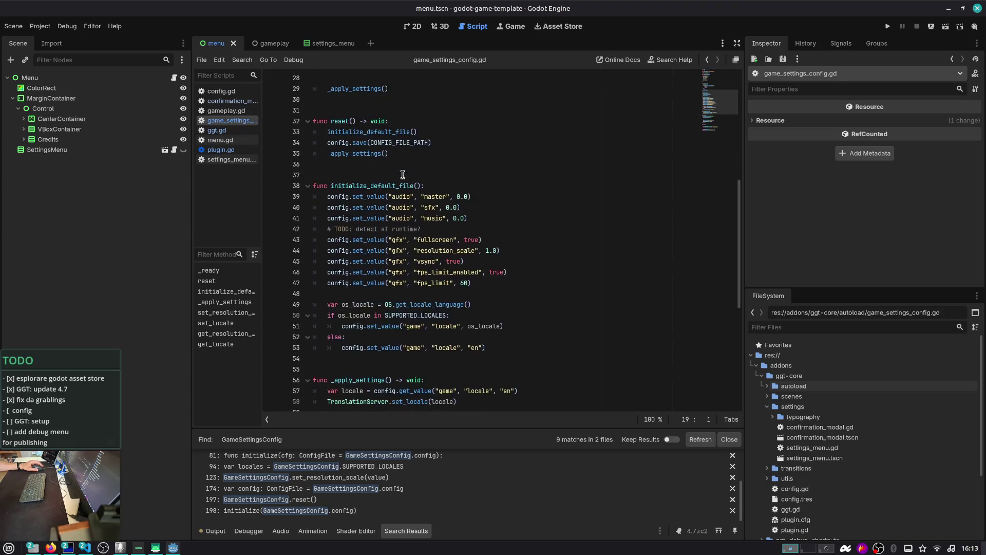
left_click(534, 157)
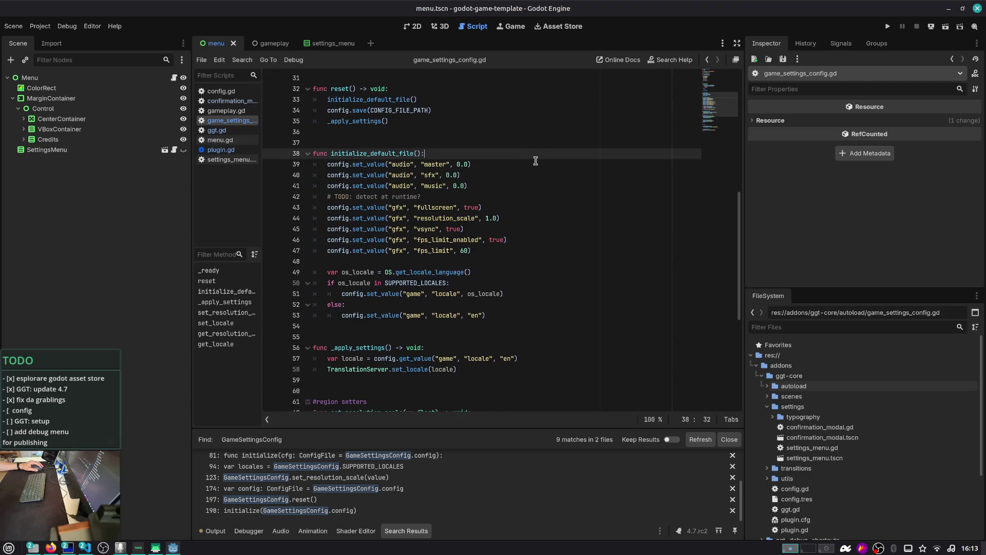
left_click(499, 205)
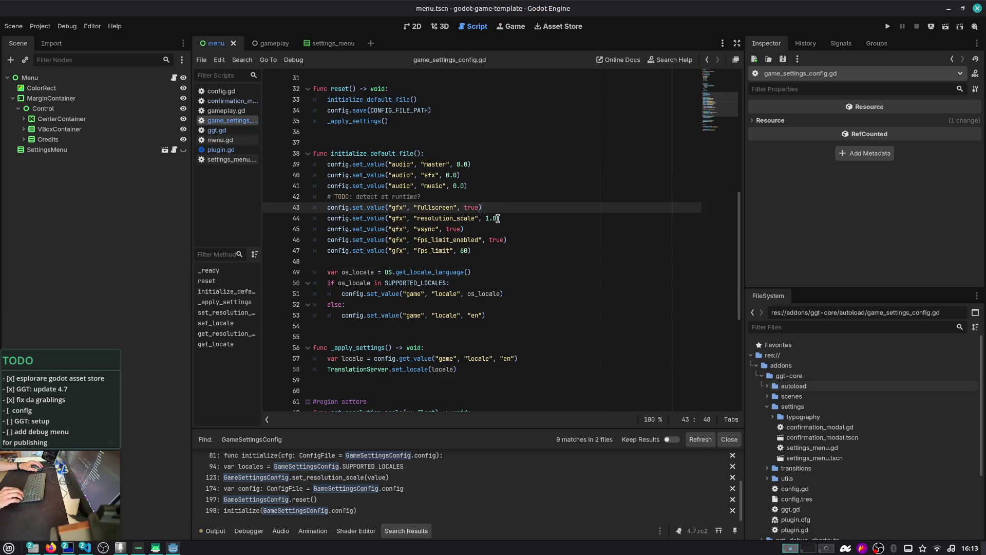
- Move the resolution_scale line above fullscreen and delete the 'TODO detect at runtime' comment
key("Down")
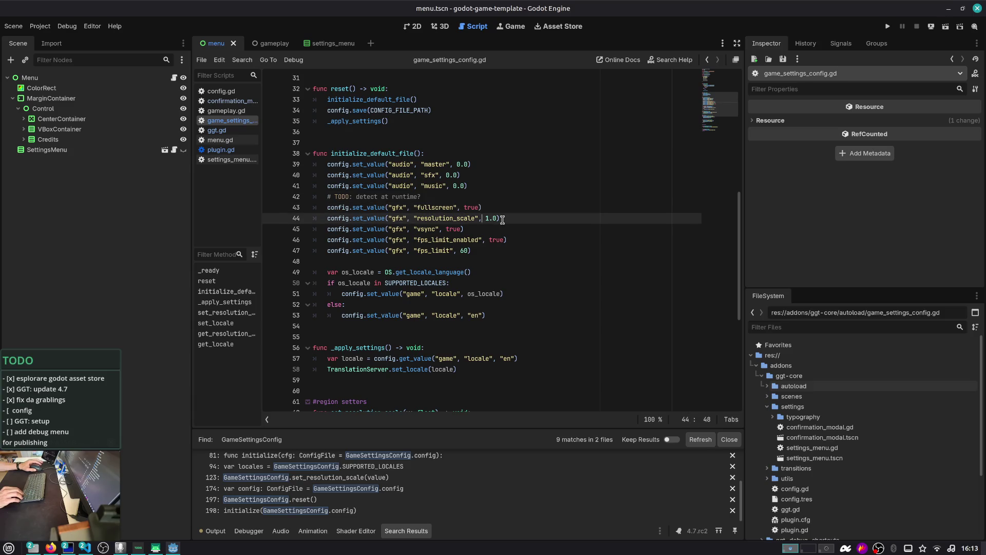
key("alt+Up")
key("alt+Up")
key("Down")
key("ctrl+shift+k")
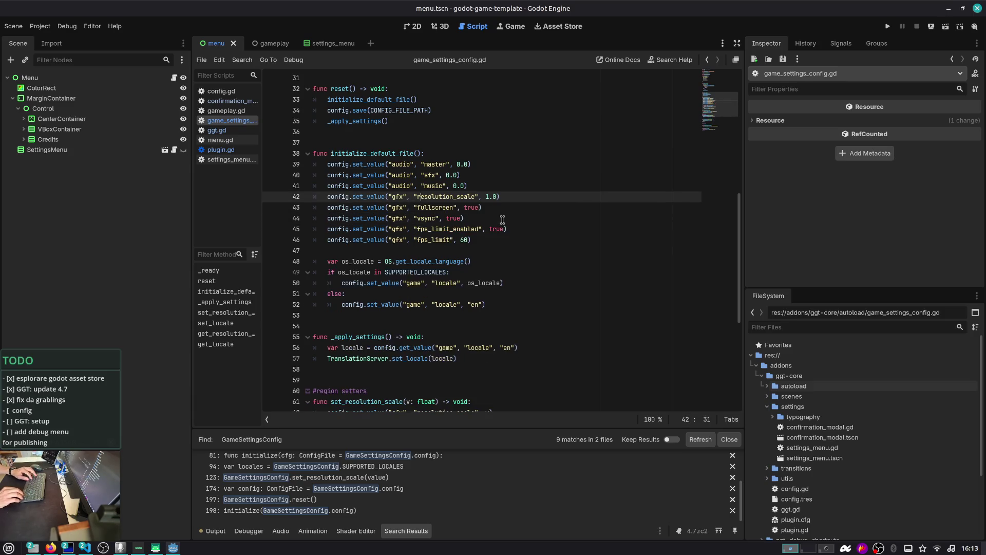
- Move the fps limit default lines above the fullscreen and vsync defaults
key("shift+Down")
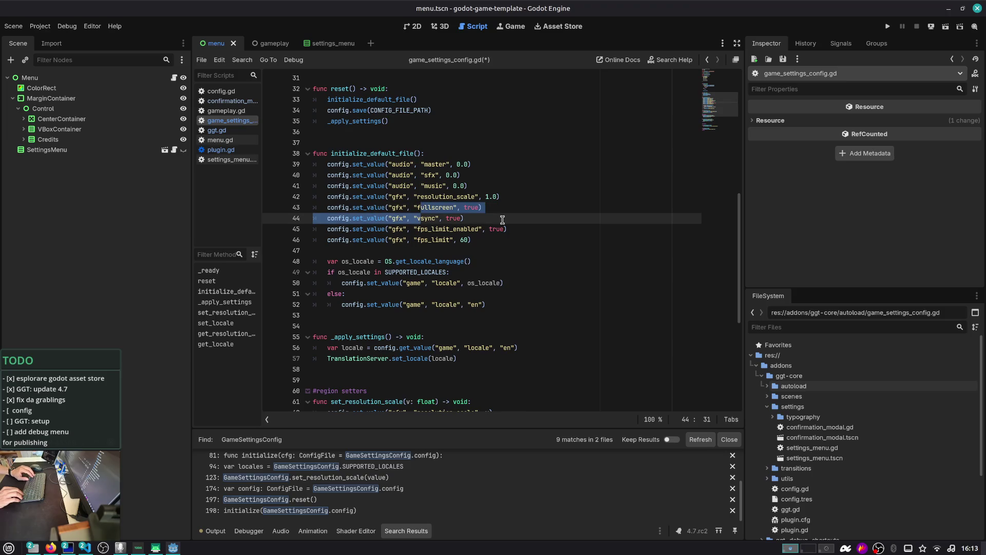
key("shift+Down")
key("shift+Down")
key("shift+Up")
key("shift+Up")
key("shift+Down")
key("shift+Down")
key("shift+Up")
key("shift+Up")
key("Down")
key("shift+Down")
key("alt+Up")
key("alt+Up")
key("Down")
- Check the reordered gfx default lines, ending on the vsync default
key("Up")
key("shift+Down")
key("shift+Down")
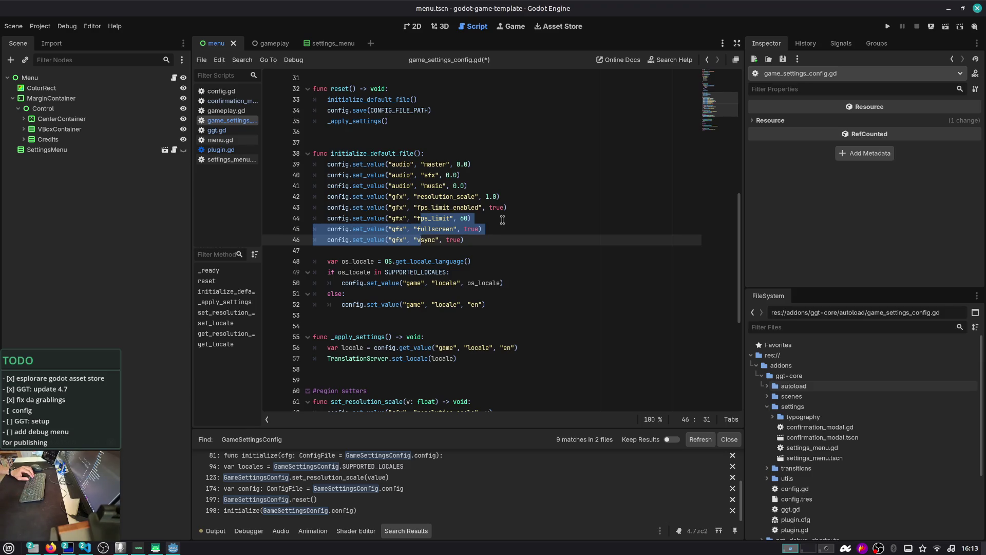
key("Right")
key("Down")
key("Down")
key("Up")
key("Up")
key("Up")
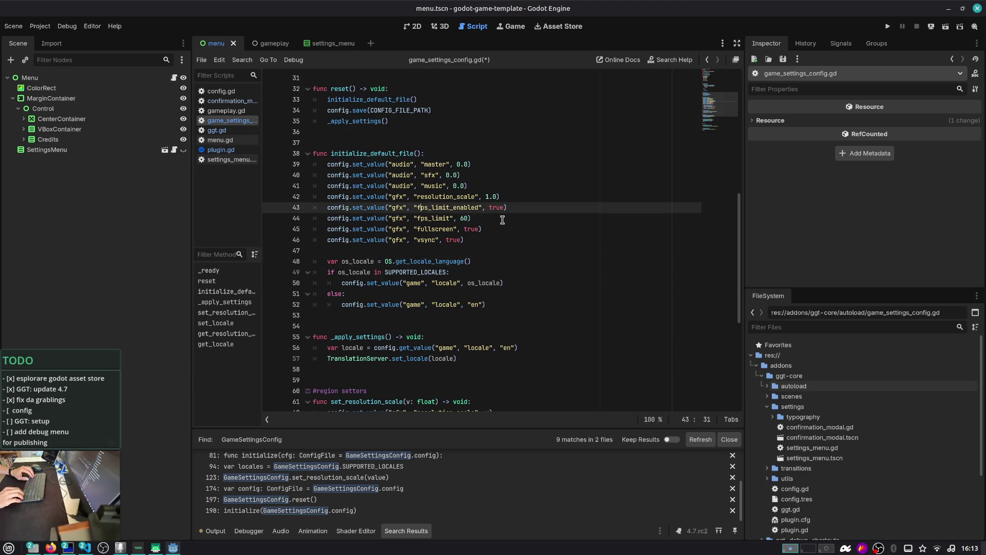
key("Down")
key("Down")
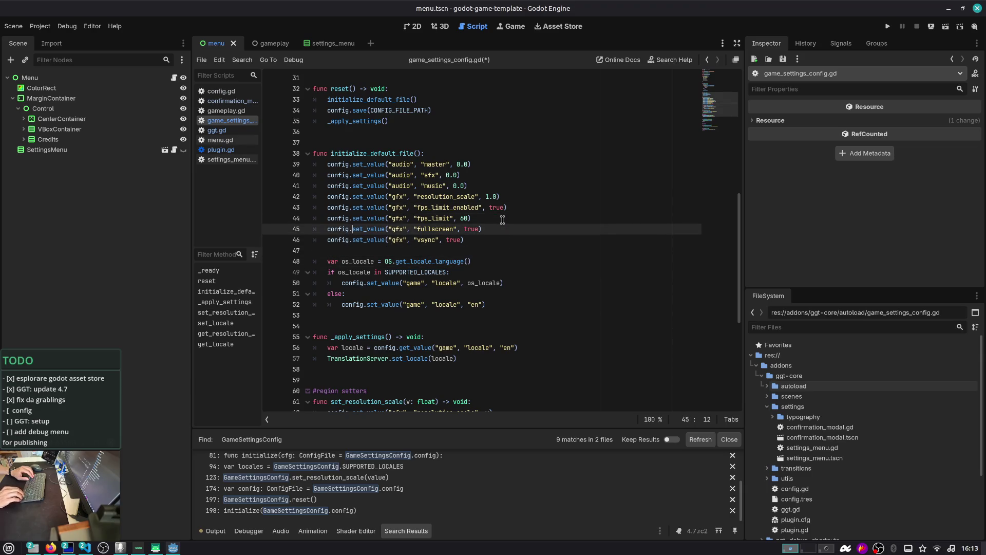
key("Up")
key("Up")
key("Up")
key("Up")
key("Up")
key("Up")
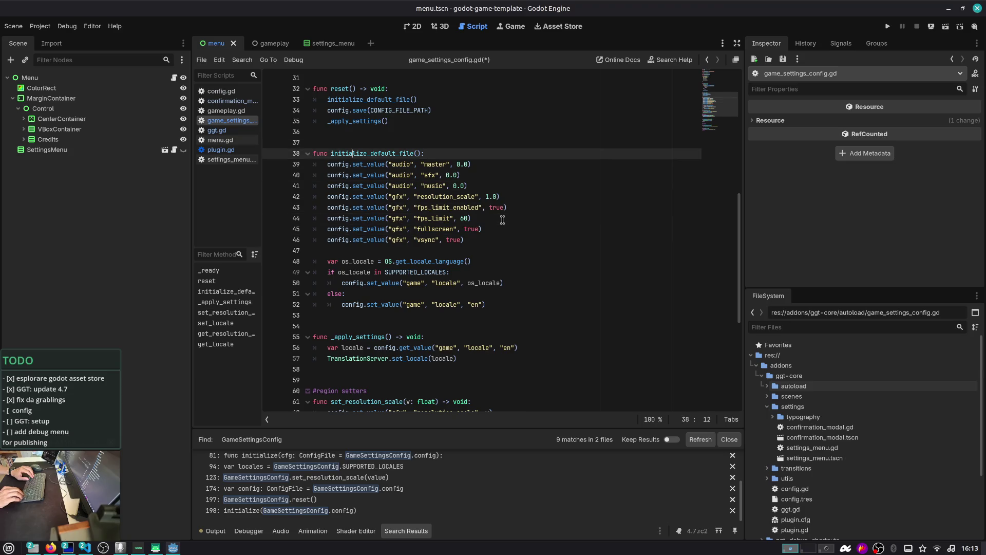
key("Down")
key("Down")
key("Down")
key("ctrl+Right")
key("ctrl+Right")
key("ctrl+Right")
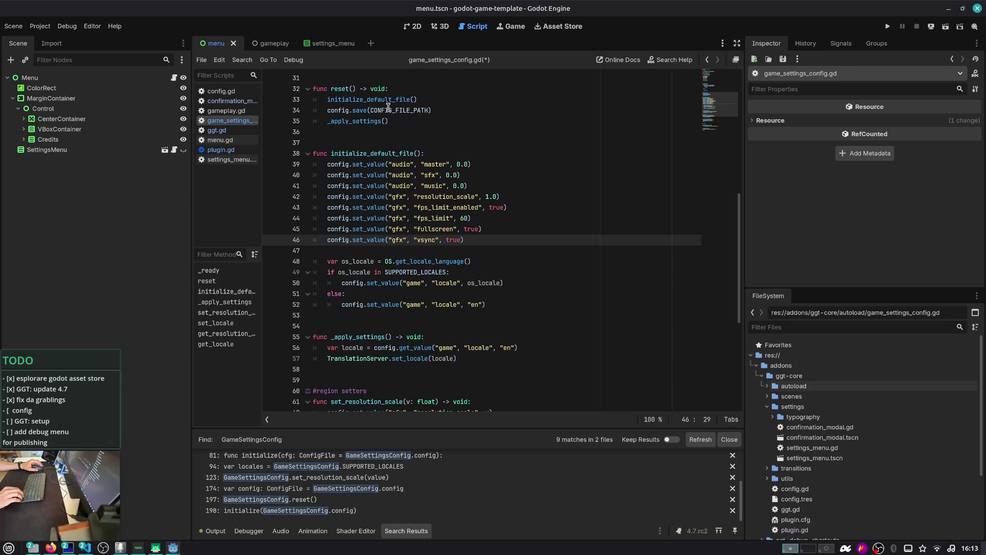
- Highlight the _apply_settings call in reset() and scroll through its uses
left_click(369, 124)
double_click(370, 123)
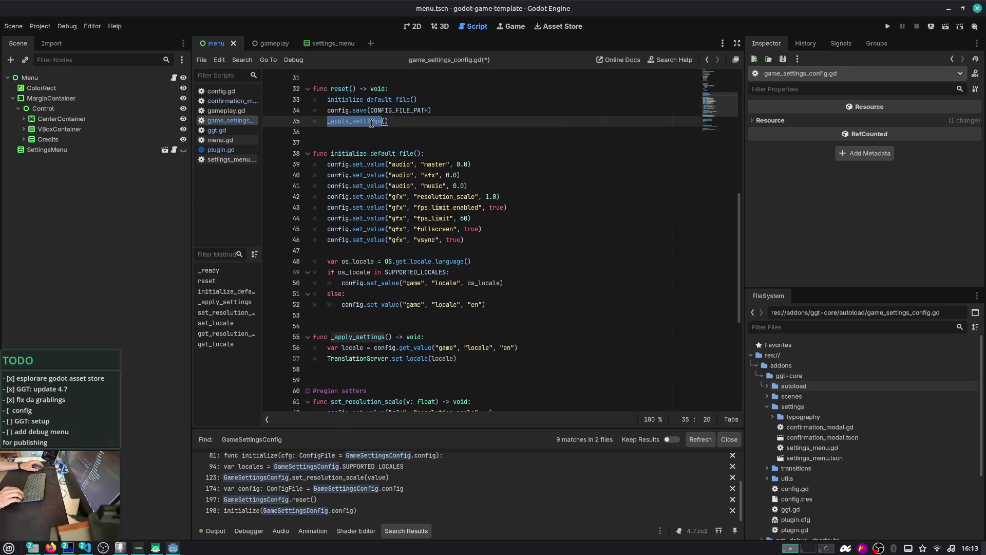
scroll(376, 127, "down", 2)
scroll(429, 181, "down", 5)
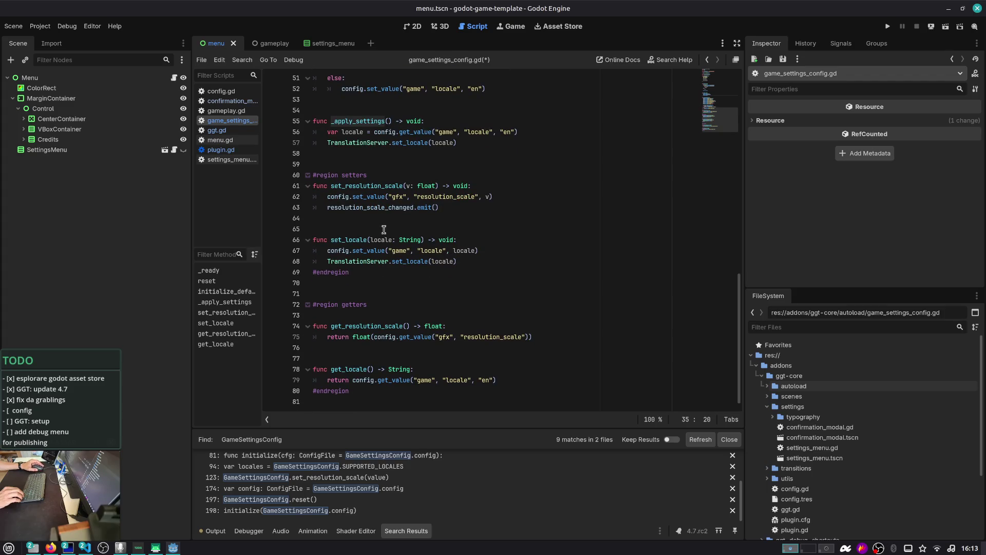
scroll(384, 370, "up", 15)
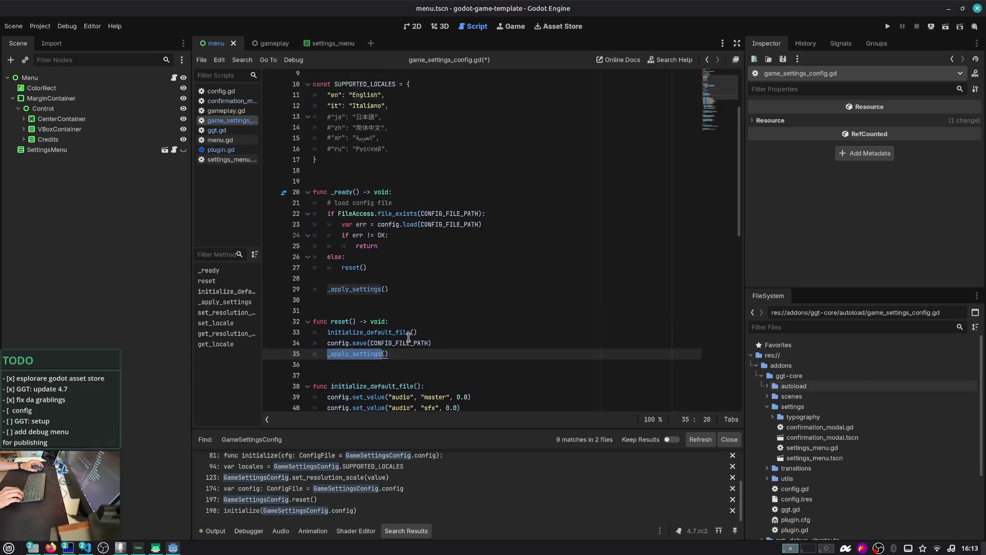
scroll(409, 338, "down", 9)
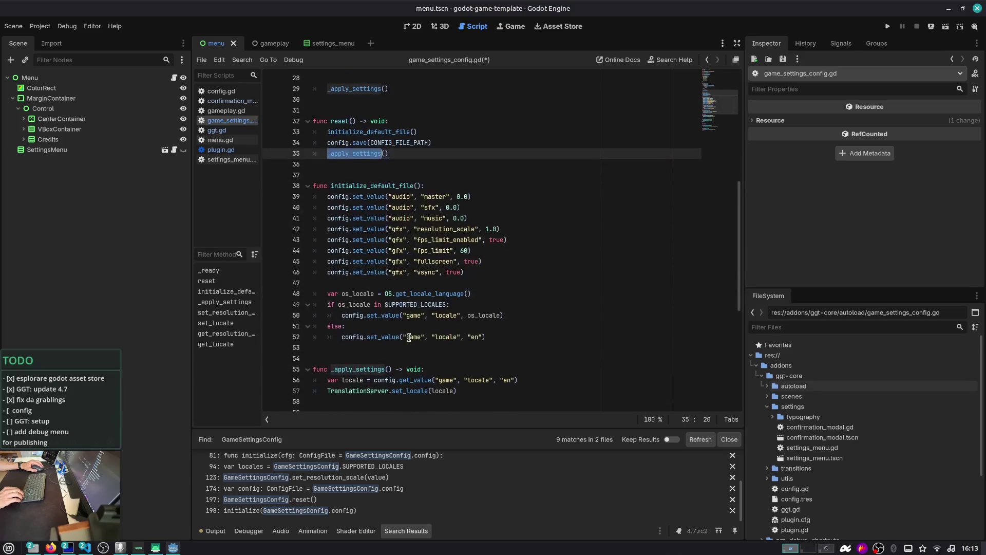
- Add a new line after the fps_limit default and try an Engine-based web check
left_click(489, 251)
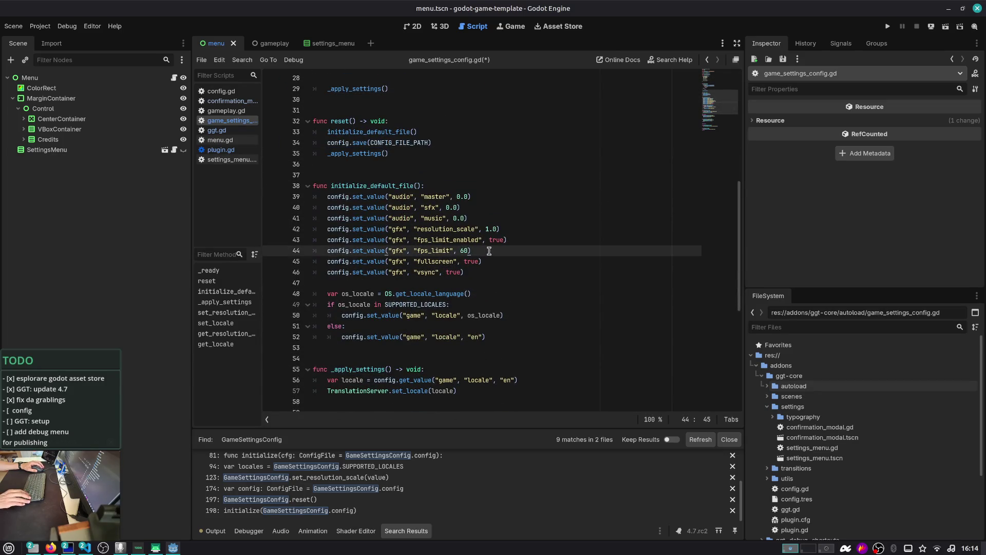
key("Return")
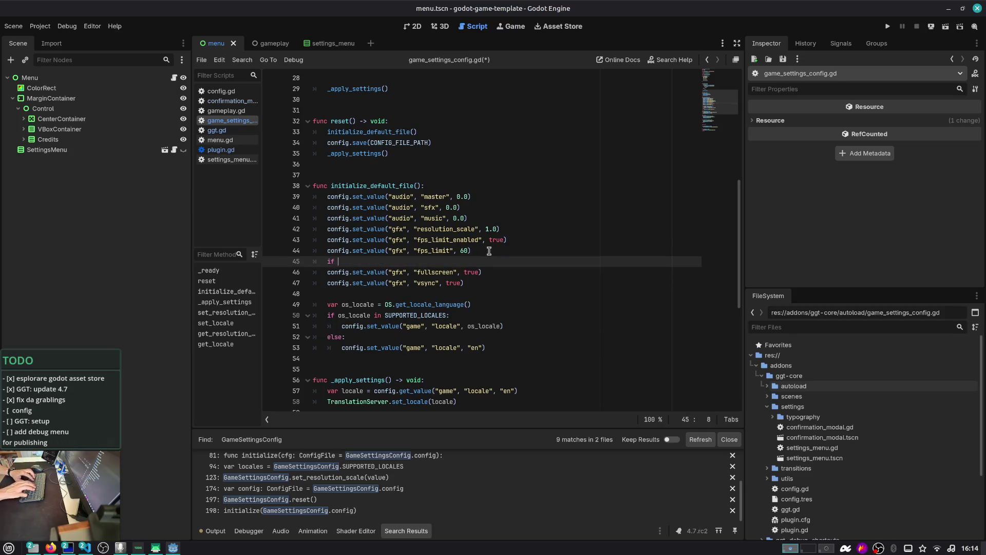
type("Engine.is_")
key("ctrl+shift+Left")
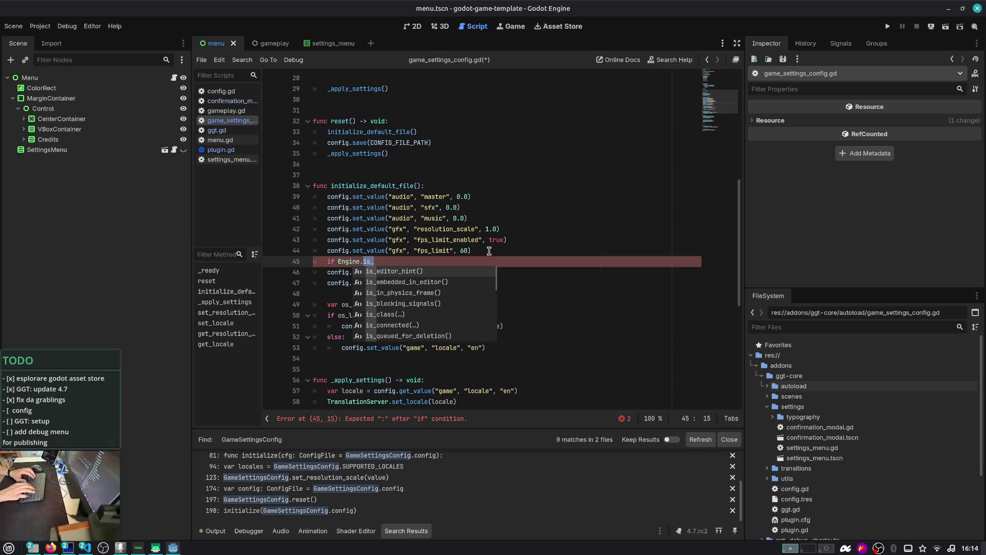
type("os")
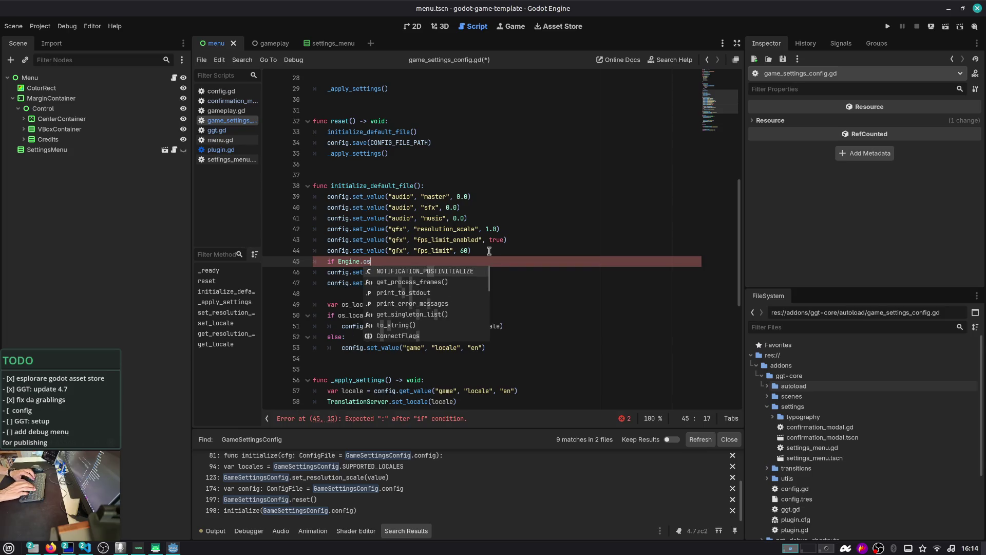
key("BackSpace")
key("BackSpace")
key("BackSpace")
- Search the project files for 'web' to find the right feature check
key("ctrl+shift+f")
type("web")
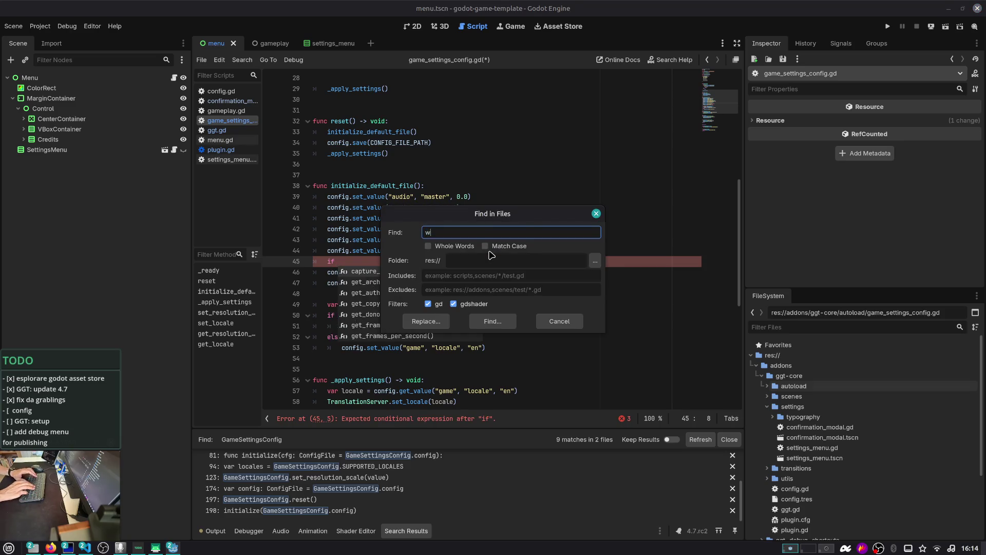
key("Return")
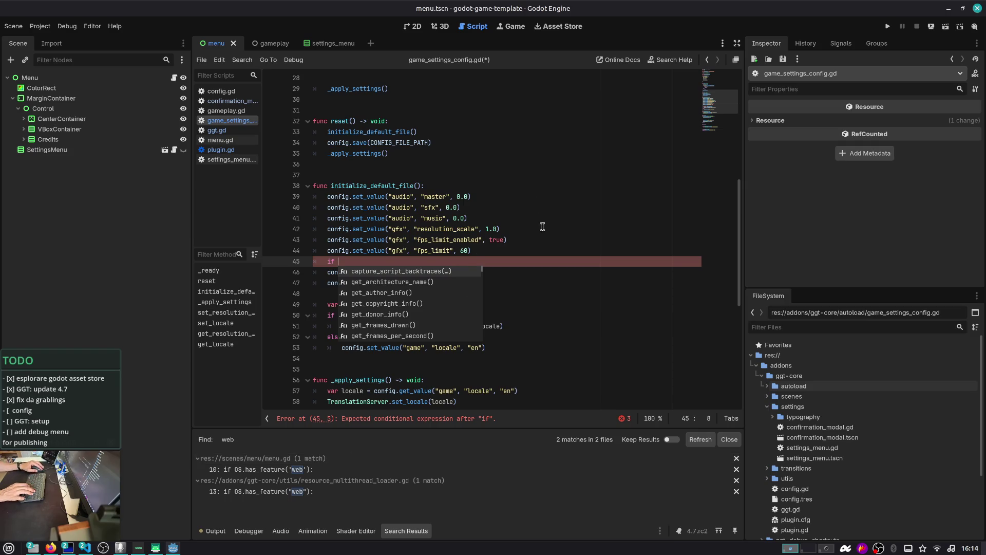
- Put the fullscreen and vsync defaults under 'if not OS.has_feature('web'):' and save
type("OS.has_fe")
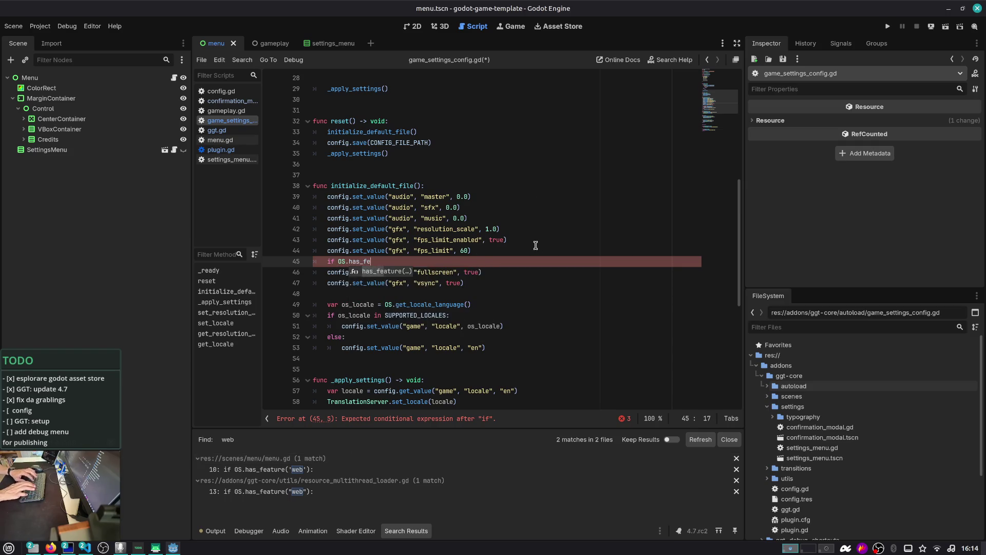
type("ature('web'):")
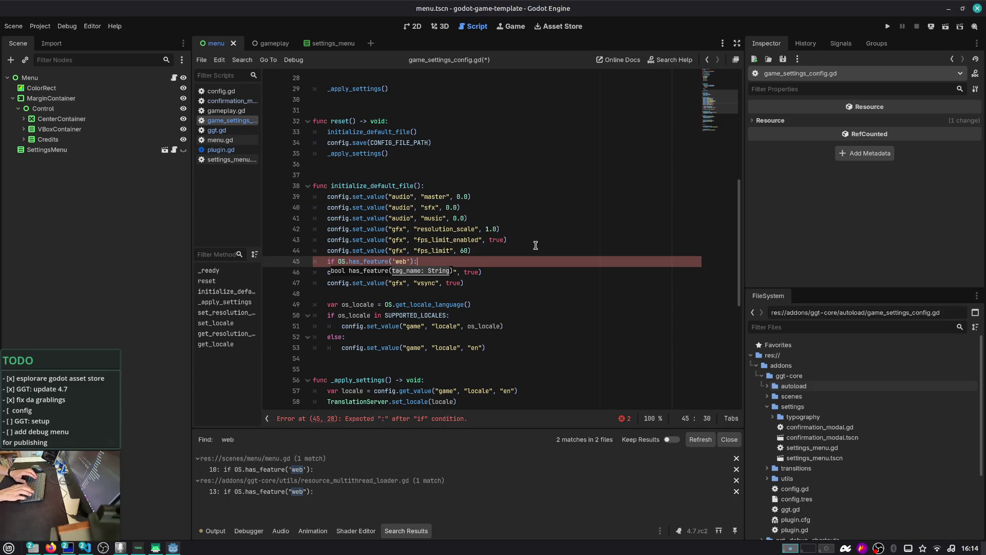
key("Left")
key("Left")
key("Left")
type("not")
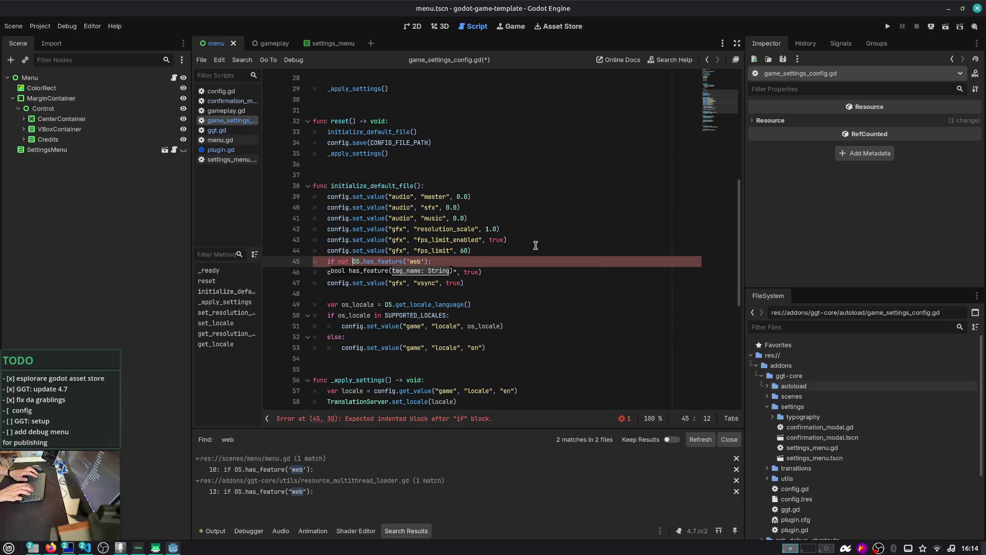
key("Down")
key("shift+Down")
key("Tab")
key("ctrl+s")
- Review the default lines around the new web check, then switch to settings_menu.gd
key("Up")
key("Up")
key("Up")
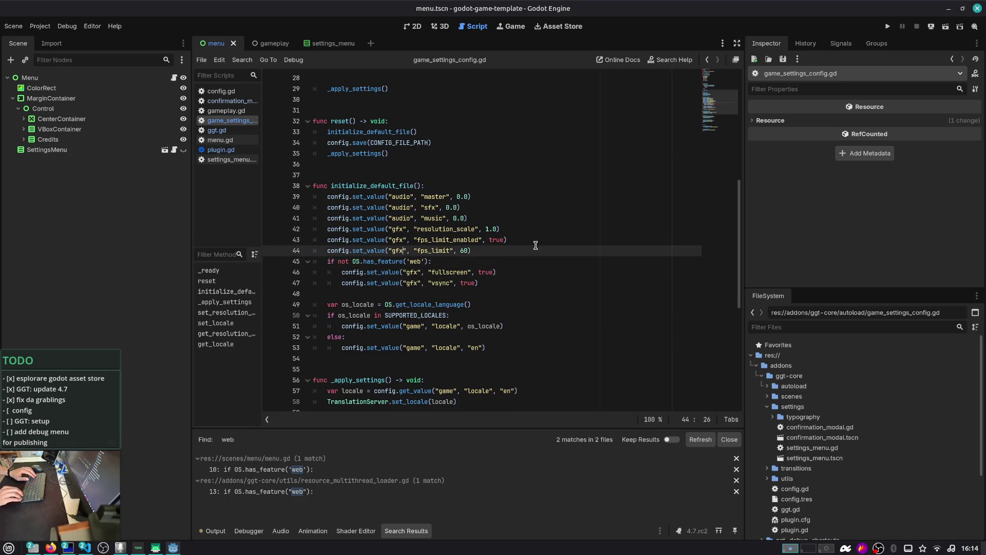
key("ctrl+Right")
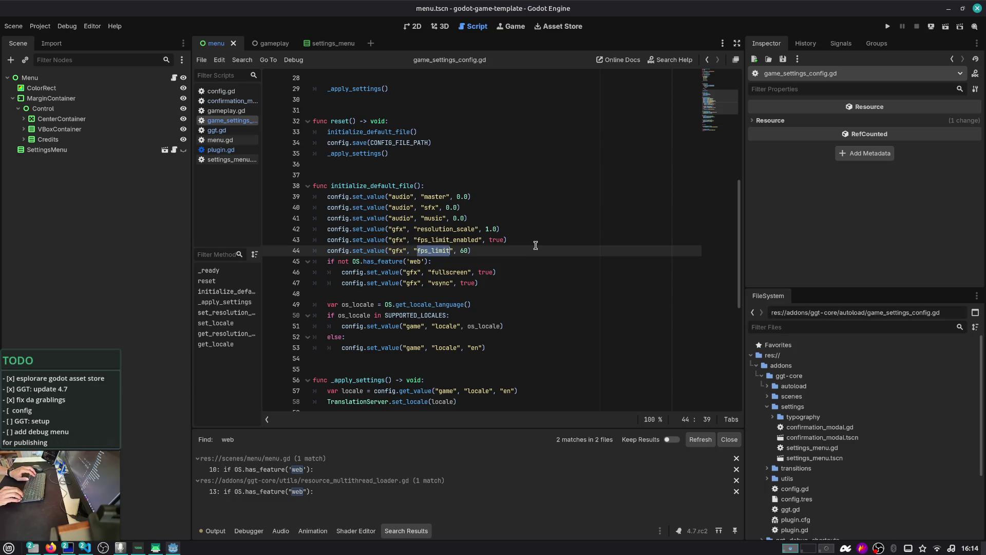
key("Up")
key("Up")
key("ctrl+Right")
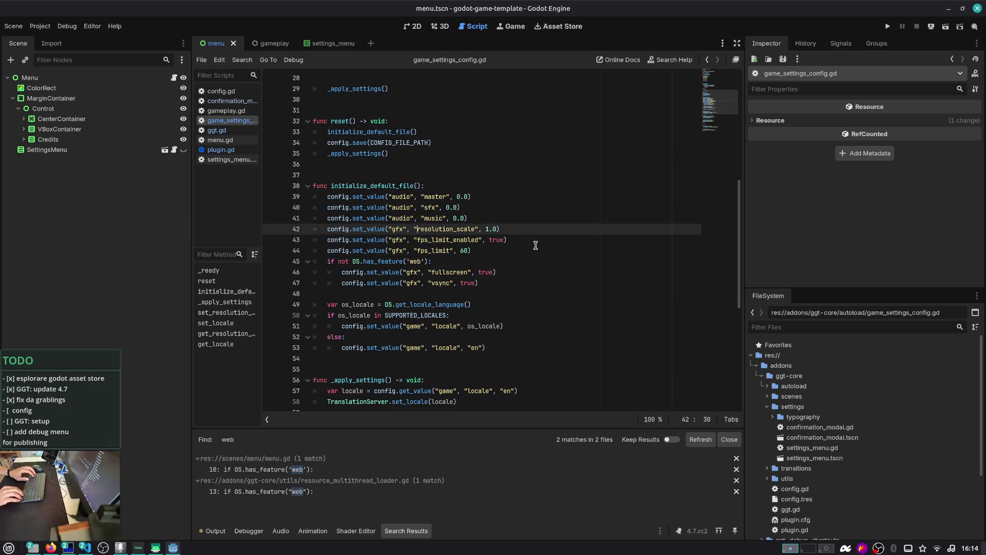
key("End")
key("Up")
key("Down")
key("Up")
key("Up")
key("Up")
key("Down")
key("Down")
key("Down")
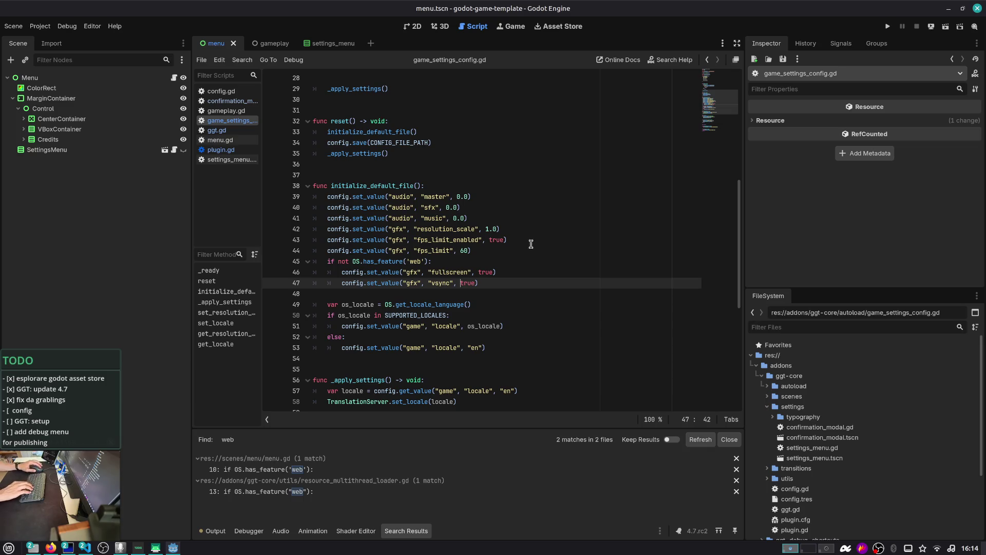
key("Up")
key("Up")
key("ctrl+shift+Left")
key("ctrl+shift+Left")
key("ctrl+shift+Left")
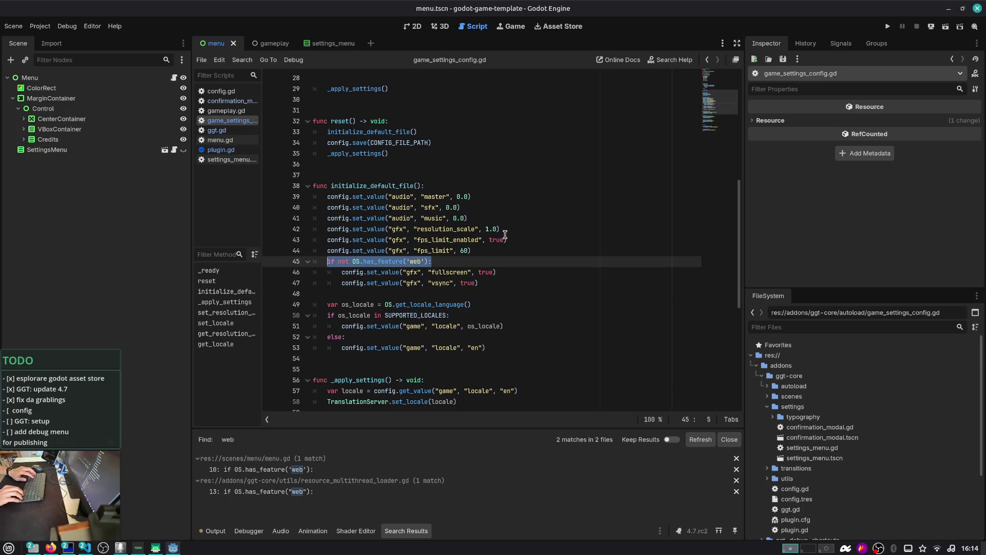
key("Left")
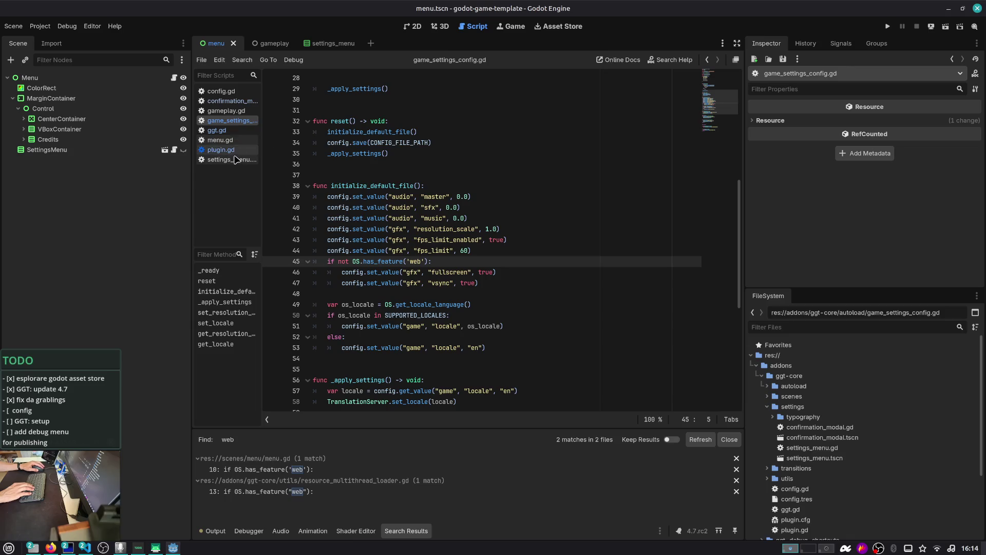
left_click(231, 159)
- Replace the first GameSettingsConfig references, including line 81, with GGT_GameConfig
scroll(395, 163, "up", 10)
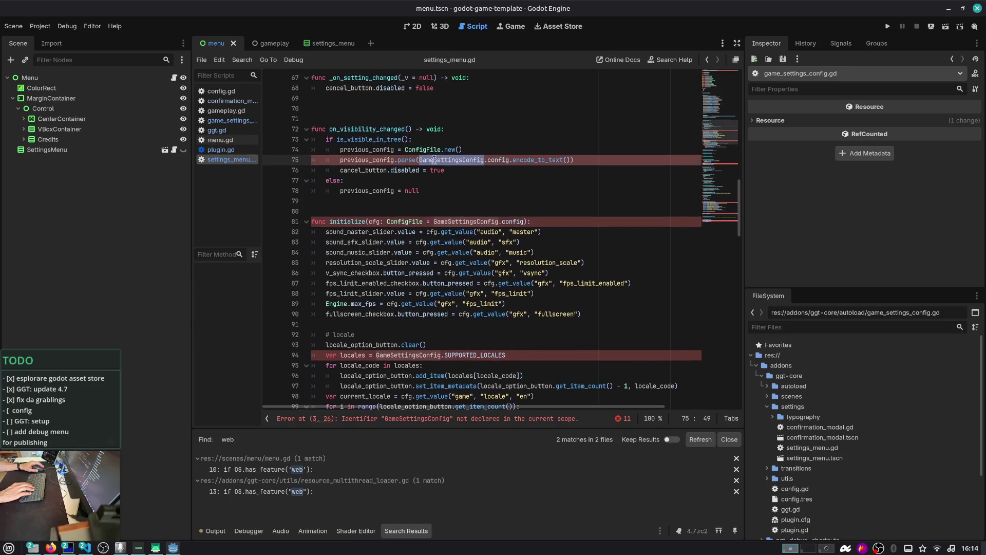
scroll(452, 164, "down", 7)
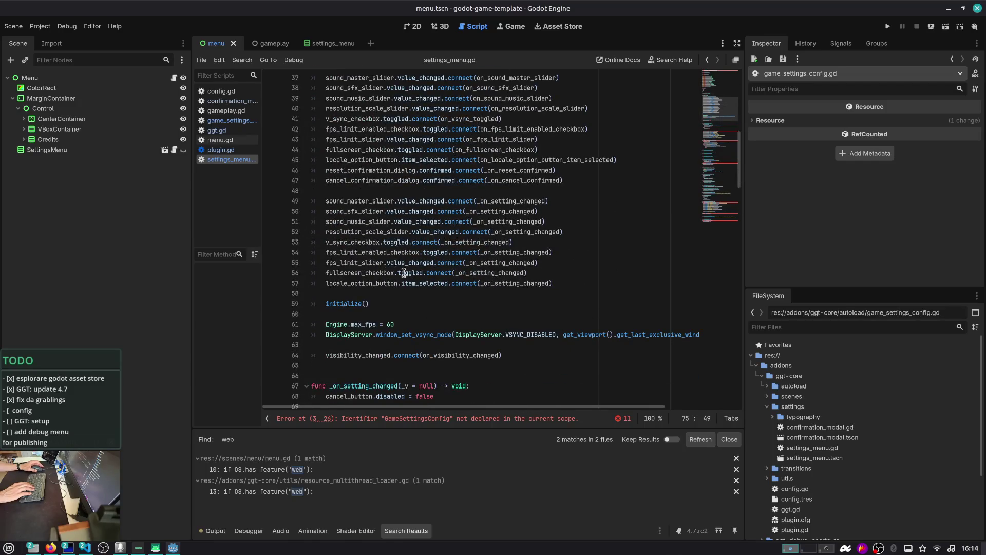
scroll(406, 271, "down", 7)
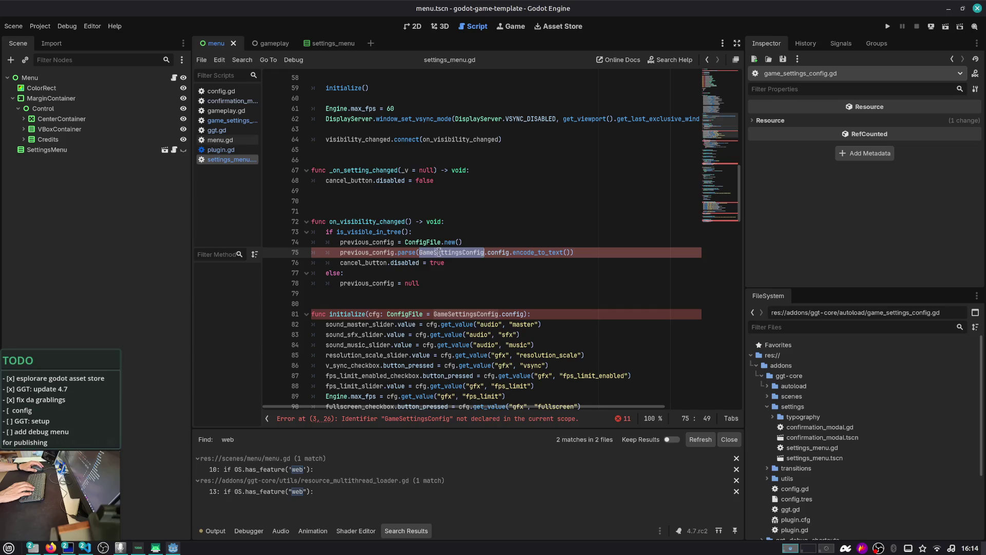
type("GGT_")
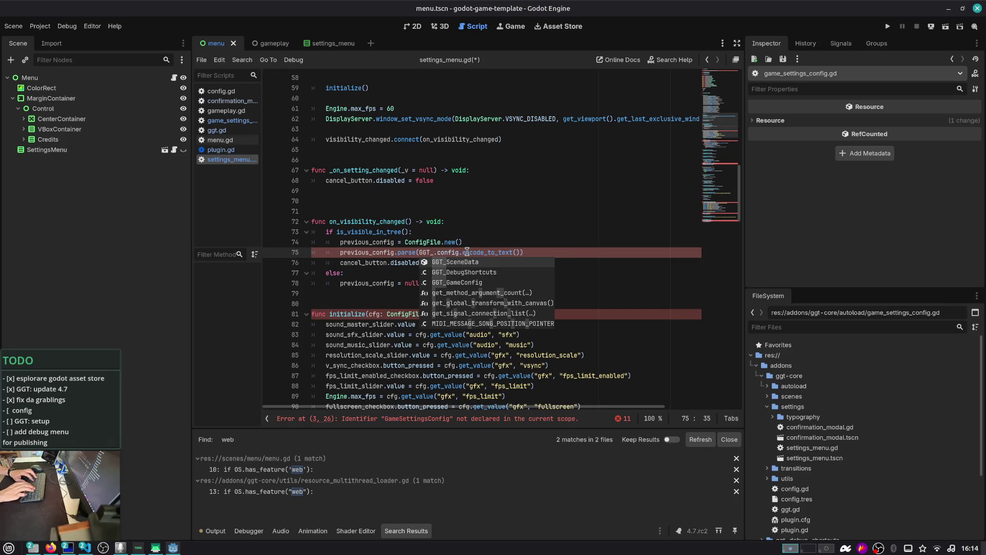
key("Down")
key("Down")
key("Return")
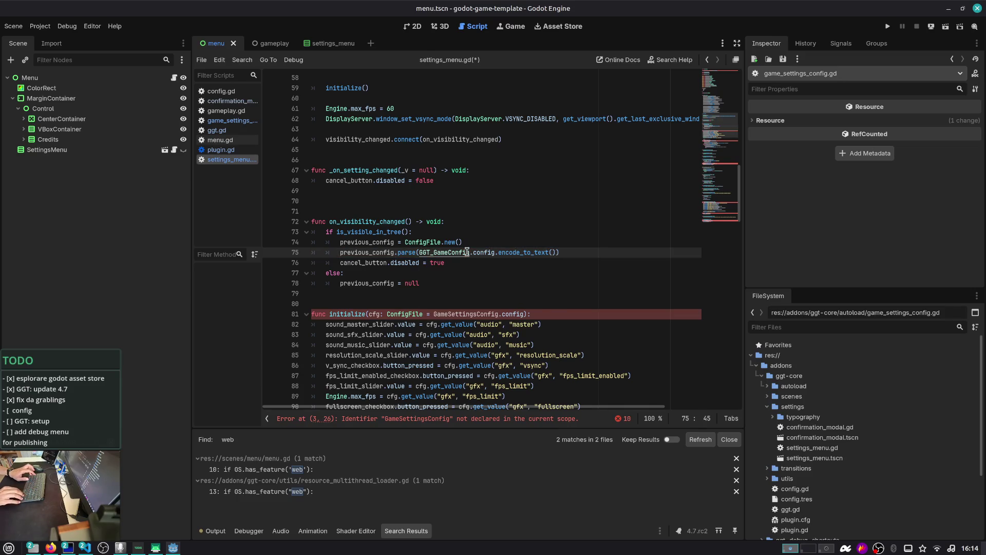
key("ctrl+shift+Left")
key("ctrl+c")
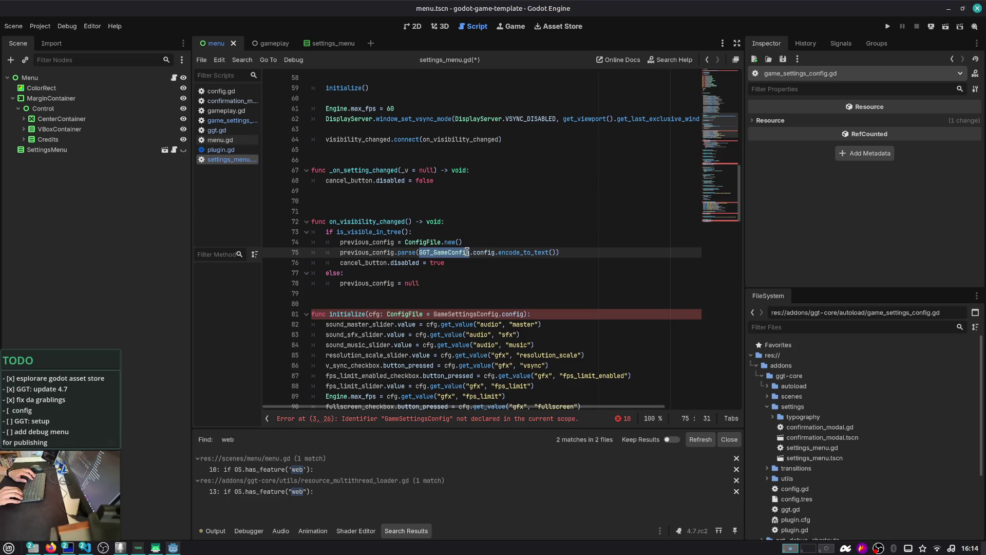
key("Down")
key("Down")
key("Down")
key("ctrl+Right")
key("ctrl+shift+Right")
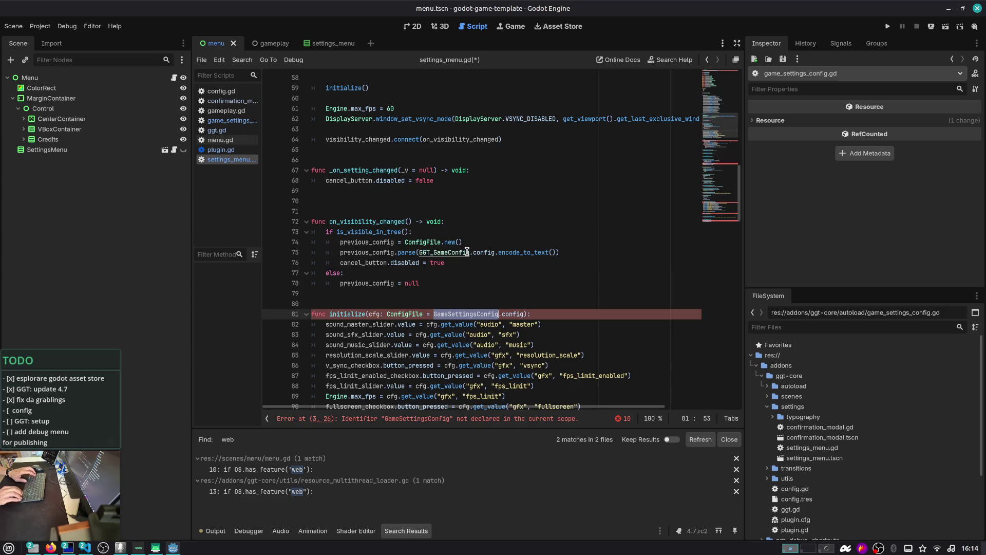
scroll(466, 251, "down", 20)
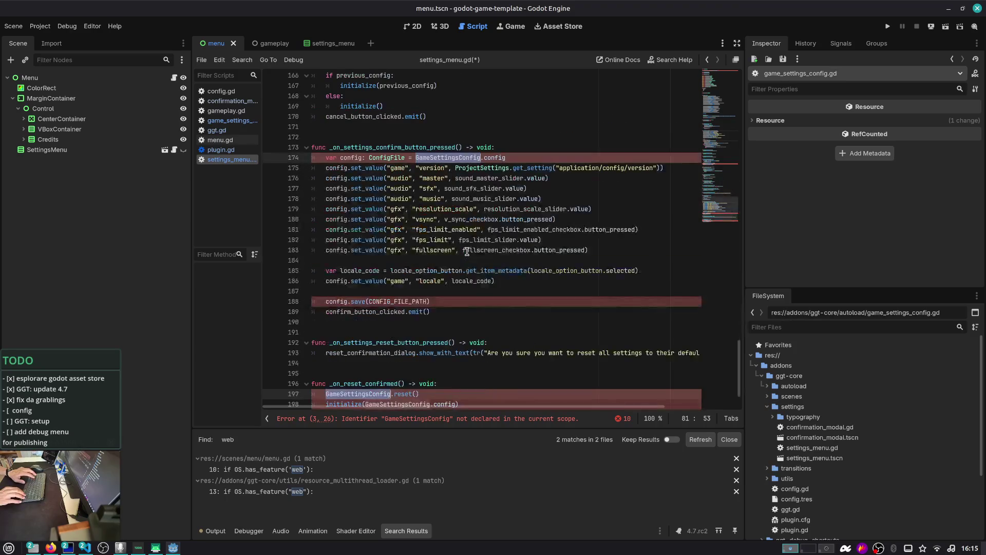
key("ctrl+v")
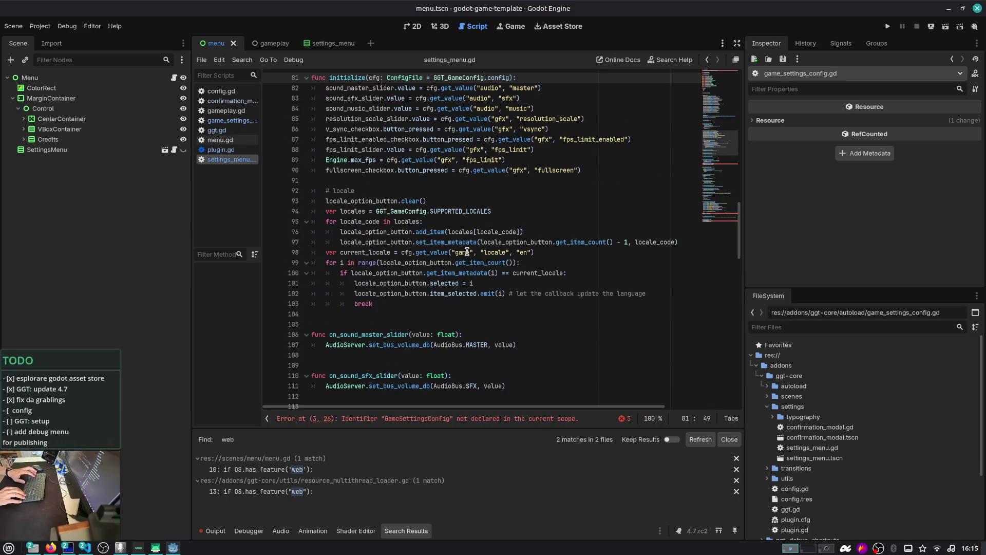
- Comment out the DebugMenu update line 124 and save settings_menu.gd
scroll(467, 251, "down", 7)
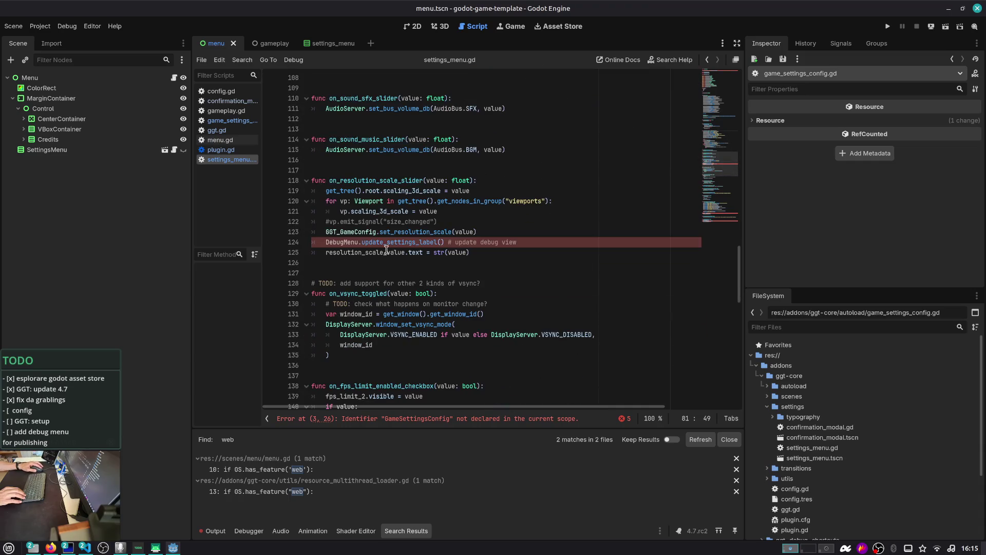
double_click(351, 244)
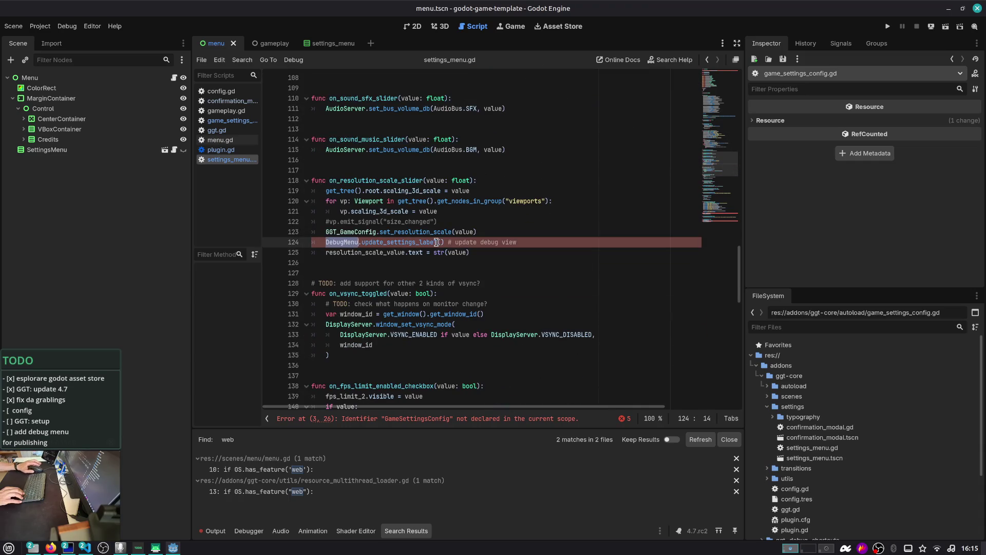
key("ctrl+k")
key("ctrl+s")
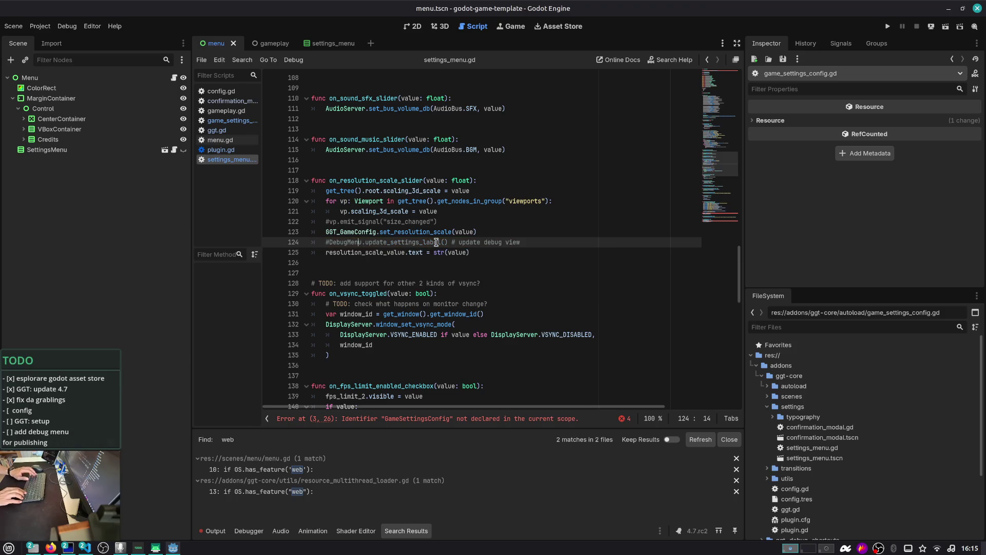
- Change GameSettingsConfig on line 3 to GGT_GameConfig and save
scroll(719, 170, "down", 20)
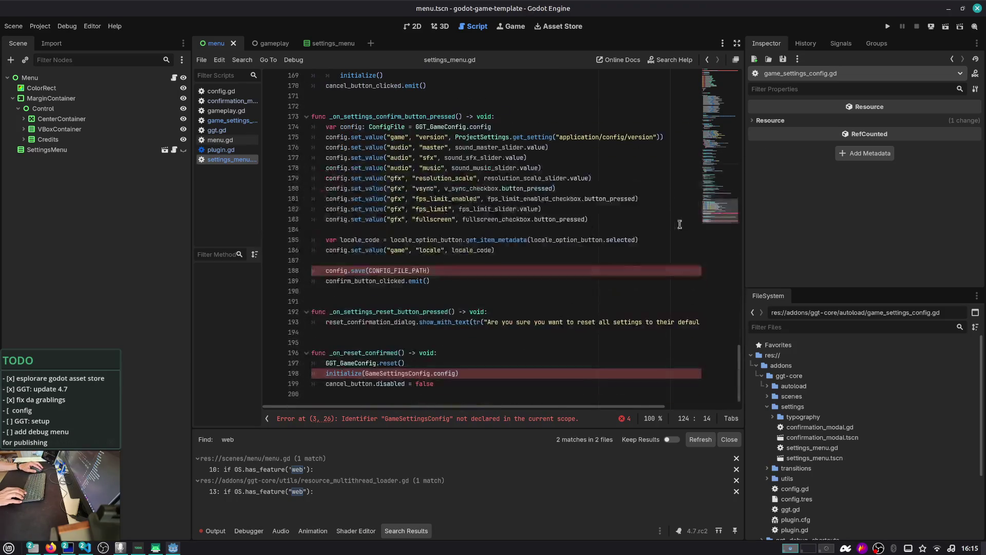
left_click(458, 267)
double_click(379, 269)
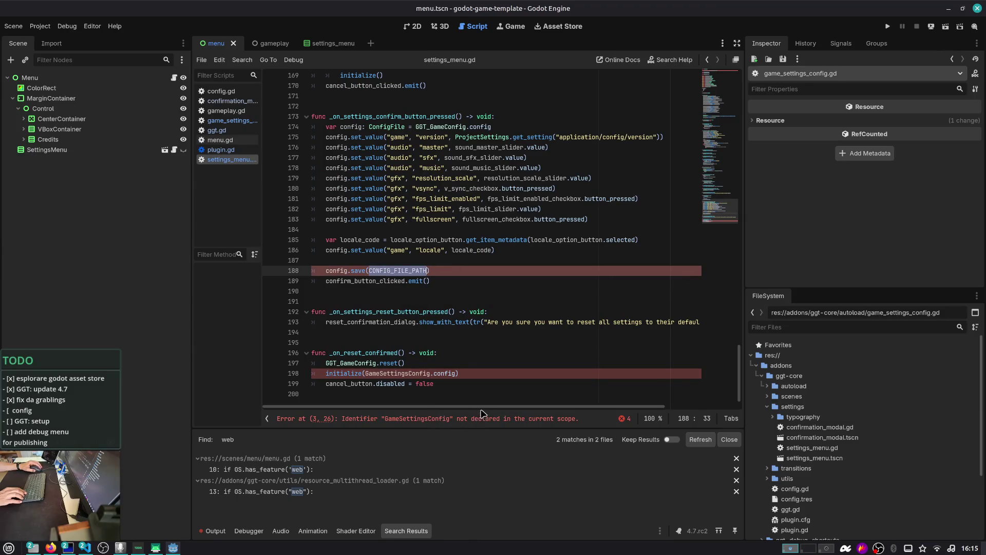
scroll(479, 410, "right", 3)
scroll(539, 399, "left", 3)
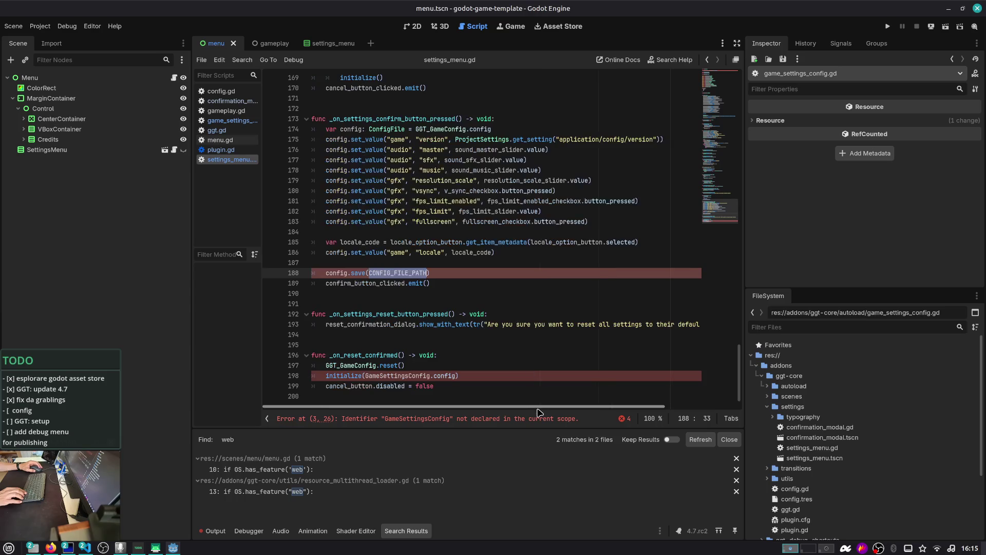
left_click_drag(720, 212, 701, 5)
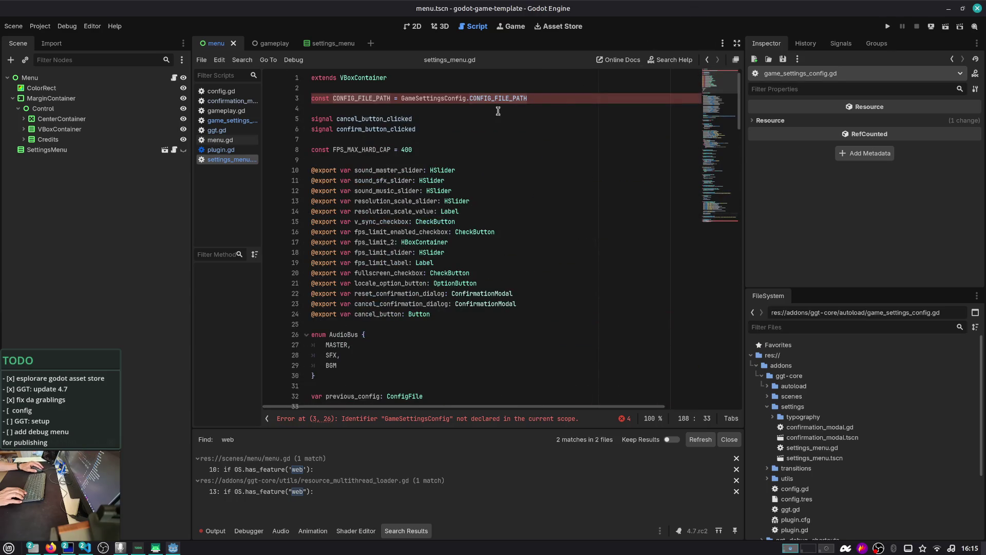
double_click(435, 96)
type("GGT_GameConfig")
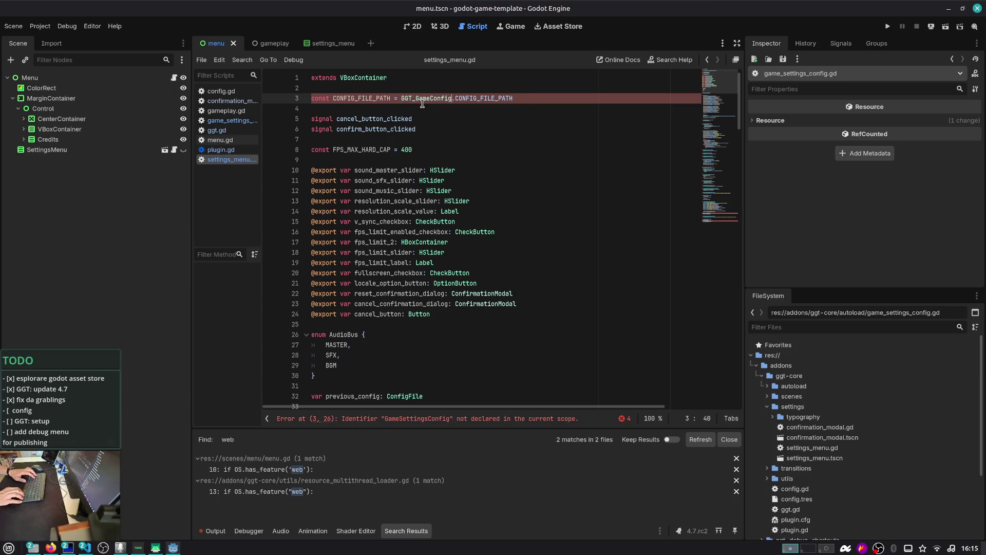
key("ctrl+s")
- Change GameSettingsConfig on line 198 to GGT_GameConfig
scroll(642, 93, "down", 4)
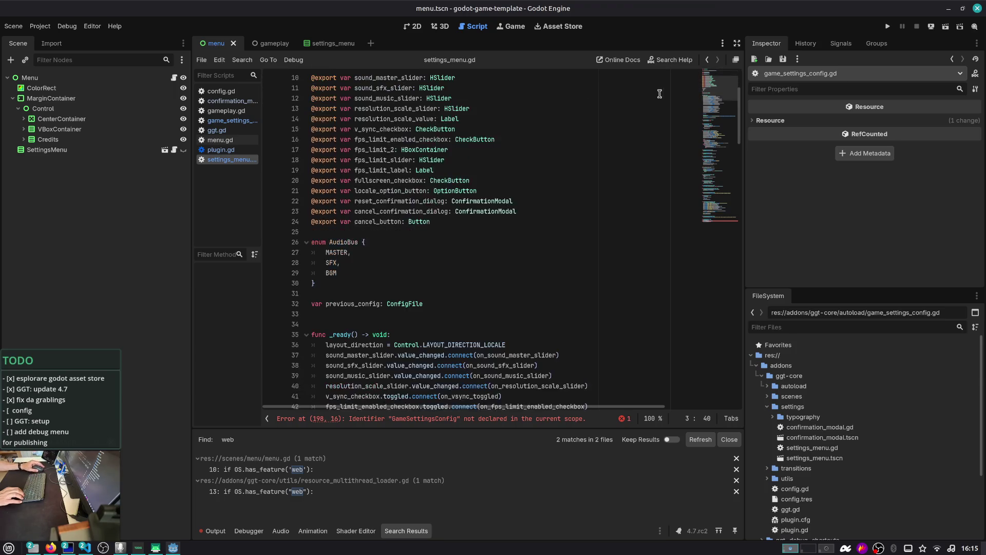
left_click_drag(706, 95, 683, 299)
double_click(403, 372)
type("GGT_GameConfig")
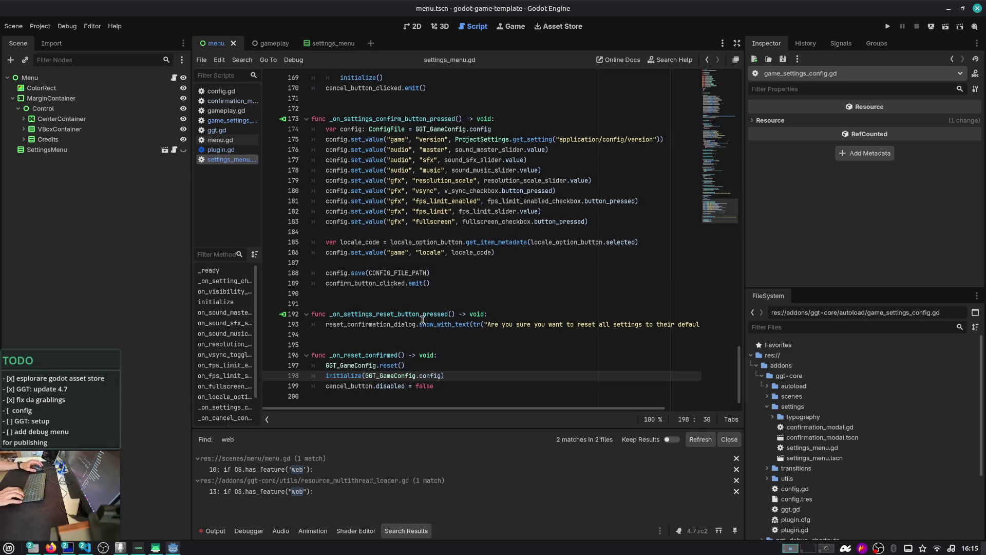
scroll(714, 210, "up", 10)
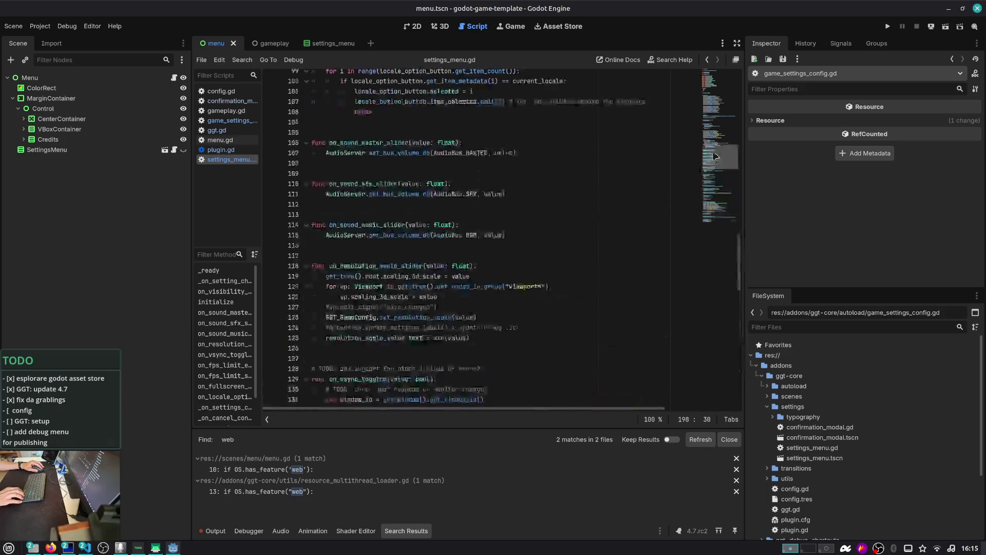
scroll(663, 218, "down", 15)
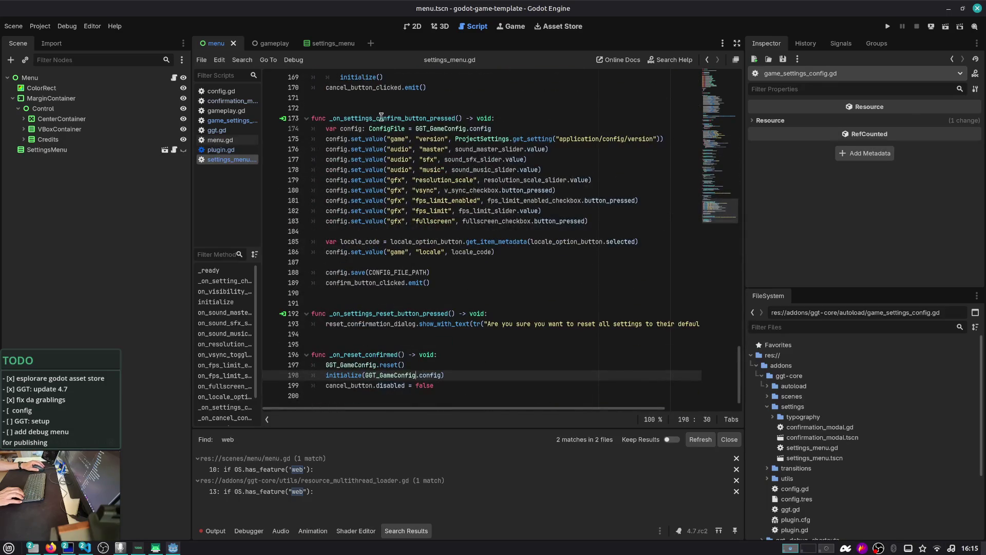
- Move the vsync saving line below the fullscreen line in the confirm handler
left_click(415, 118)
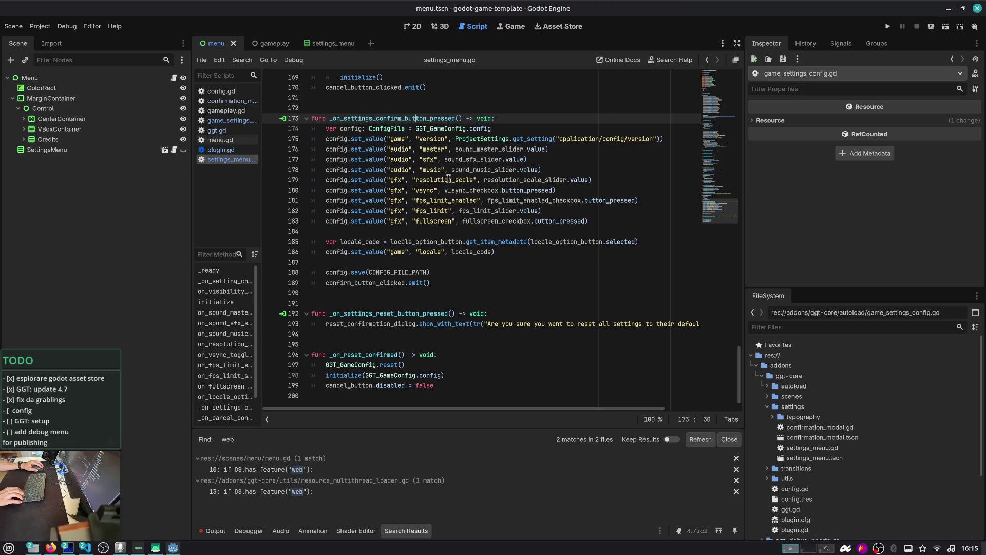
left_click(489, 213)
key("Left")
key("Left")
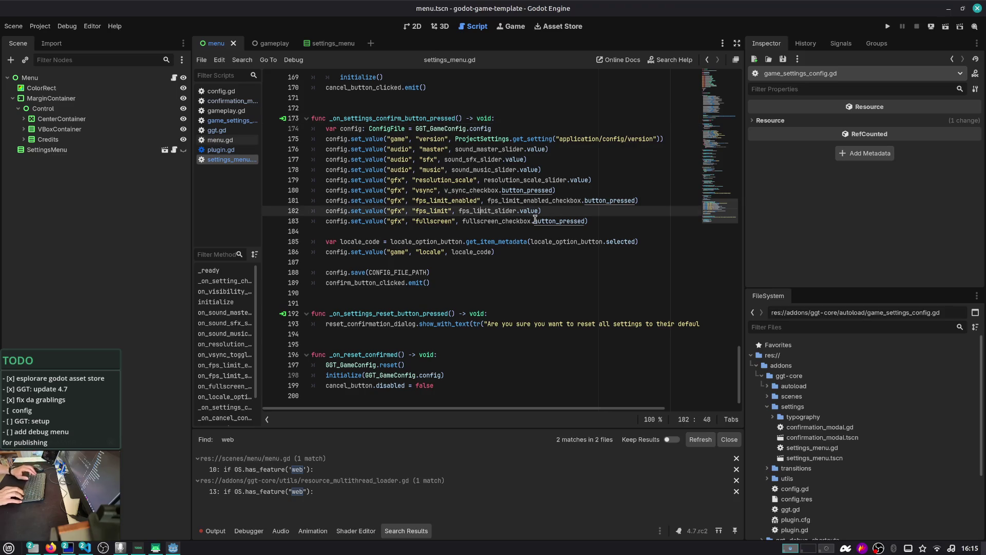
key("Up")
key("Up")
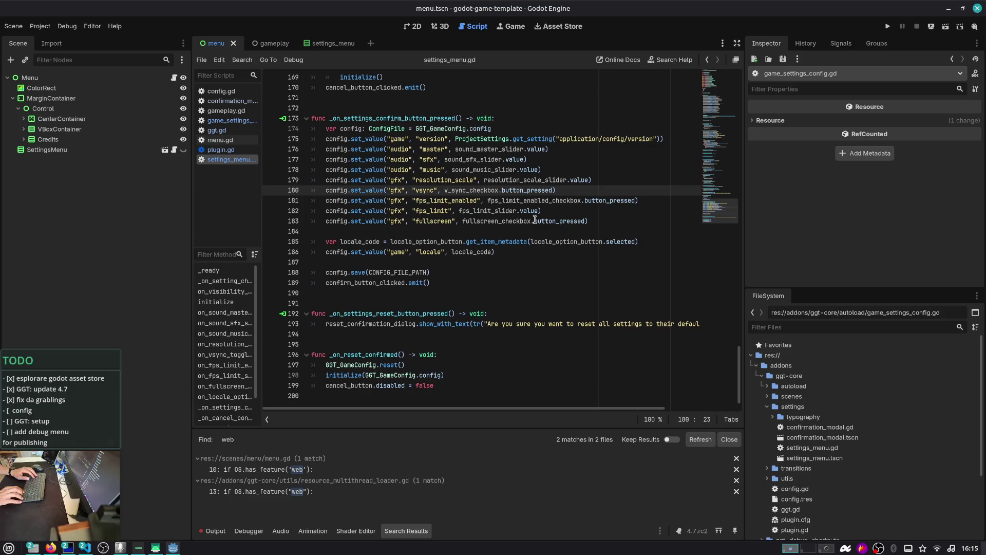
key("alt+Down")
key("alt+Down")
key("alt+Down")
key("Up")
key("Up")
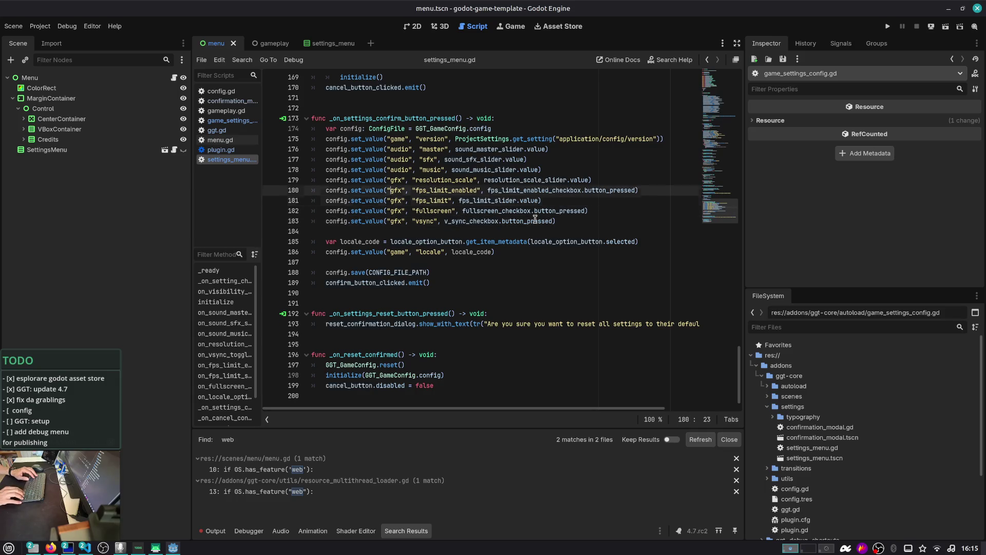
- Wrap the fullscreen and vsync saving lines in 'if not OS.has_feature('web'):' and save
key("End")
key("Return")
type("GGT_GameConfig")
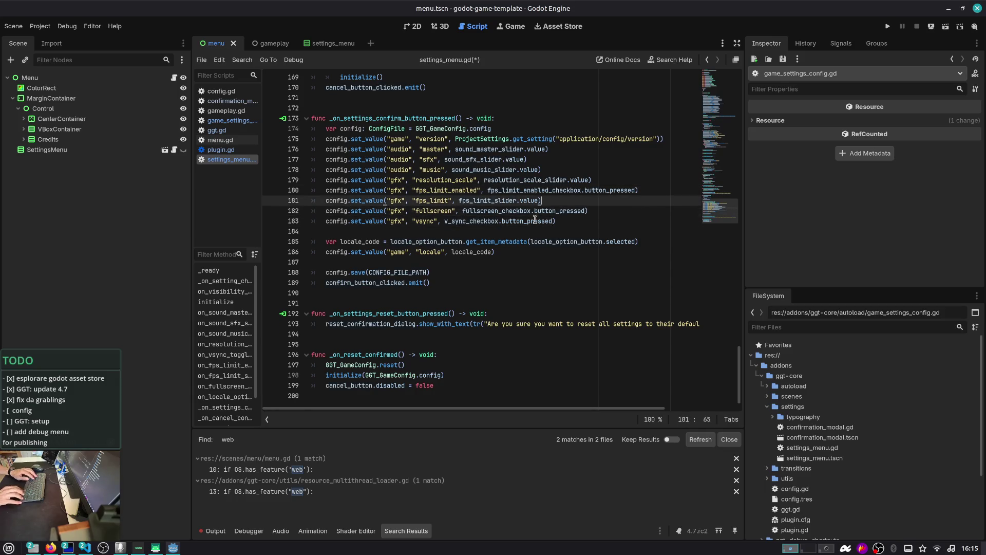
key("ctrl+BackSpace")
type("i")
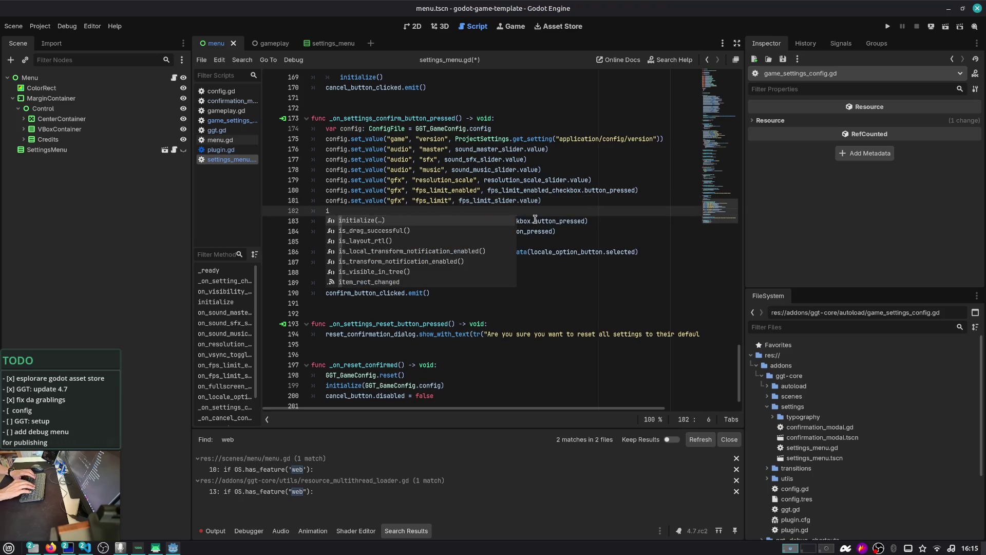
type("f OS.has_feature('web'):")
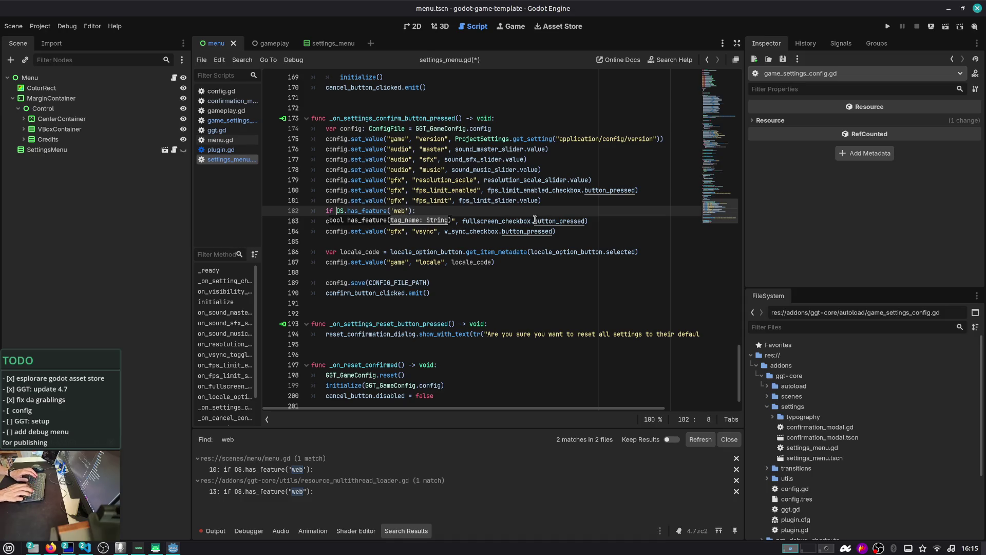
key("Home")
key("ctrl+Right")
type("not")
key("Down")
key("shift+Down")
key("Tab")
key("Escape")
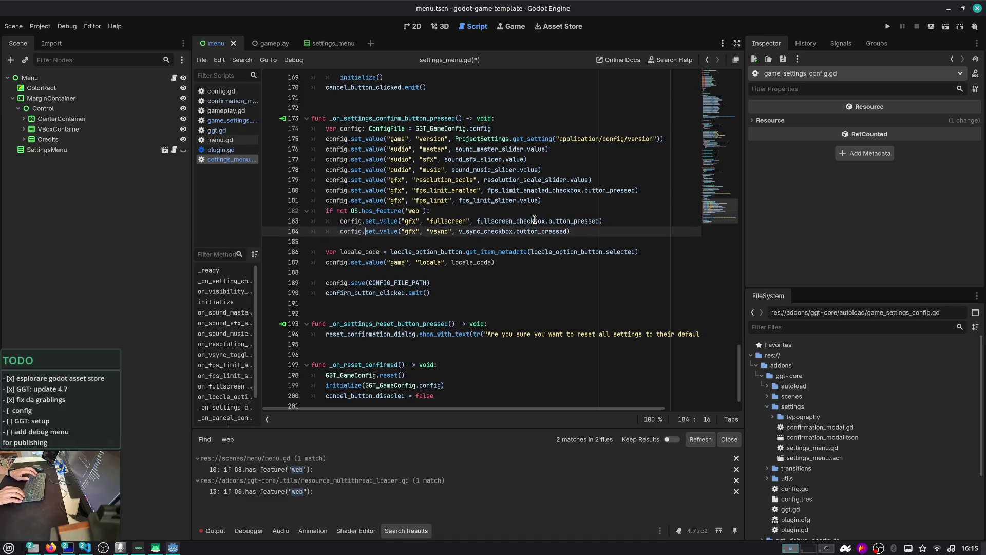
key("ctrl+s")
- Step through the confirm handler's config lines, briefly selecting the version line
key("Up")
key("Up")
key("Home")
key("ctrl+Right")
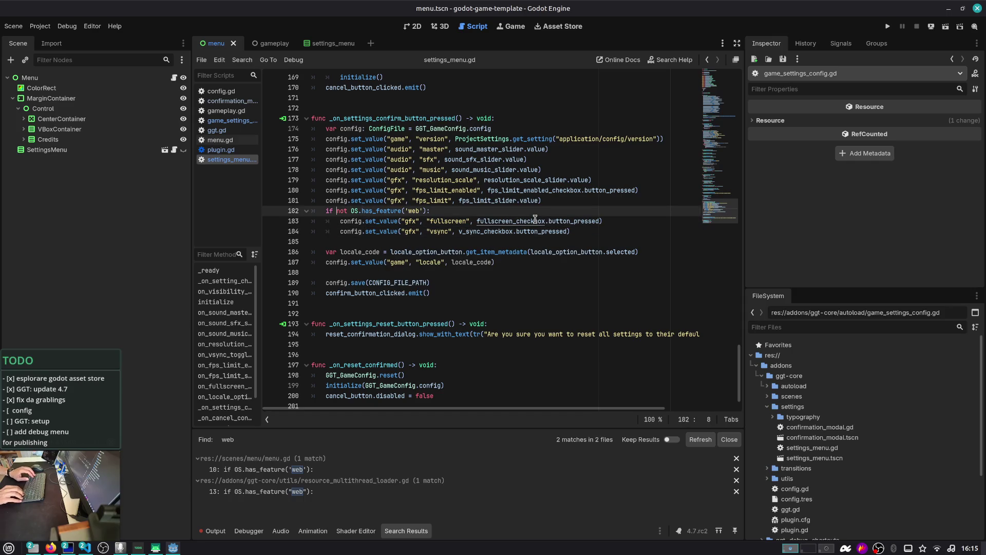
key("Up")
key("Up")
key("Up")
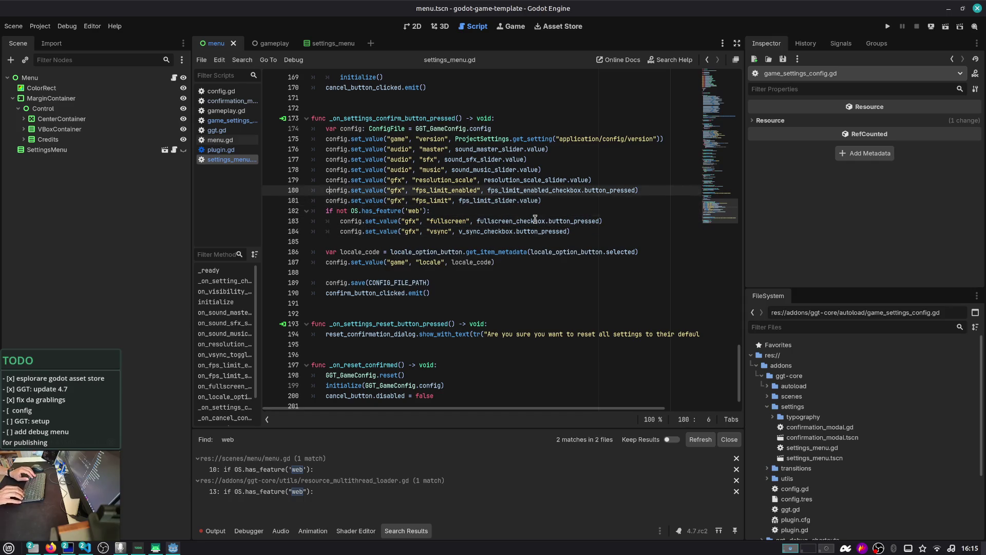
key("Down")
key("Down")
key("Down")
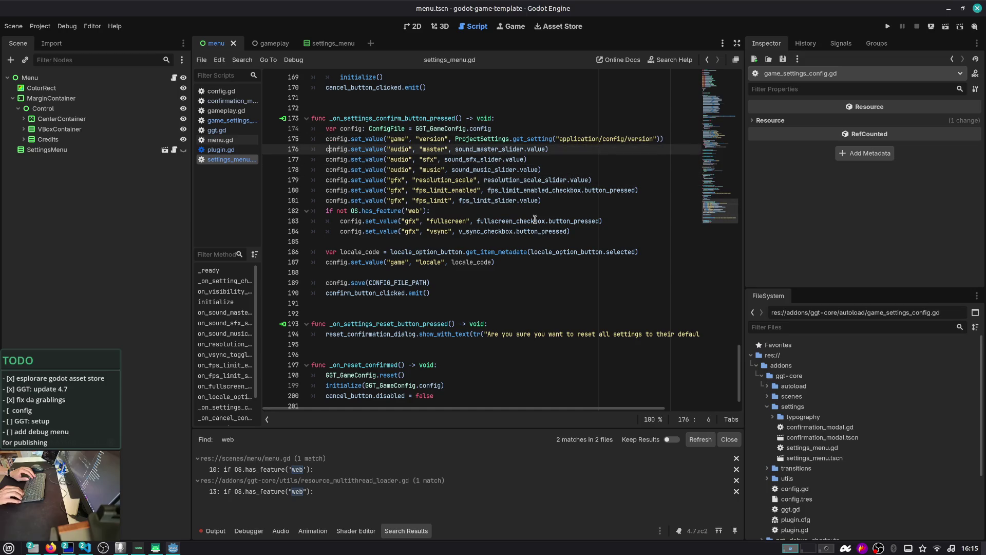
key("Up")
key("Up")
key("Up")
key("Down")
key("Up")
key("End")
key("shift+Home")
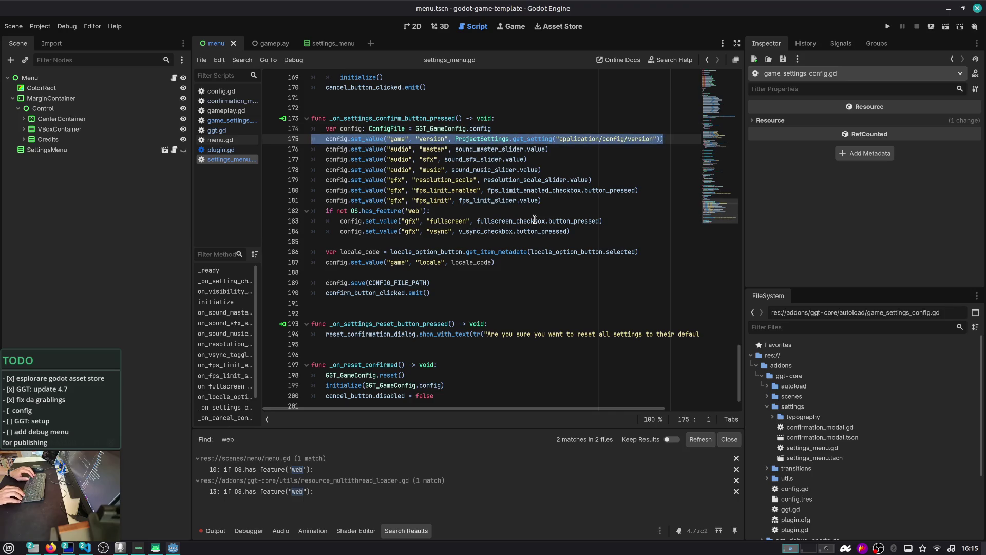
key("Down")
key("Down")
key("Down")
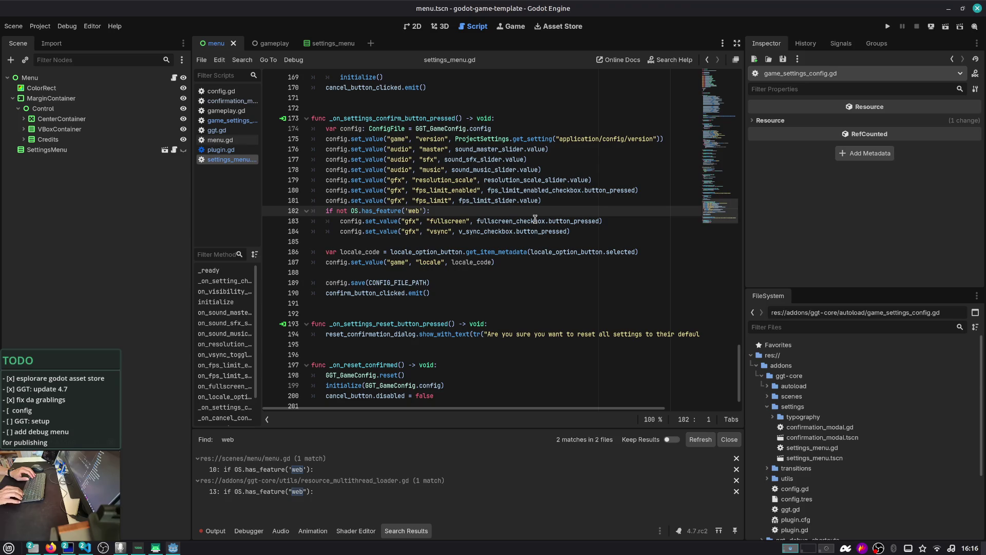
- Delete the version config.set_value line from the confirm handler
key("Up")
key("Up")
key("Up")
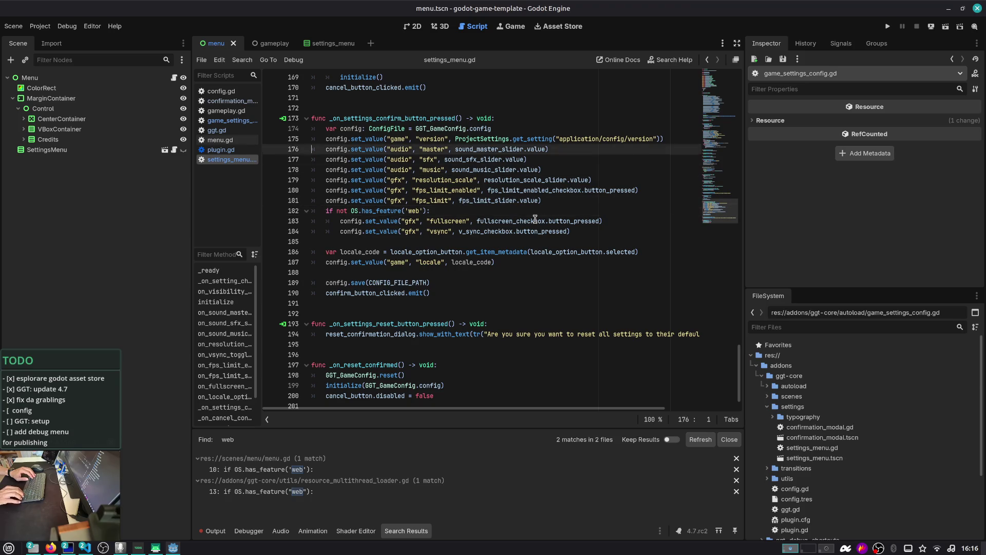
key("shift+End")
key("Down")
key("Down")
key("Down")
key("Down")
key("End")
key("Up")
key("Up")
key("Up")
key("Down")
key("Down")
key("ctrl+shift+k")
- Review the nearby vsync and locale config lines, then save settings_menu.gd
key("Down")
key("Down")
key("Down")
key("End")
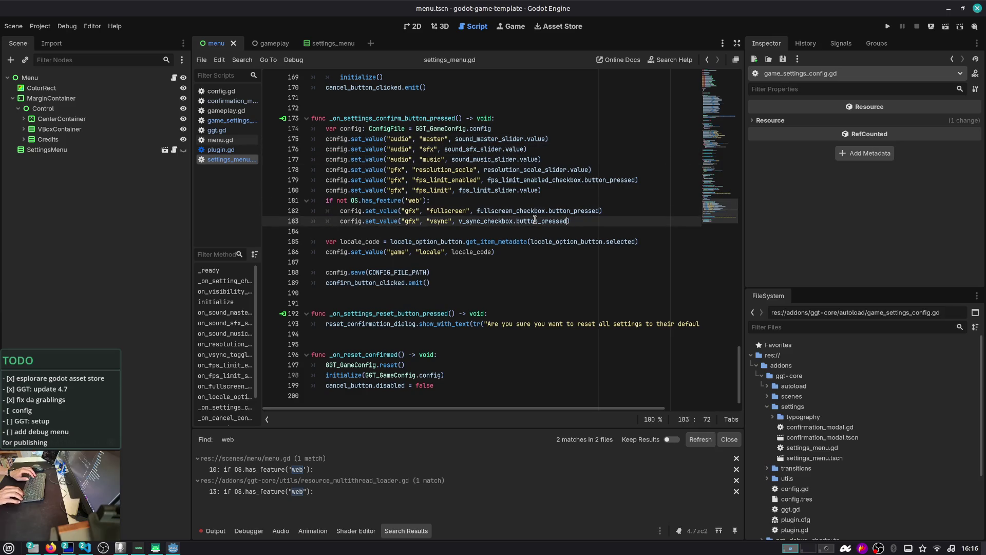
key("shift+Up")
key("Down")
key("Down")
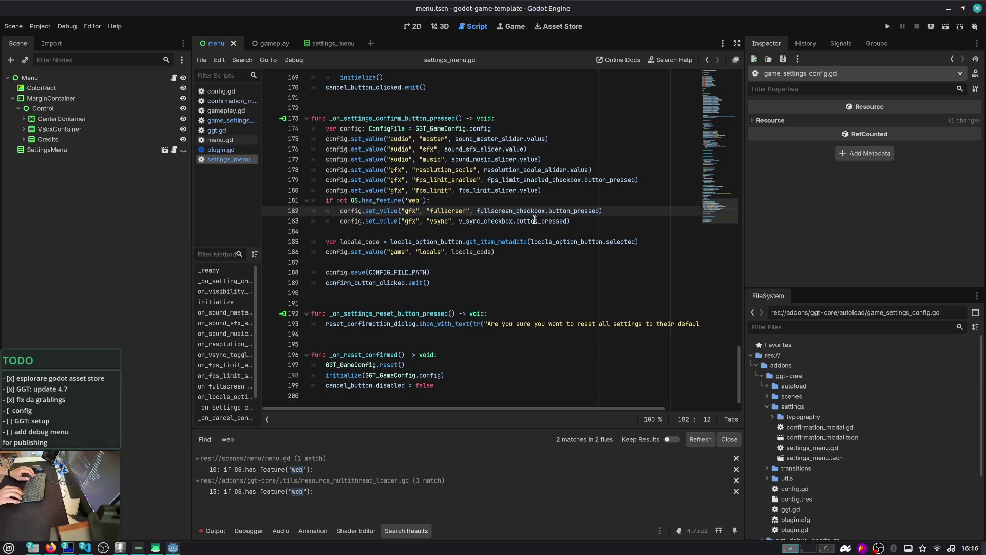
key("Down")
key("Down")
key("ctrl+Right")
key("ctrl+Right")
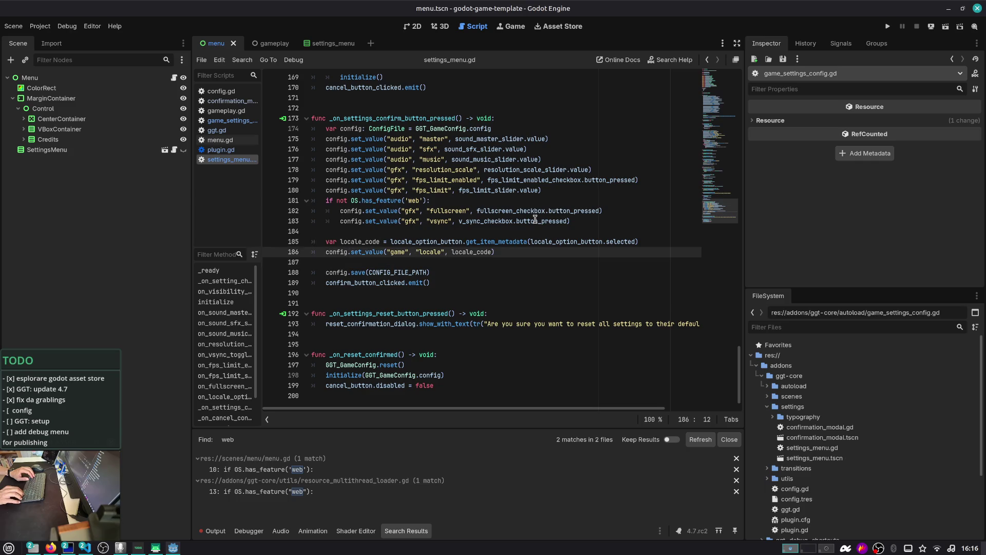
key("shift+Up")
key("shift+Up")
key("shift+Down")
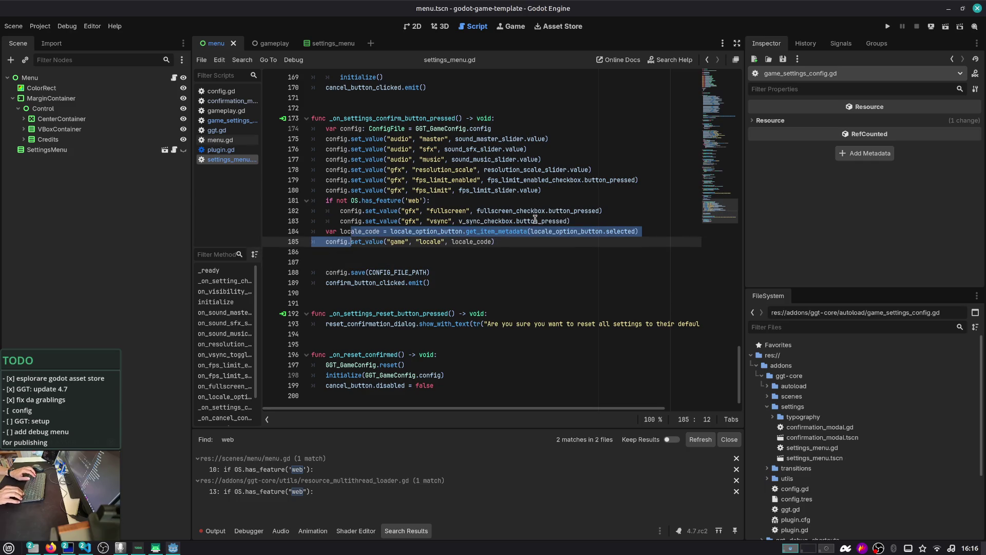
key("Right")
key("Down")
key("Down")
key("alt+Down")
key("alt+Up")
key("Up")
key("Up")
key("Up")
key("ctrl+s")
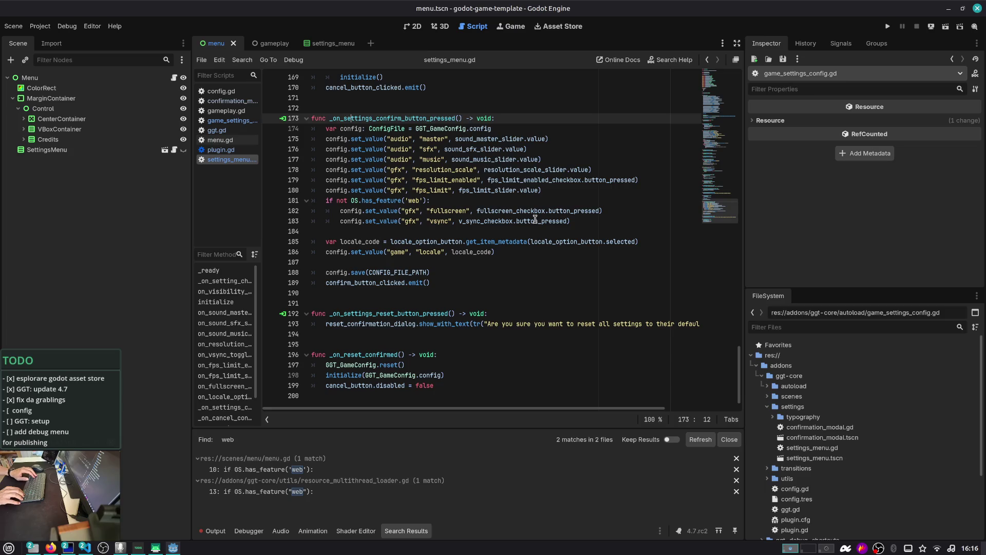
- Scroll back to the top of the script, showing the exported node variables
left_click_drag(719, 213, 681, 55)
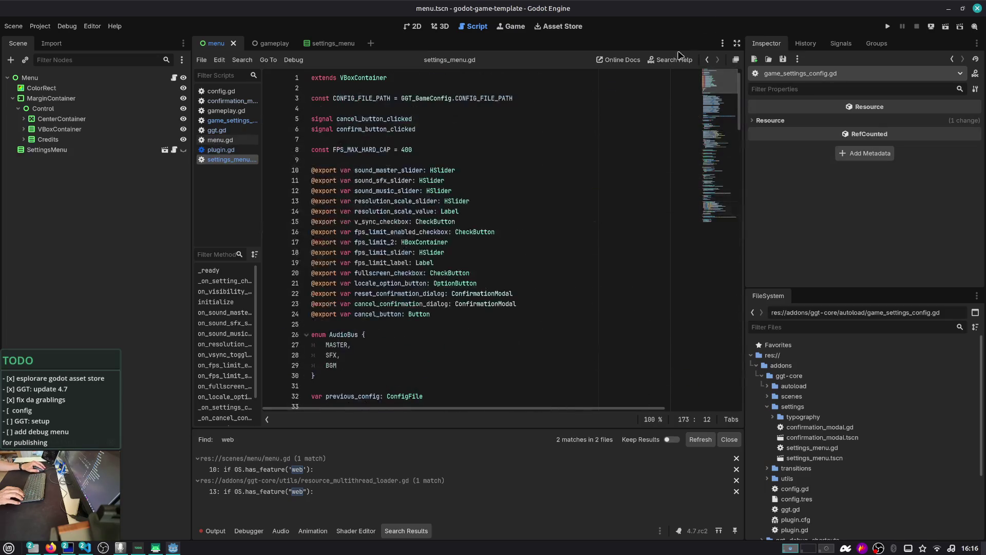
left_click(555, 252)
scroll(546, 259, "down", 6)
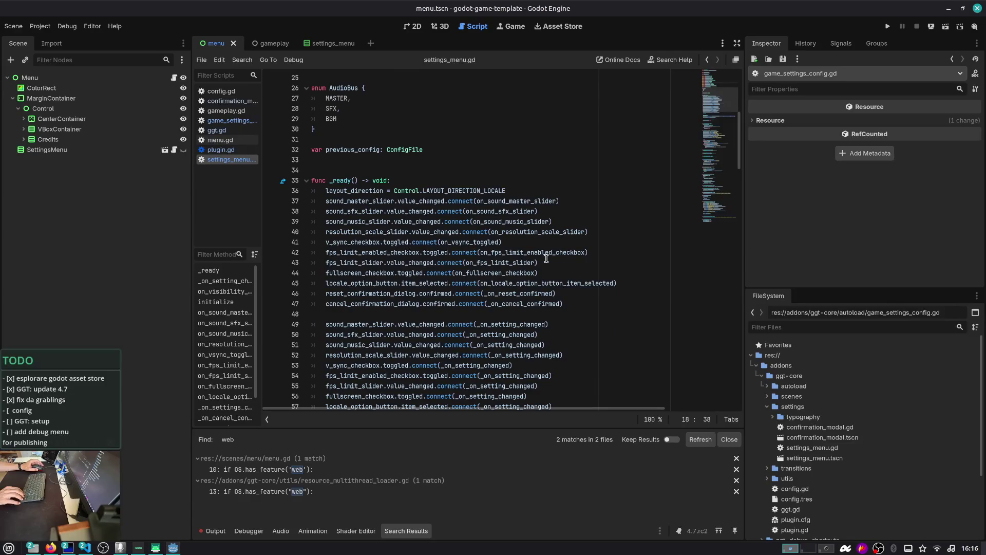
left_click(340, 45)
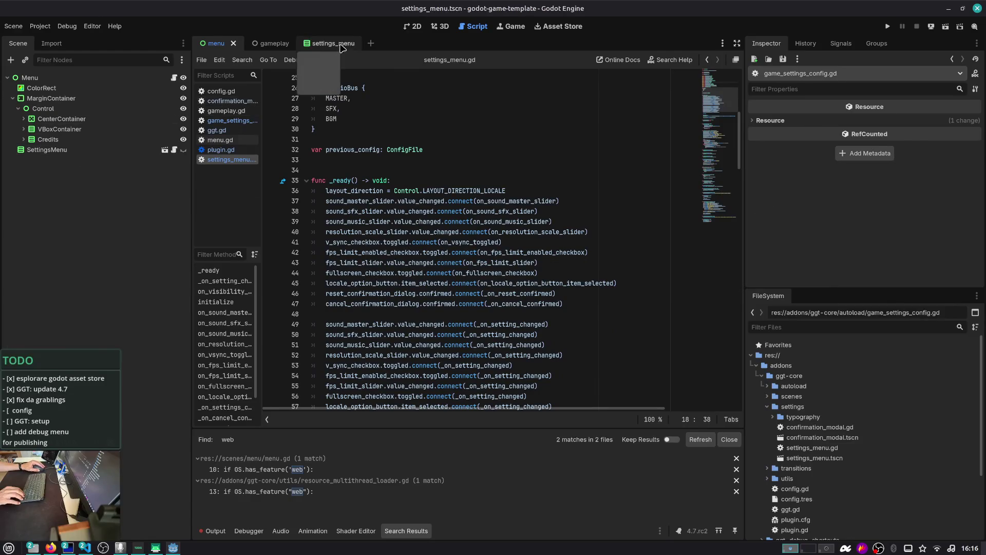
- Show the settings_menu scene in 2D and collapse the Language and volume nodes in the tree
left_click(413, 26)
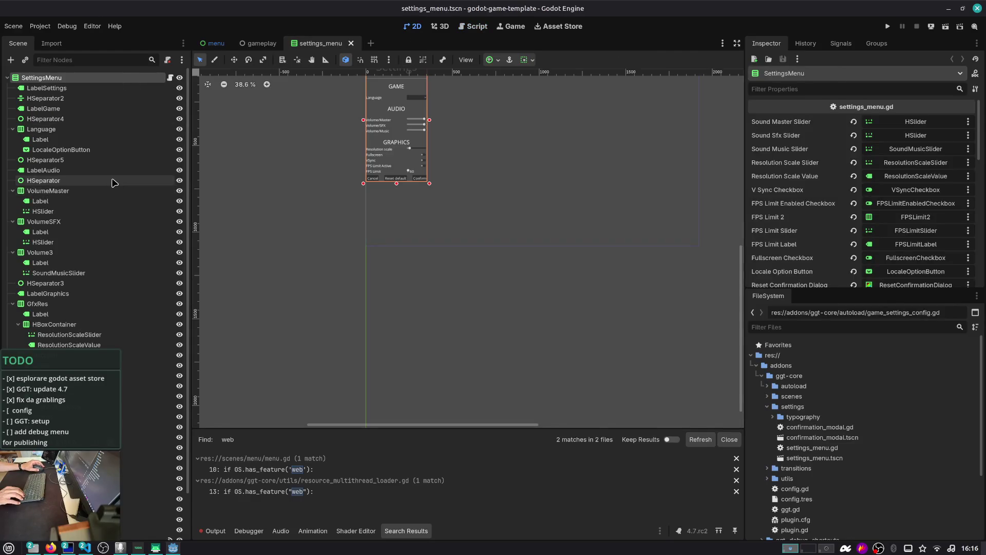
left_click(13, 129)
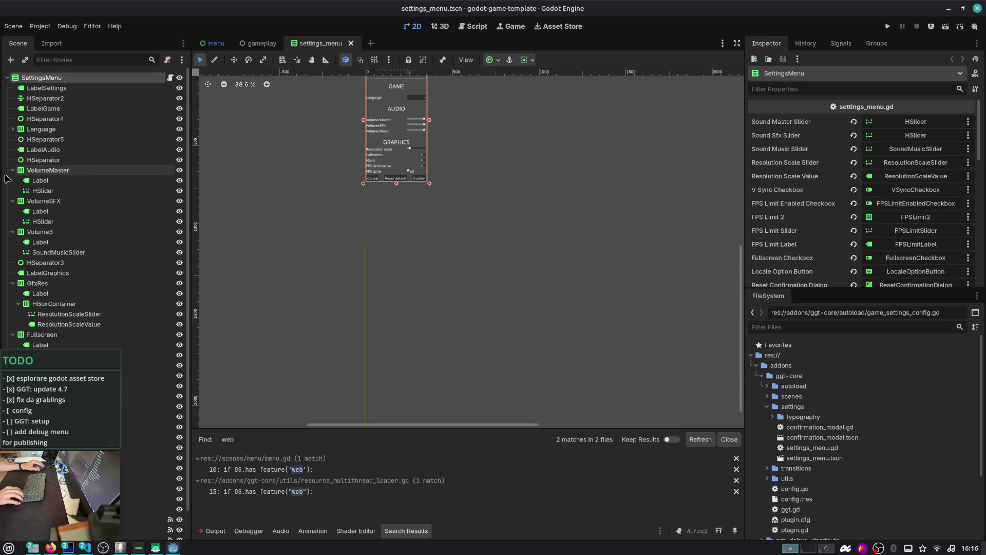
left_click(12, 170)
left_click(12, 181)
left_click(12, 191)
left_click(16, 201)
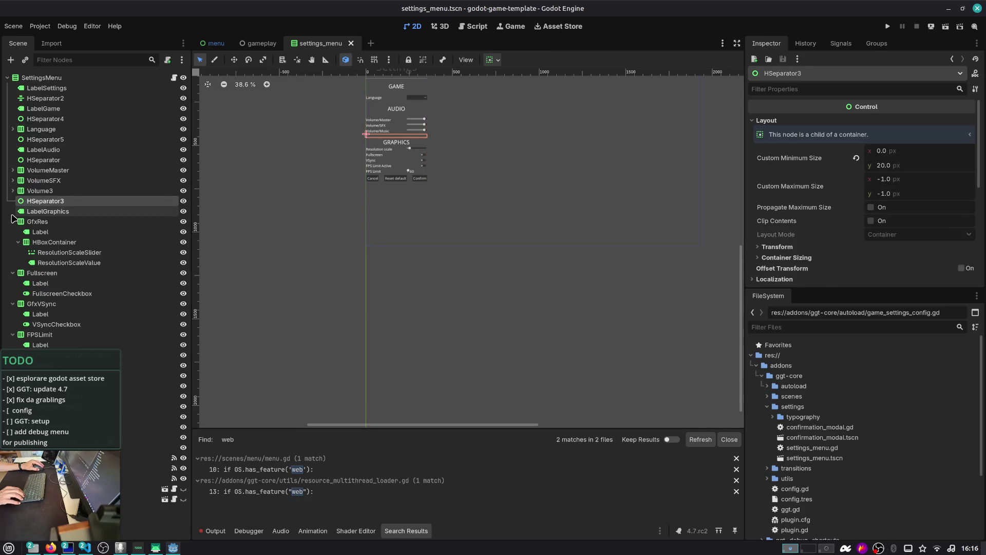
scroll(411, 154, "up", 5)
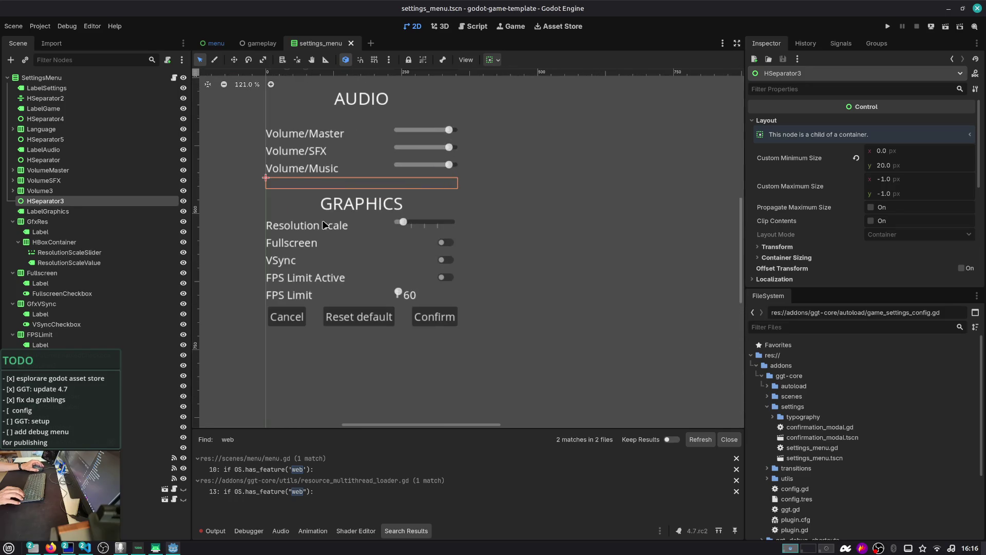
- Select the Fullscreen label and display its groups in the Groups dock
left_click(317, 226)
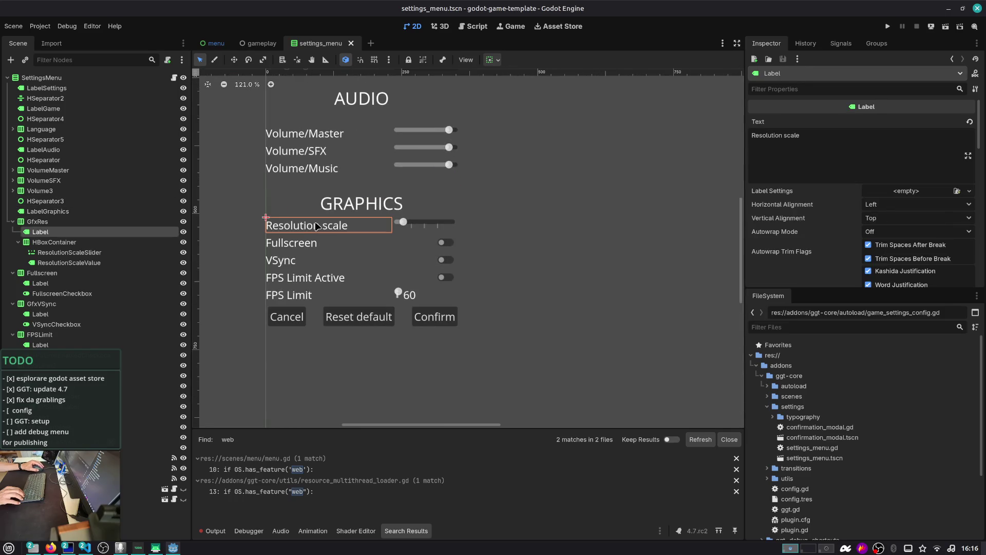
left_click(311, 249)
left_click(877, 43)
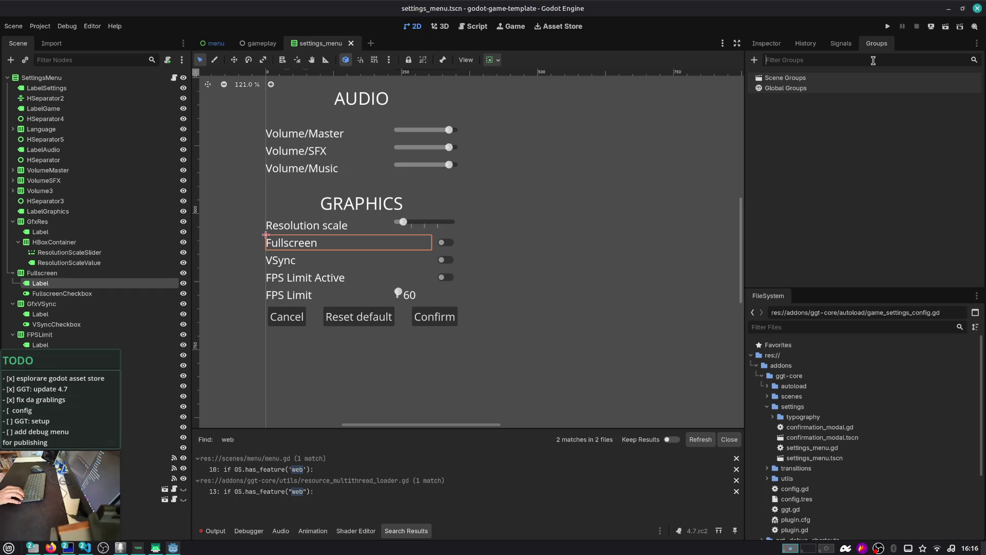
- Create a new scene group named settings_desktop_only
type("settings_de")
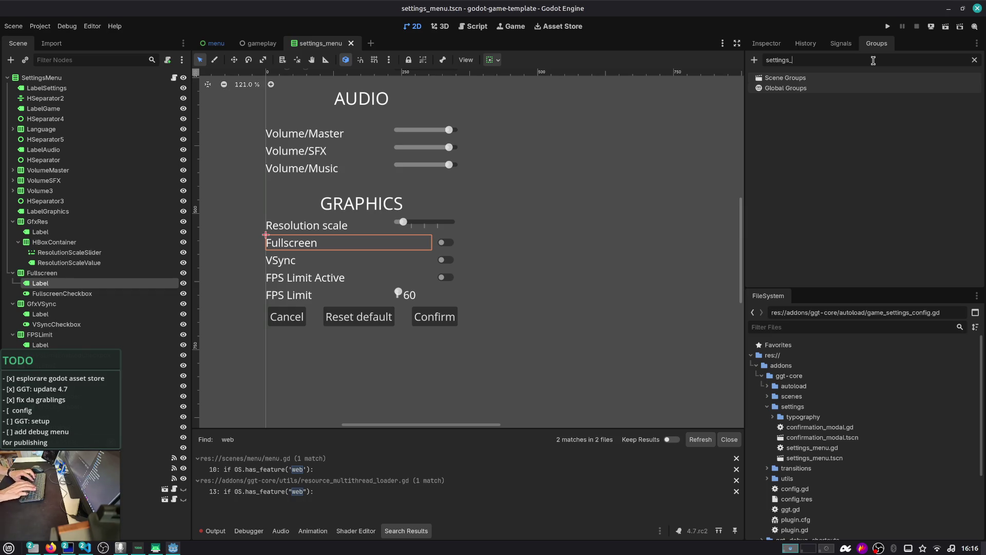
type("sktop_onl")
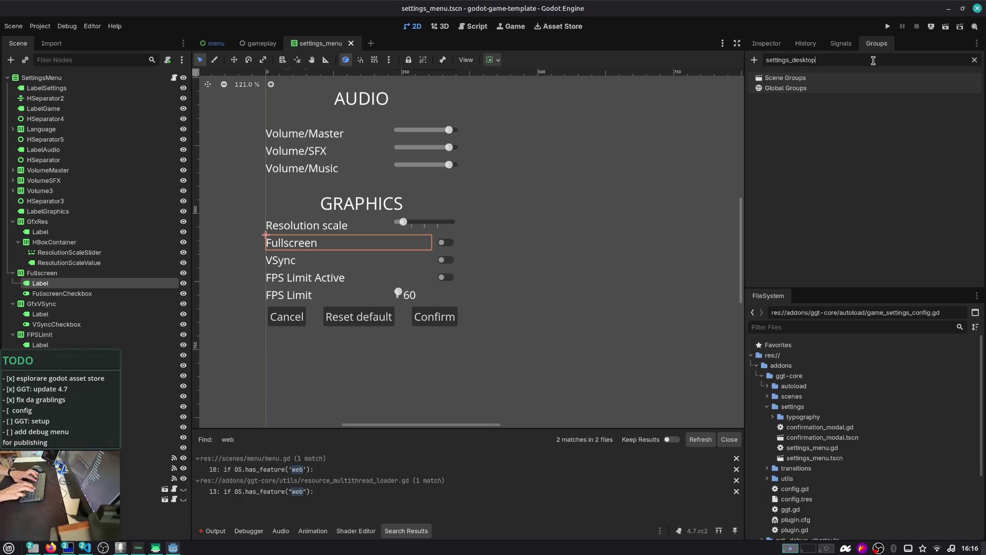
key("BackSpace")
key("BackSpace")
type("y")
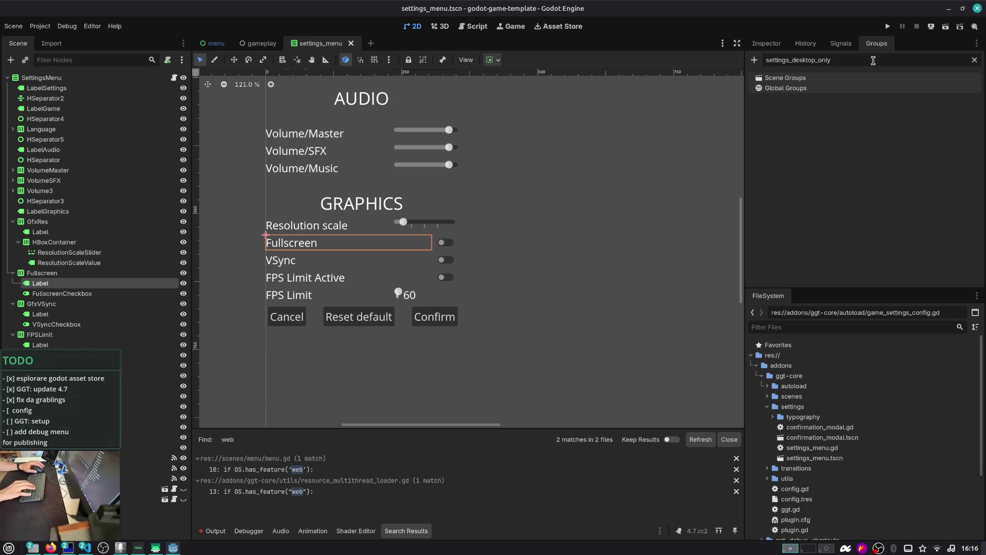
left_click(753, 61)
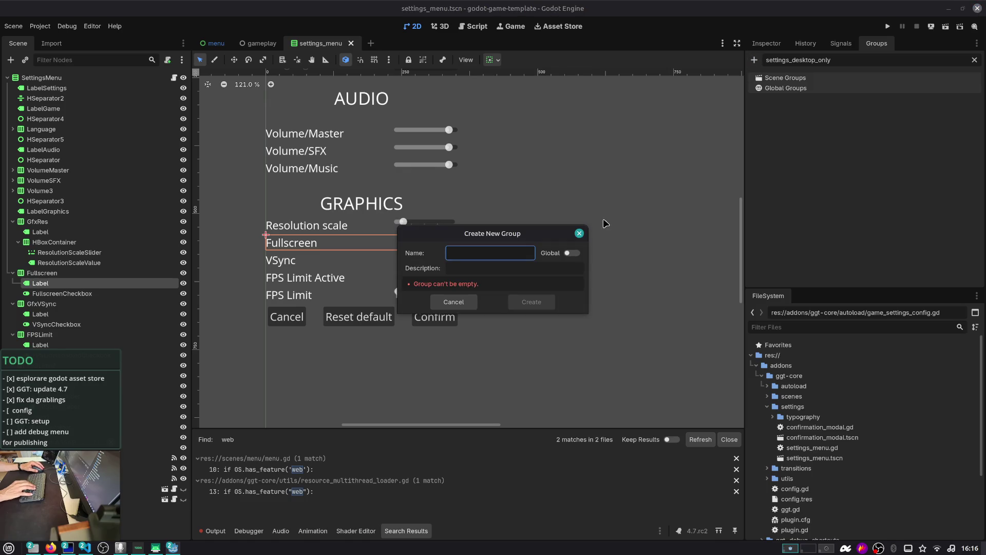
type("settings_desktop_only")
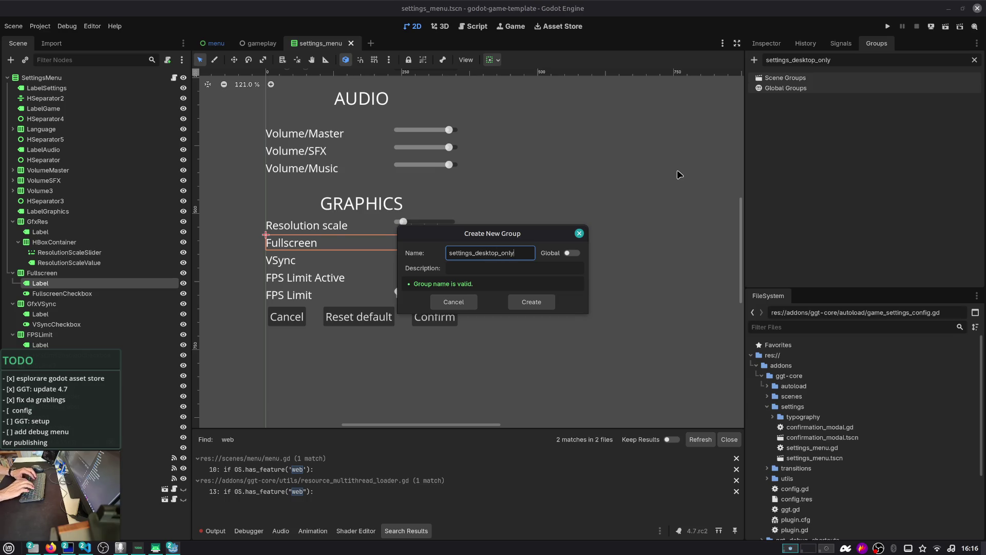
left_click(517, 303)
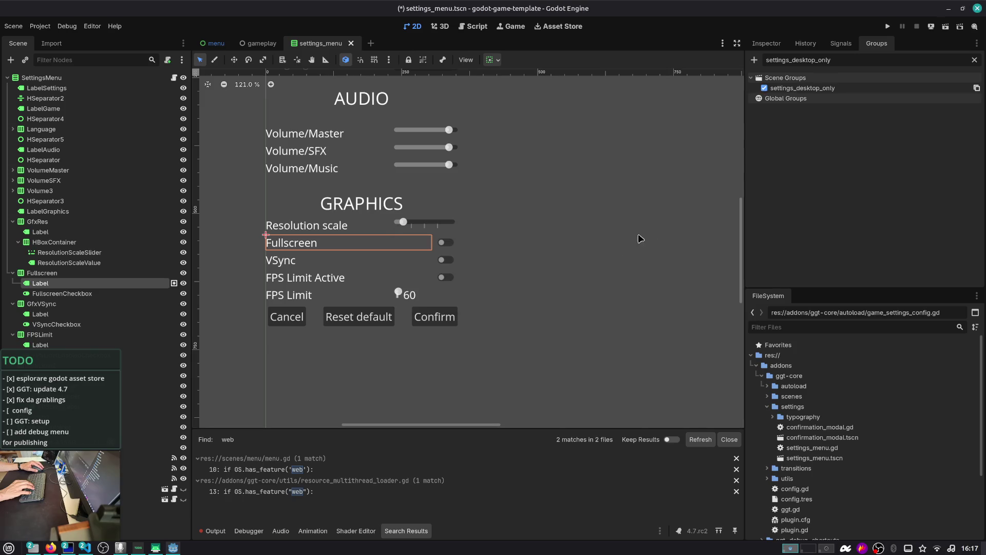
- Put the Fullscreen row and GfxVSync in settings_desktop_only, removing the Fullscreen label from it
left_click(142, 273)
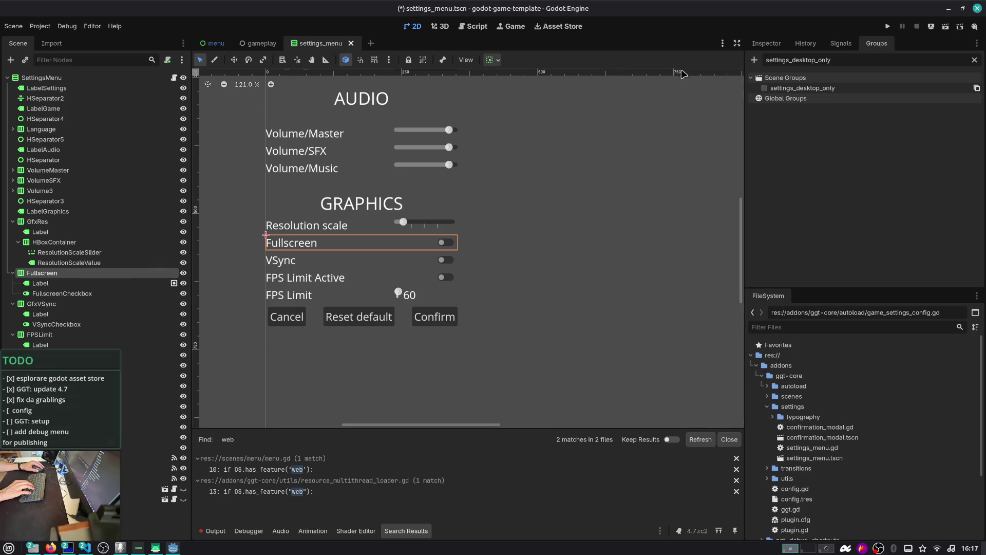
key("Down")
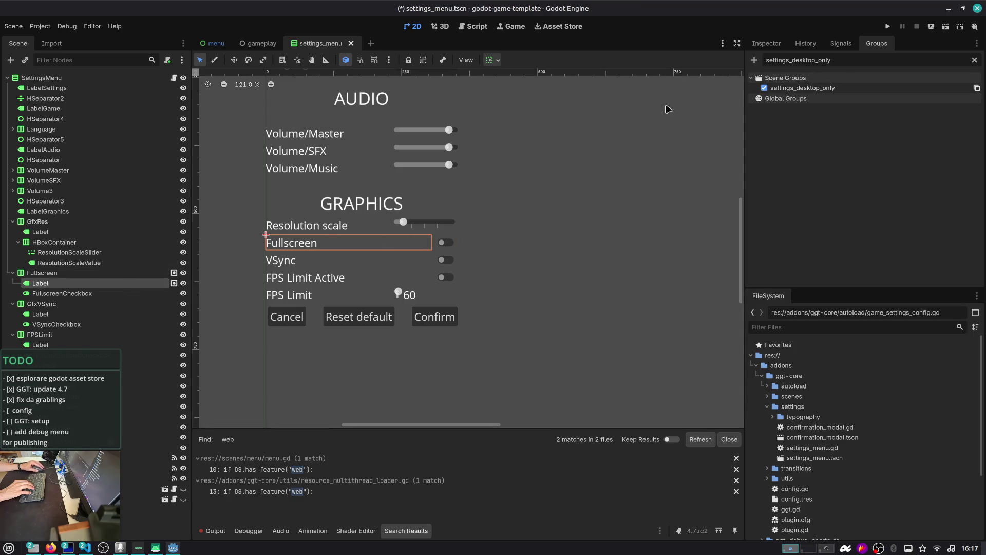
left_click(764, 88)
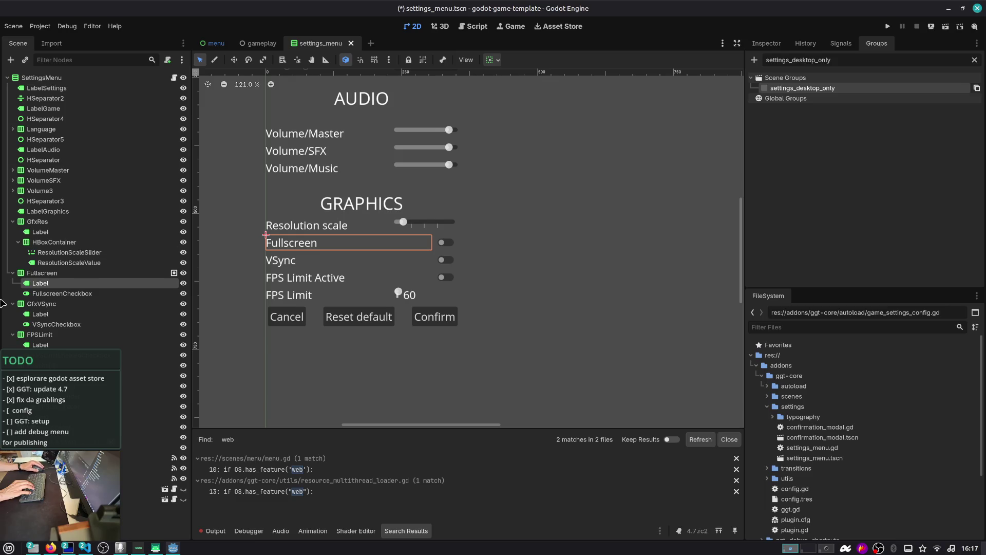
left_click(47, 304)
left_click(788, 90)
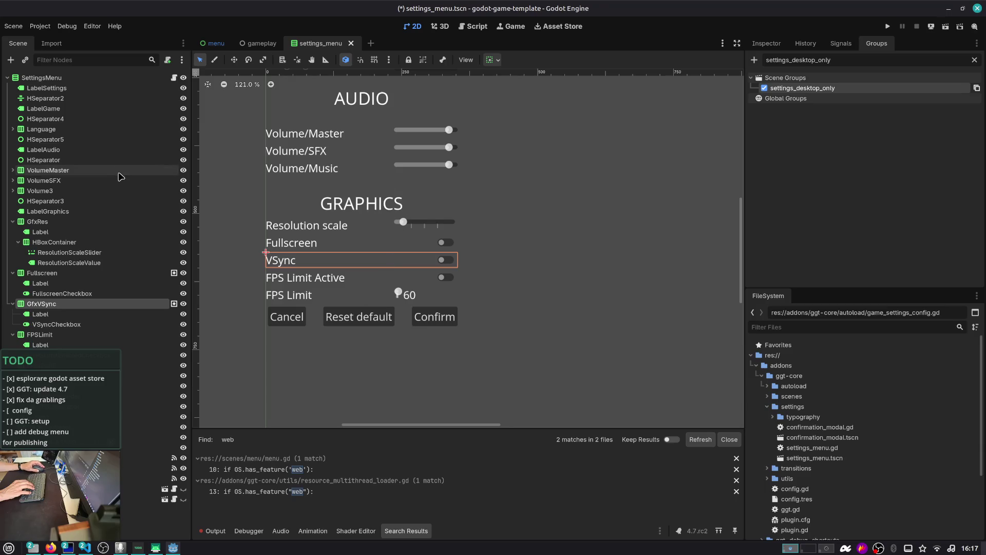
left_click(174, 77)
scroll(410, 155, "down", 5)
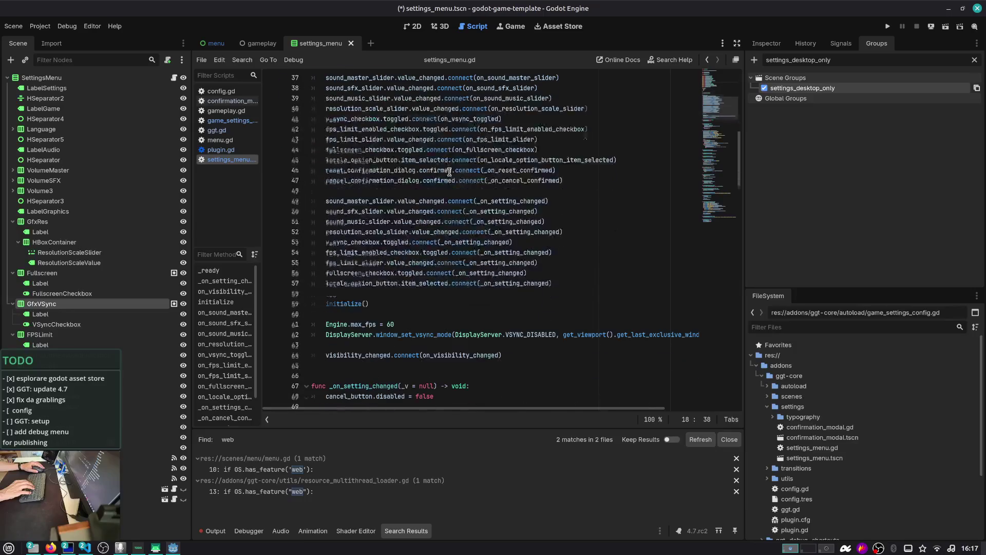
mouse_move(450, 172)
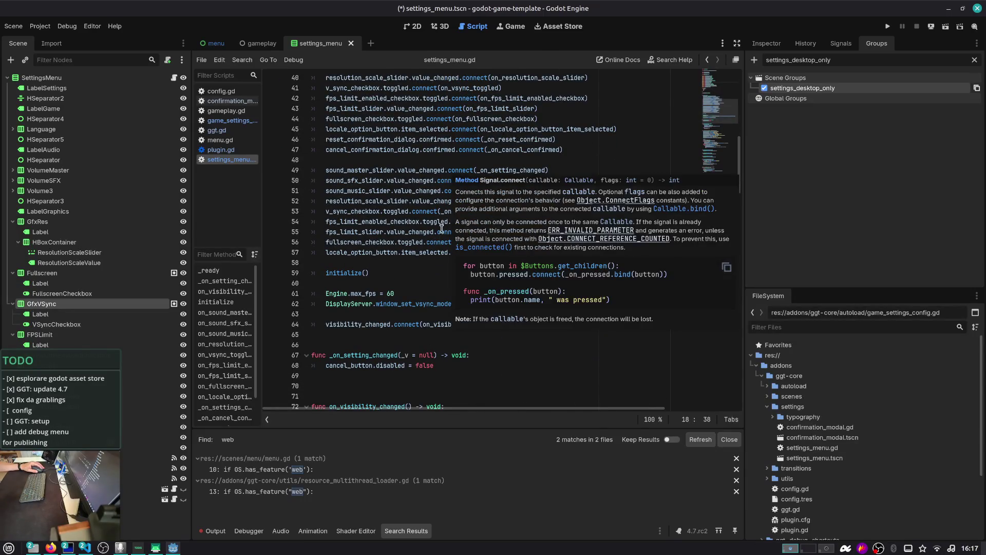
scroll(437, 262, "down", 1)
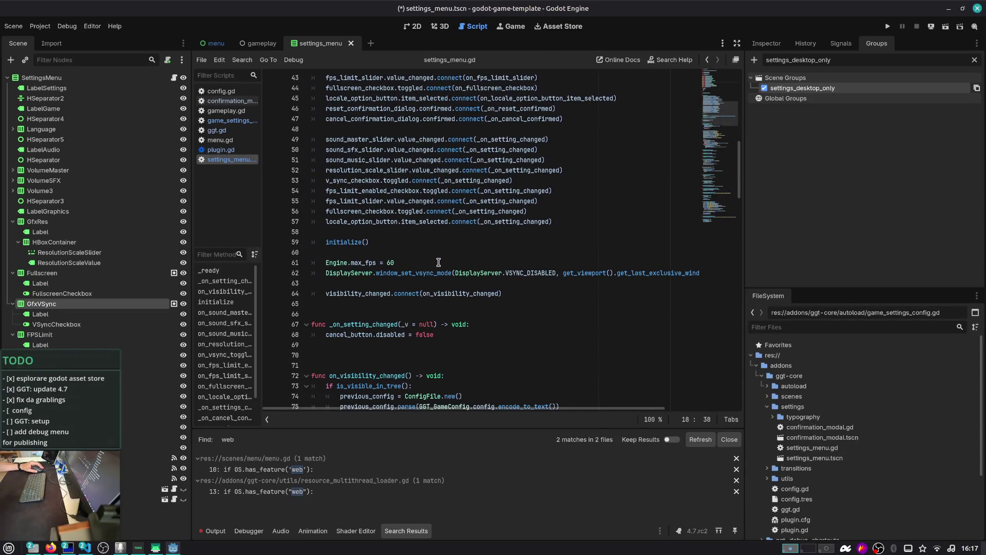
left_click(348, 241)
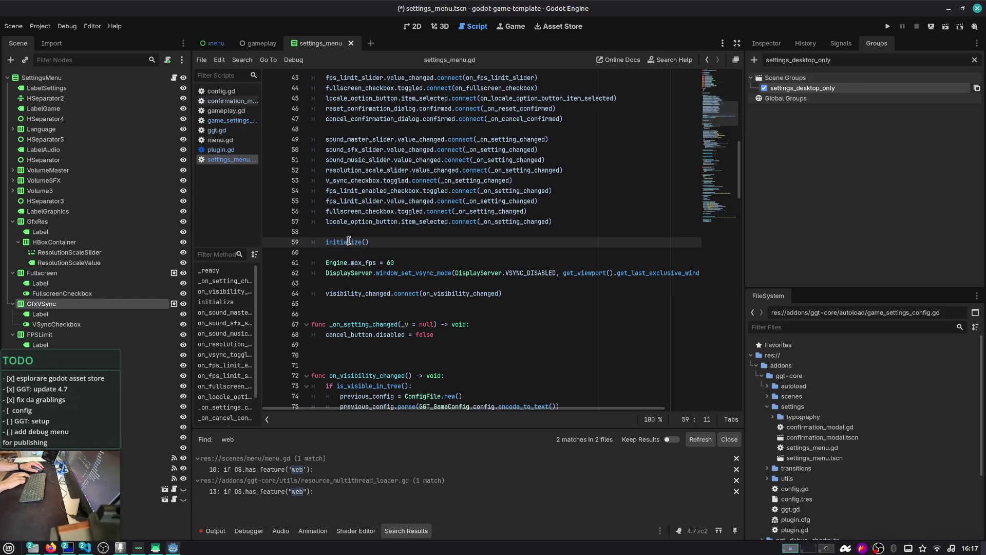
key("ctrl+alt+f")
type("init")
key("Return")
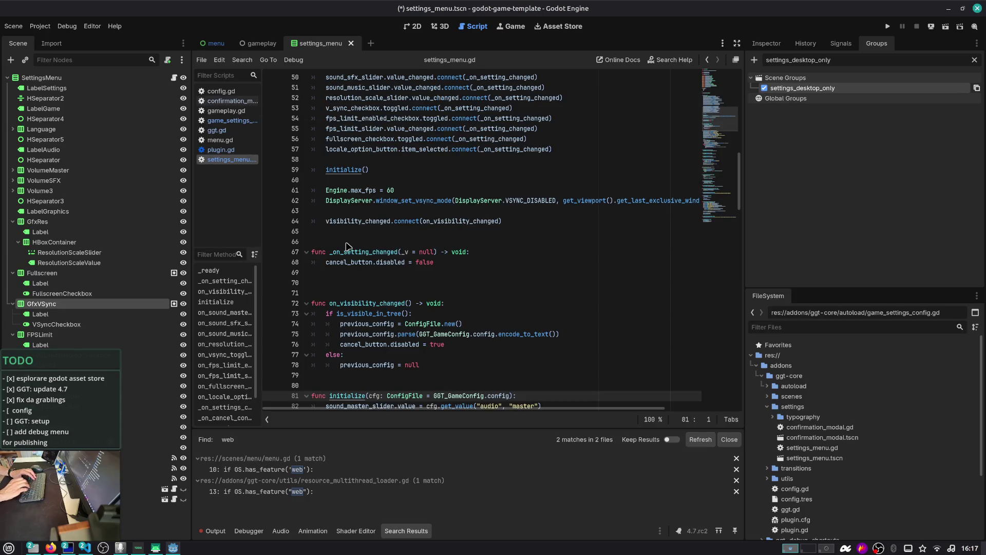
scroll(348, 247, "down", 6)
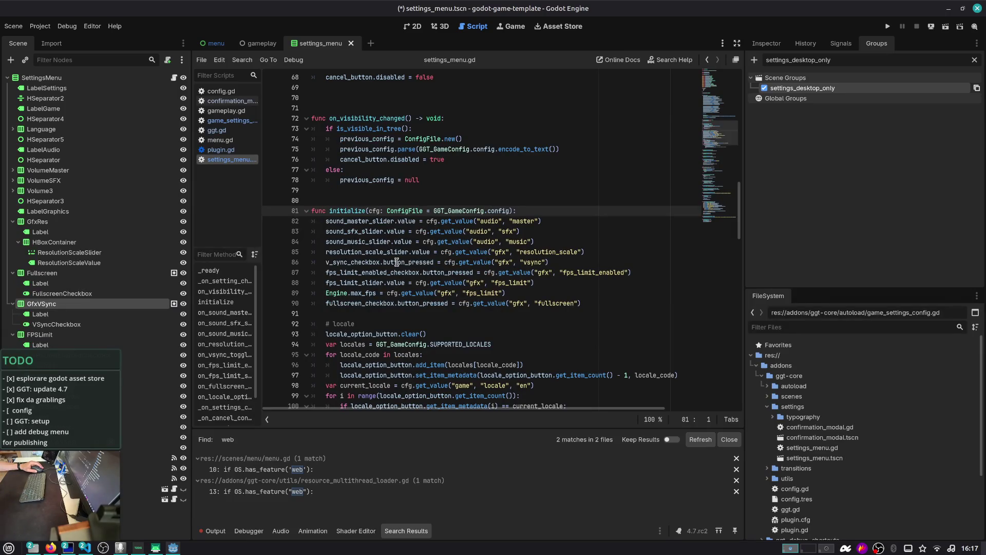
mouse_move(396, 262)
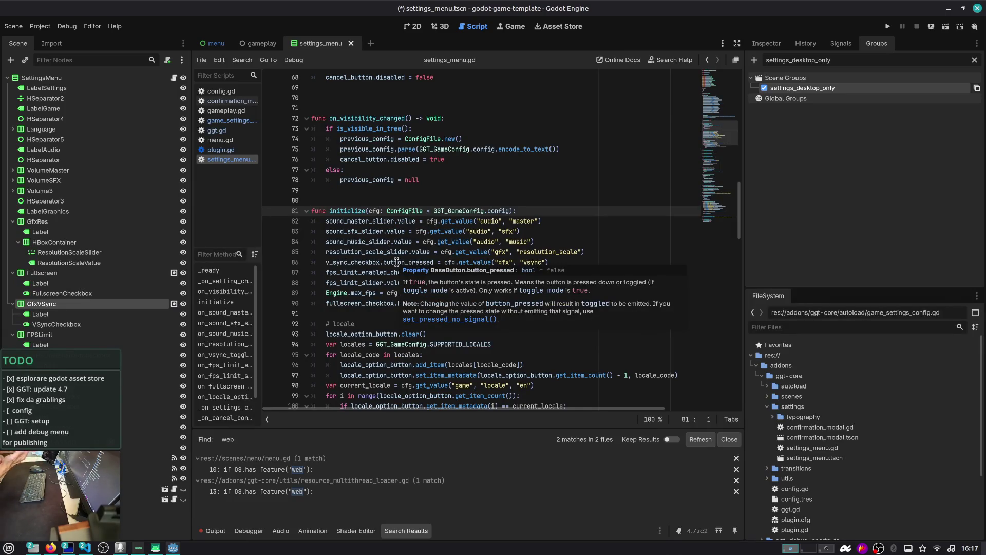
scroll(396, 262, "down", 1)
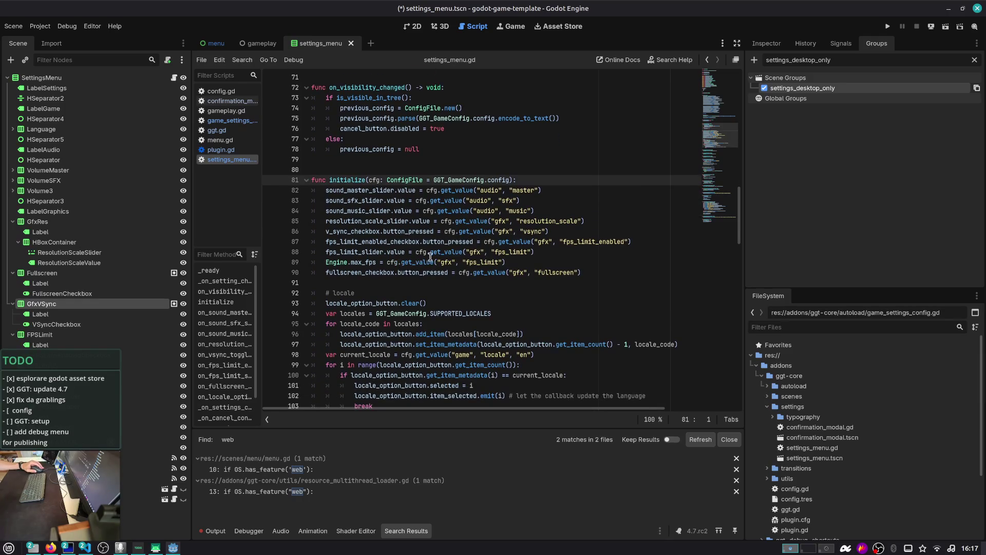
scroll(458, 268, "down", 1)
scroll(457, 270, "down", 1)
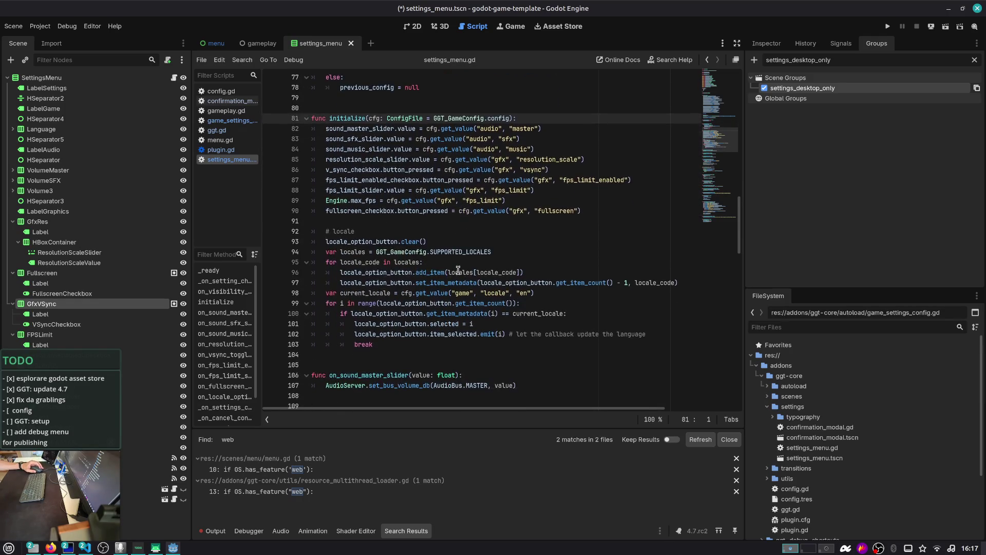
double_click(351, 243)
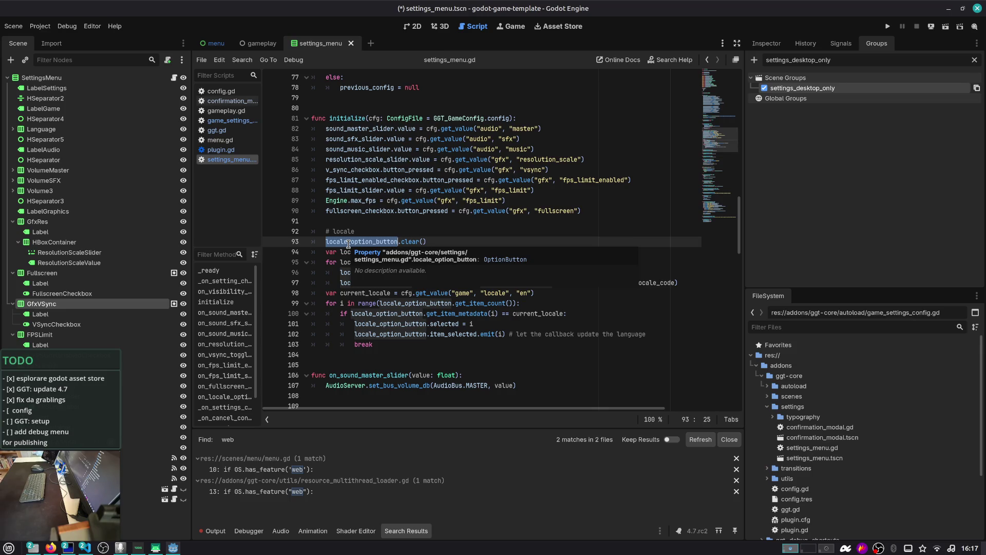
scroll(354, 236, "up", 10)
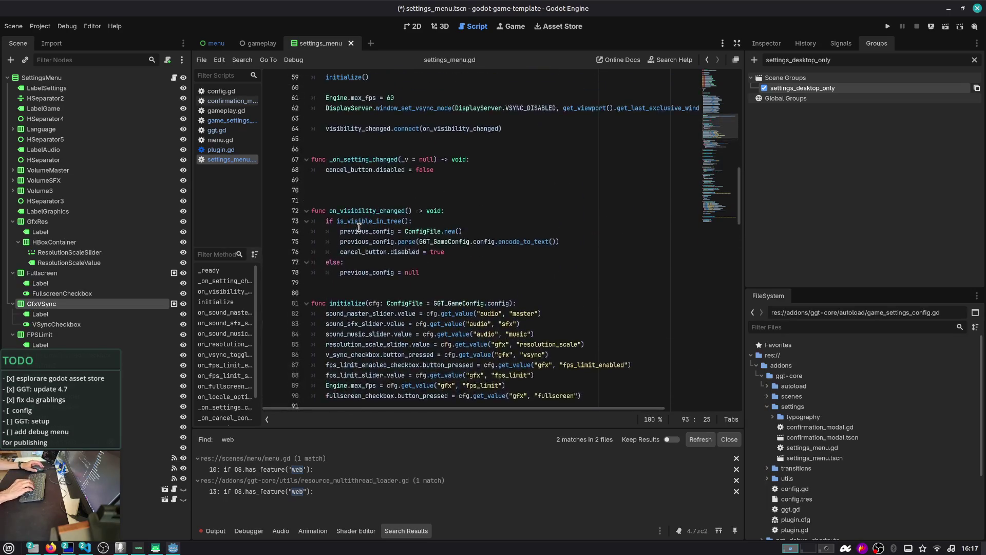
scroll(361, 227, "up", 5)
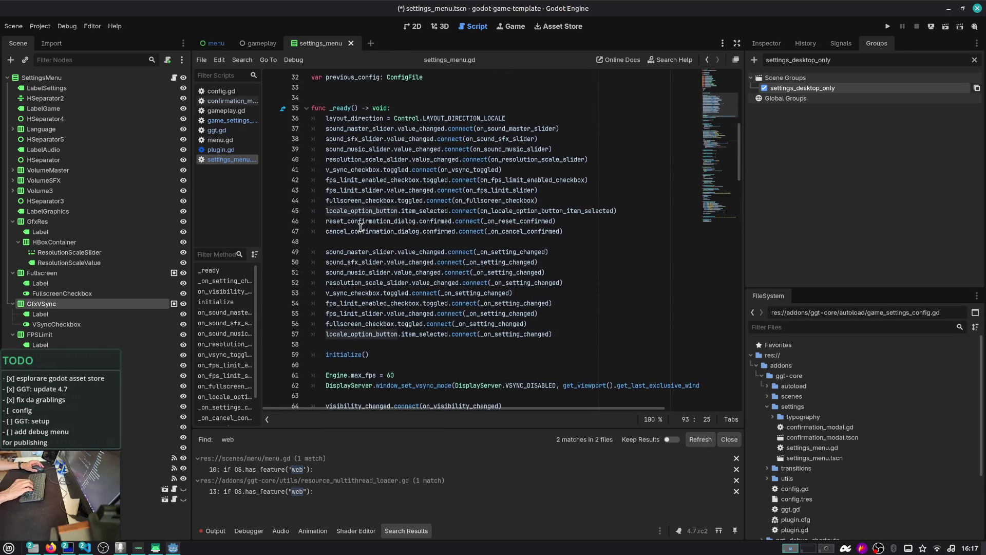
left_click(458, 122)
mouse_move(594, 237)
left_mouse_down()
mouse_move(514, 232)
mouse_move(272, 126)
left_mouse_up()
scroll(441, 214, "down", 1)
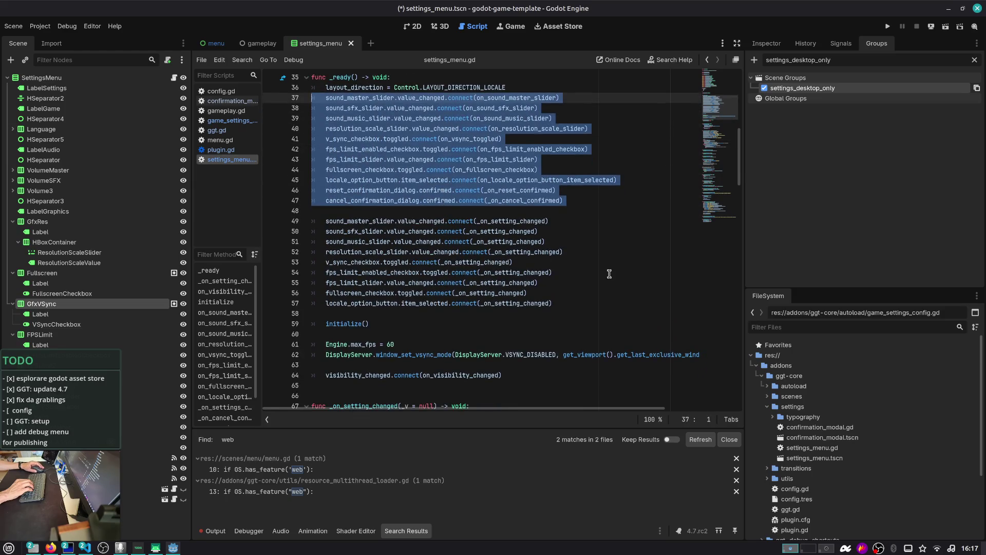
mouse_move(567, 309)
left_mouse_down()
mouse_move(360, 263)
mouse_move(313, 222)
left_mouse_up()
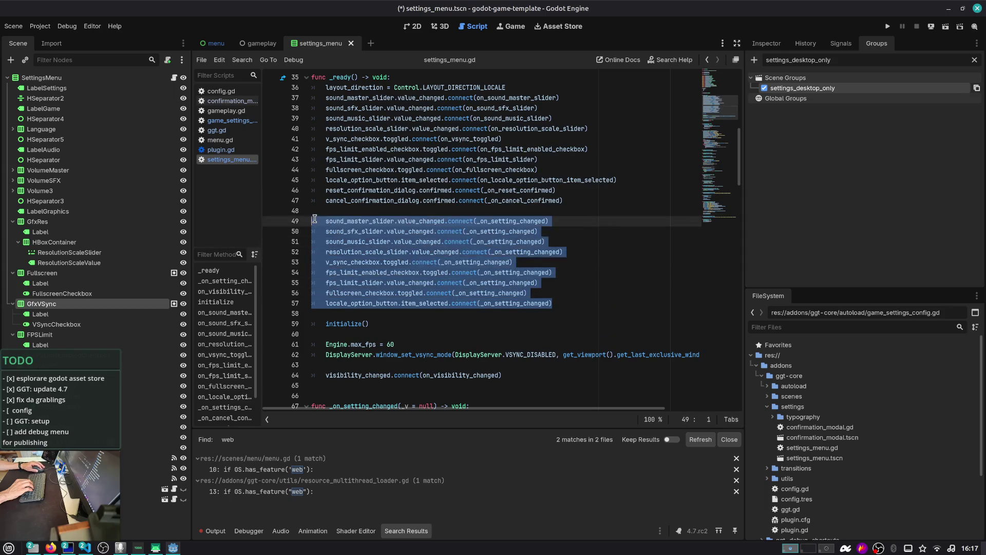
scroll(457, 274, "down", 3)
scroll(364, 235, "down", 1)
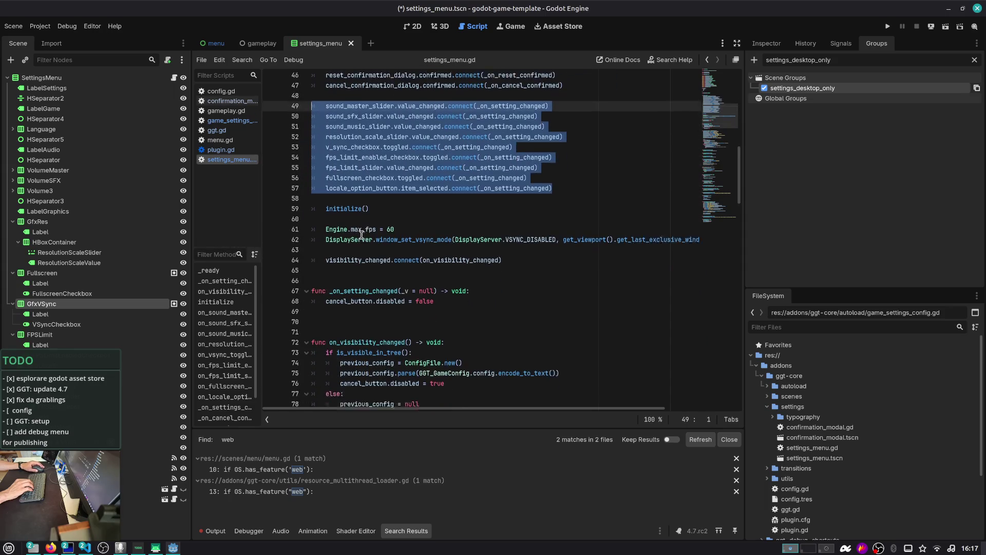
left_click(355, 241)
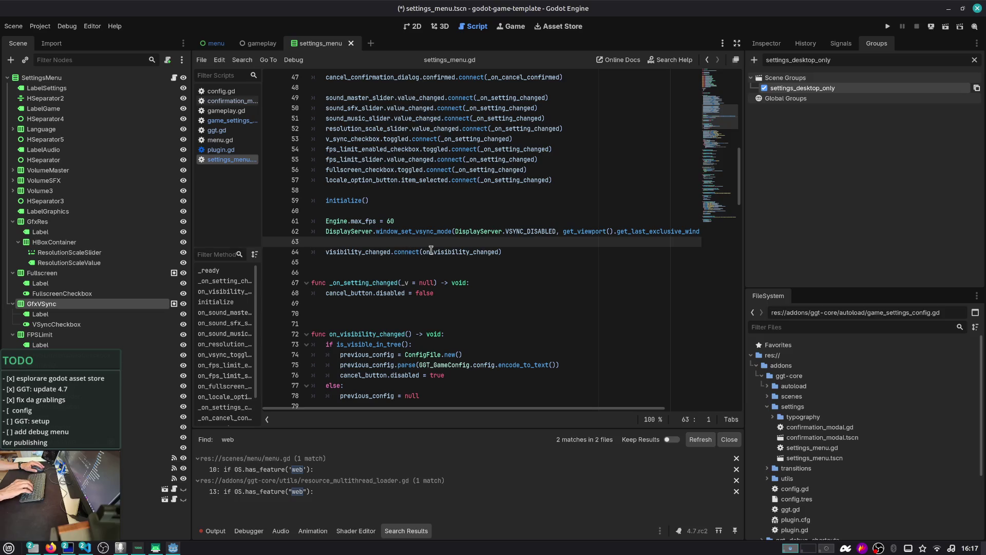
- Add an if OS.has_feature('web'): check below the vsync line in _ready
key("Tab")
key("Return")
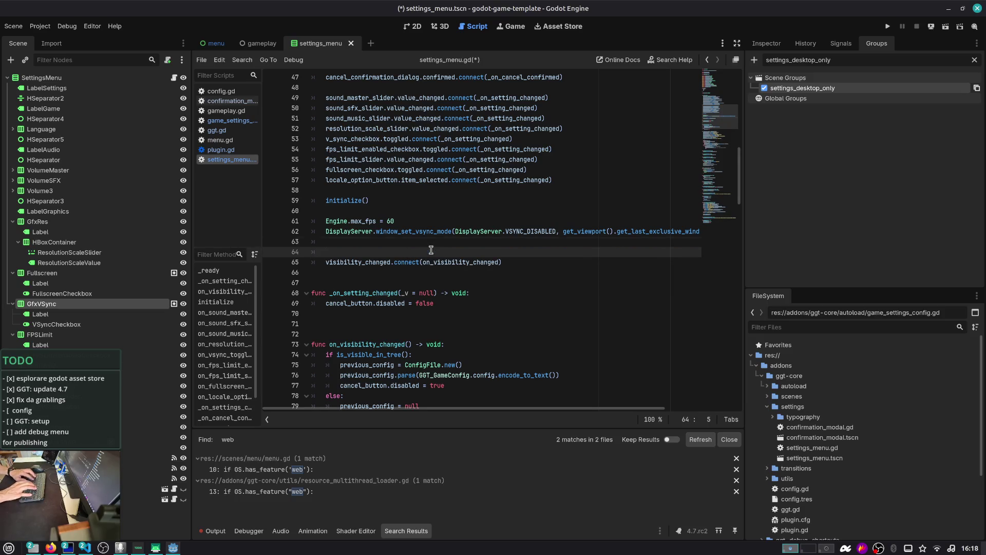
type("if OS.")
type("has")
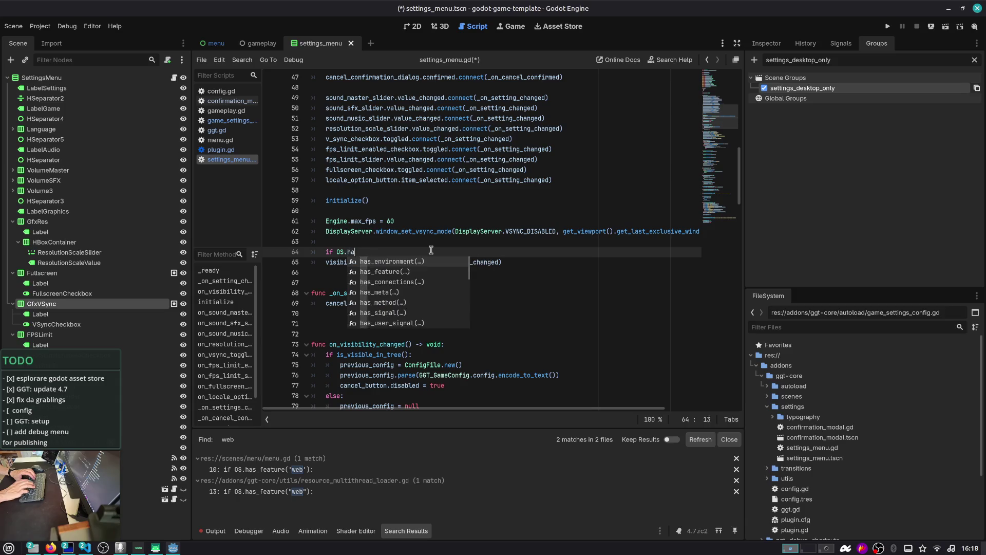
key("Return")
type("'web'):")
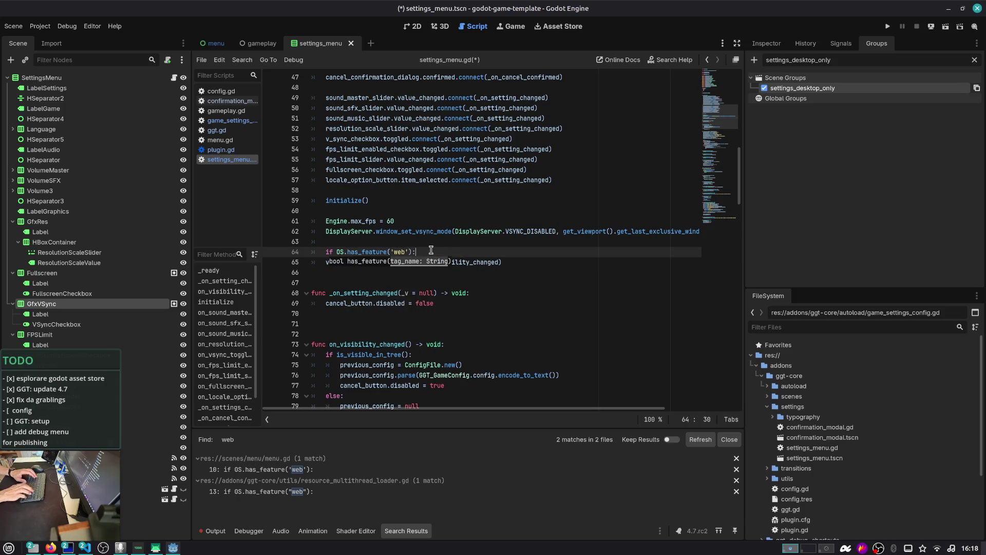
key("Return")
type("get_")
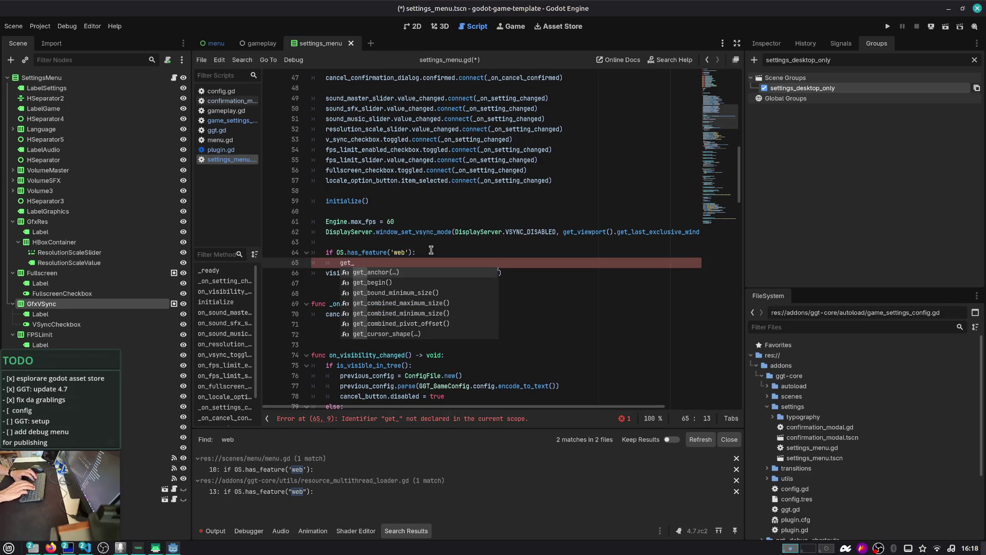
- Start the indented get_tree().get_nodes_in_group("se…") call inside the web check
type("no")
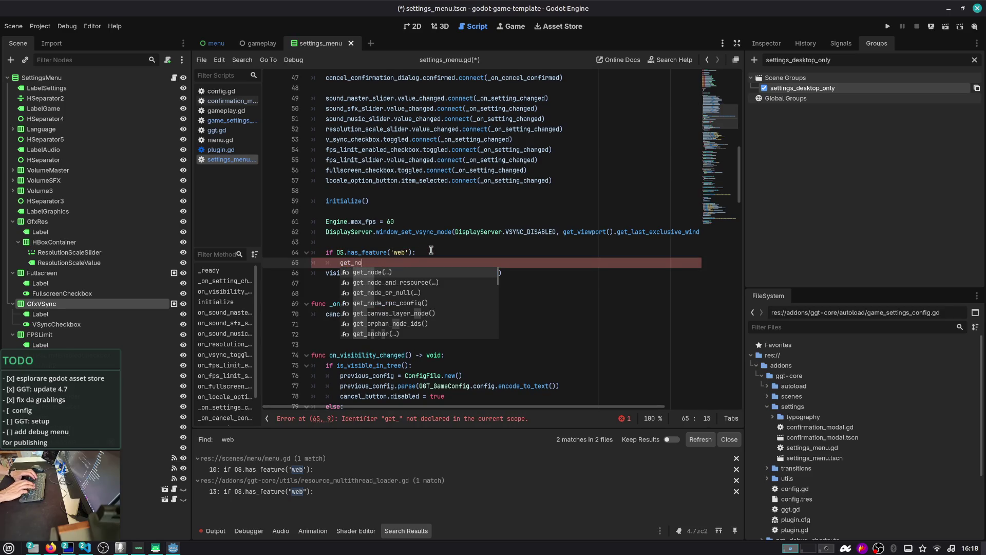
key("BackSpace")
key("BackSpace")
type("tre")
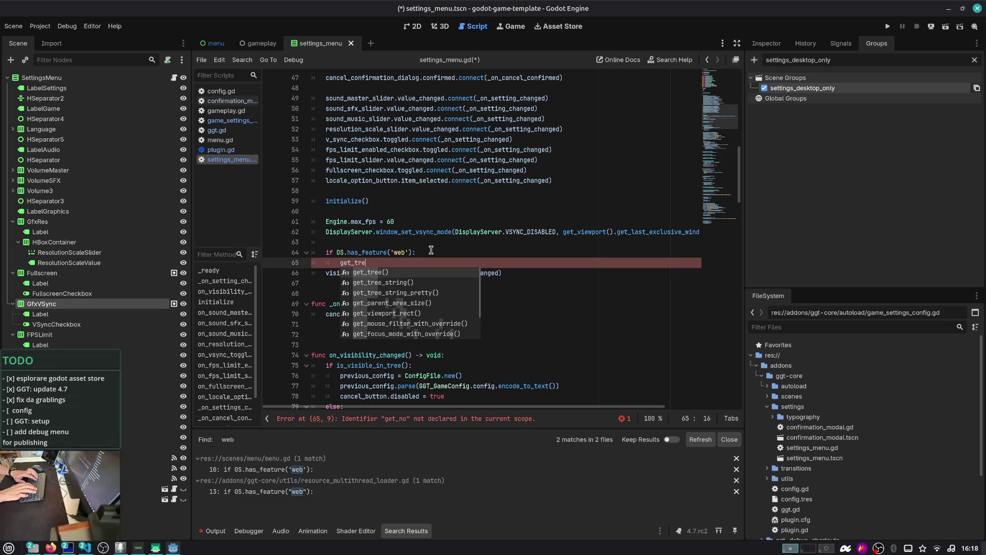
type("e().get_nodes")
key("Return")
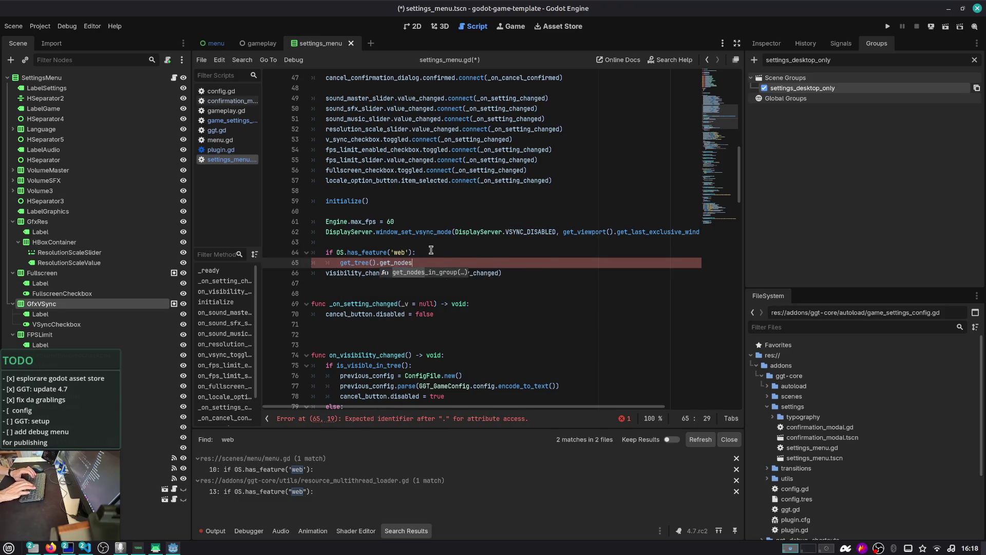
type("\"")
key("BackSpace")
key("BackSpace")
key("BackSpace")
type("settings_desktop_only\")")
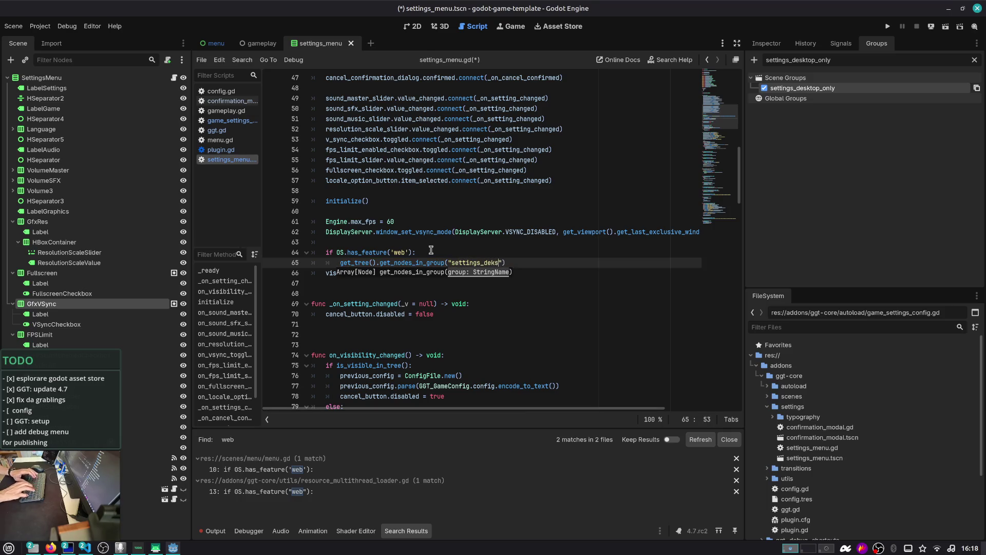
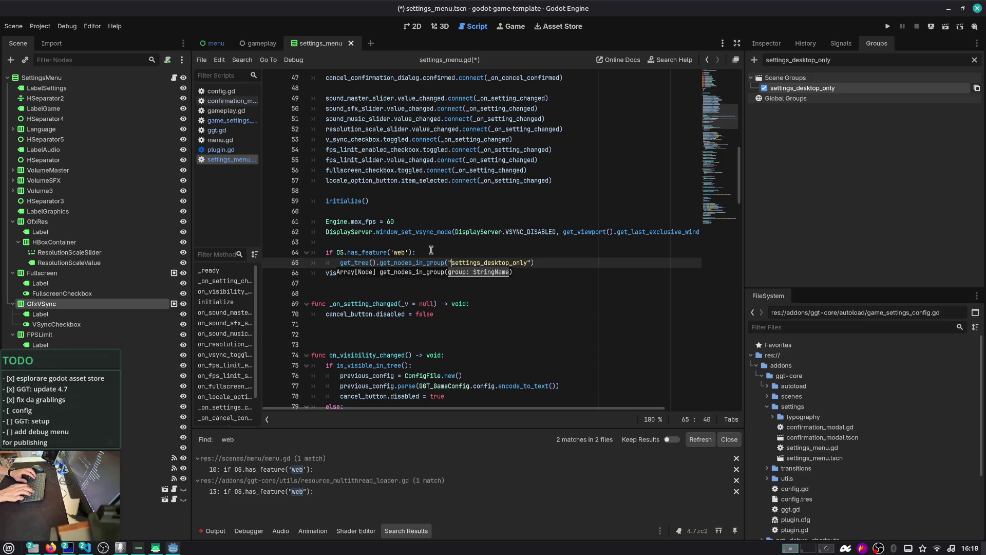
- Replace the if OS.has_feature('web') line with a loop setting control.visible = OS.has_feature('web')
key("Up")
key("shift+Home")
key("ctrl+c")
key("BackSpace")
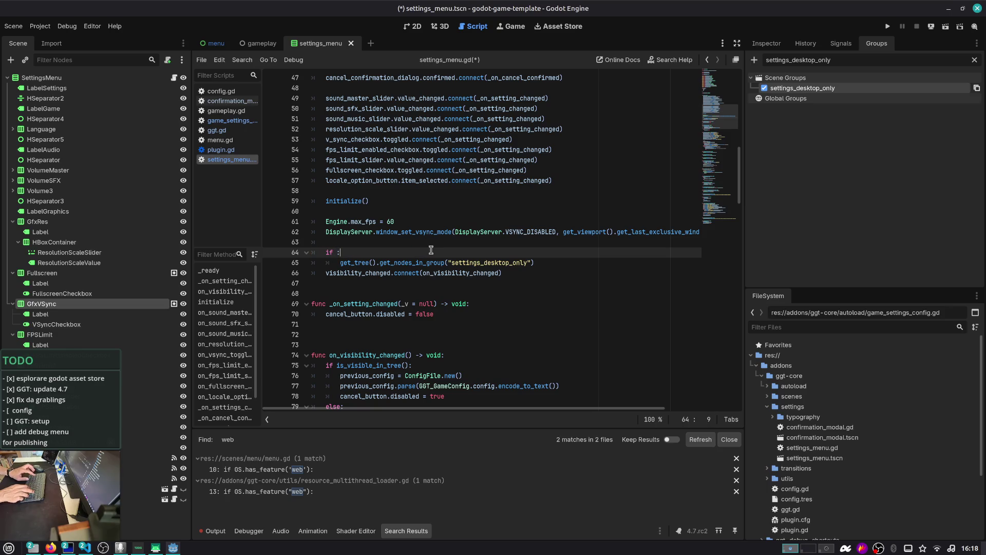
key("BackSpace")
key("Down")
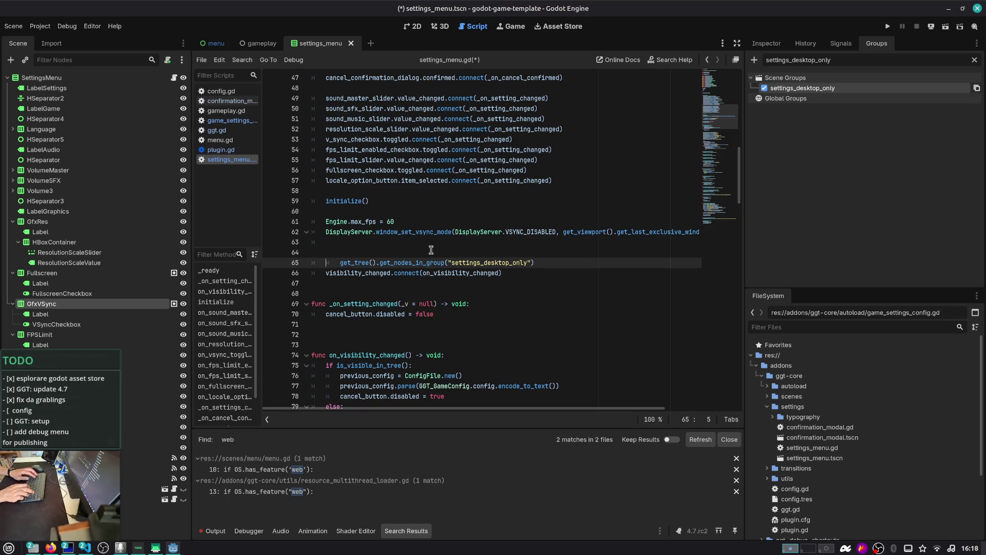
type("for control in")
key("End")
key("Return")
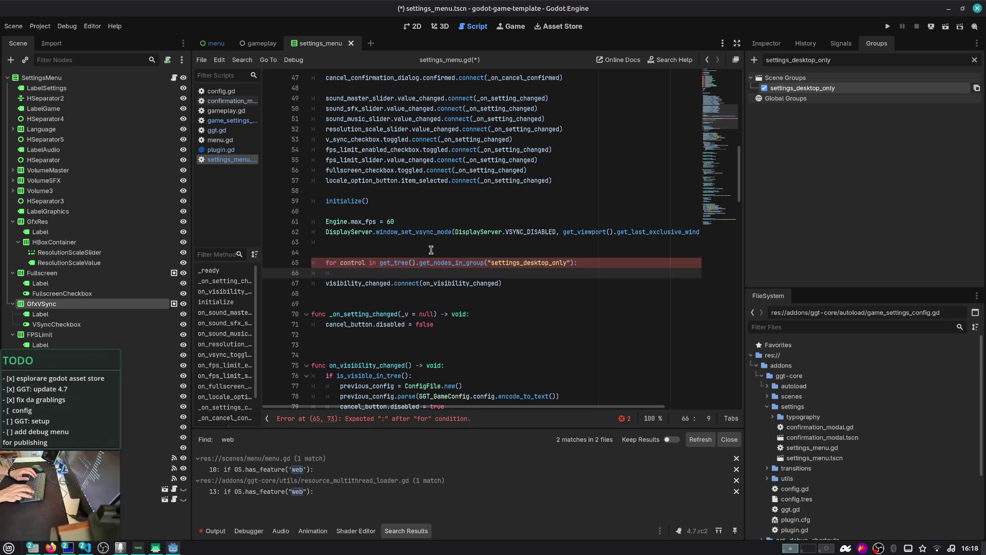
type("control.visible =")
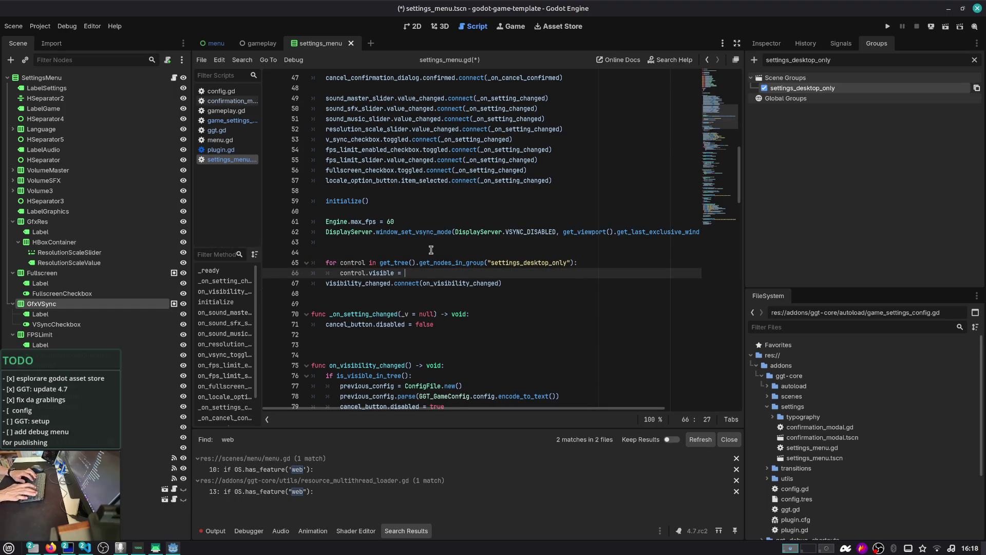
key("ctrl+v")
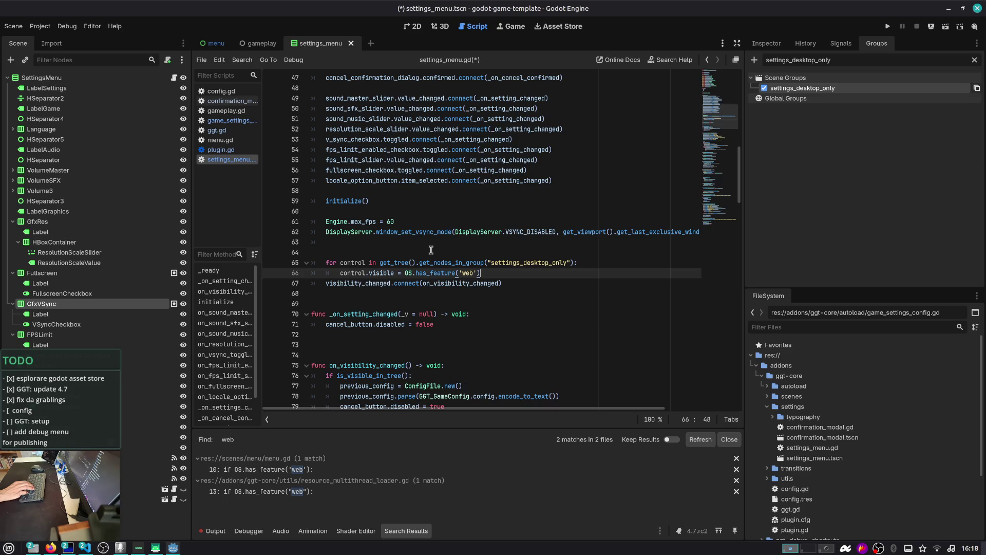
- Negate the visibility expression, tidy the blank lines around the loop, and save settings_menu.gd
key("ctrl+Left")
key("ctrl+Left")
key("ctrl+Left")
type("!")
key("Down")
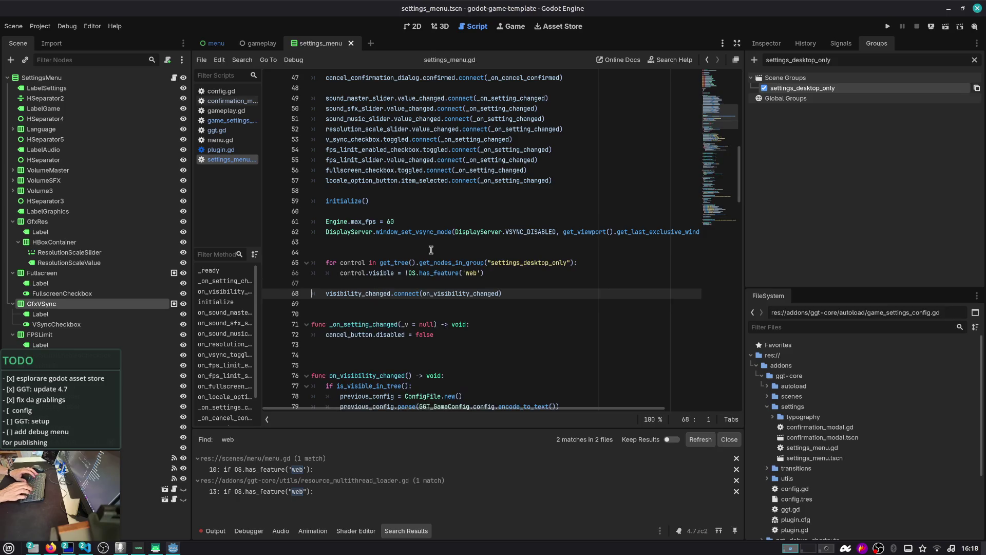
key("Return")
key("Up")
key("Up")
key("Up")
key("Delete")
key("ctrl+s")
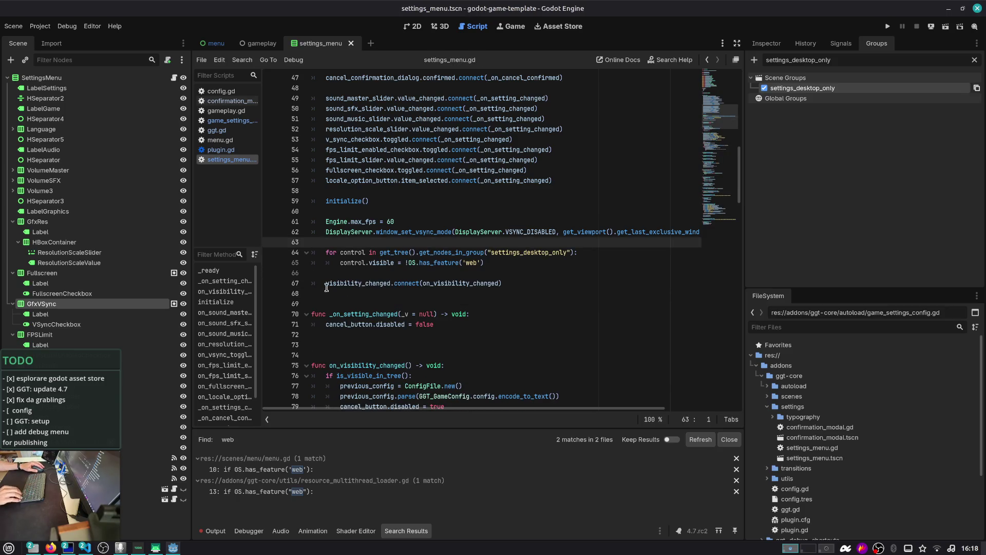
- Review the loop's variable, settings_desktop_only group and expression, then remove the leading negation
double_click(352, 263)
double_click(534, 253)
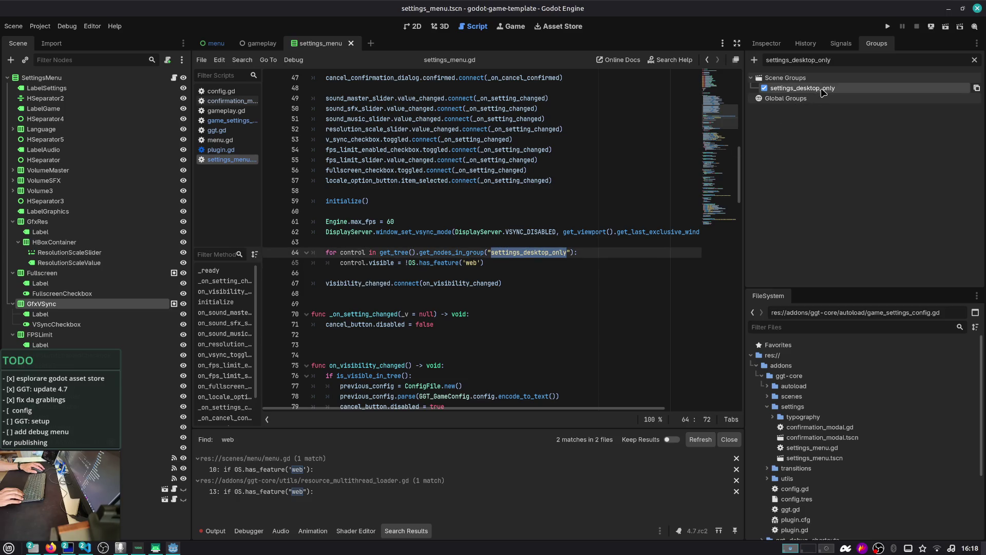
double_click(383, 262)
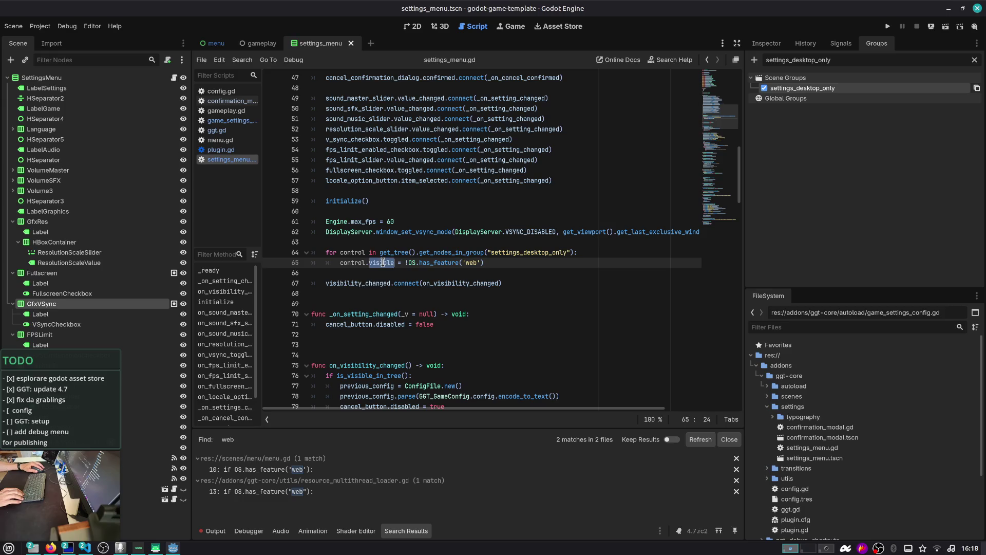
left_click_drag(498, 264, 406, 264)
double_click(467, 263)
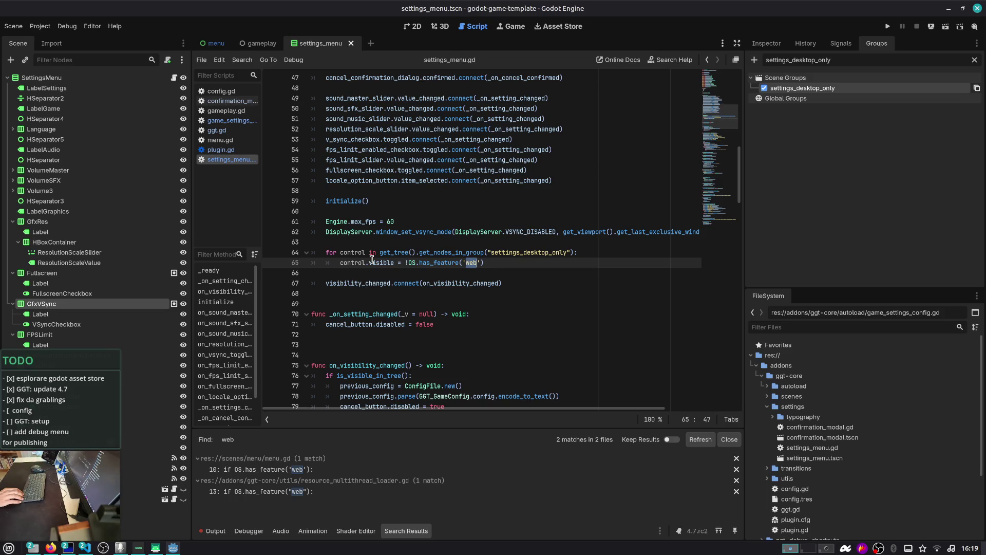
key("Left")
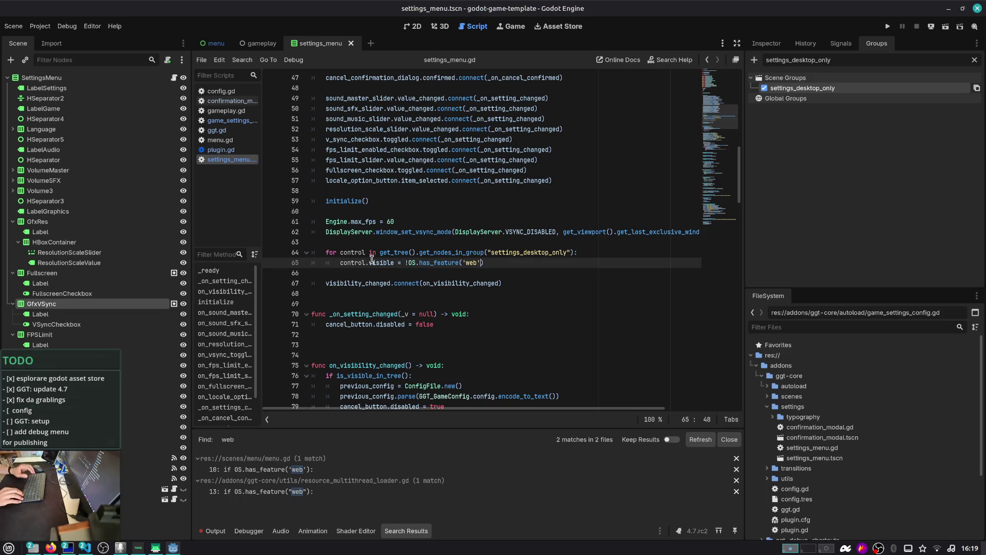
key("BackSpace")
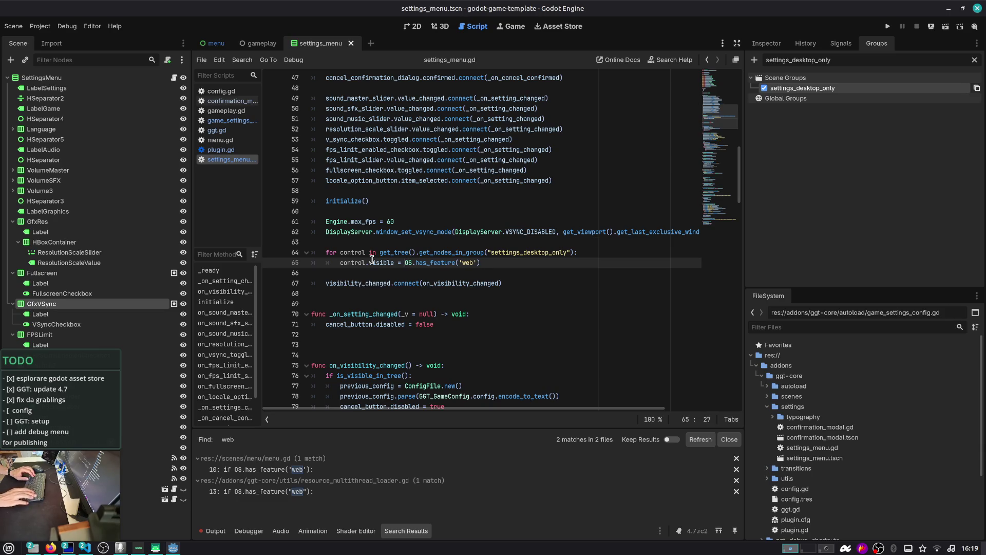
key("alt+Tab")
key("Escape")
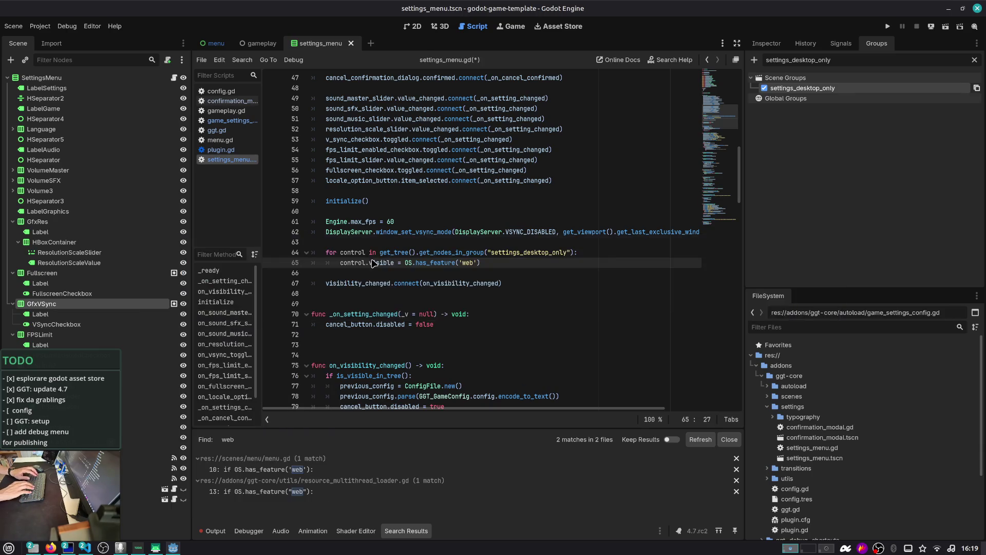
key("F1")
- Look up has_feature in the built-in help, then start a Firefox search for 'godot engine osx has'
type("has_fe")
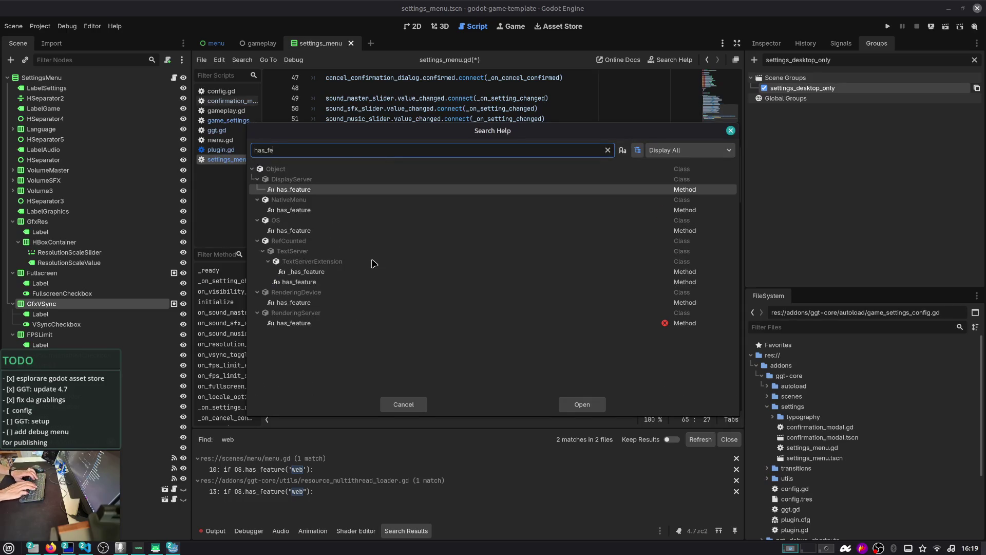
key("Escape")
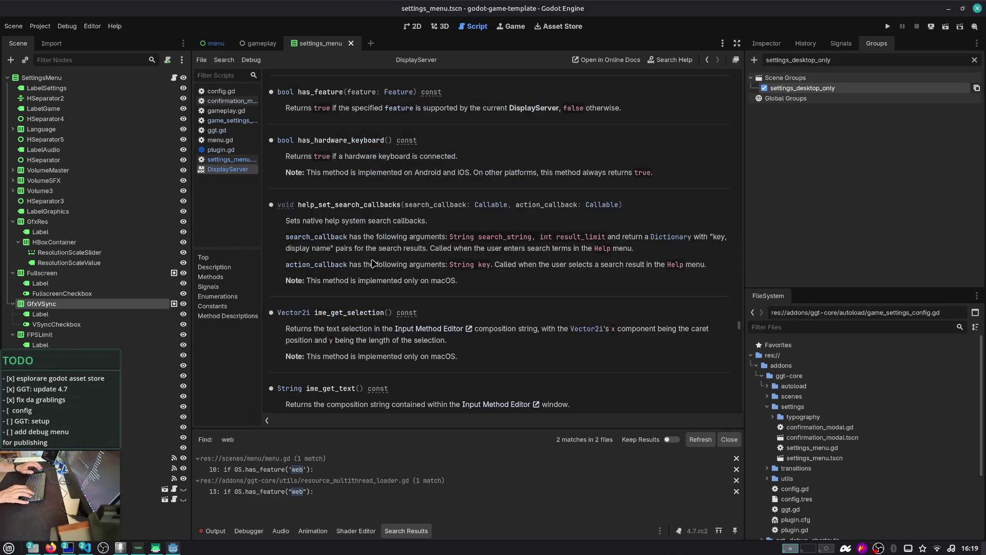
scroll(437, 119, "up", 3)
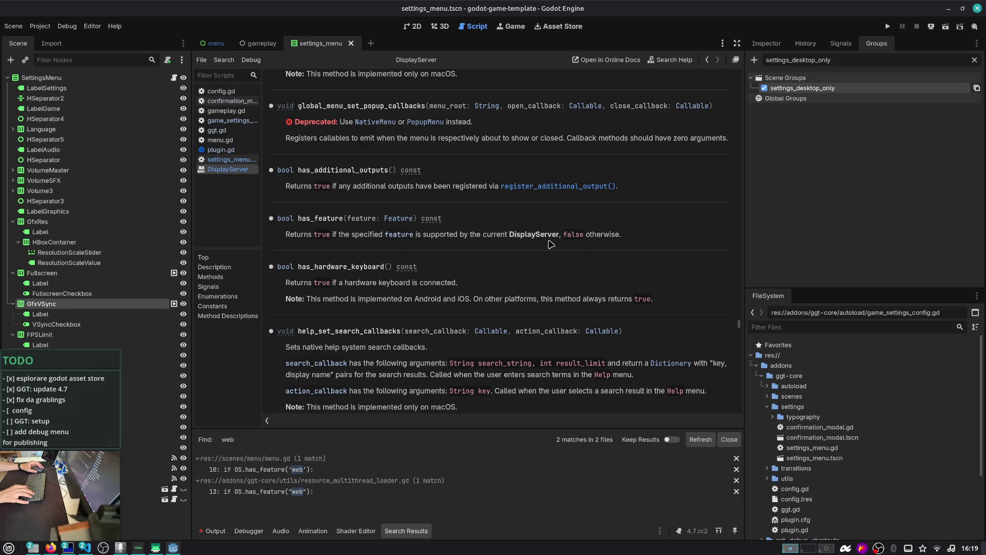
key("alt+Tab")
key("ctrl+t")
type("godot engine osx has")
- Correct the web query to 'godot engine has_feature' and run the search
key("ctrl+shift+Left")
key("ctrl+shift+Left")
key("BackSpace")
type("has_feautre")
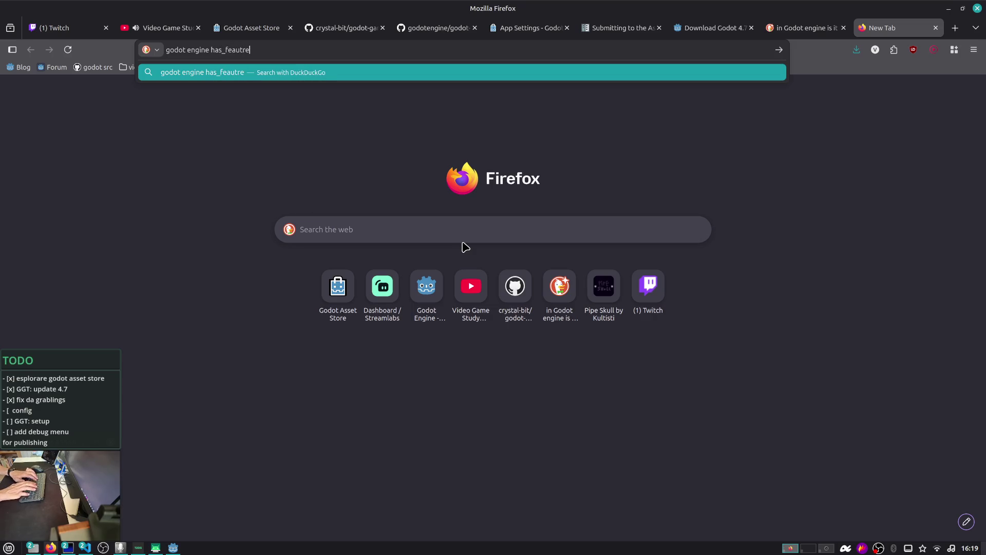
key("BackSpace")
key("BackSpace")
type("er")
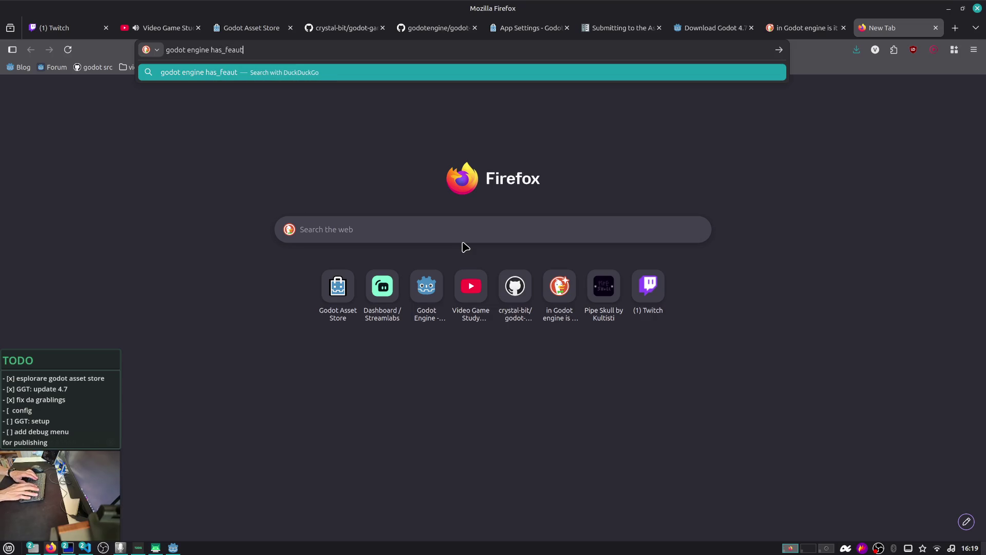
key("BackSpace")
key("BackSpace")
key("BackSpace")
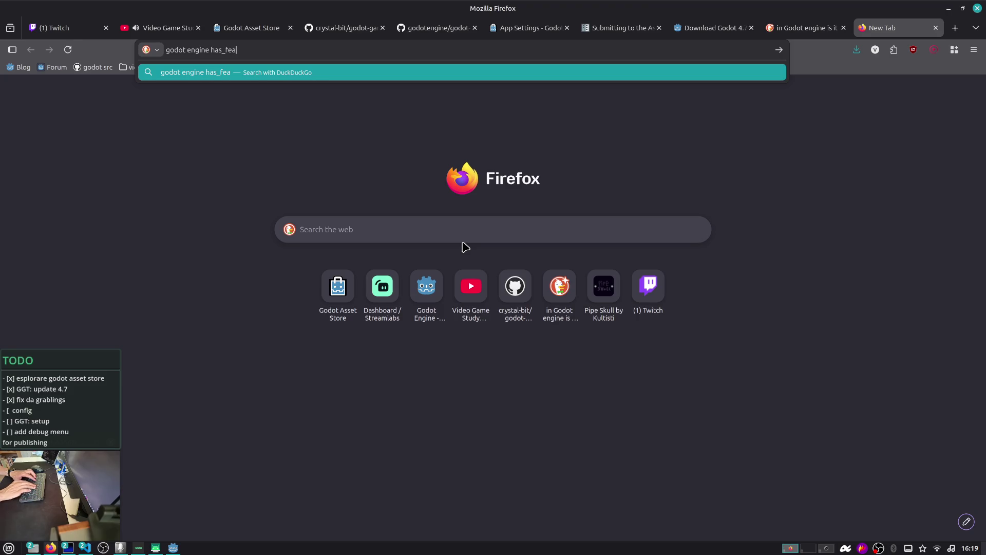
type("ture")
key("Return")
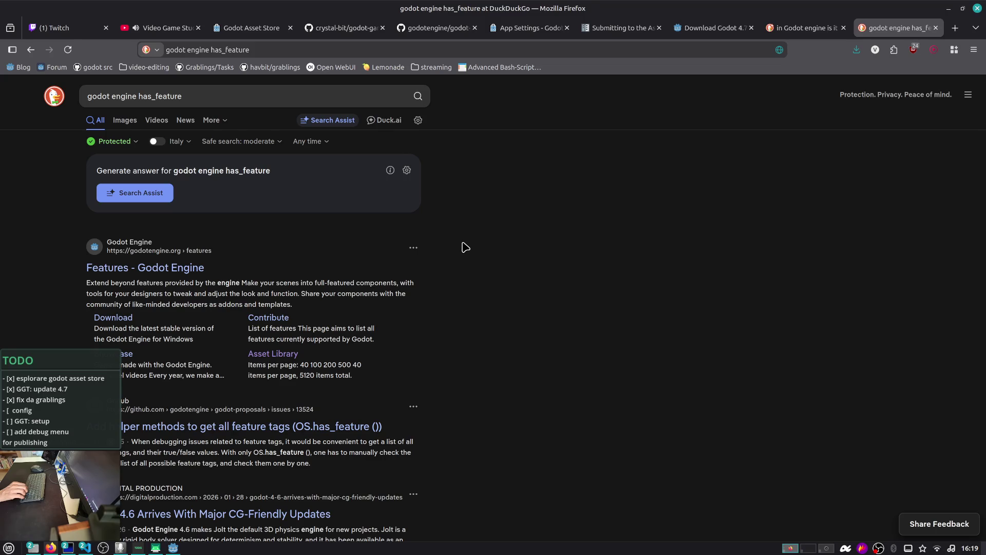
- Refine the search to 'godot engine docs has_feature' and submit it
scroll(465, 247, "down", 7)
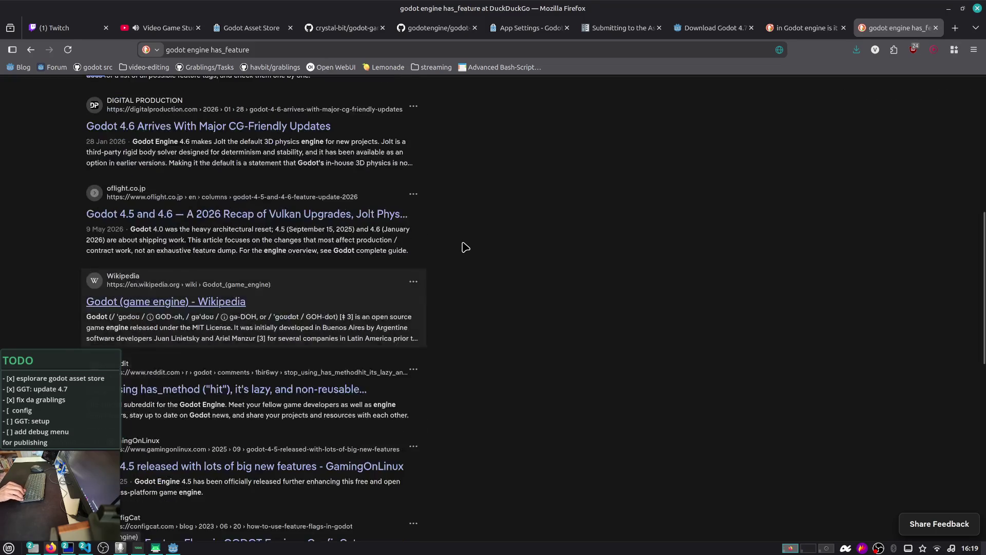
scroll(239, 227, "up", 8)
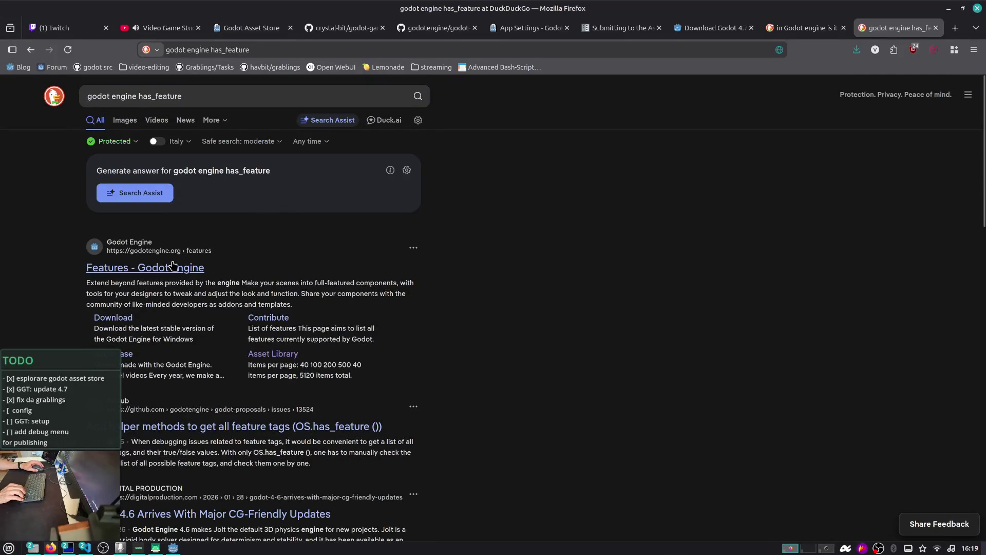
left_click(166, 95)
type("docs")
key("Return")
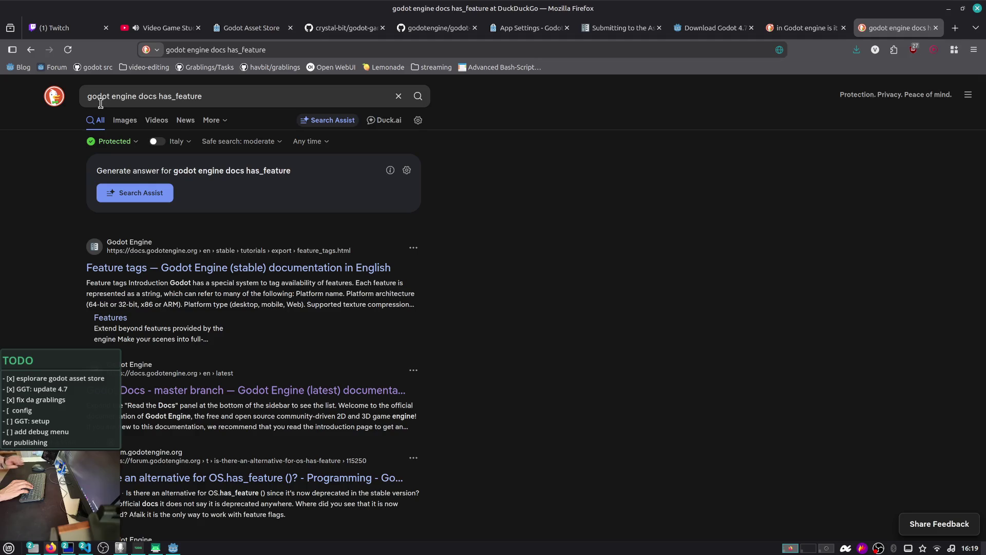
- Open the Feature tags documentation page and find 'desktop' on it
left_click(263, 273)
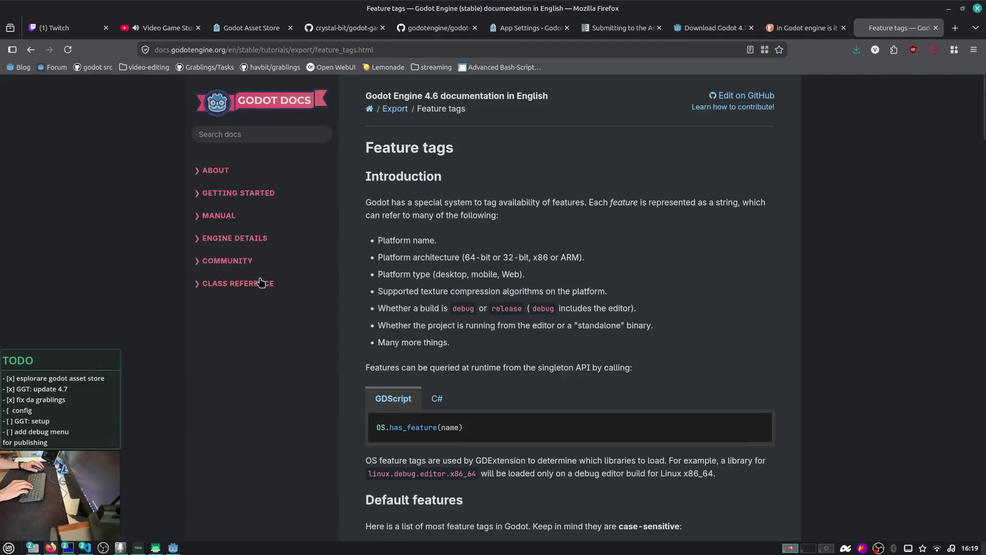
key("ctrl+f")
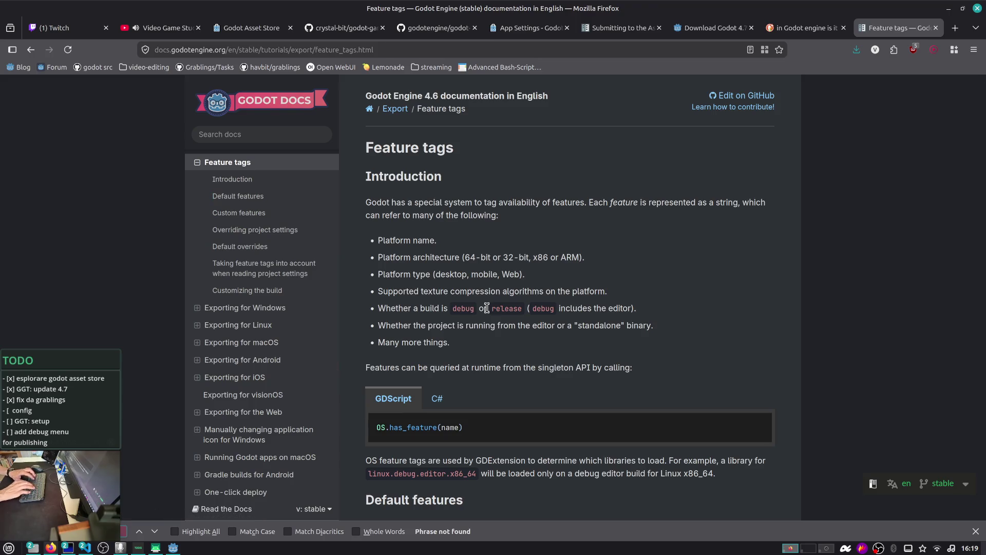
type("desktop")
key("Return")
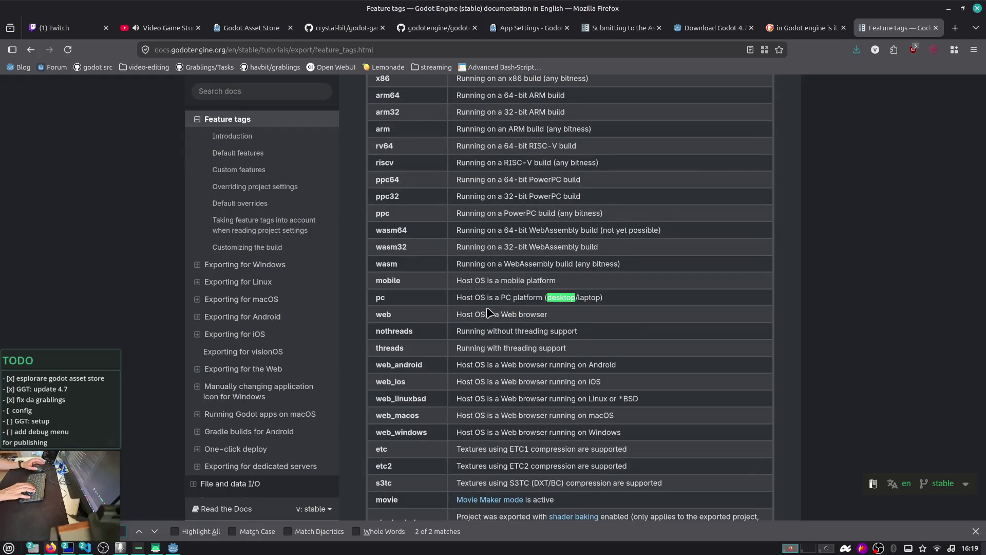
- Read down the feature tag table past release to the web and dedicated_server entries, then return to Godot
scroll(462, 290, "up", 10)
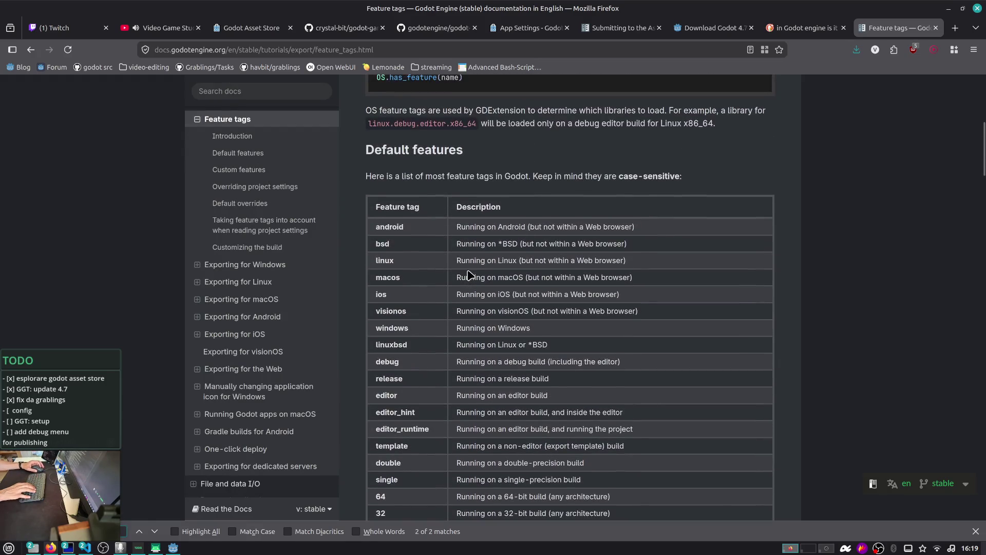
scroll(429, 216, "down", 3)
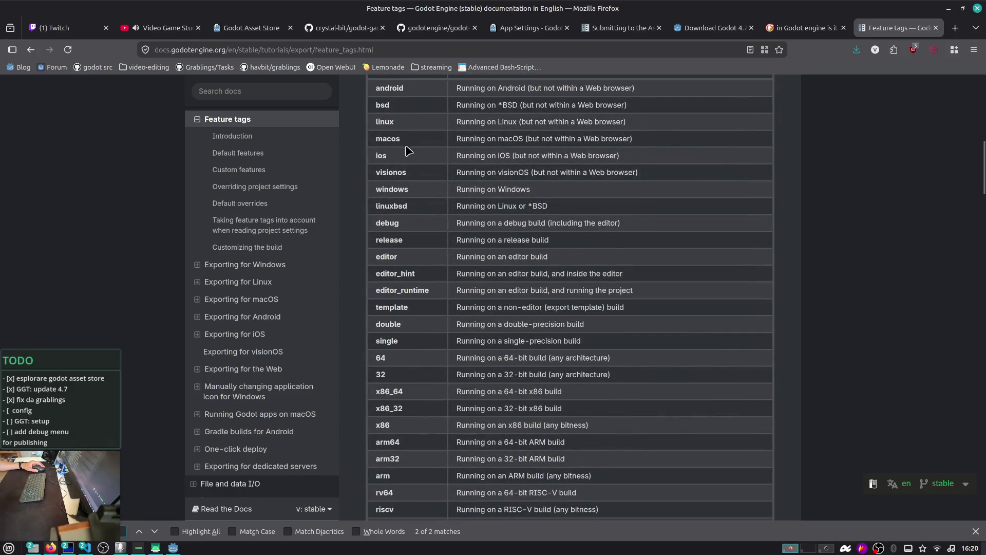
scroll(408, 170, "down", 1)
scroll(408, 170, "down", 2)
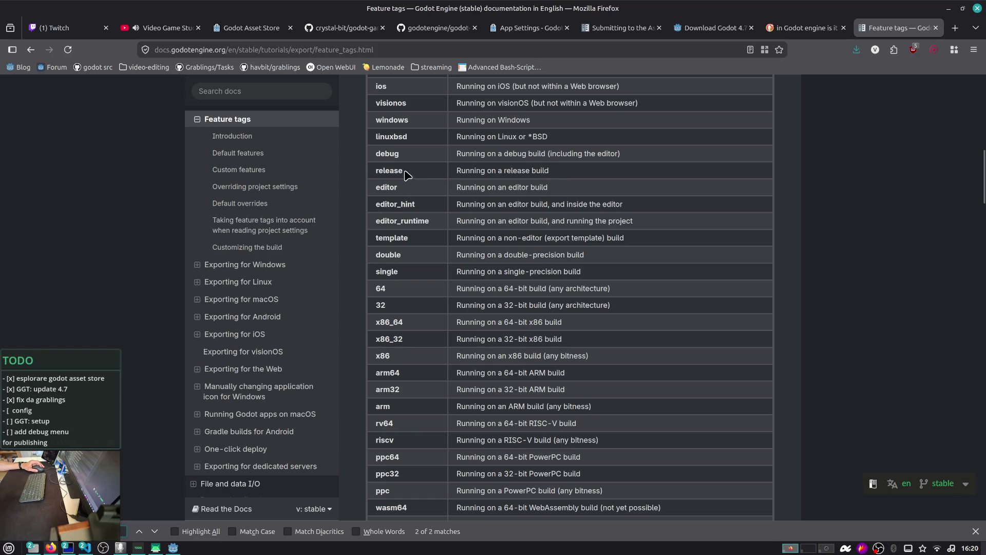
double_click(393, 169)
scroll(458, 187, "down", 3)
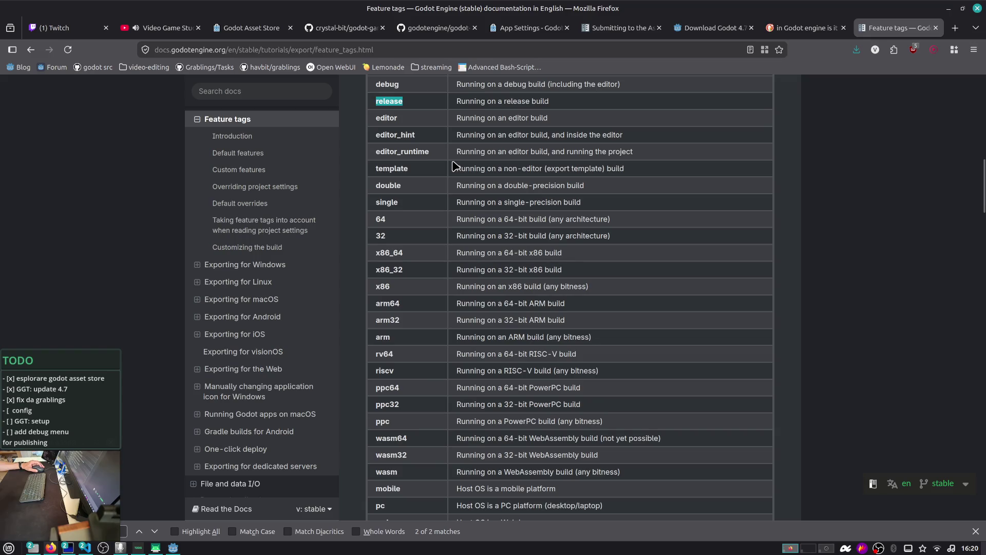
scroll(454, 193, "down", 6)
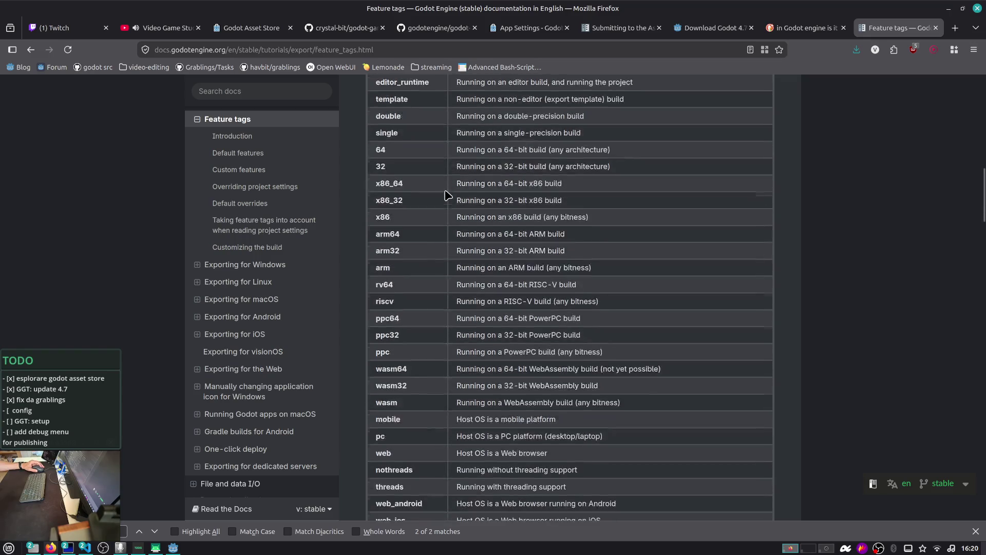
scroll(429, 181, "down", 6)
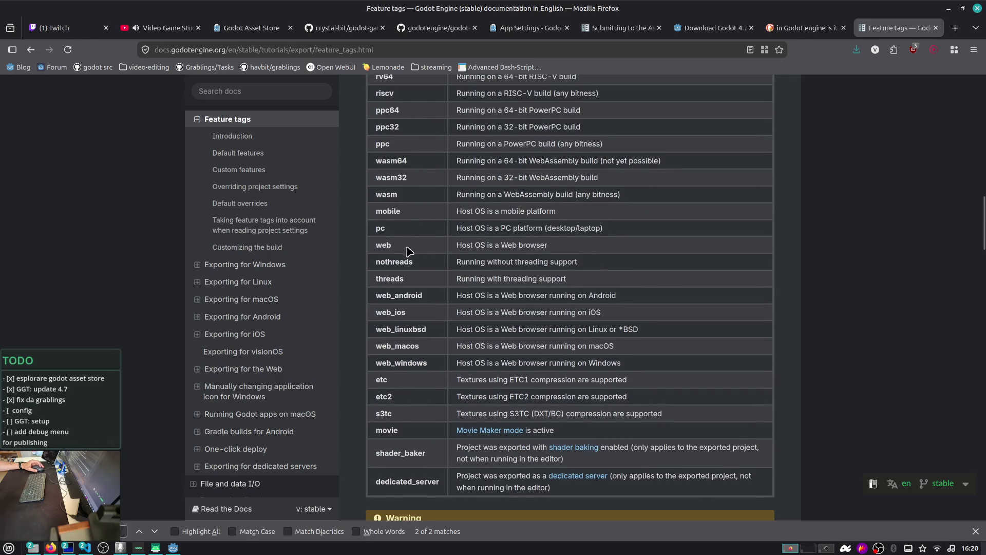
scroll(408, 260, "down", 3)
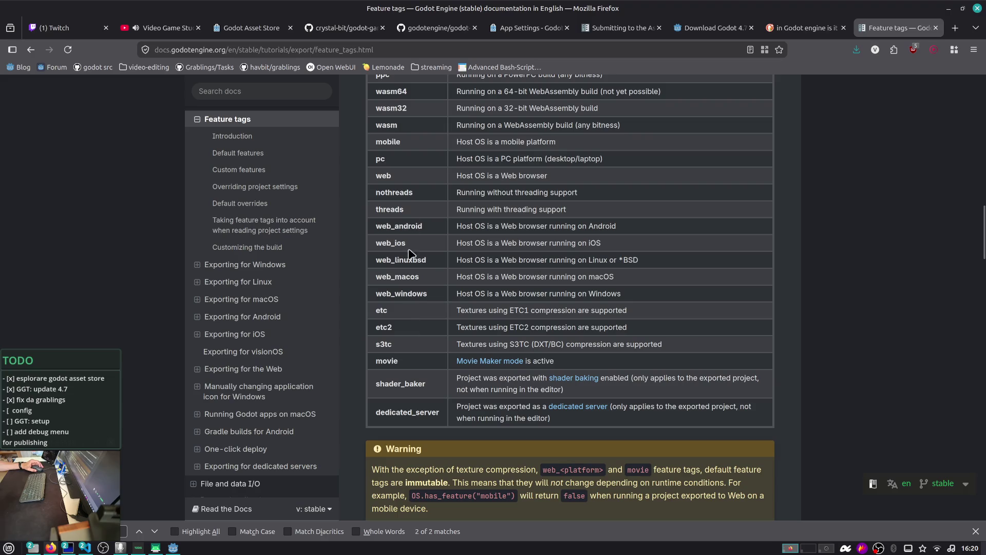
key("alt+Tab")
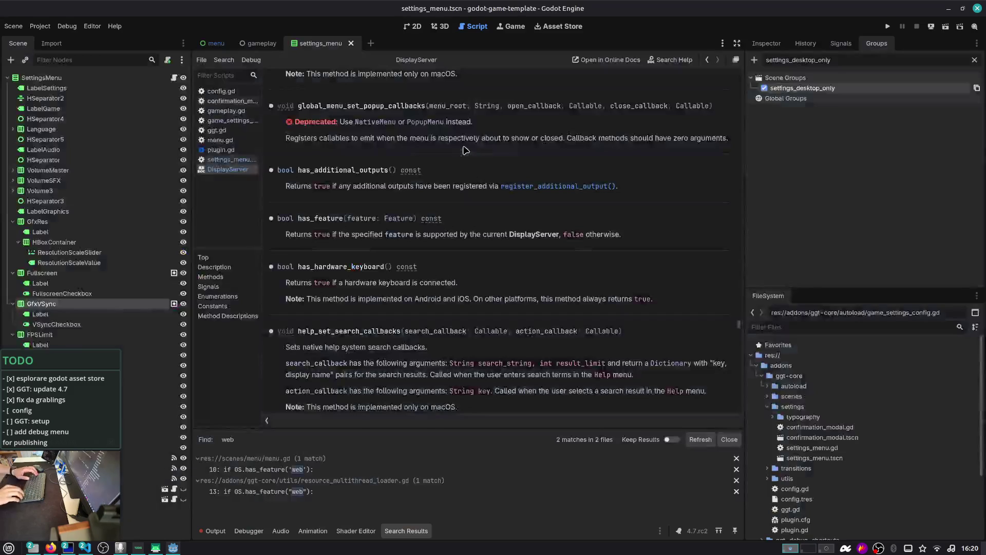
- Change the feature check on line 65 of settings_menu.gd from 'web' to 'pc'
key("alt+Left")
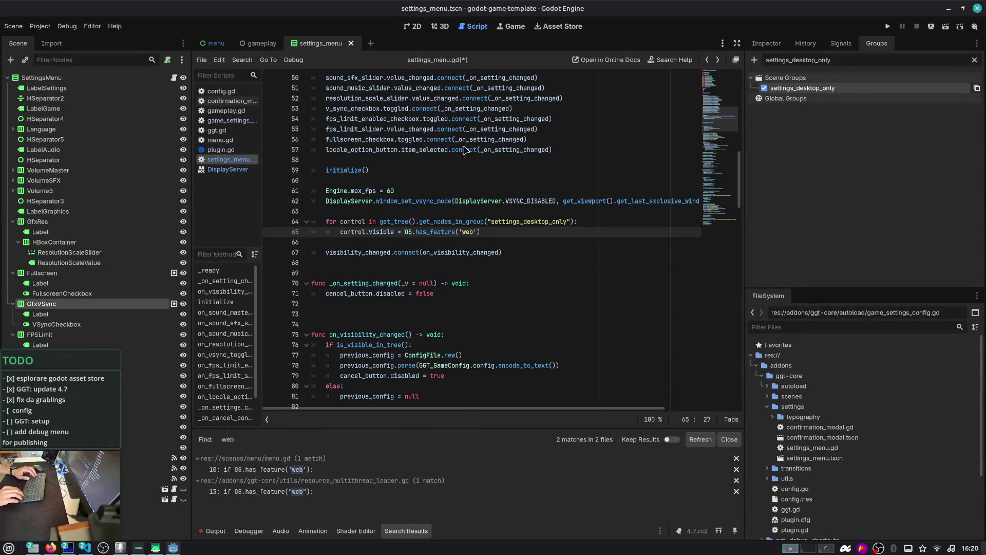
key("End")
key("Left")
key("Left")
key("BackSpace")
key("BackSpace")
key("BackSpace")
type("pc")
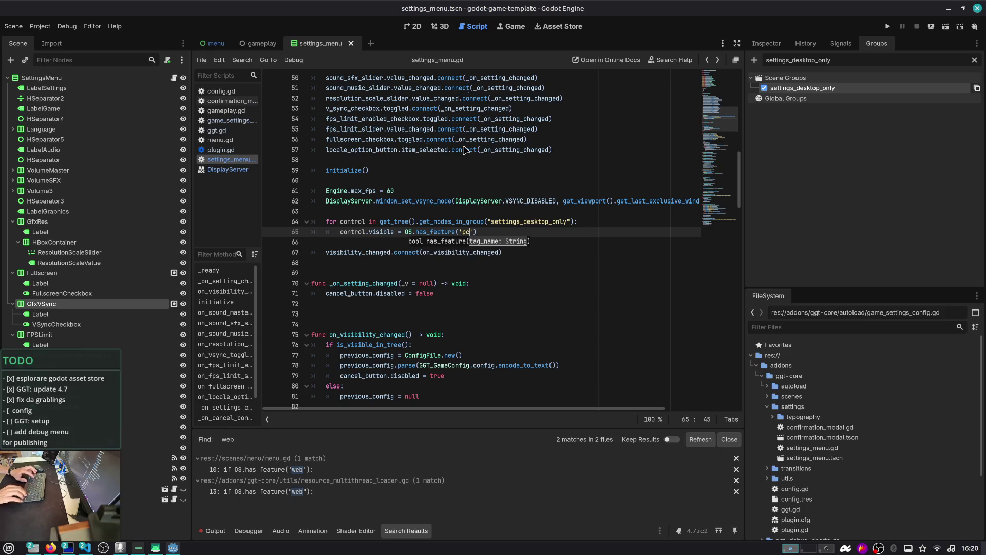
- Test-run the game, open its Settings screen, stop it, and switch to the menu scene
key("F5")
left_click(465, 252)
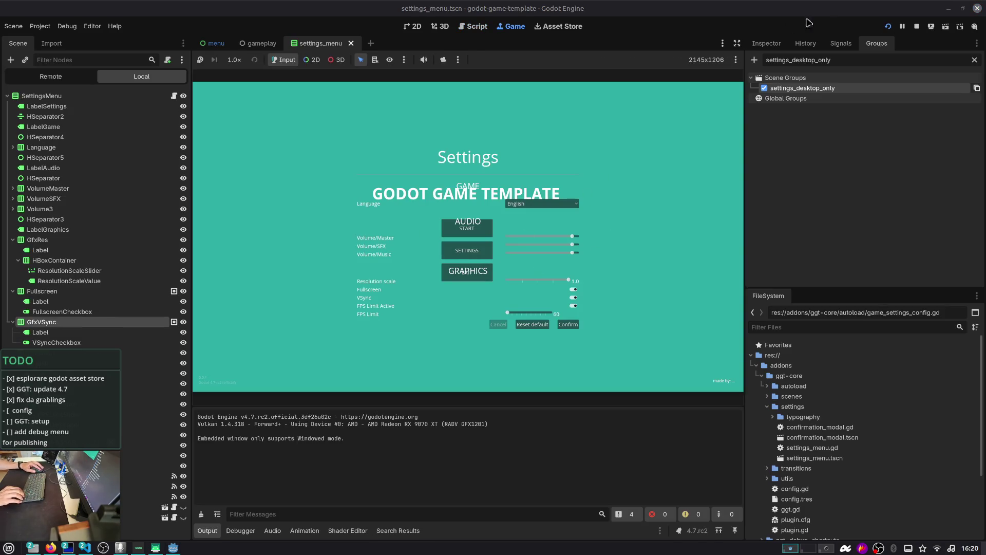
left_click(916, 26)
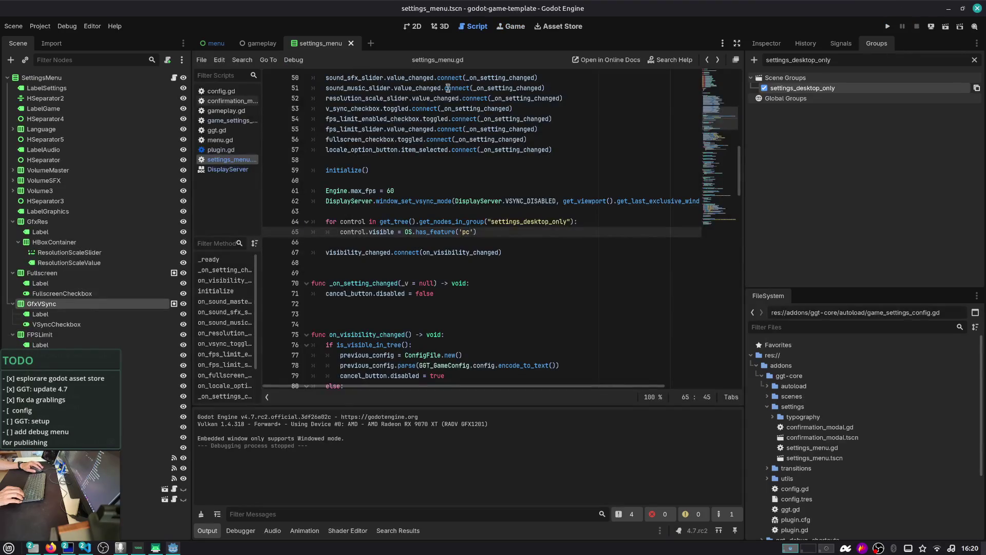
left_click(212, 43)
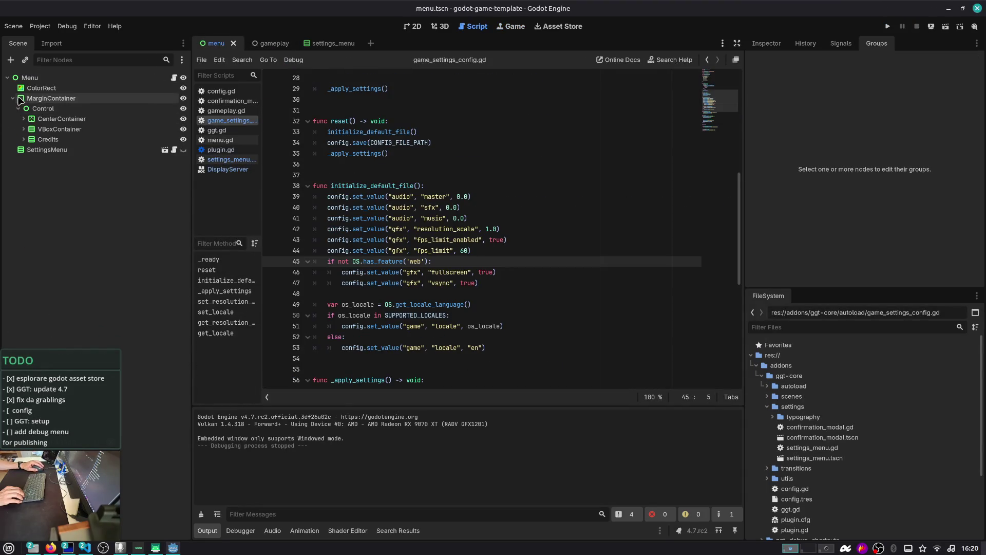
- Toggle MarginContainer's visibility off and on, and expand the tree down to CenterContainer's Title
left_click(418, 26)
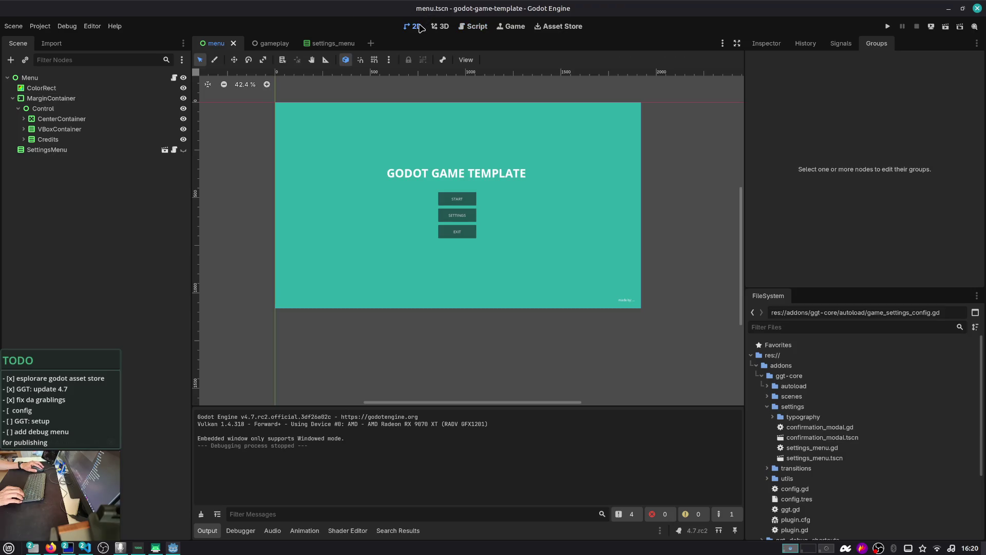
left_click(183, 98)
left_click(184, 98)
left_click(13, 98)
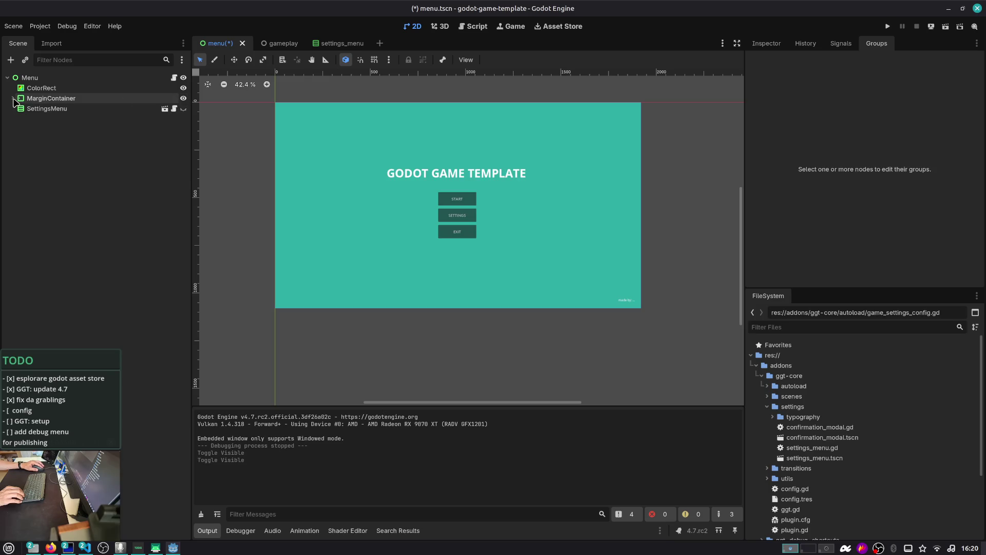
left_click(74, 99)
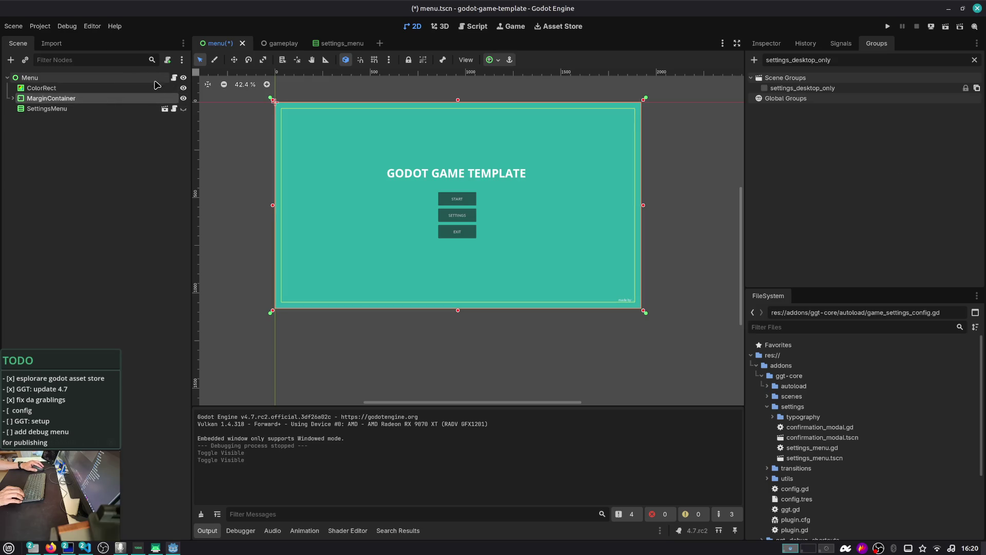
left_click(13, 98)
left_click(18, 108)
left_click(31, 118)
left_click(23, 119)
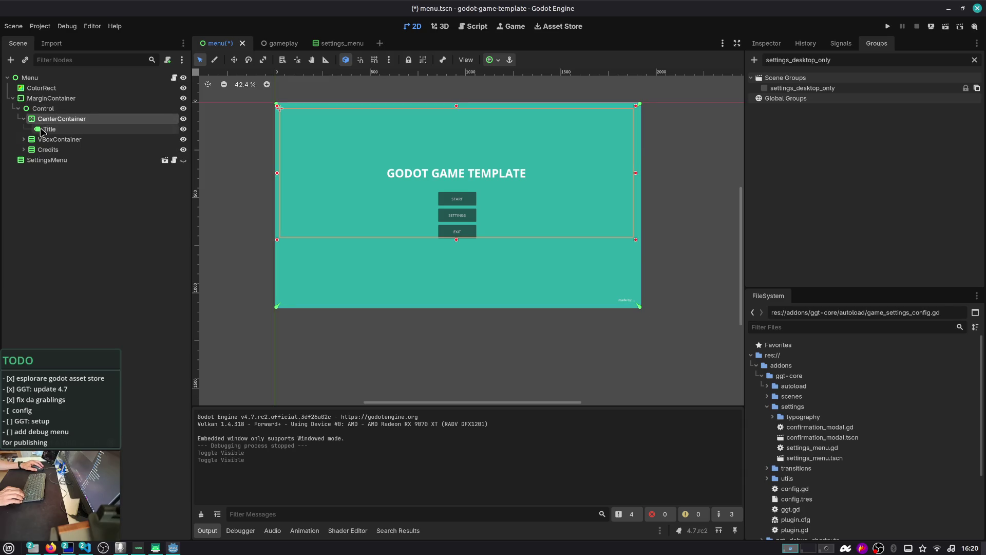
- Try moving Title out of CenterContainer, undo the reparenting, save the scene and open menu.gd
mouse_move(53, 130)
left_mouse_down()
mouse_move(54, 92)
mouse_move(33, 94)
mouse_move(44, 84)
mouse_move(43, 95)
left_mouse_up()
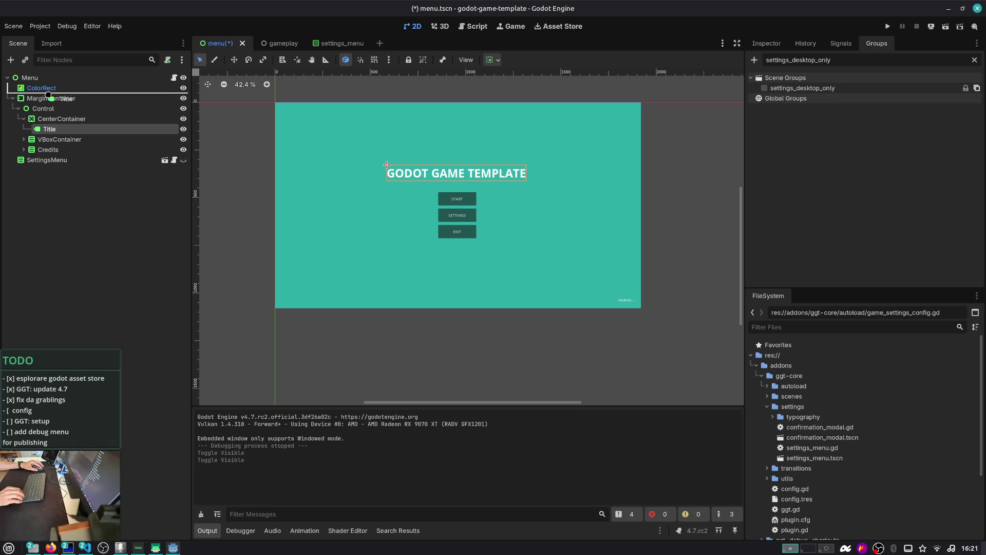
mouse_move(60, 91)
left_mouse_down()
mouse_move(52, 96)
mouse_move(68, 121)
mouse_move(72, 97)
mouse_move(15, 96)
mouse_move(15, 87)
mouse_move(84, 83)
left_mouse_up()
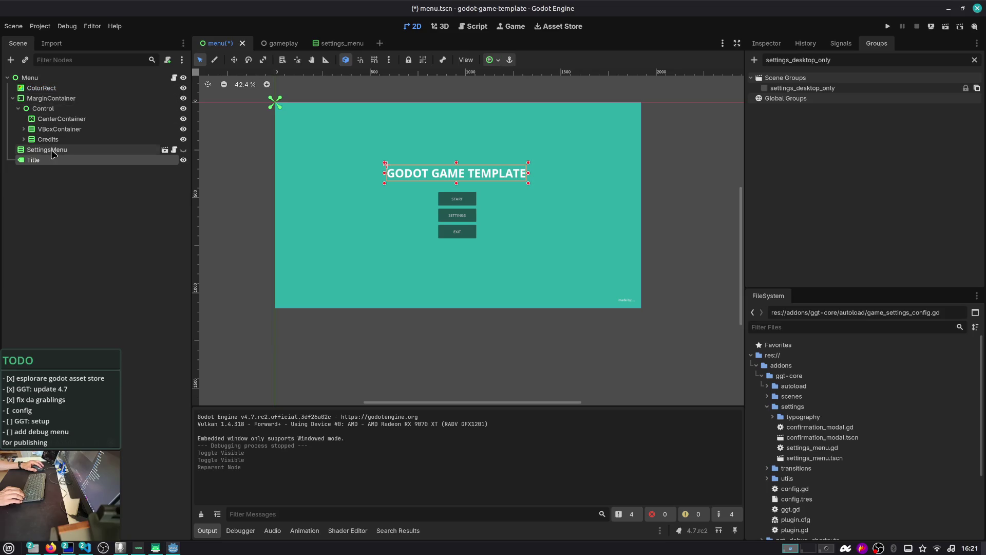
left_click_drag(61, 164, 69, 96)
key("ctrl+z")
key("ctrl+z")
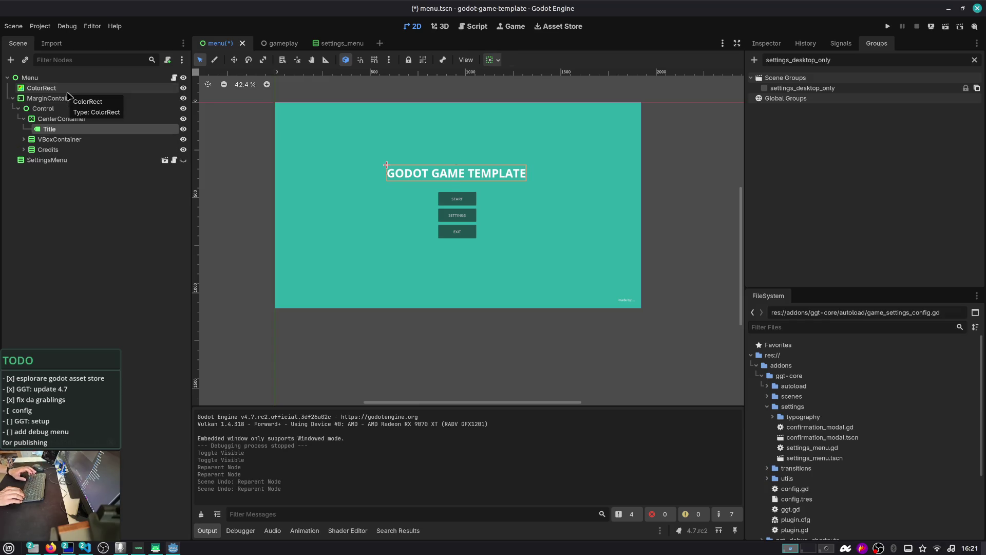
key("ctrl+s")
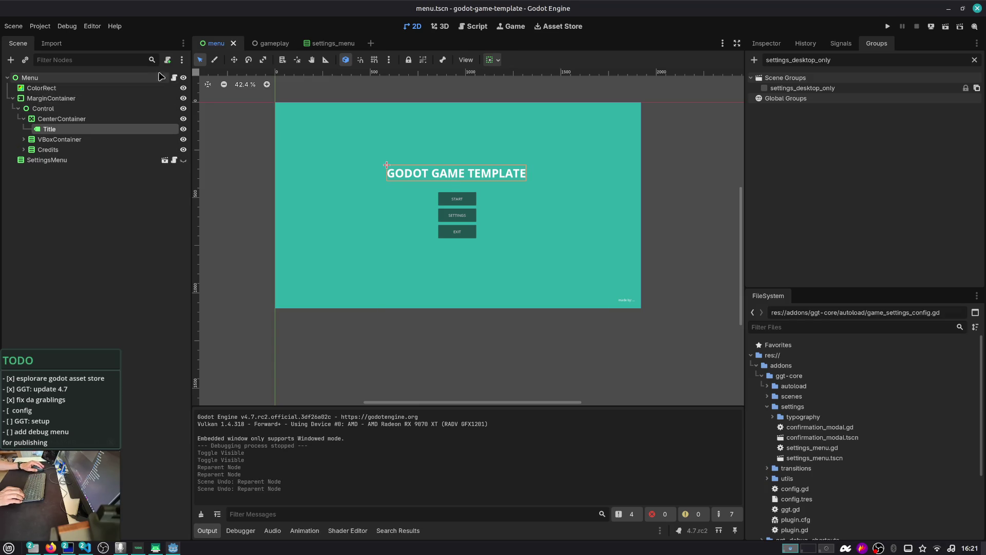
left_click(174, 78)
mouse_move(132, 101)
left_mouse_down()
mouse_move(226, 123)
mouse_move(318, 219)
mouse_move(328, 215)
left_mouse_up()
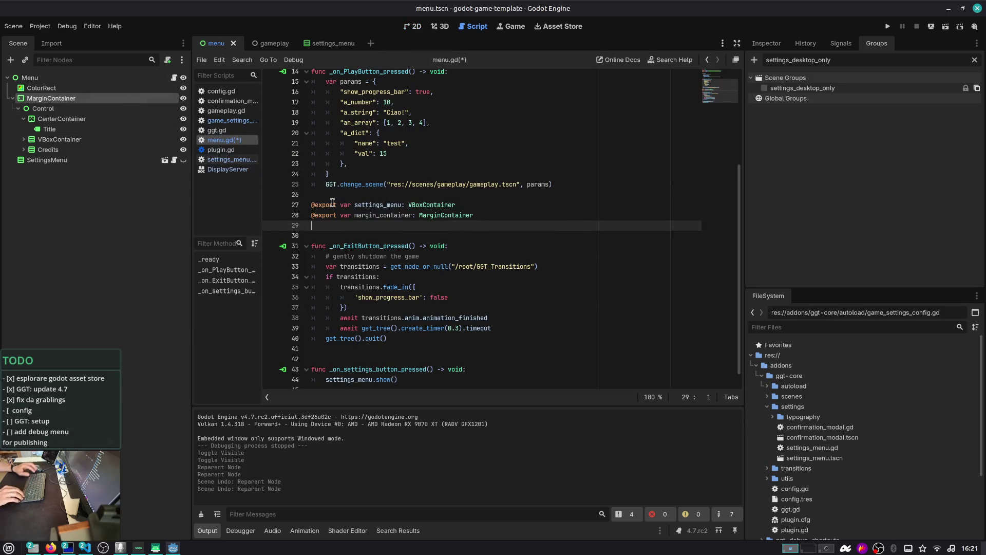
key("ctrl+z")
key("ctrl+z")
key("ctrl+z")
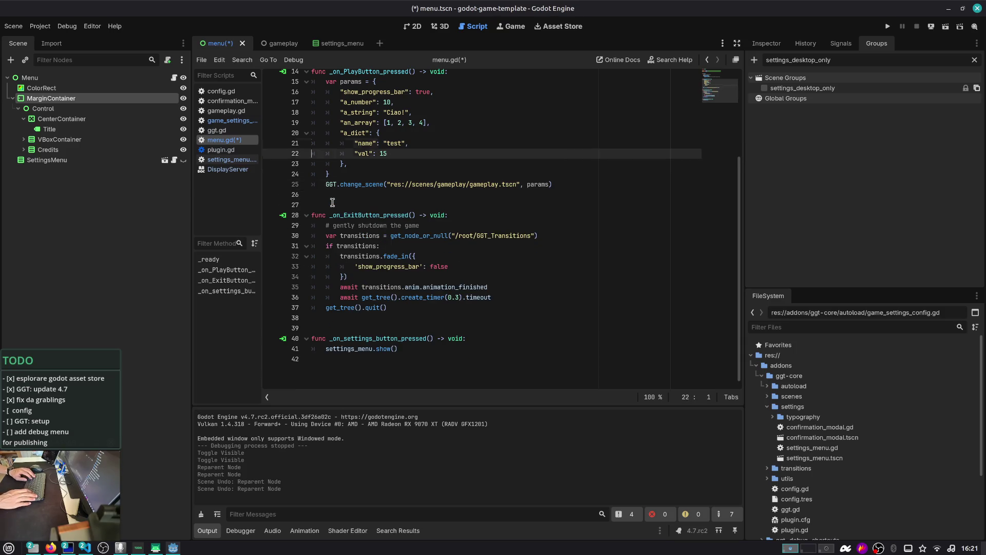
key("ctrl+Home")
key("Down")
key("Down")
key("Down")
type("@export var settings_menu: VBoxContainer @export var margin_container: MarginContainer")
key("Up")
key("Up")
key("Up")
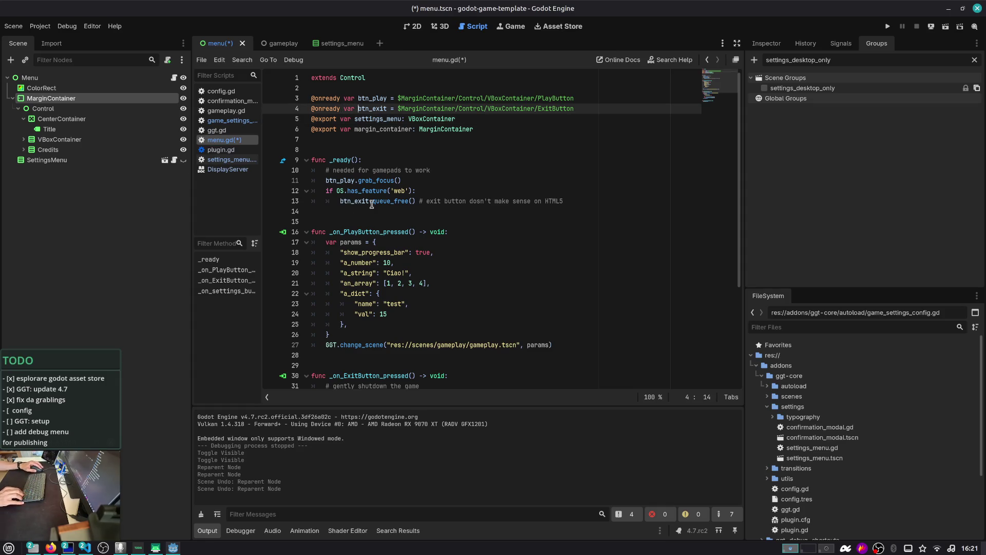
left_click(370, 98)
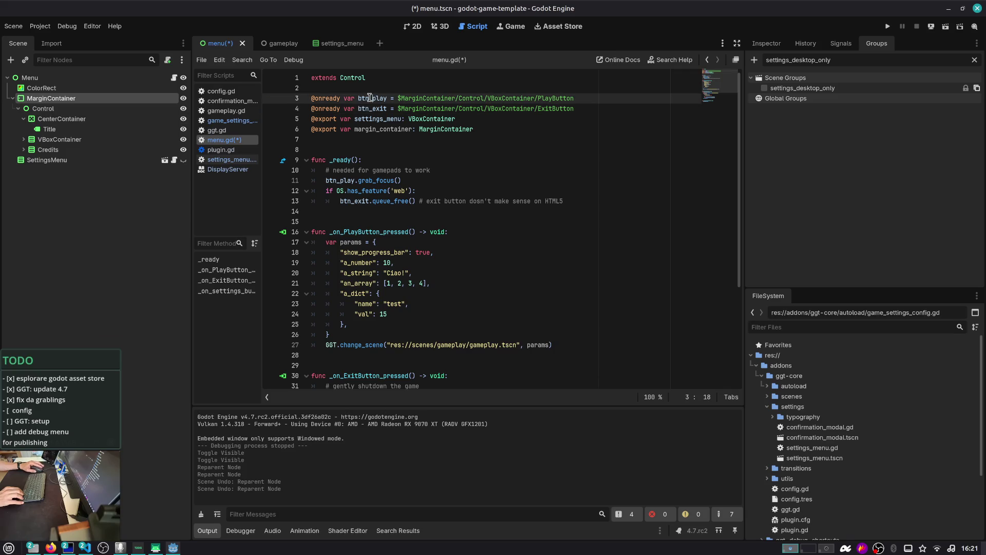
key("ctrl+x")
key("ctrl+x")
- Add exported play_button and exit_button references, placed first among the exports
left_click(24, 140)
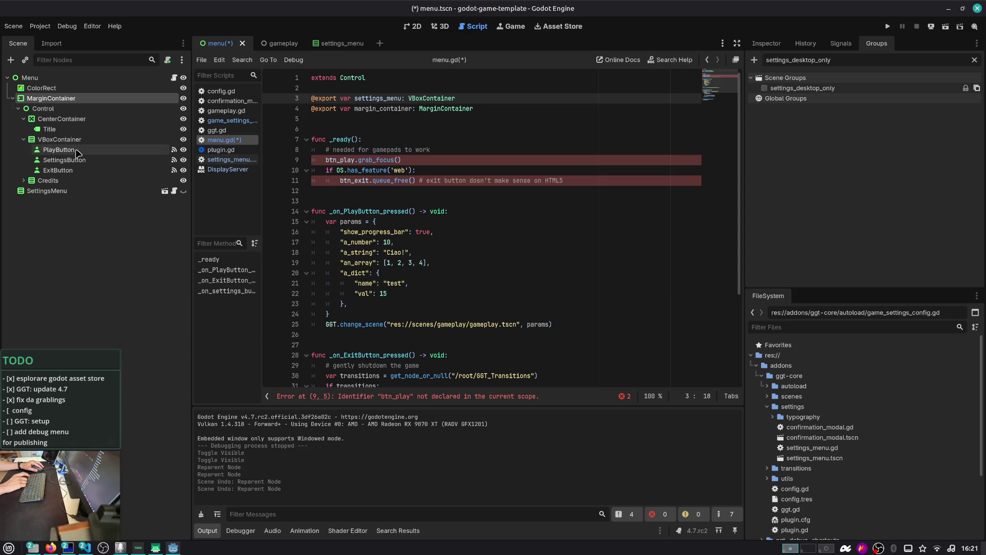
mouse_move(112, 150)
left_mouse_down()
mouse_move(353, 116)
mouse_move(344, 120)
left_mouse_up()
mouse_move(77, 170)
left_mouse_down()
mouse_move(226, 170)
mouse_move(354, 132)
left_mouse_up()
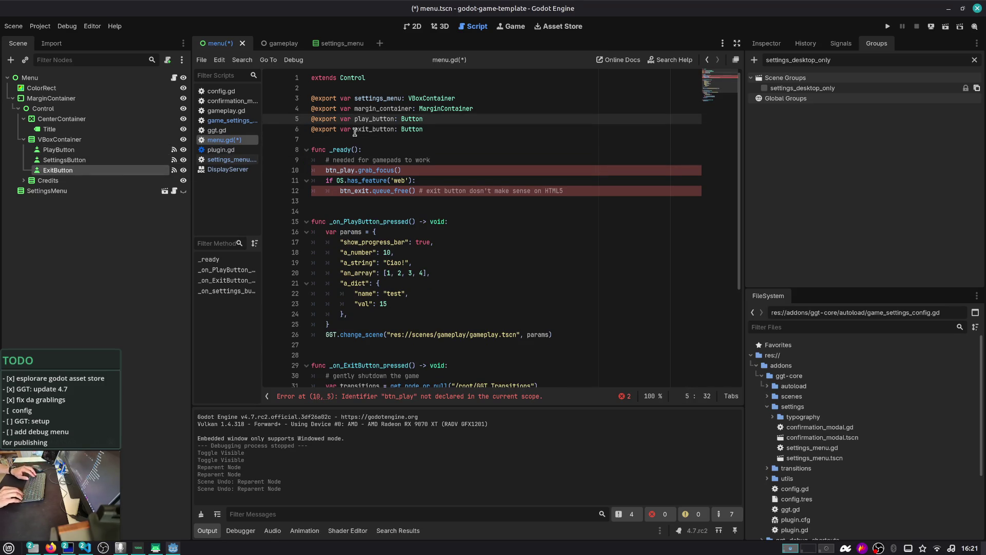
key("shift+Down")
key("alt+Up")
key("alt+Up")
key("Down")
key("Down")
key("Down")
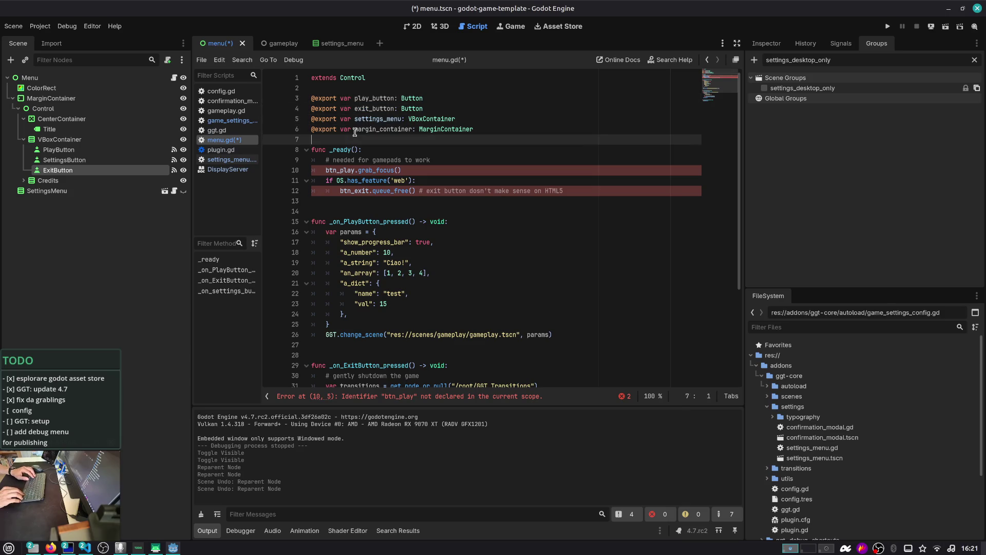
- Rename btn_play and btn_exit uses in _ready to play_button and exit_button, then save
key("Down")
key("Home")
key("ctrl+shift+Right")
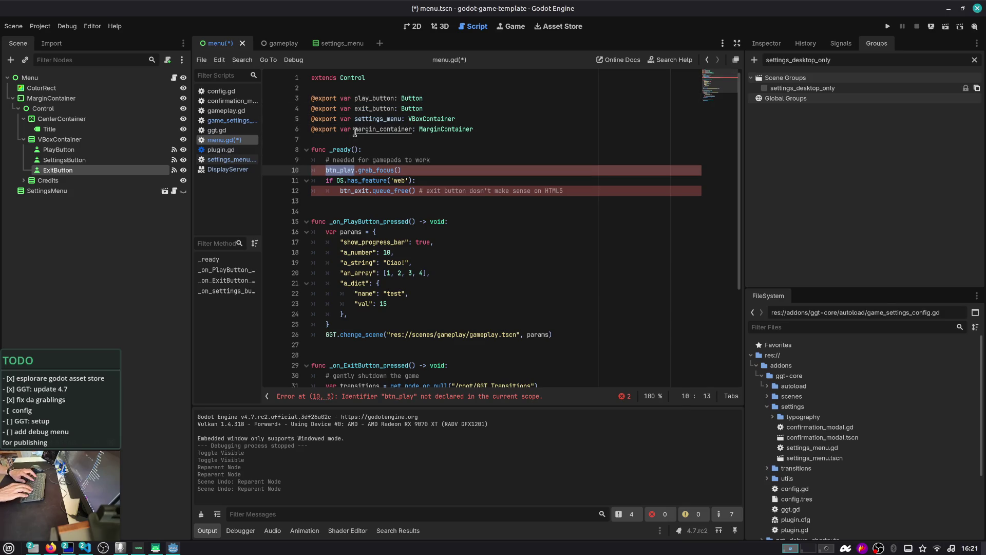
type("play_")
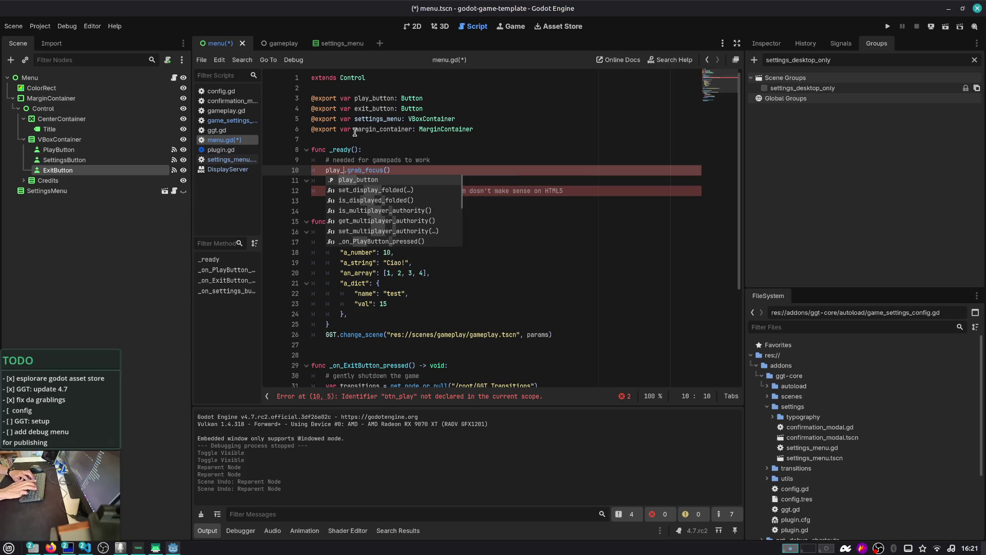
key("Return")
key("Down")
key("Down")
key("Home")
key("ctrl+shift+Right")
type("exi")
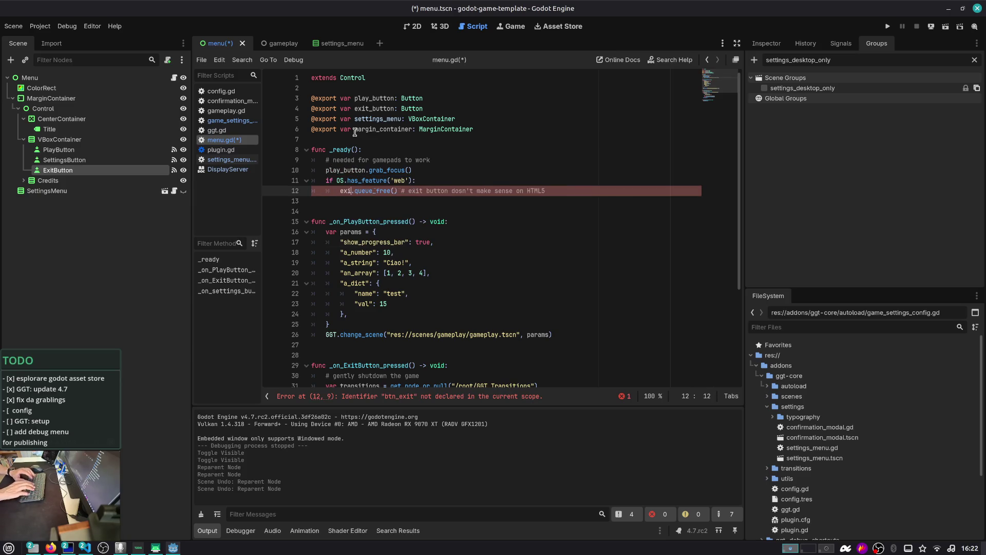
key("Return")
key("ctrl+s")
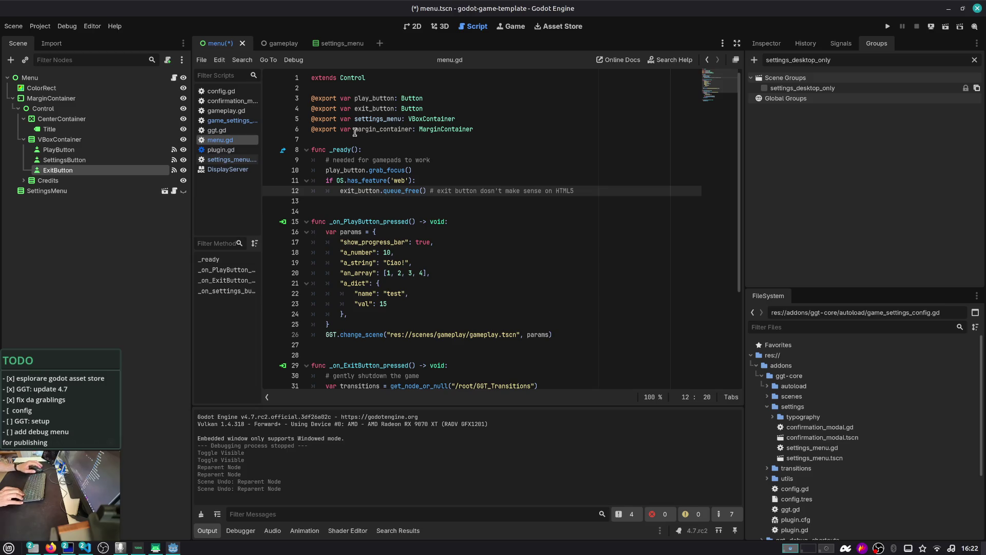
- Add margin_container.hide() after settings_menu.show() in the settings handler
scroll(355, 132, "down", 2)
key("Up")
key("Up")
key("Up")
key("Return")
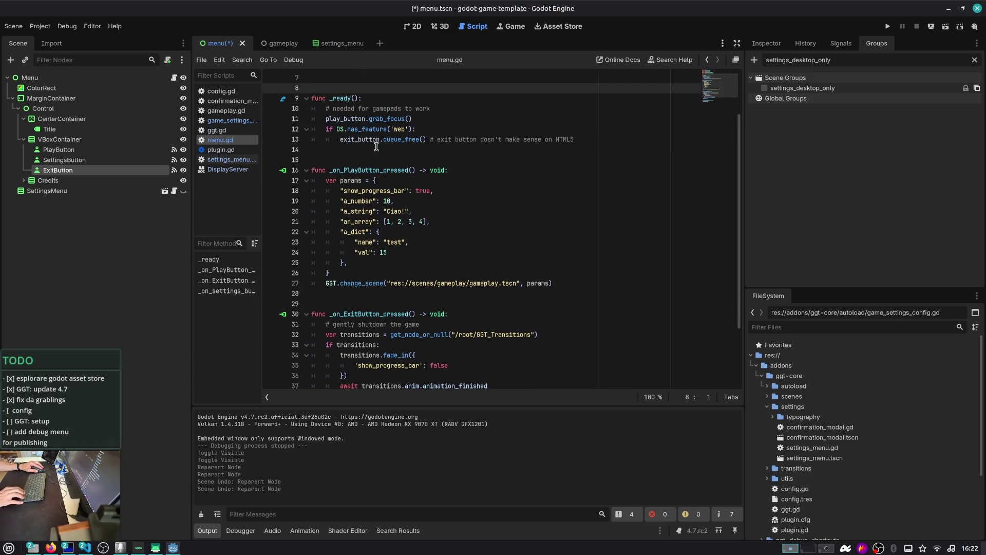
scroll(391, 169, "down", 3)
left_click(420, 368)
key("ctrl+s")
key("Return")
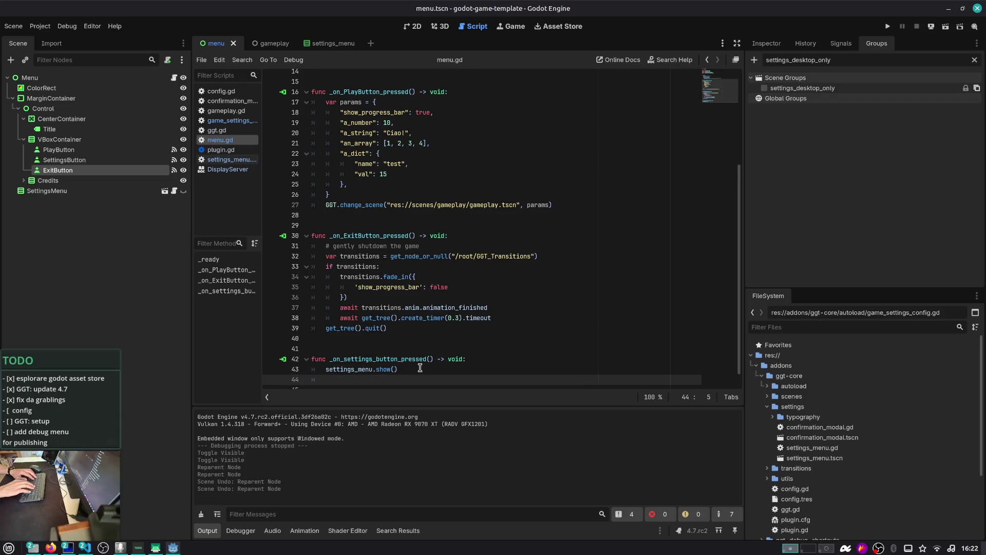
type("margin")
key("Return")
type(".hide(")
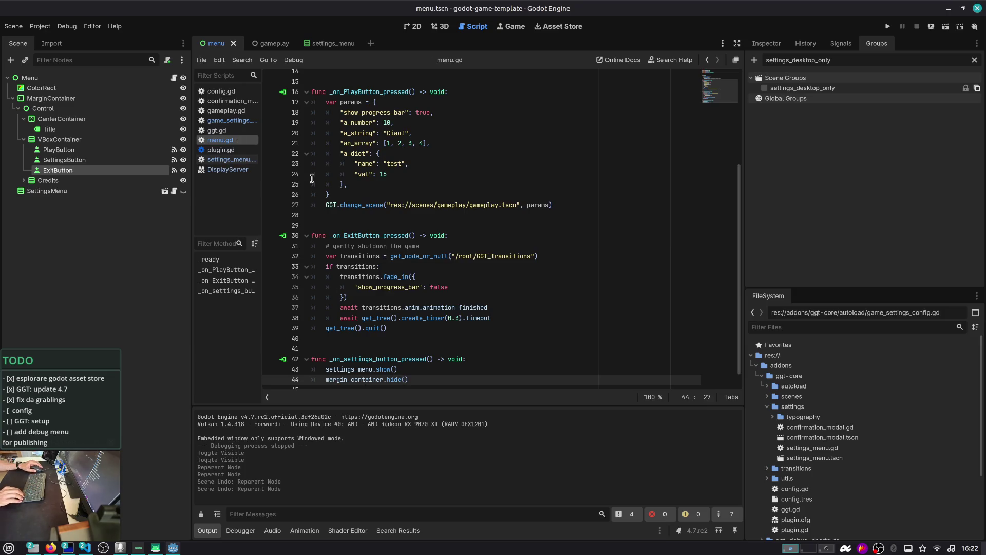
- Connect SettingsMenu's cancel_button_clicked and confirm_button_clicked signals to menu.gd
left_click(136, 192)
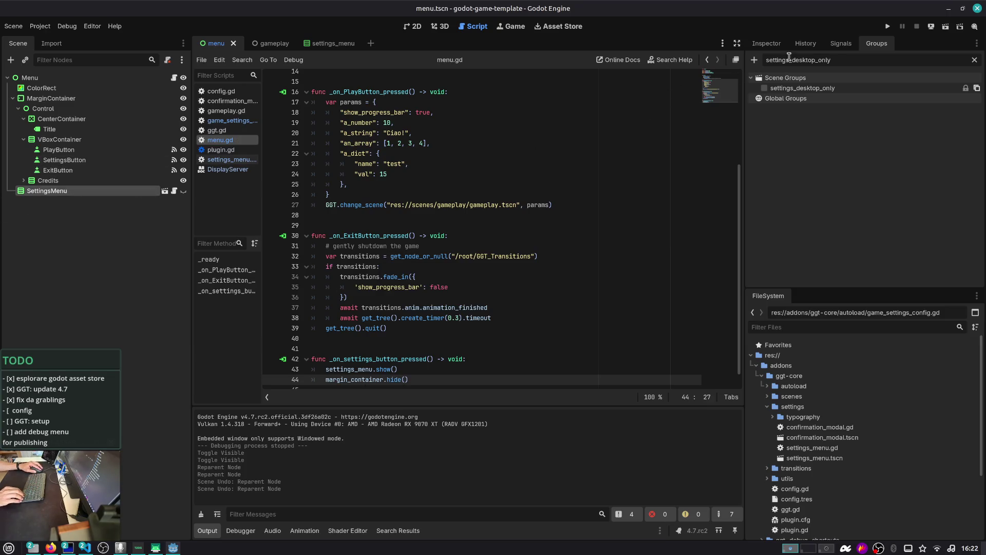
left_click(841, 44)
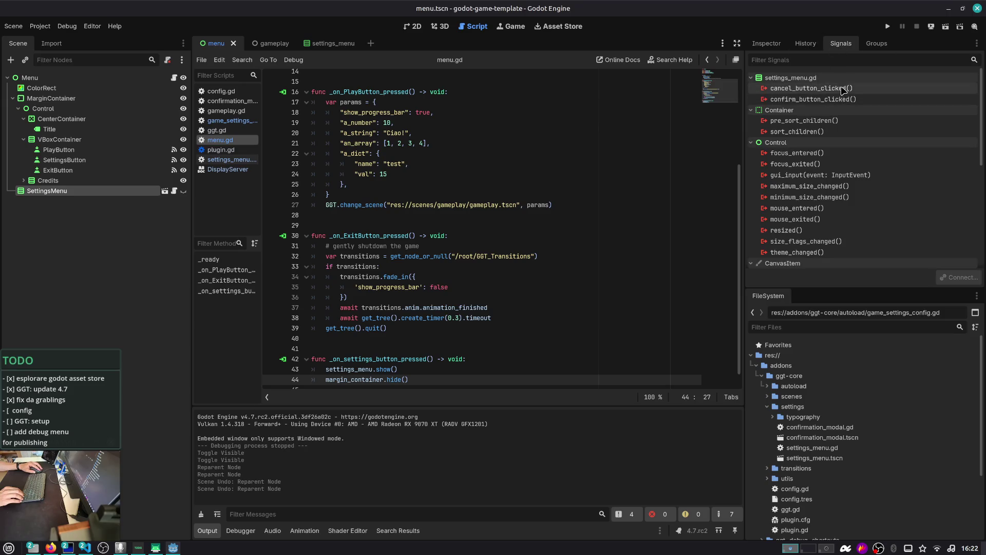
scroll(394, 237, "down", 1)
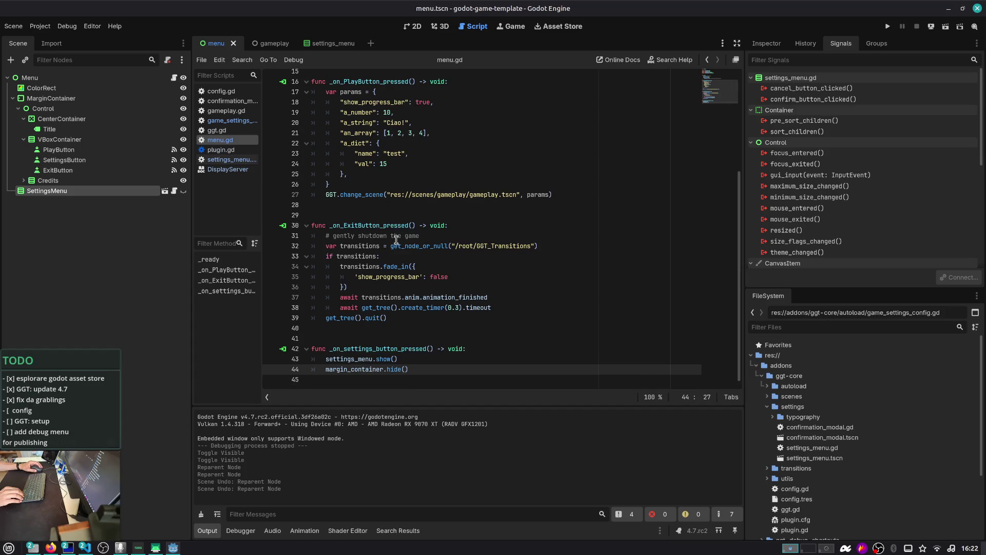
double_click(831, 88)
key("Return")
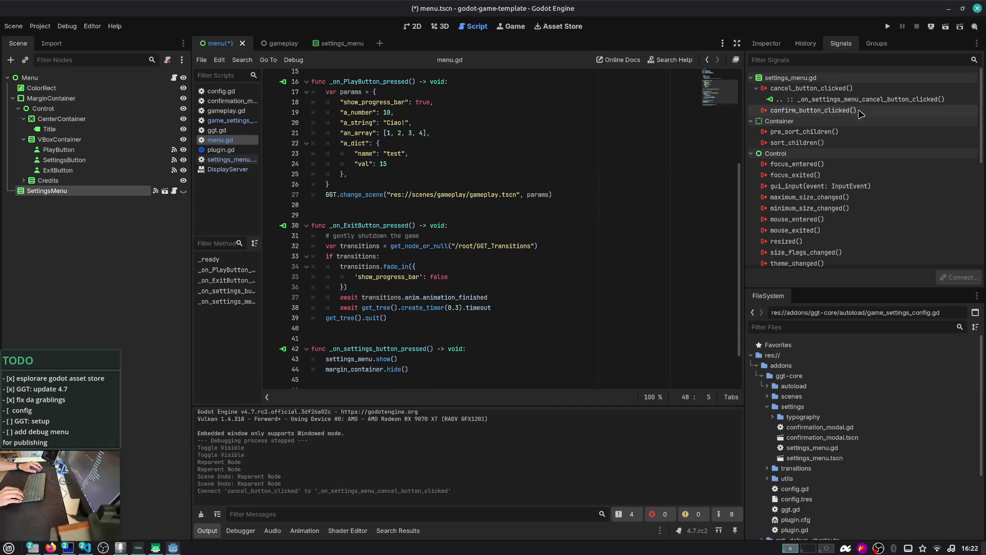
double_click(866, 111)
key("Return")
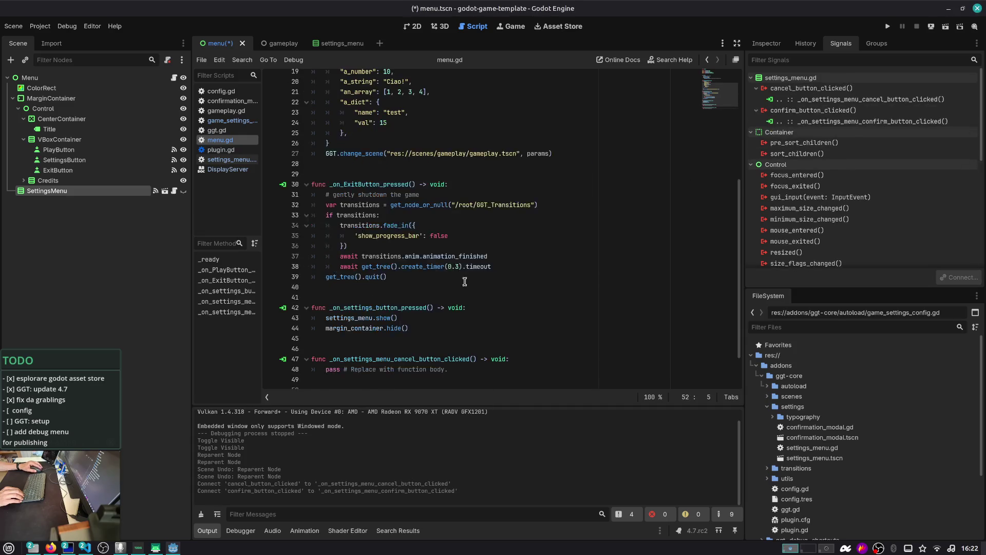
left_click(457, 326)
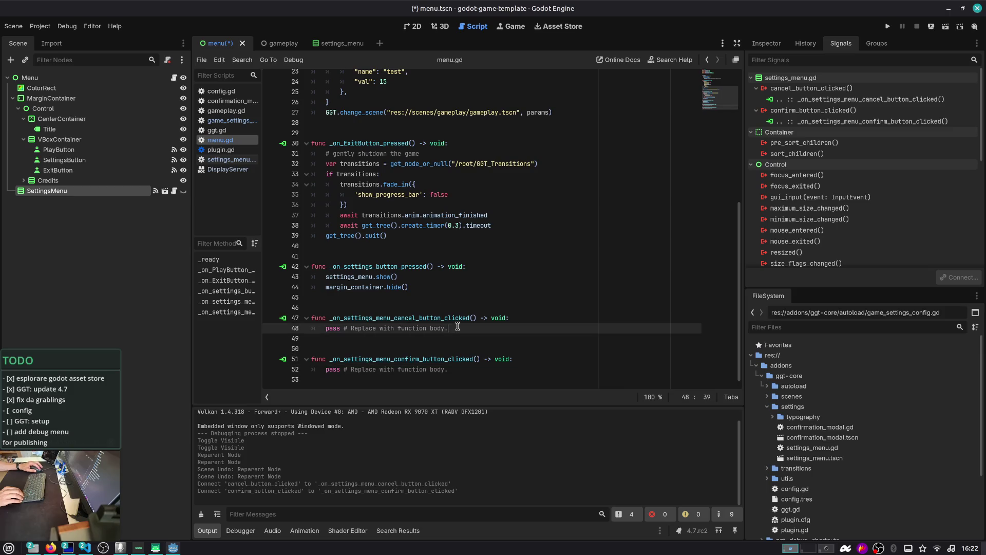
key("ctrl+shift+Left")
key("ctrl+shift+Left")
key("ctrl+shift+Left")
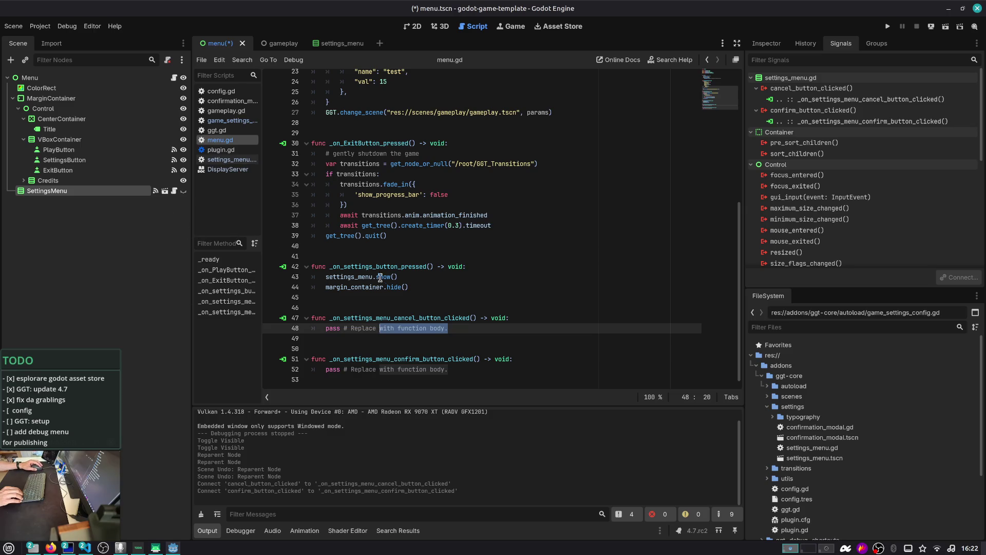
- Disconnect both handlers, delete their stub functions, save menu.gd and run the game
left_click(879, 99)
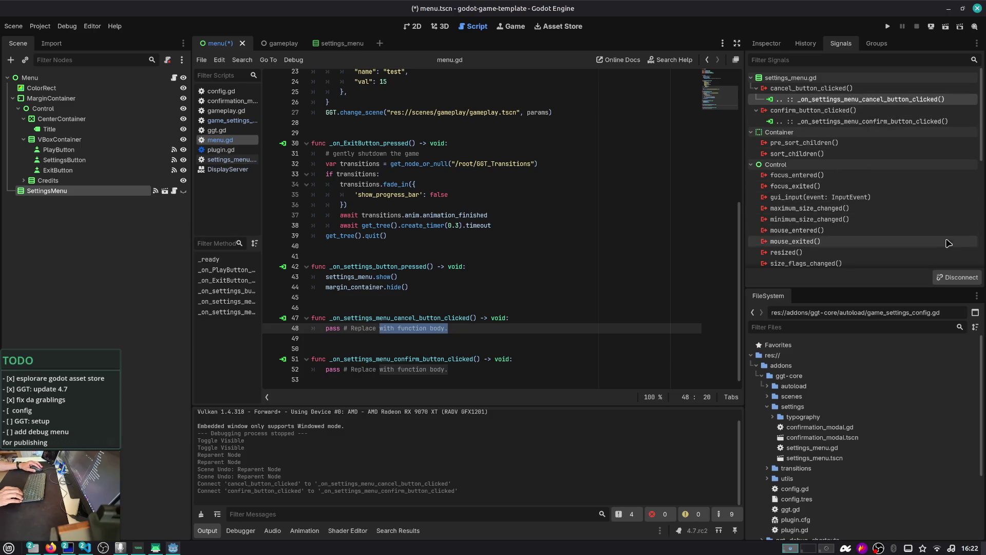
left_click(952, 278)
left_click(873, 111)
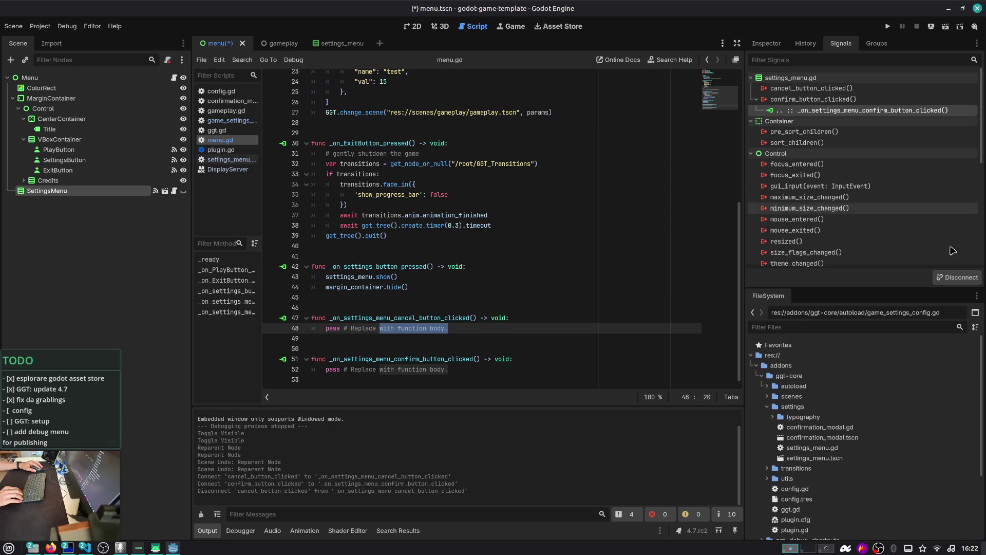
left_click(955, 277)
left_click_drag(509, 370, 419, 351)
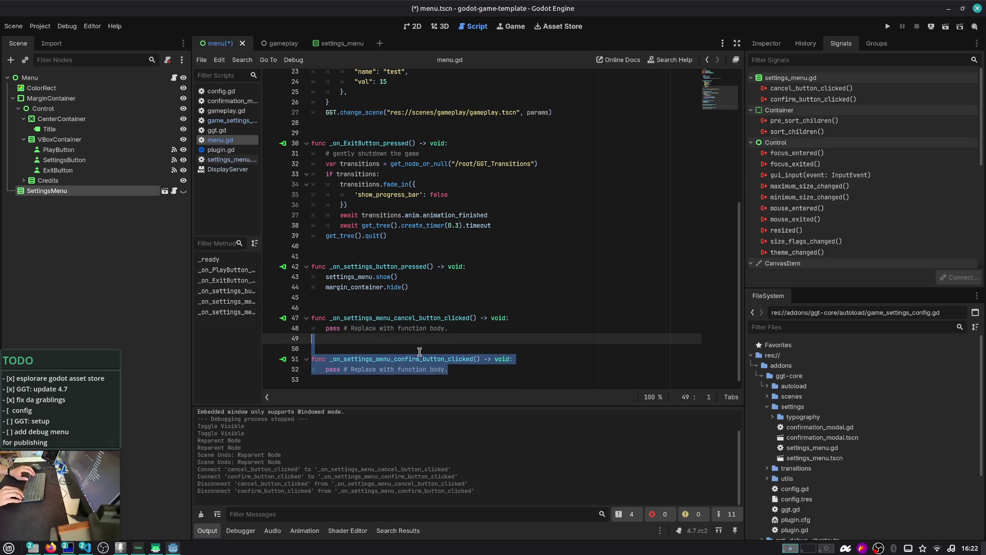
key("shift+Up")
key("shift+Up")
key("BackSpace")
key("BackSpace")
key("BackSpace")
key("ctrl+s")
key("F5")
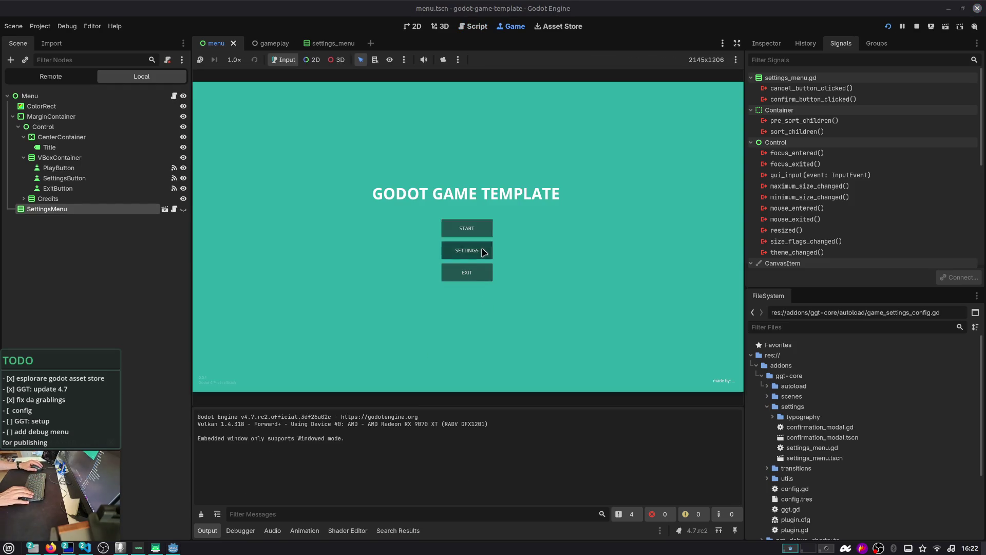
- In the running game, drag Resolution scale to 0.3, cancel and discard the change, then stop the game
left_click(483, 250)
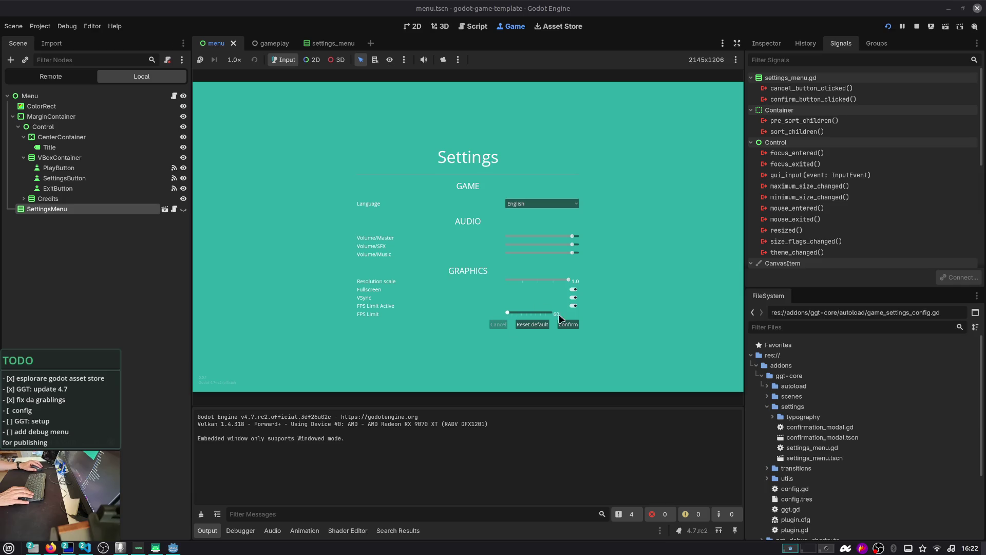
left_click_drag(519, 279, 525, 280)
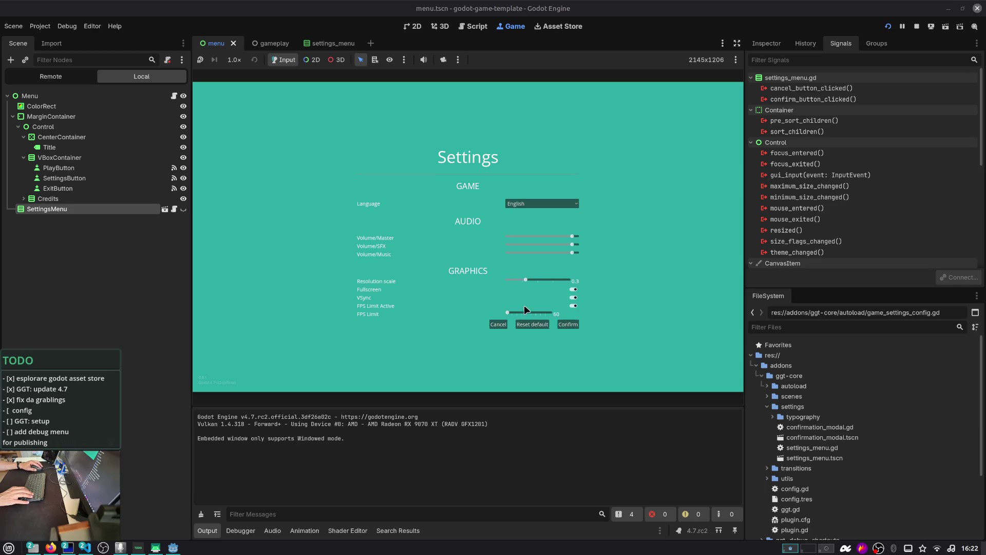
left_click(499, 324)
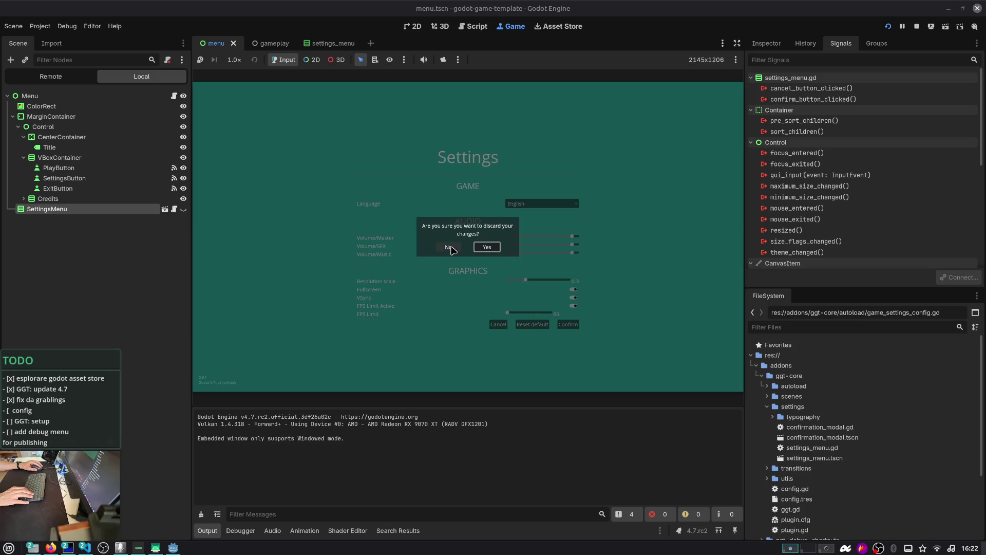
left_click(487, 247)
left_click(499, 324)
left_click(452, 247)
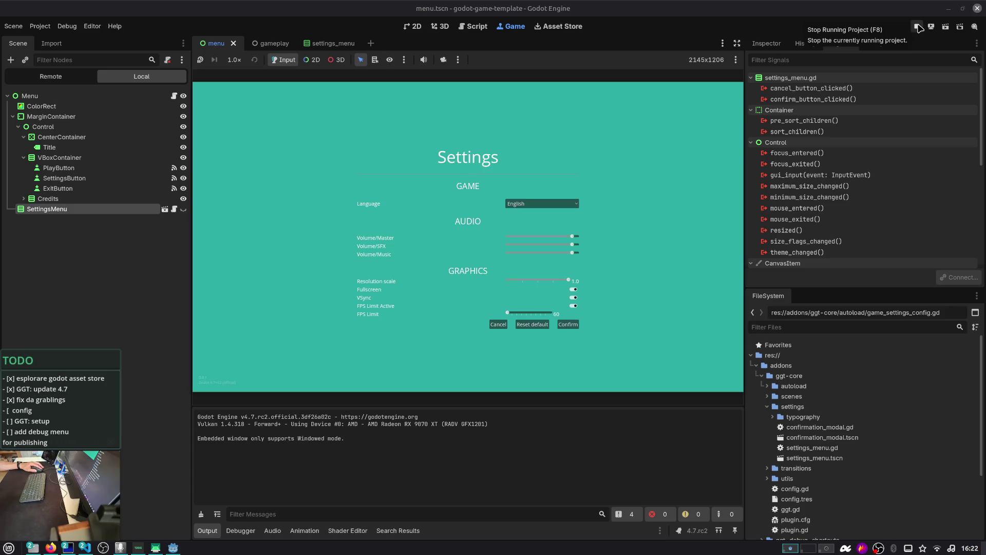
left_click(918, 27)
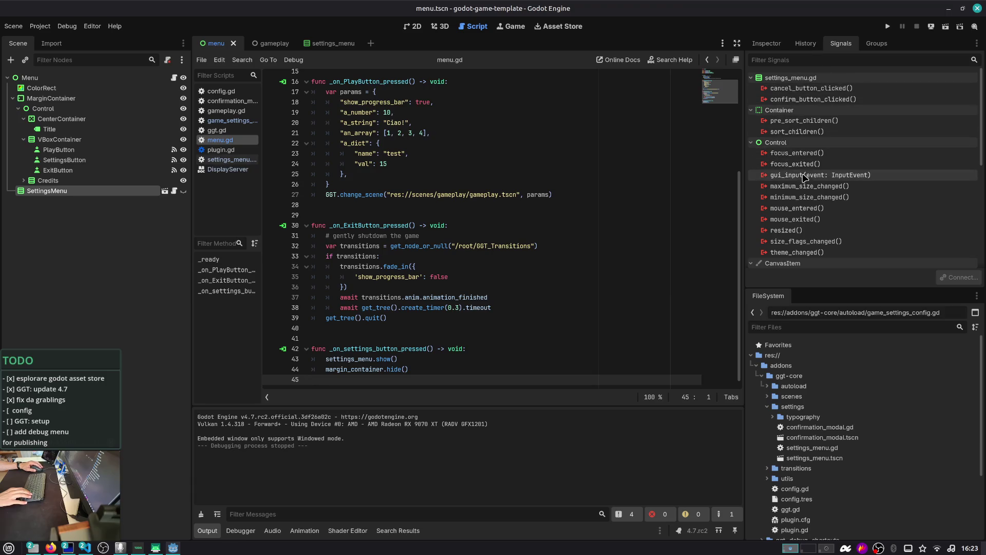
- Connect visibility_changed to a handler setting margin_container.visible = !settings_menu.visible, and save
scroll(806, 213, "down", 4)
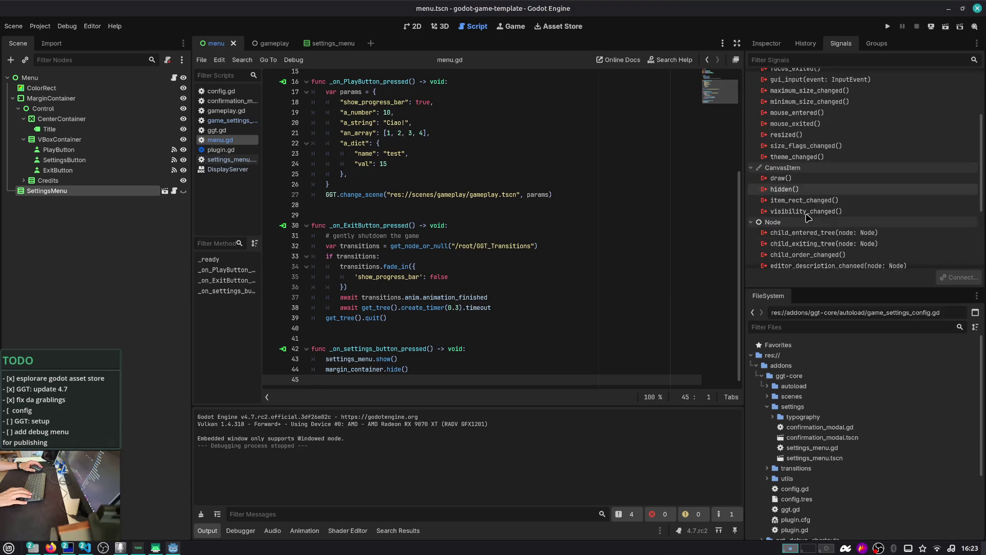
double_click(807, 211)
left_click(531, 378)
key("shift+End")
key("BackSpace")
type("s")
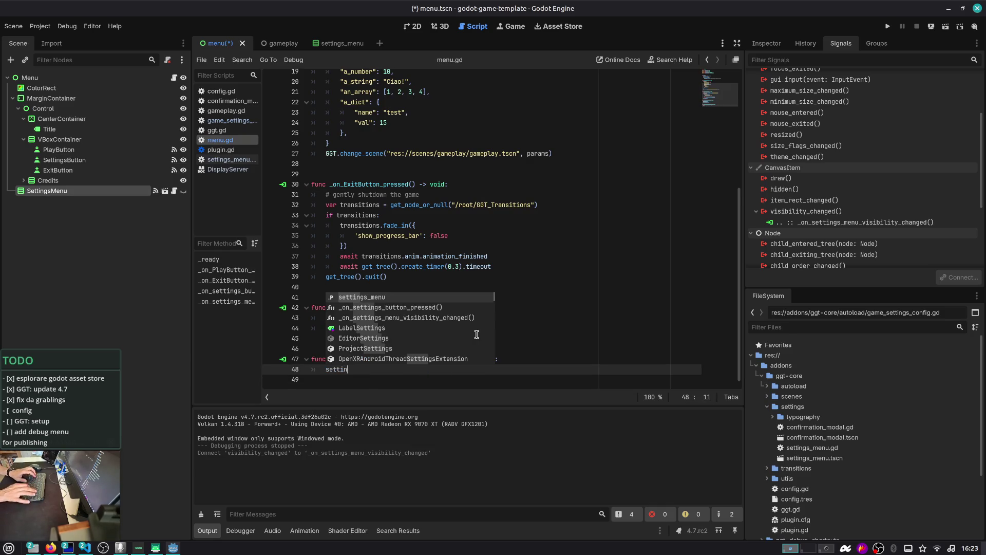
key("Return")
type(".vi")
key("Return")
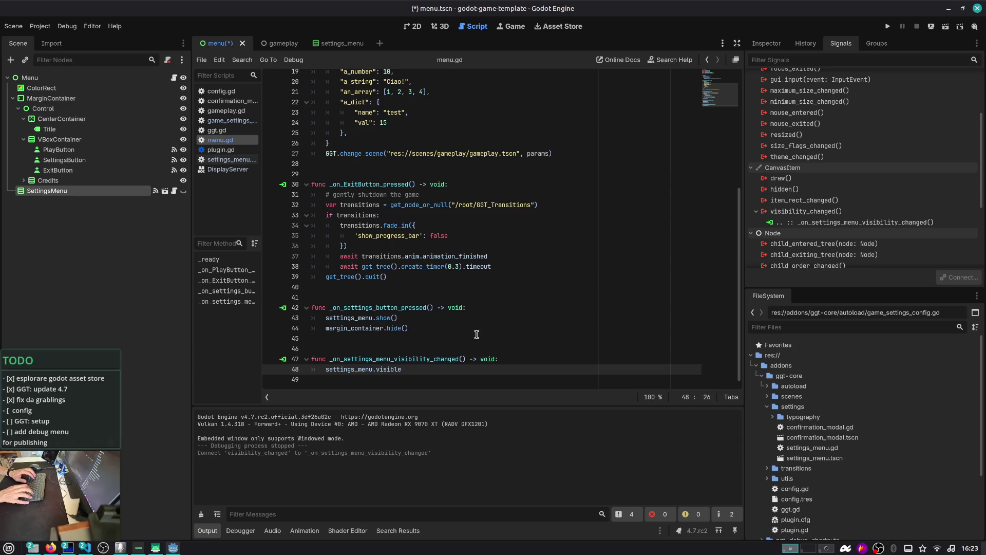
type("margin_contai")
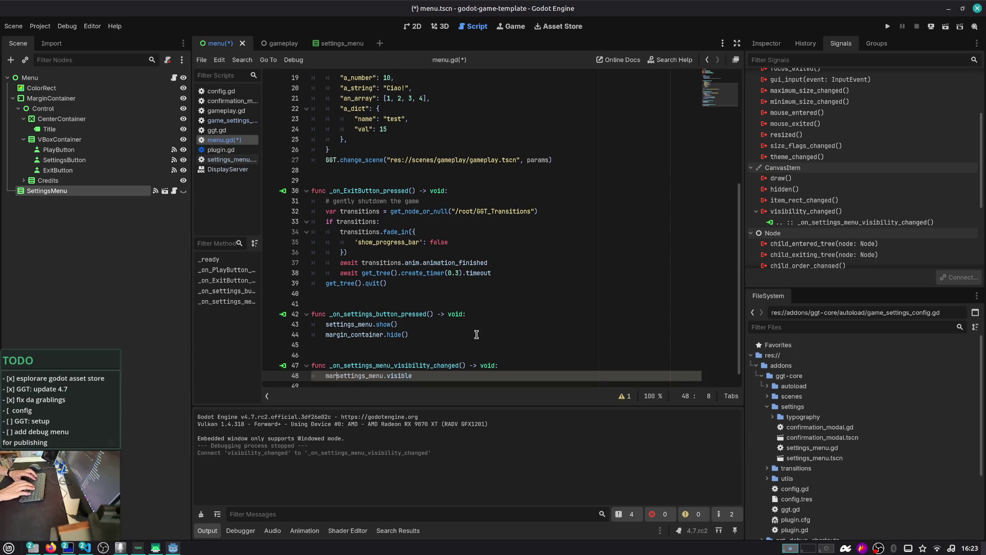
type("ner.visible = !")
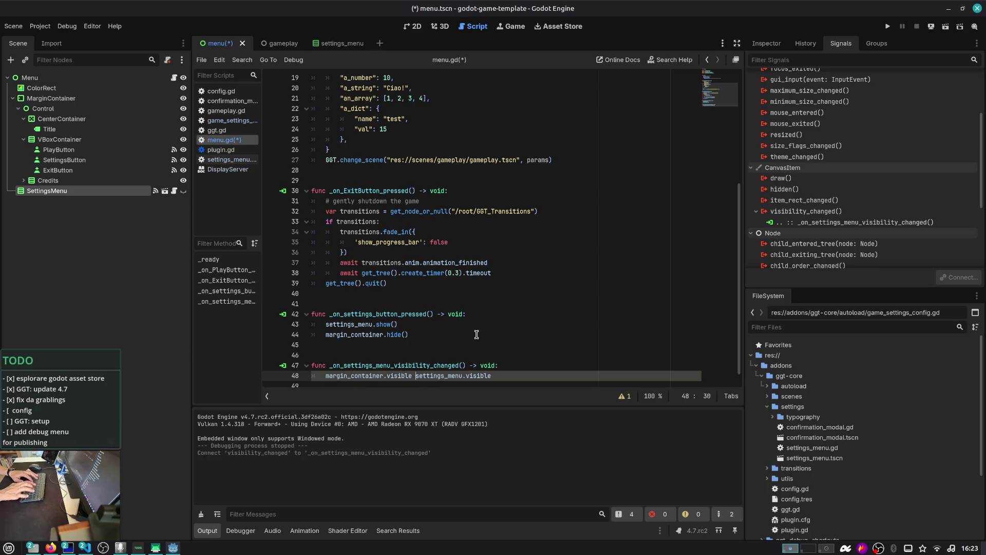
key("ctrl+s")
- Delete the old margin_container.hide() line from menu.gd
key("Down")
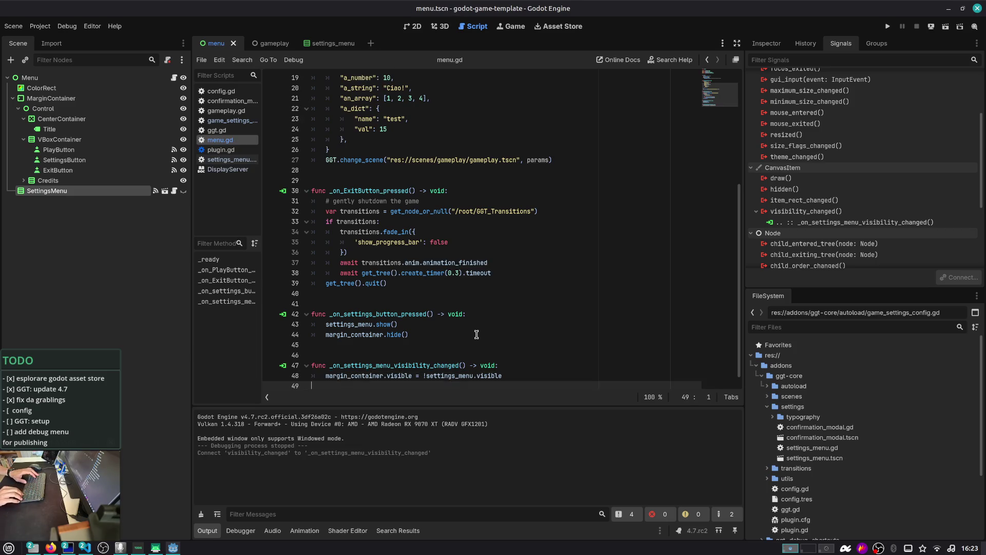
key("Up")
key("Up")
key("Up")
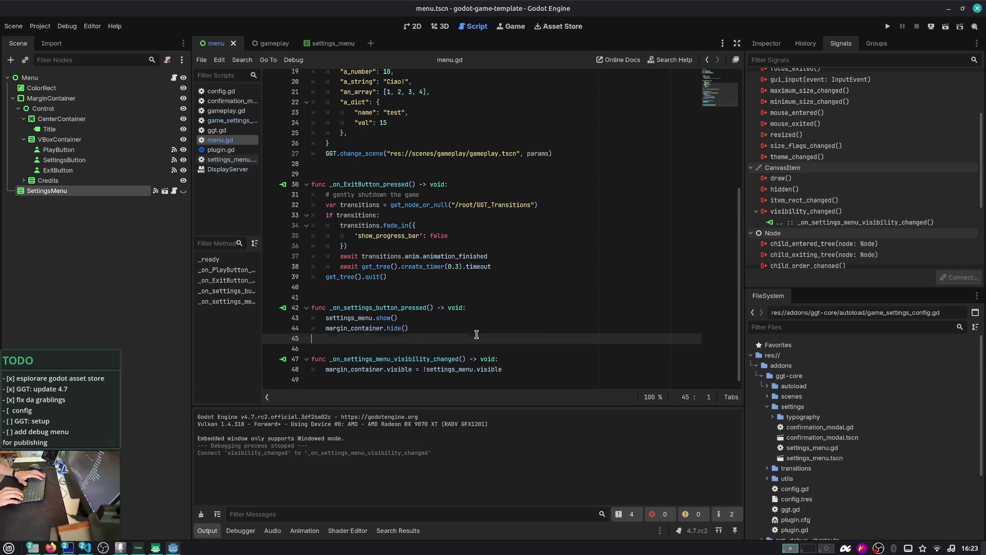
key("ctrl+shift+k")
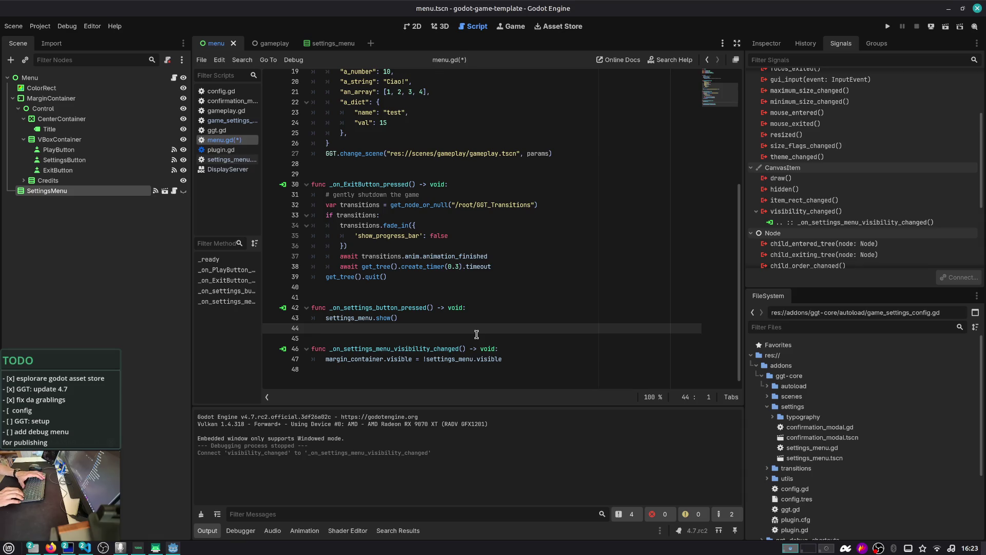
- Test-run the game, open Settings and confirm, then begin connecting confirm_button_clicked
key("F5")
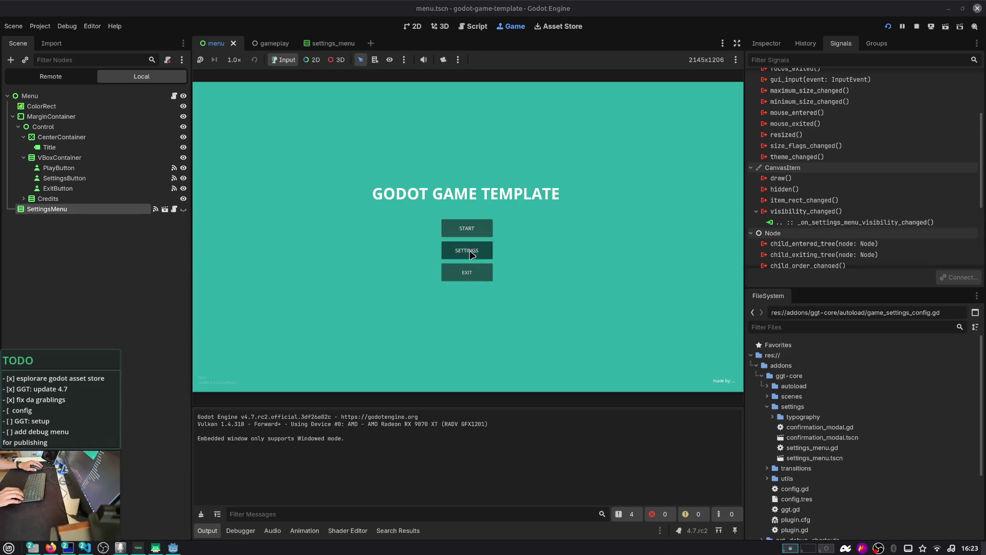
left_click(467, 309)
left_click(575, 328)
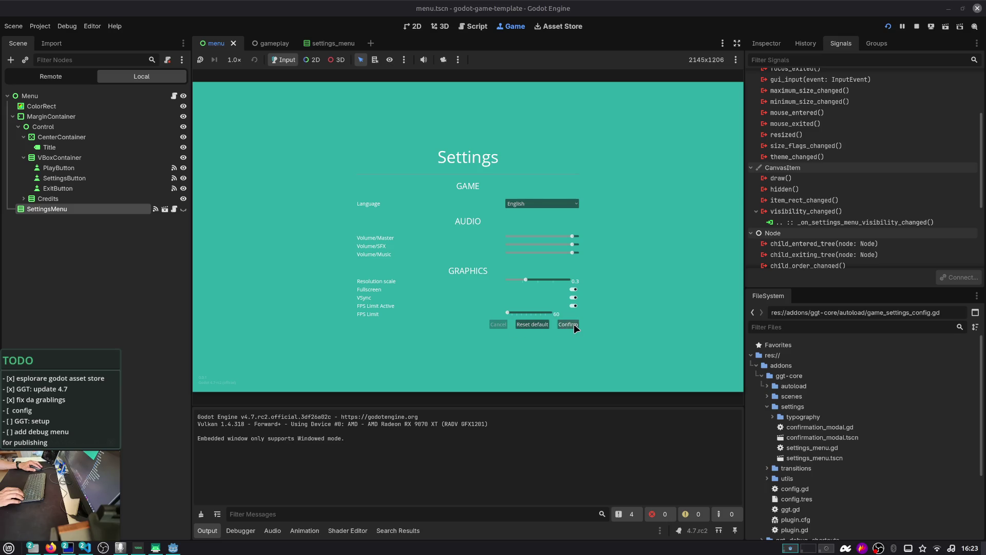
scroll(818, 82, "up", 5)
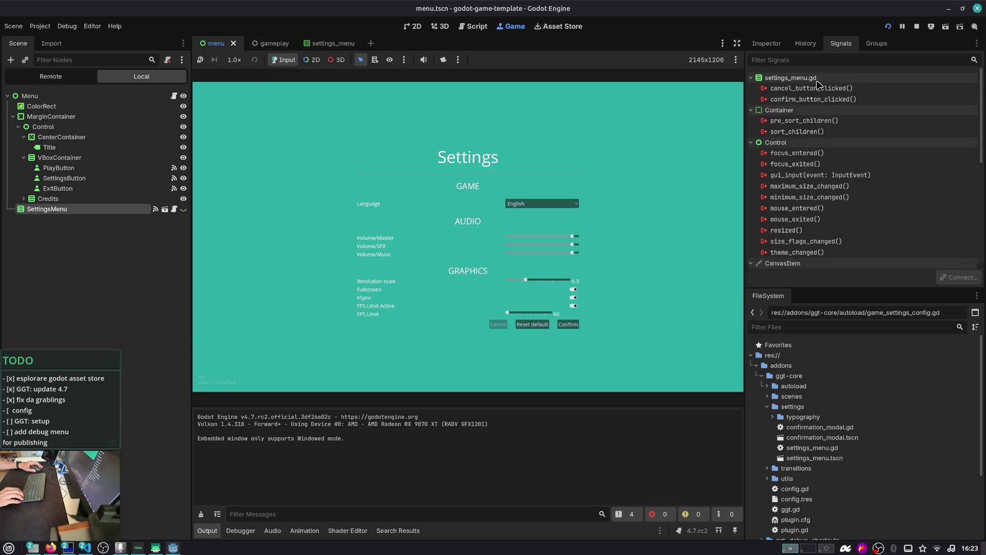
double_click(796, 99)
- Make the confirm_button_clicked handler call settings_menu.hide() instead of pass, then relaunch and open Settings
double_click(476, 237)
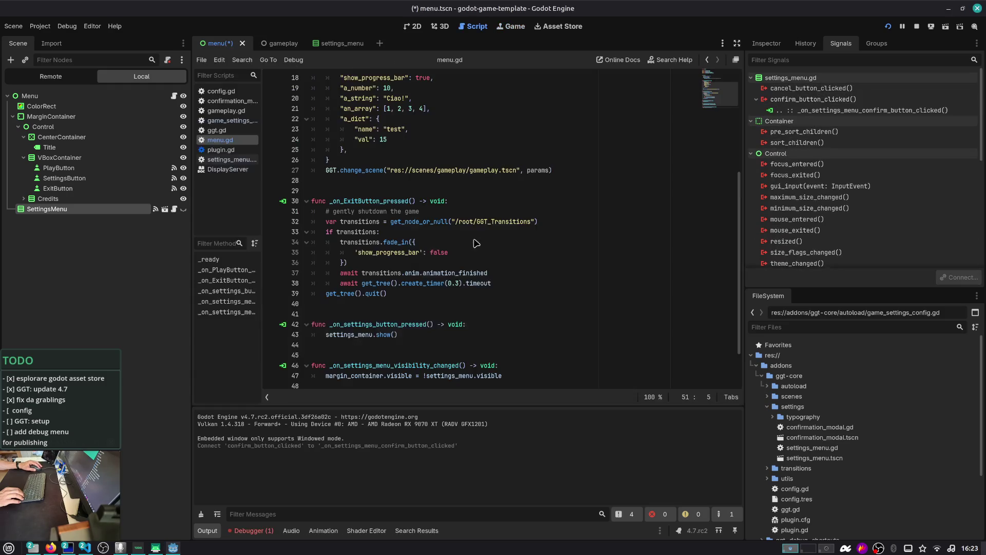
key("shift+End")
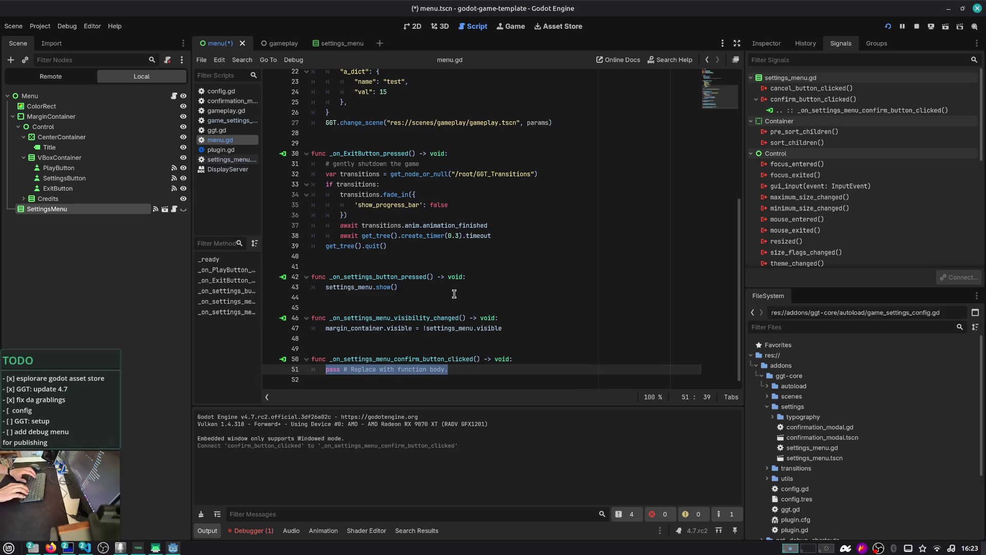
type("settings_menu.hide(")
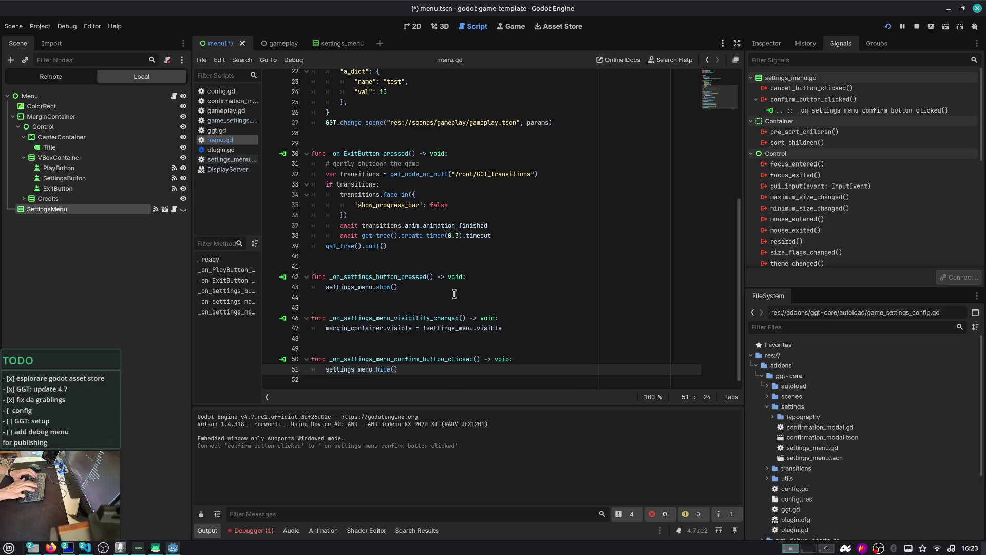
key("F5")
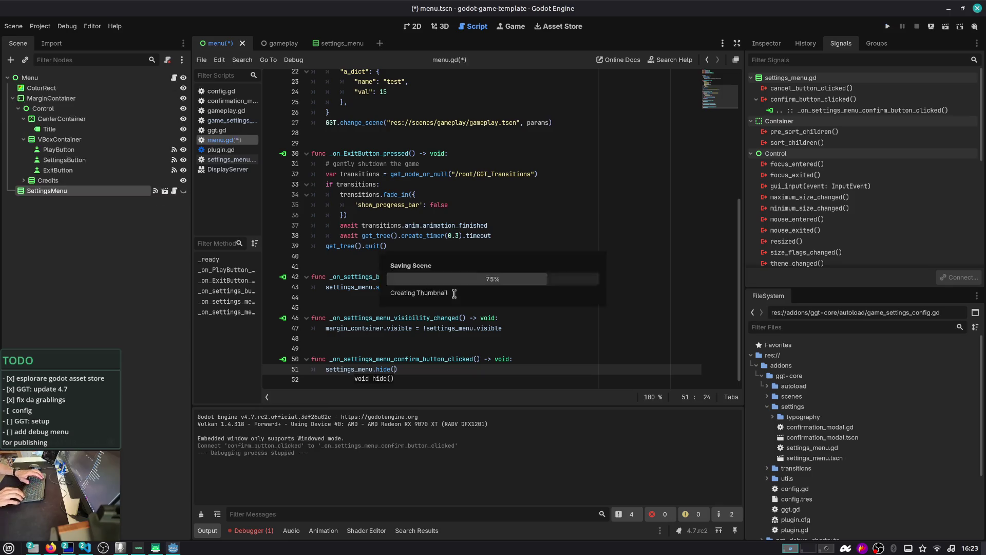
left_click(449, 249)
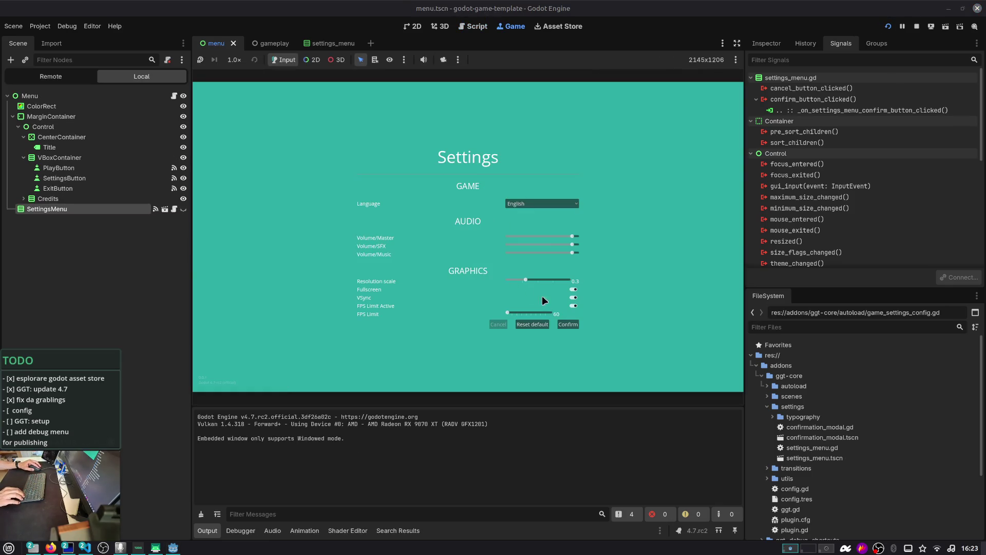
- In the running game, discard settings changes via Cancel, return to the main menu with Confirm, then stop
left_click(570, 324)
left_click(486, 251)
left_click(498, 324)
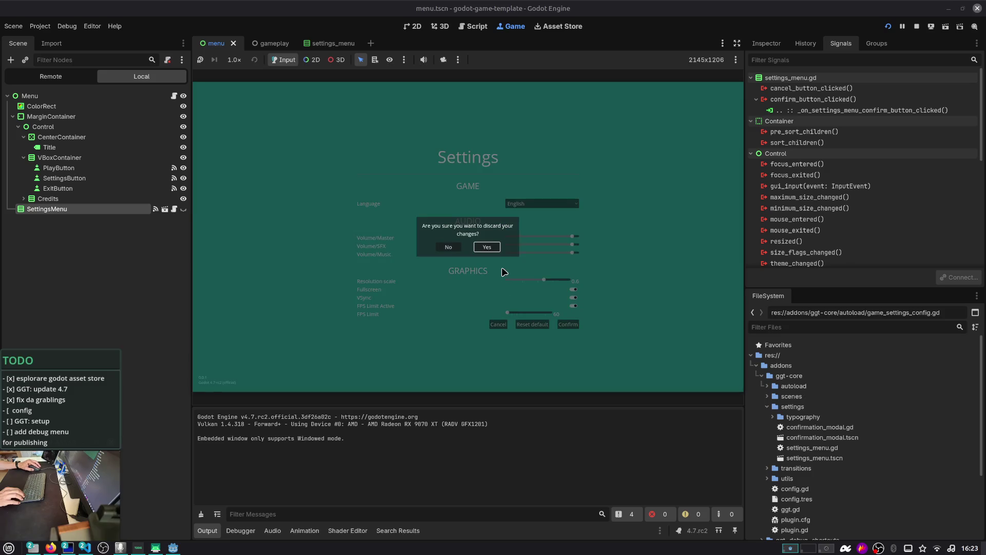
left_click(494, 247)
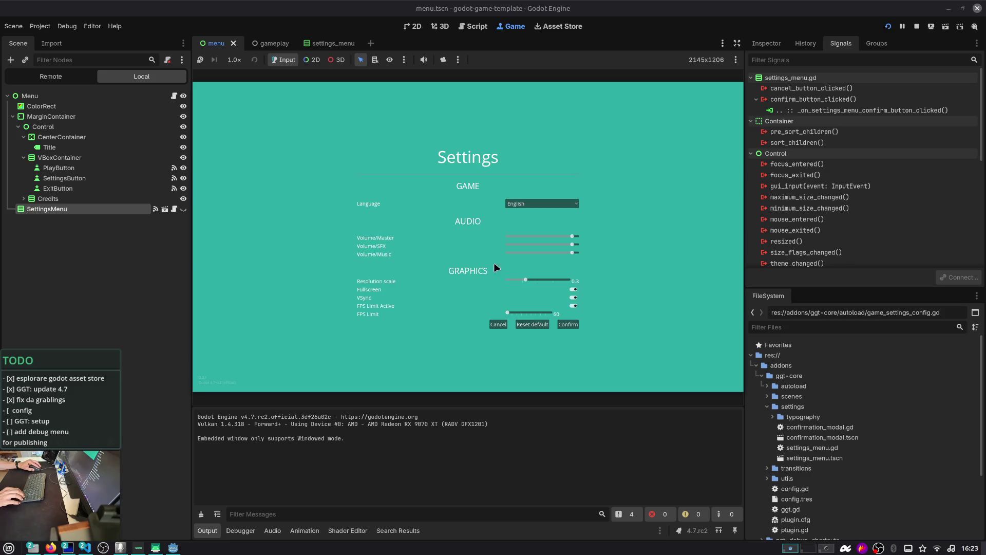
left_click(560, 324)
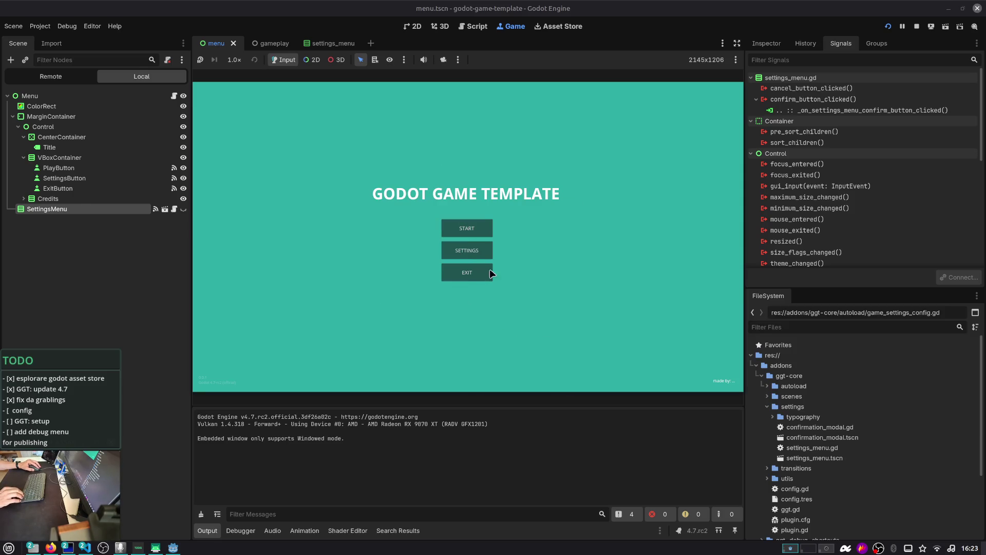
left_click(917, 25)
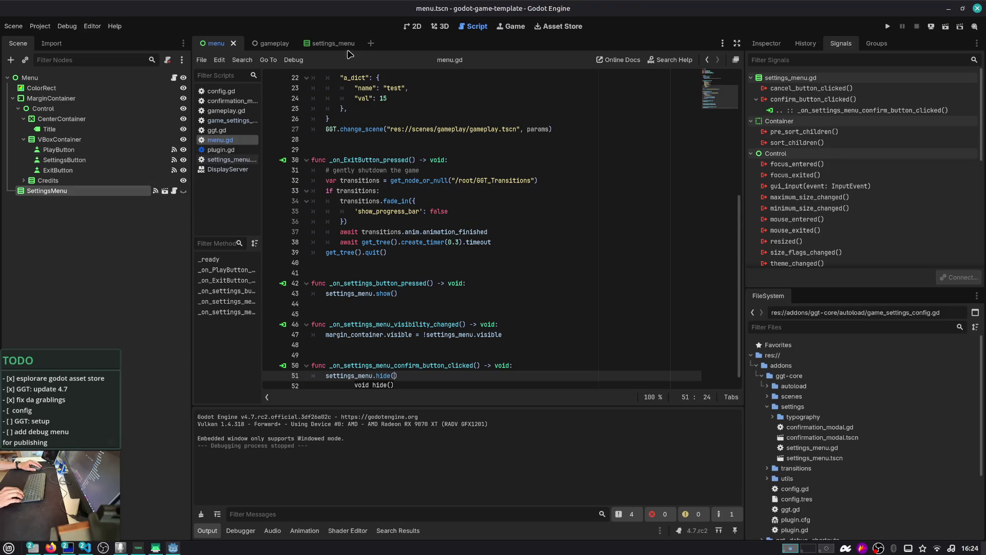
- Inspect the settings_menu scene's Settings panel in the 2D view, then return to the menu scene
left_click(329, 43)
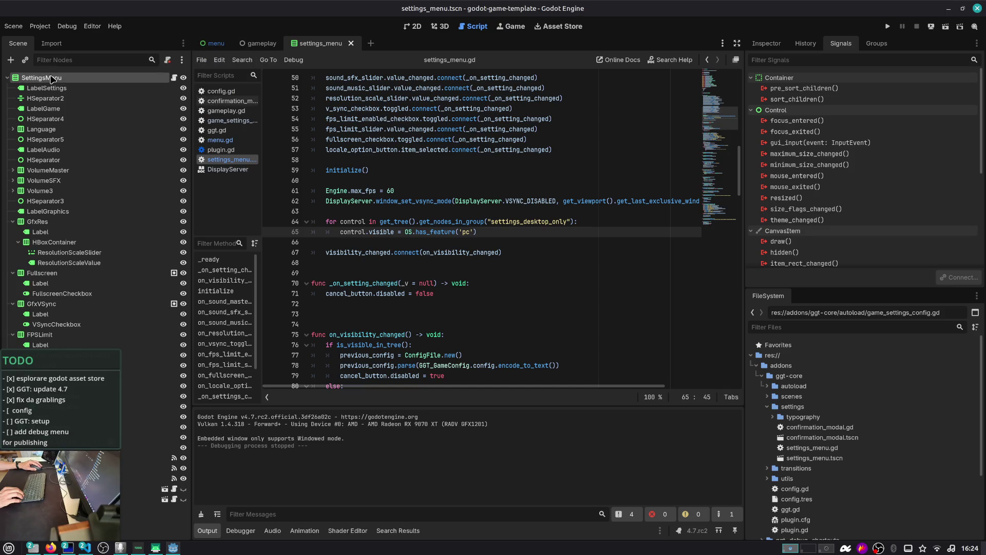
left_click(416, 29)
scroll(495, 190, "down", 5)
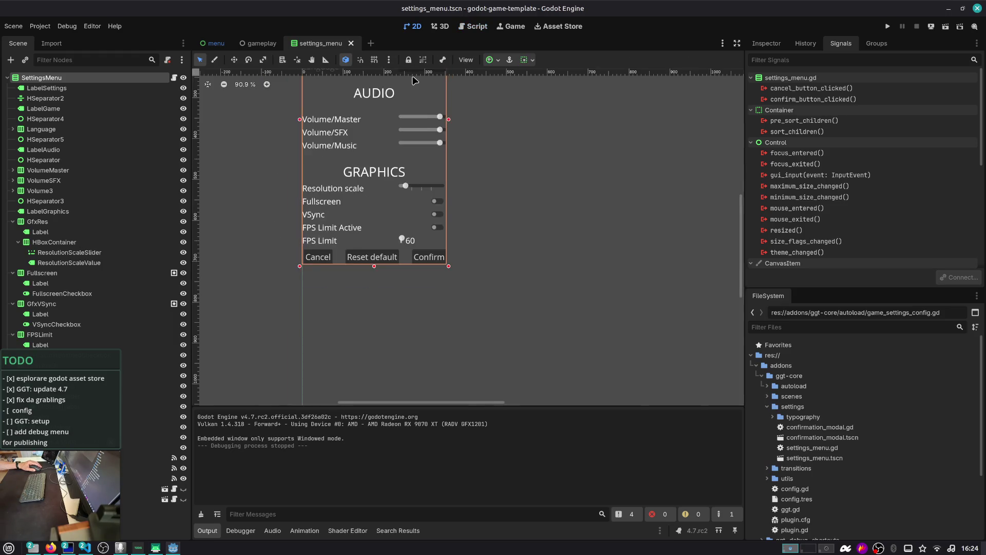
left_click_drag(495, 190, 483, 202)
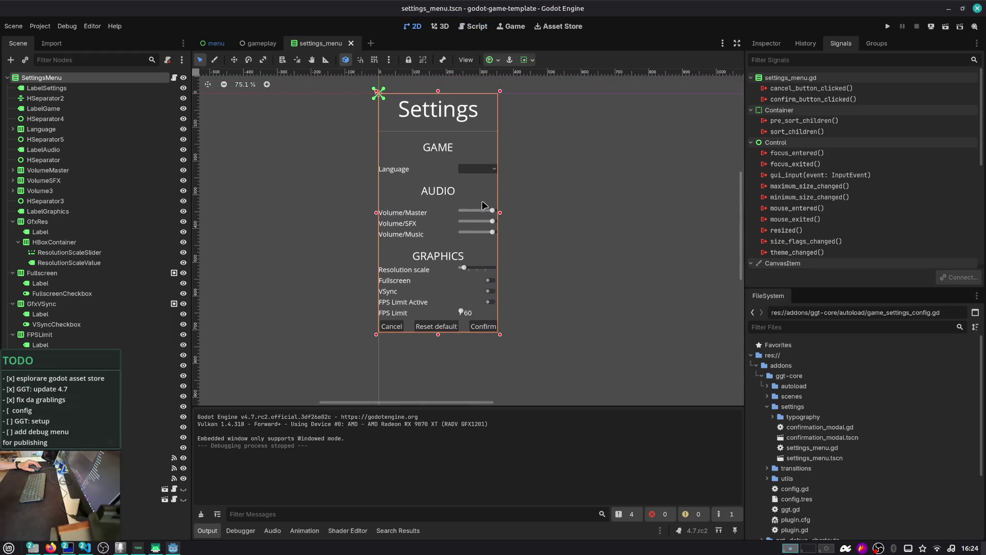
mouse_move(223, 48)
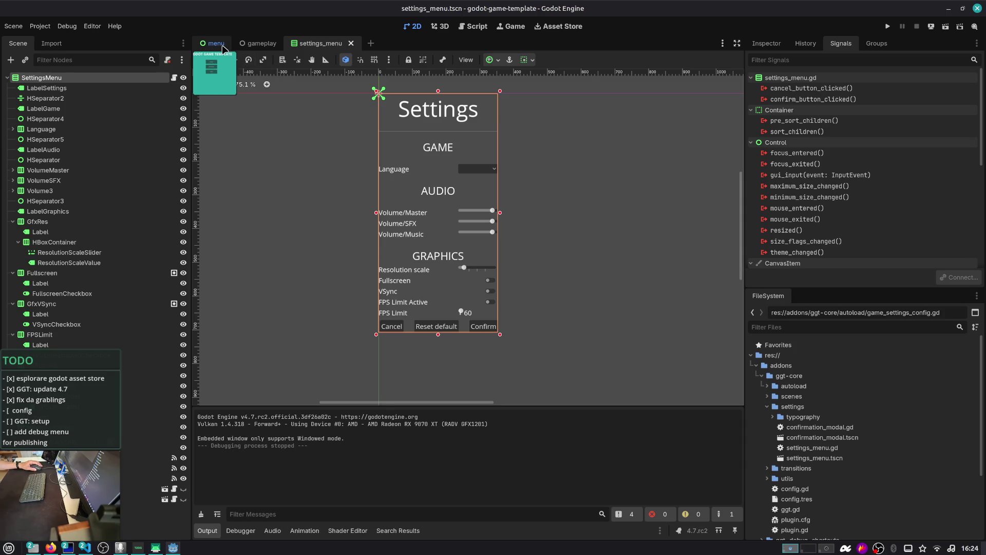
left_click(223, 49)
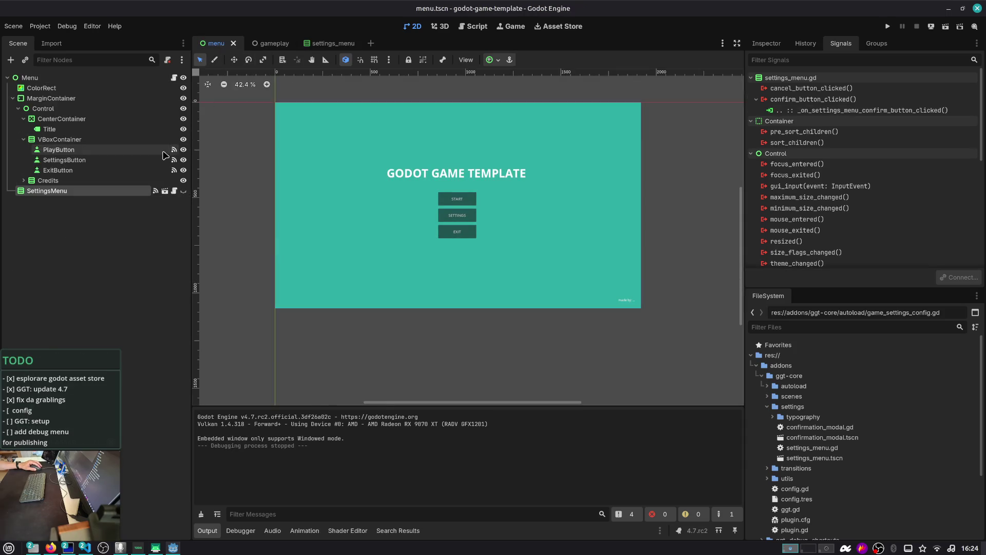
- Add a PanelContainer under Menu, move SettingsMenu into it, and anchor it to the Center preset
left_click(87, 78)
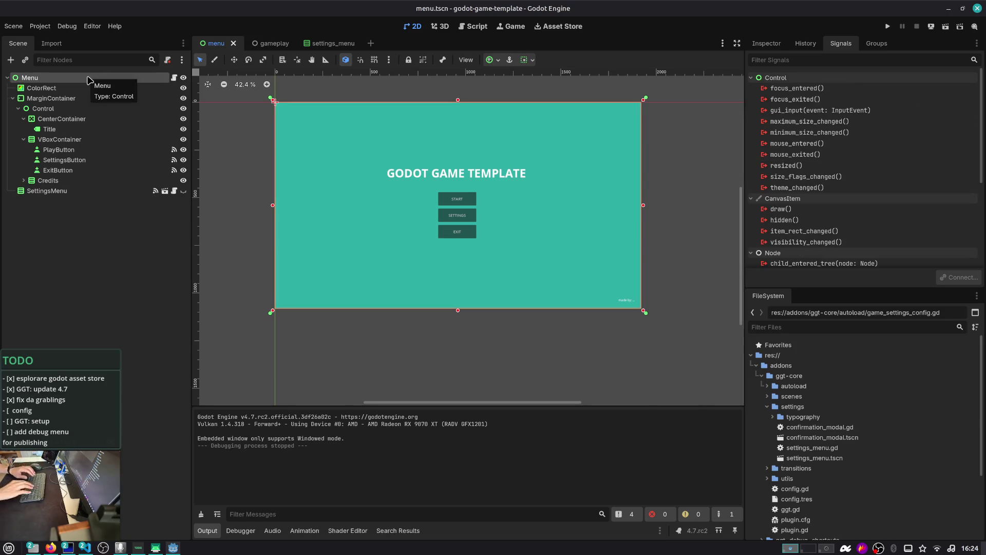
key("ctrl+a")
type("panel")
key("Down")
key("Down")
key("Return")
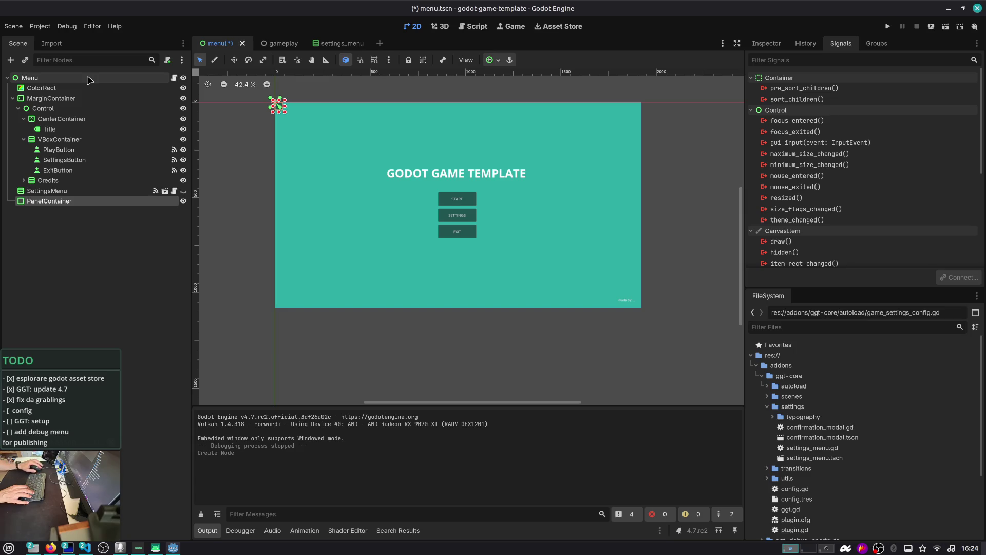
left_click_drag(83, 191, 83, 203)
left_click(72, 191)
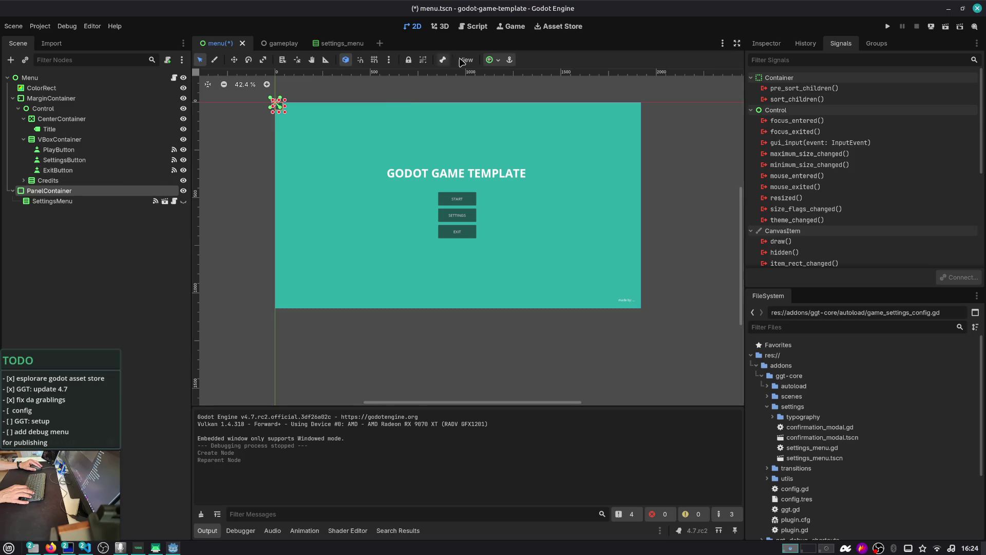
left_click(493, 60)
left_click(515, 104)
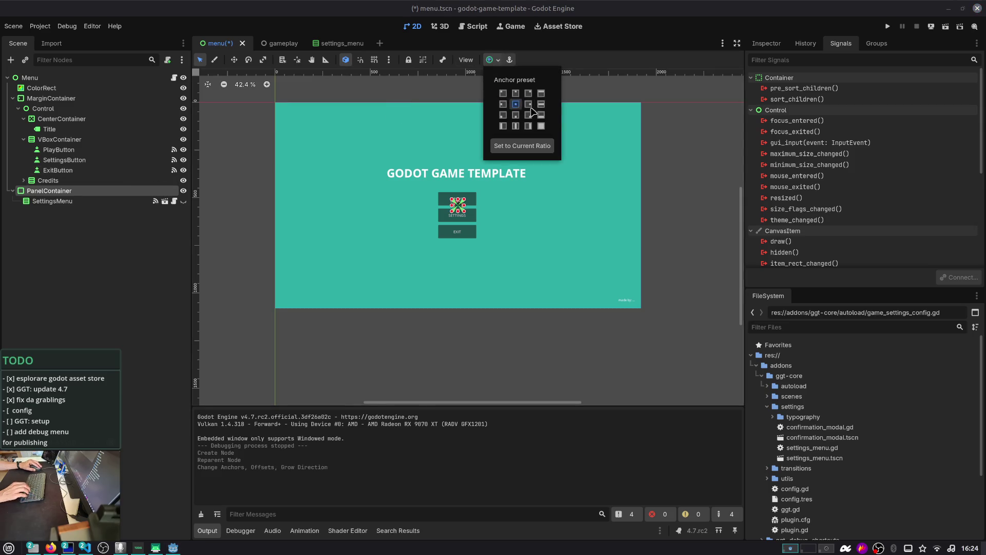
left_click(821, 28)
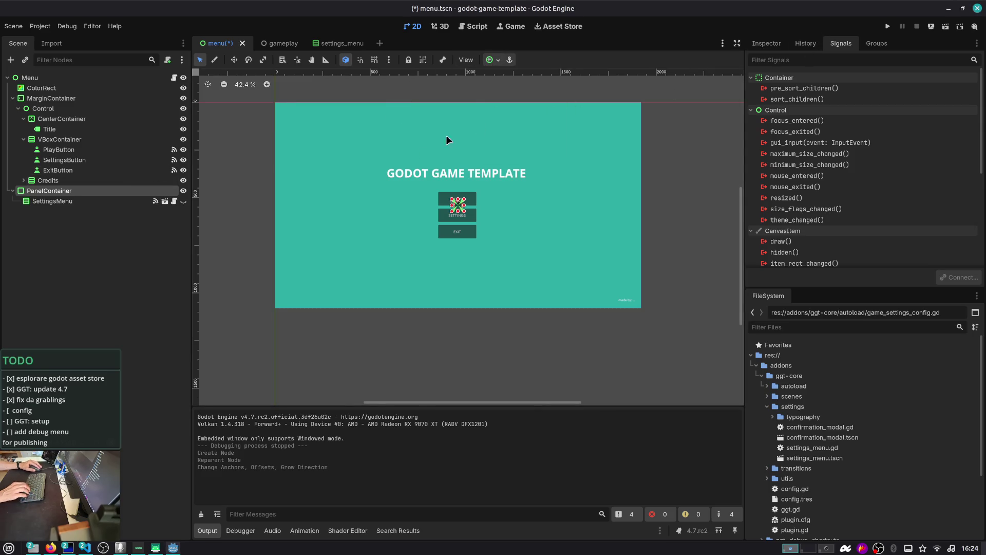
- Add a MarginContainer inside PanelContainer holding SettingsMenu, test-run, then move SettingsMenu back under Menu
left_click(183, 200)
left_click(184, 201)
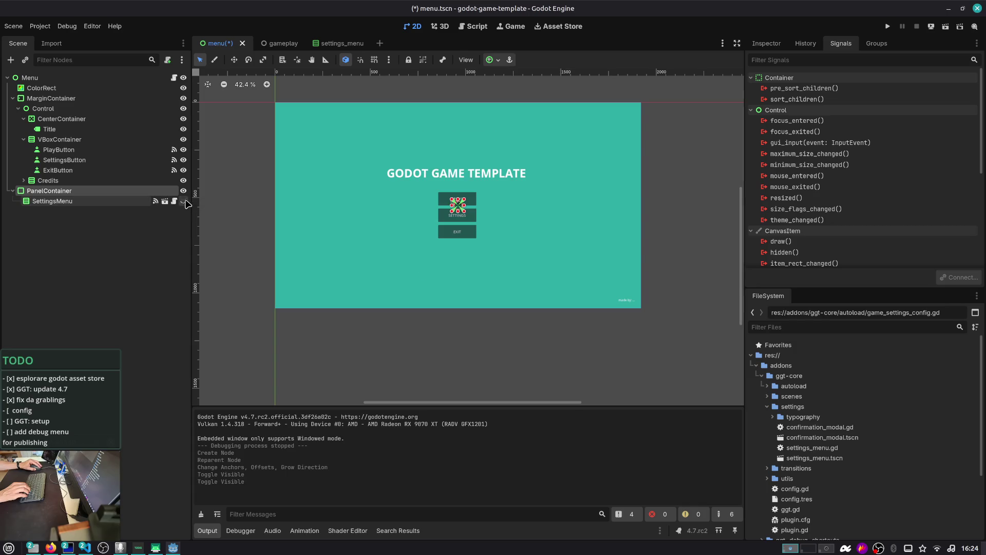
left_click(109, 201)
left_click(104, 194)
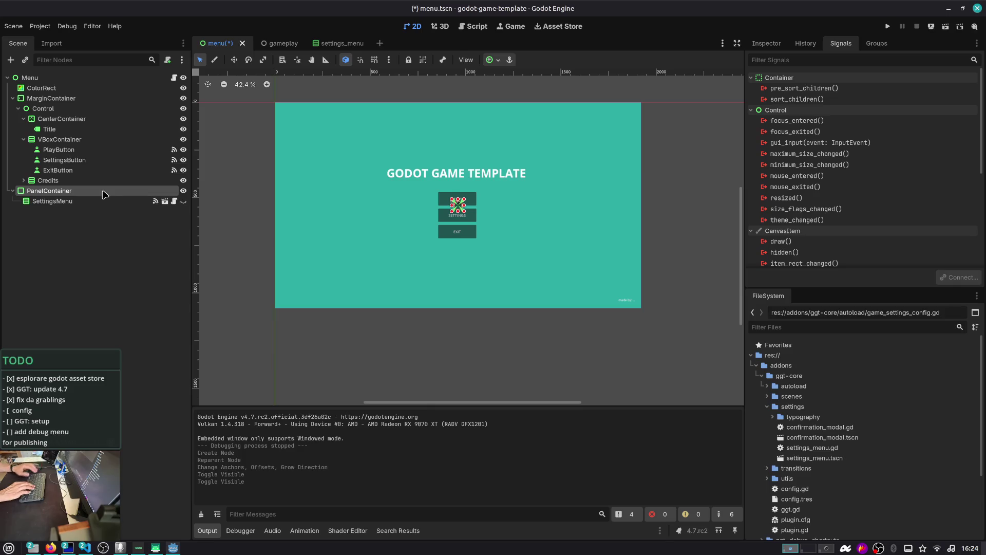
key("ctrl+a")
type("margin")
key("Return")
left_click_drag(103, 201, 95, 214)
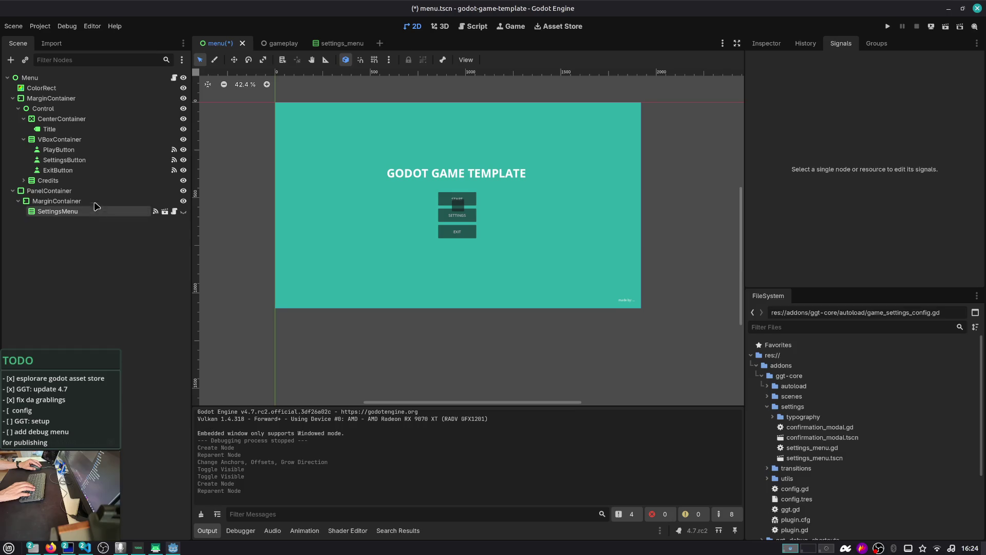
left_click(95, 191)
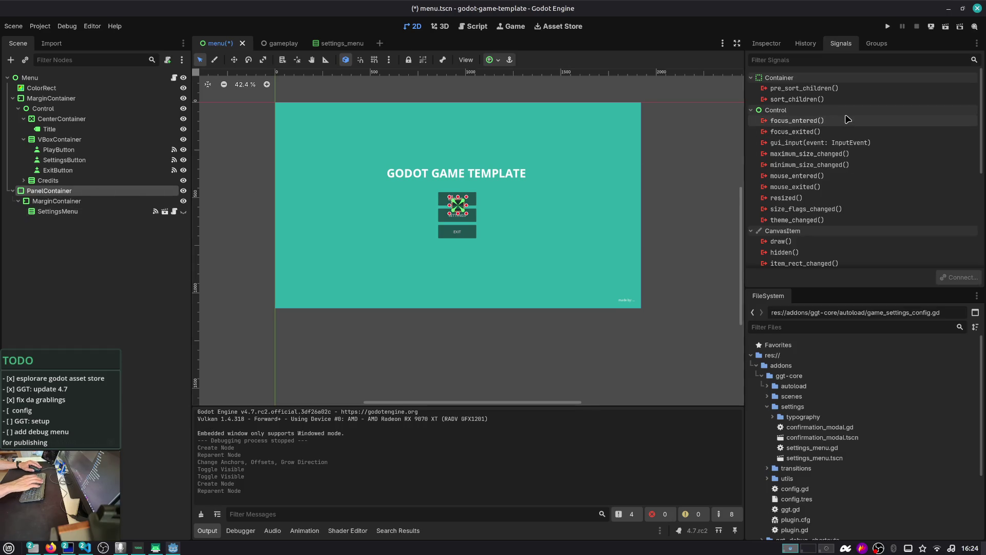
key("F5")
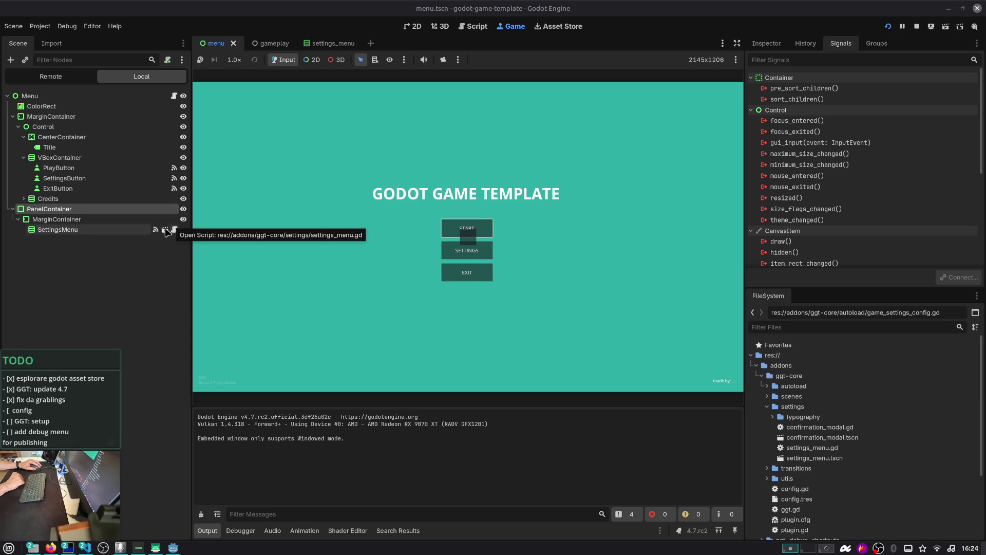
mouse_move(97, 231)
left_mouse_down()
mouse_move(103, 221)
mouse_move(91, 211)
mouse_move(113, 192)
mouse_move(88, 195)
mouse_move(49, 154)
mouse_move(31, 81)
left_mouse_up()
left_click(915, 26)
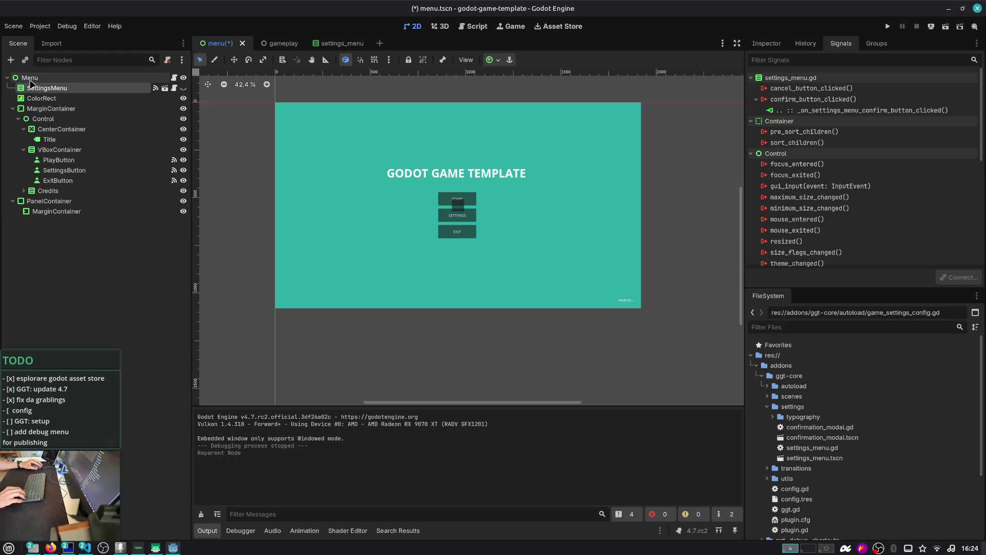
- Cut the PanelContainer out of the menu scene and save menu.tscn
left_click(66, 201)
key("ctrl+x")
key("ctrl+s")
- Paste the PanelContainer into settings_menu.tscn and make it the scene root
left_click(164, 87)
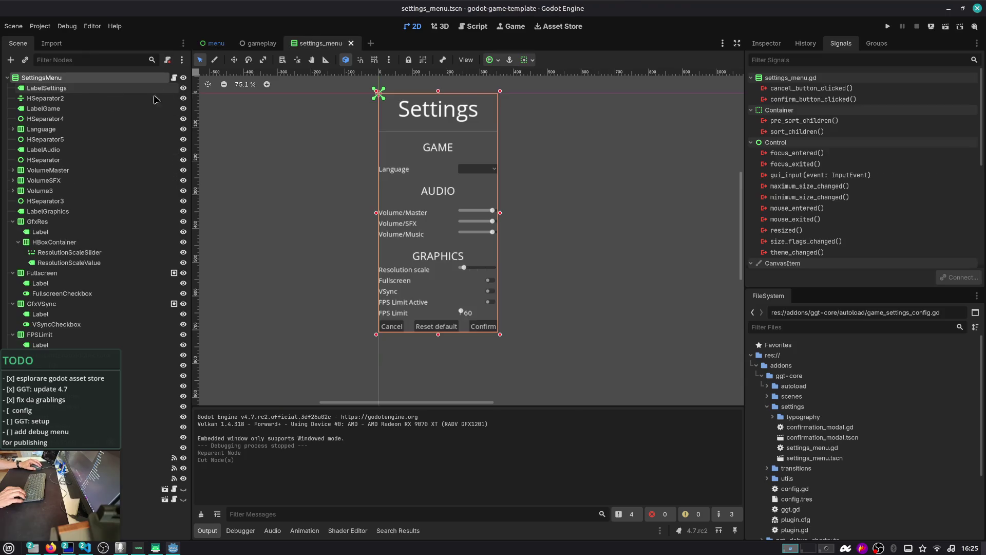
double_click(66, 78)
right_click(65, 78)
key("Escape")
key("Escape")
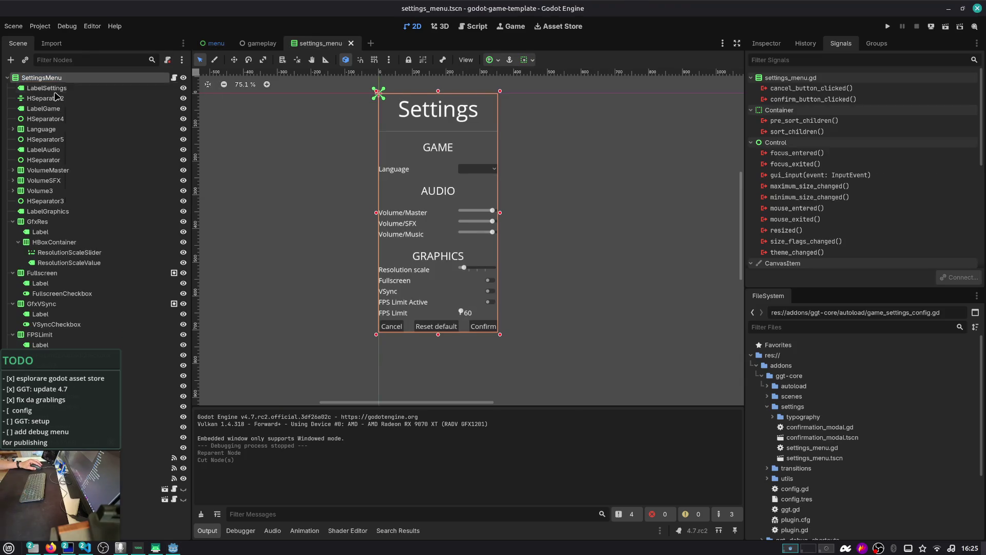
key("ctrl+v")
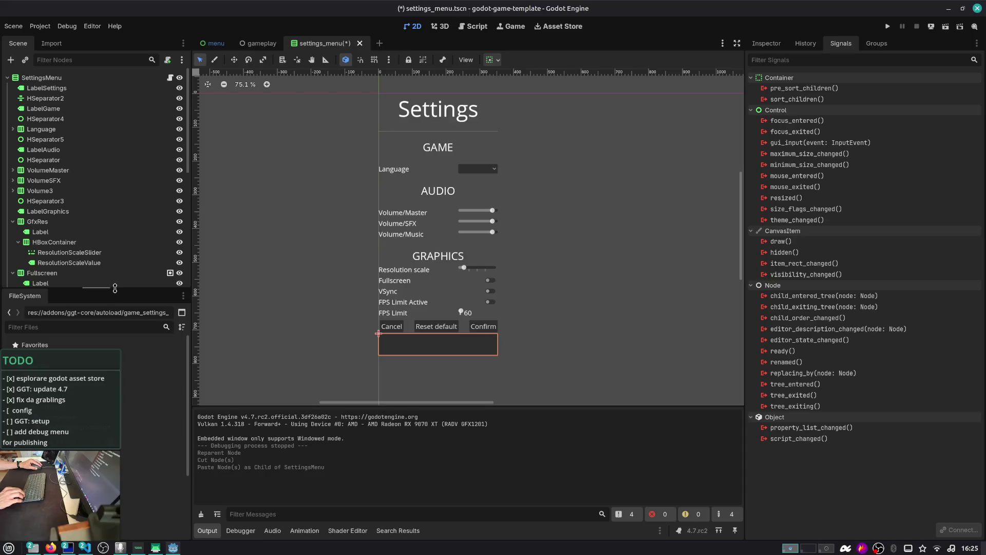
scroll(131, 284, "down", 5)
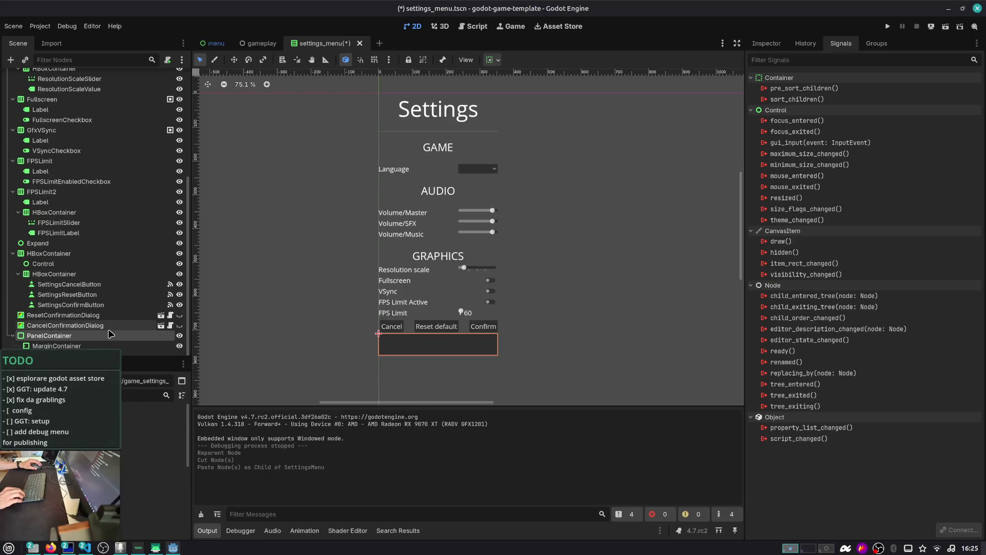
right_click(114, 338)
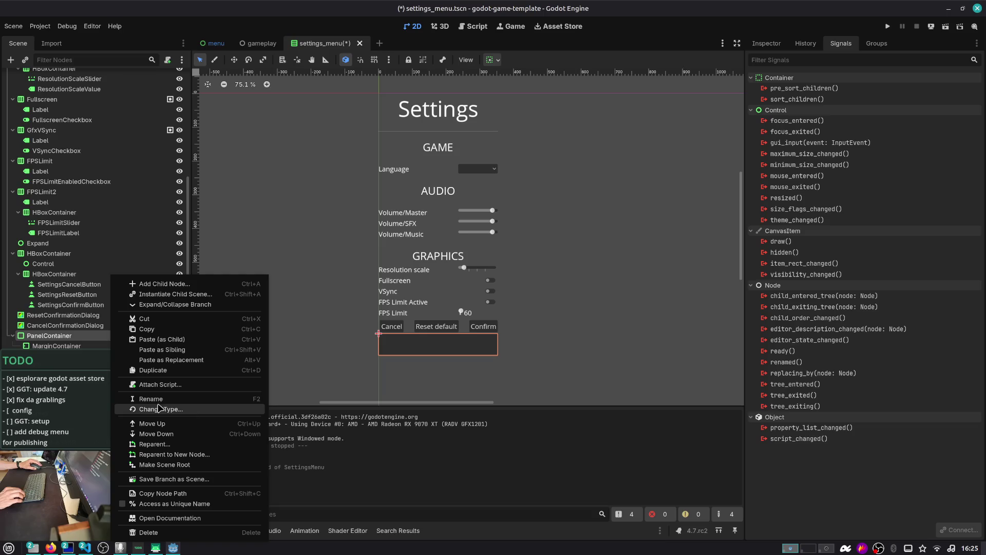
left_click(180, 465)
- Select SettingsMenu and view its settings_menu script and Inspector properties
scroll(148, 302, "up", 2)
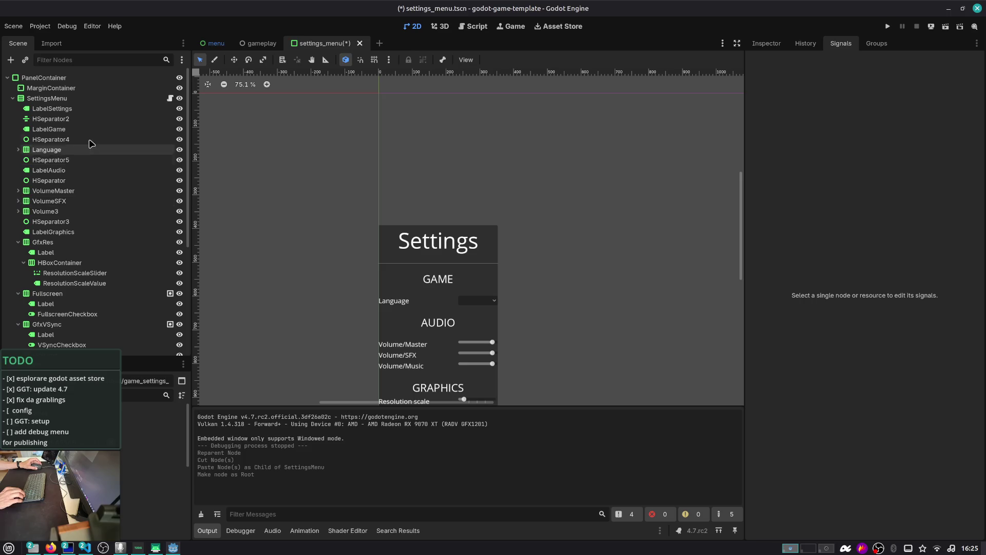
left_click(128, 98)
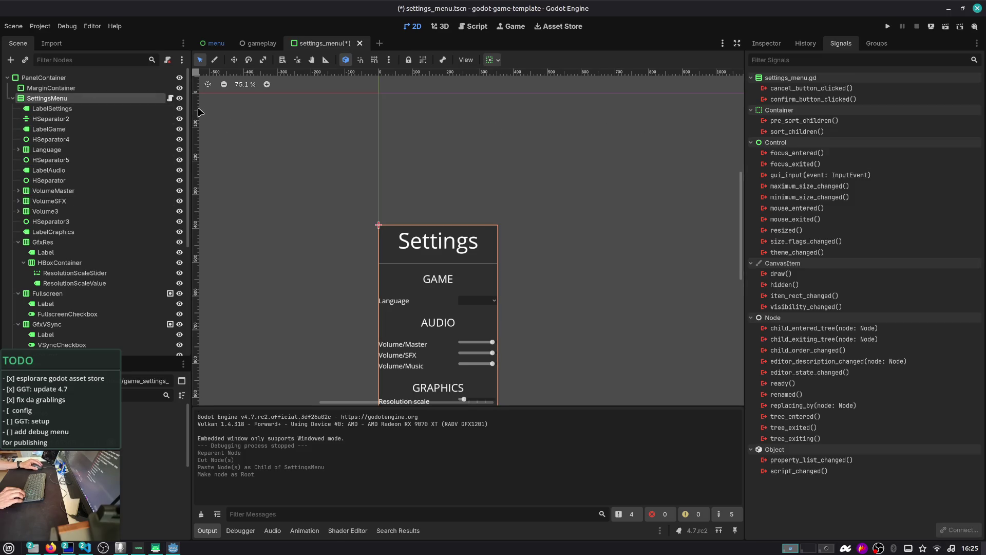
left_click(169, 98)
left_click(778, 44)
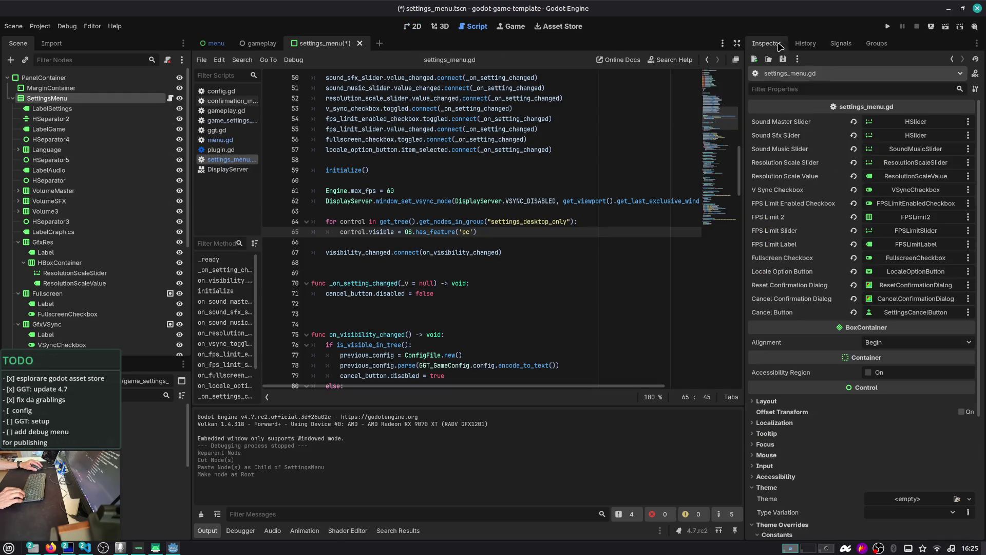
- Save the scene and assign settings_menu.gd as the PanelContainer root's script
scroll(868, 134, "down", 5)
scroll(869, 138, "up", 4)
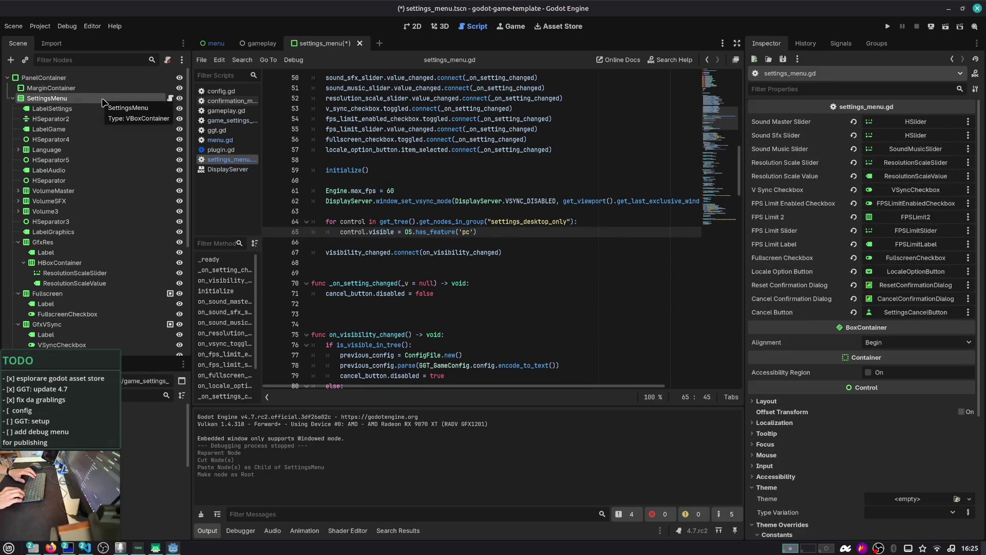
key("ctrl+s")
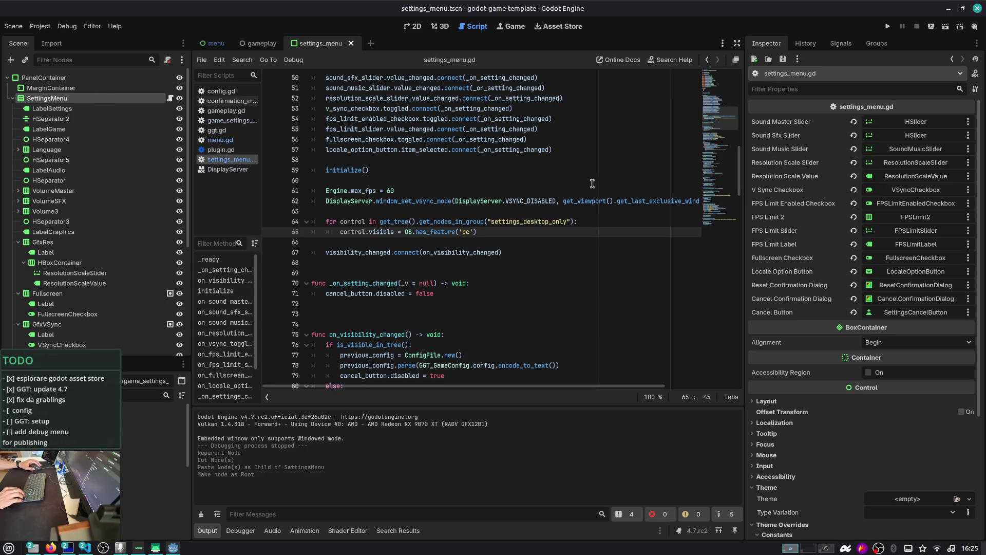
scroll(592, 183, "down", 5)
scroll(781, 235, "down", 6)
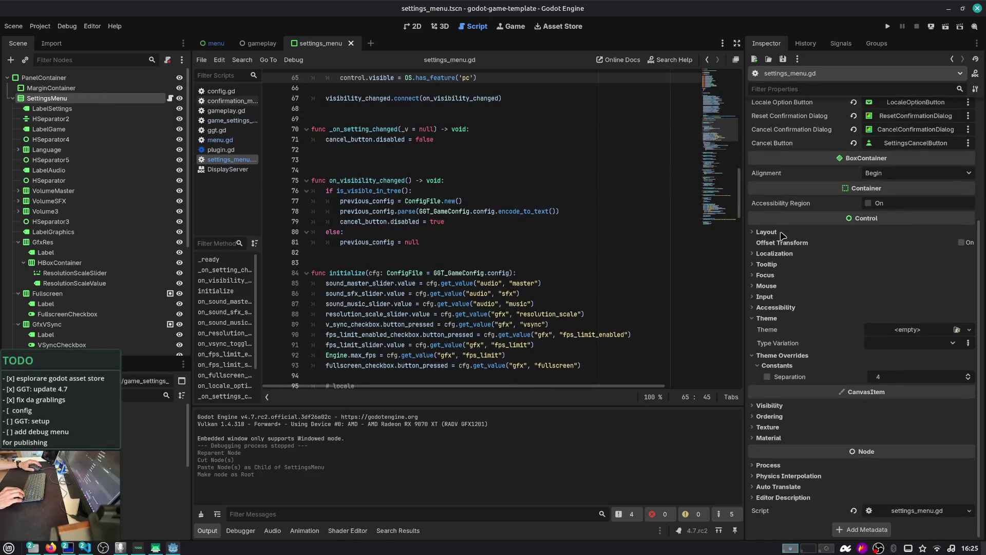
left_click(111, 79)
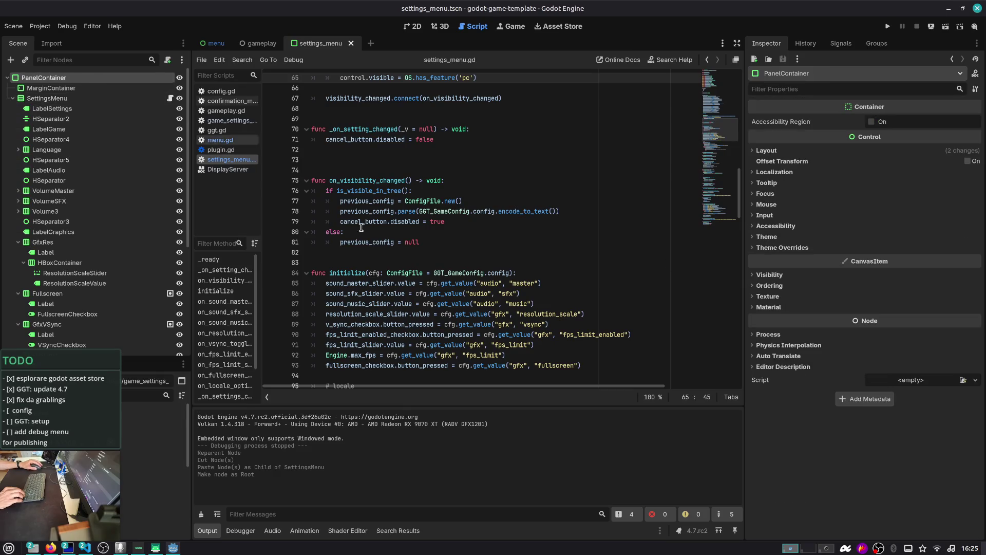
left_click(964, 381)
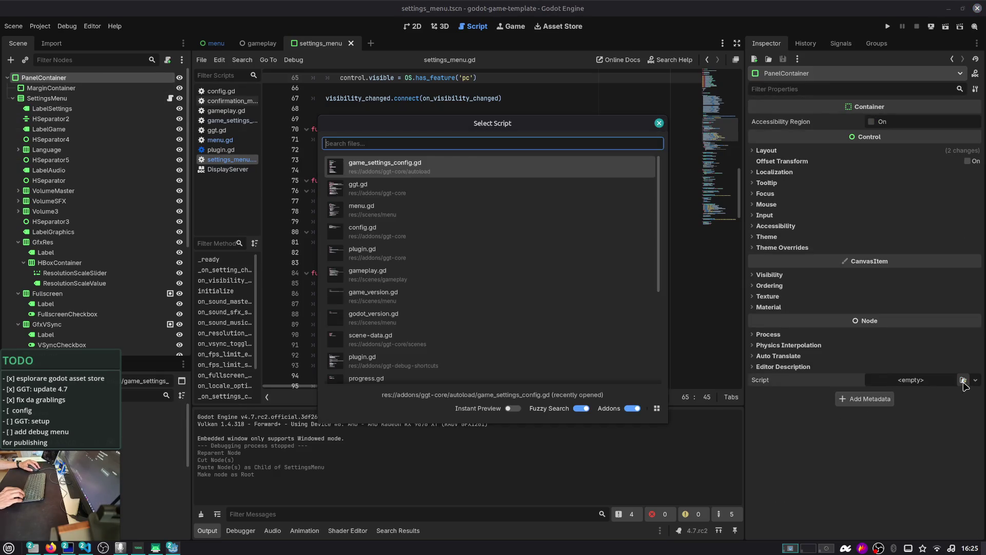
type("settings")
key("Return")
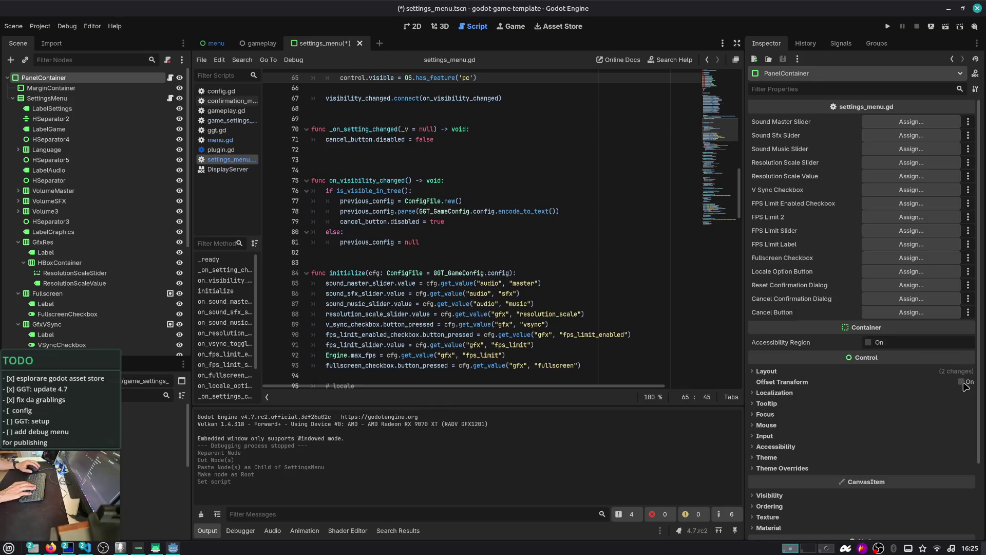
- Copy SettingsMenu's script node-slot values and paste them onto PanelContainer
left_click(46, 98)
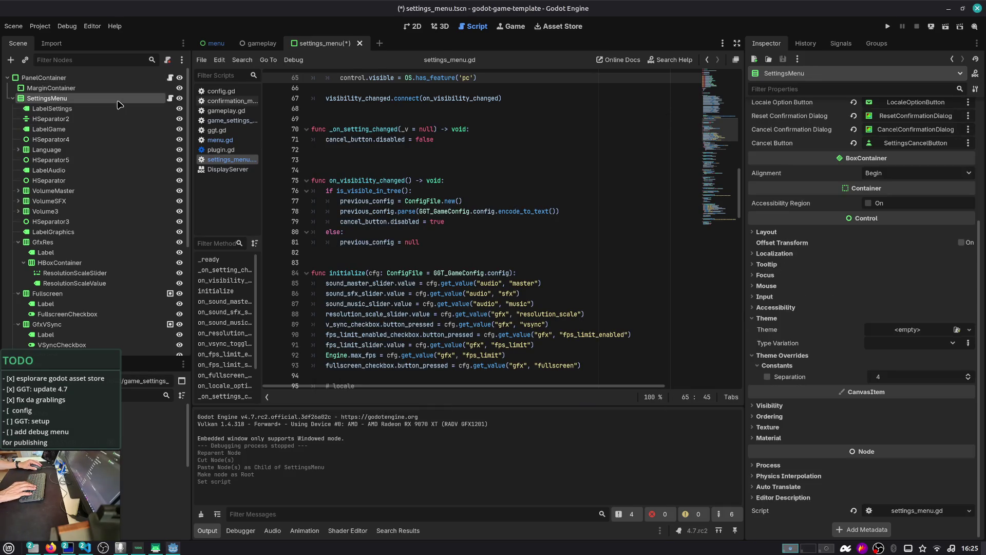
right_click(881, 111)
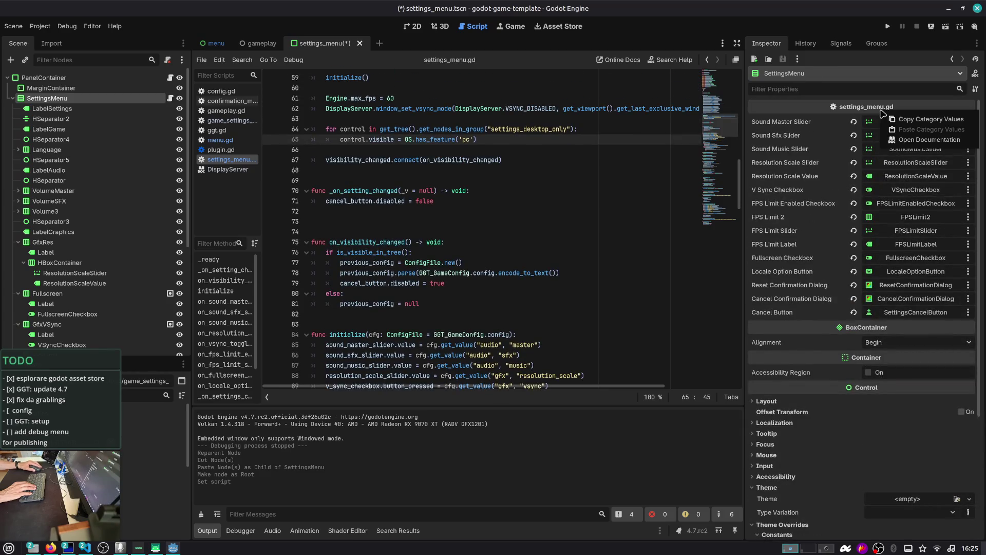
left_click(912, 120)
left_click(44, 77)
right_click(833, 106)
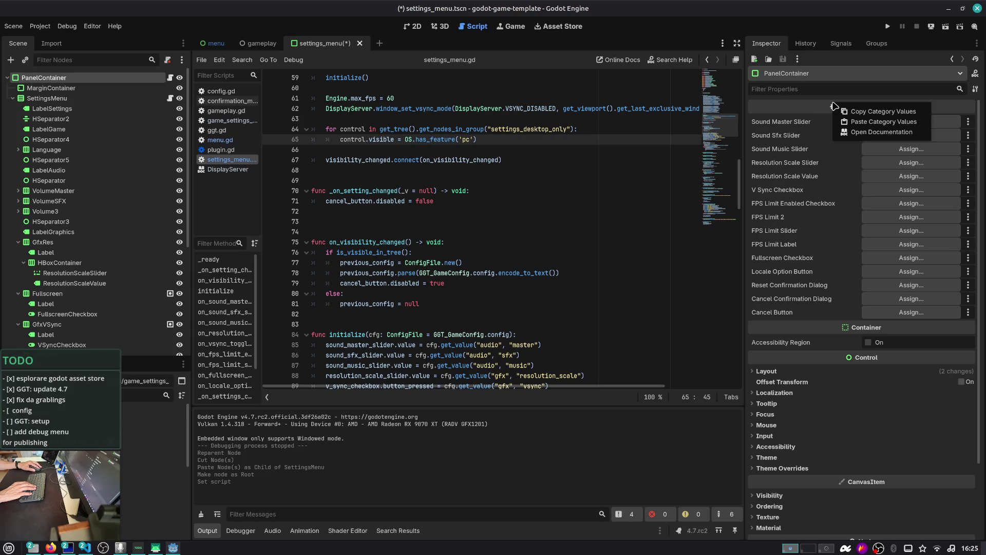
left_click(857, 121)
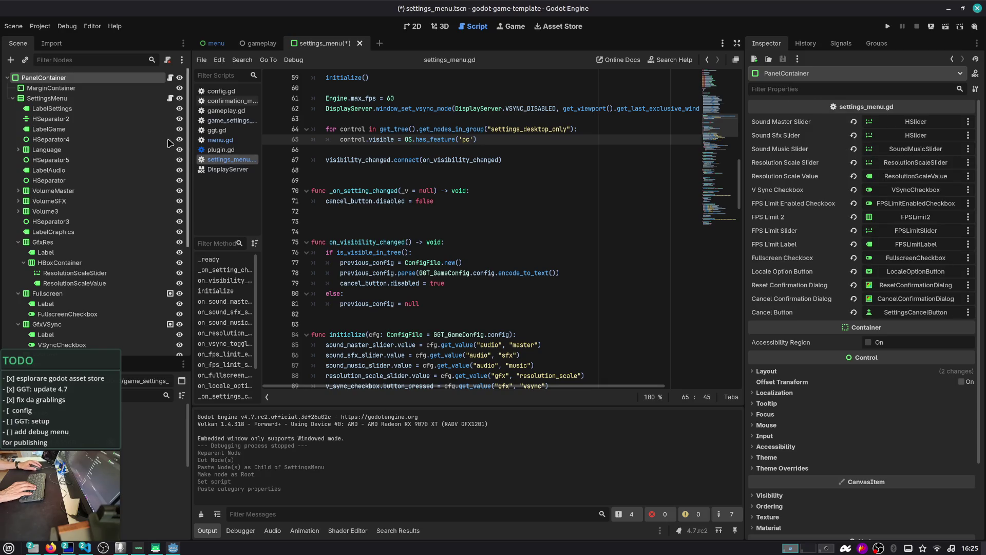
- Clear the script from SettingsMenu, save settings_menu.tscn, and run the scene with F6
left_click(77, 99)
scroll(895, 245, "down", 5)
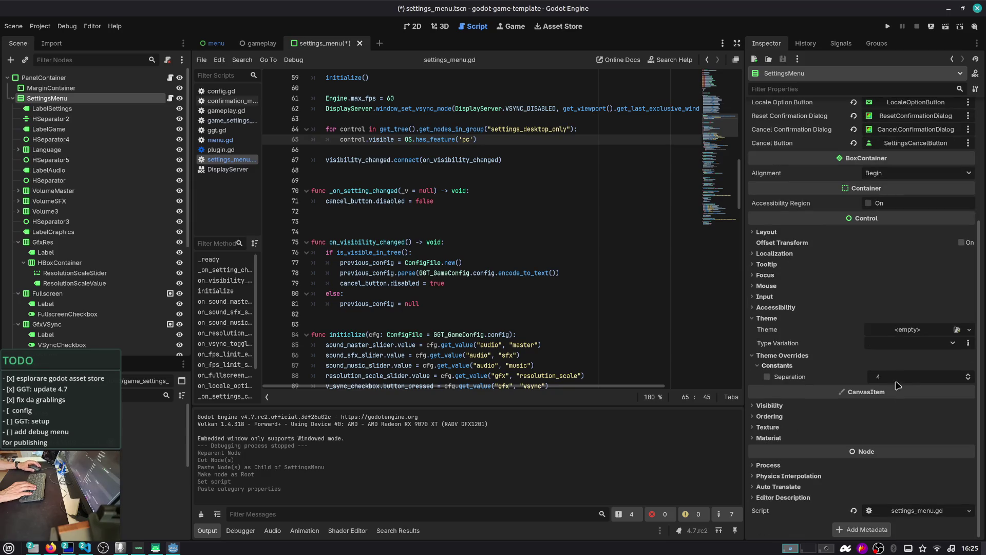
left_click(852, 511)
left_click(44, 77)
key("ctrl+s")
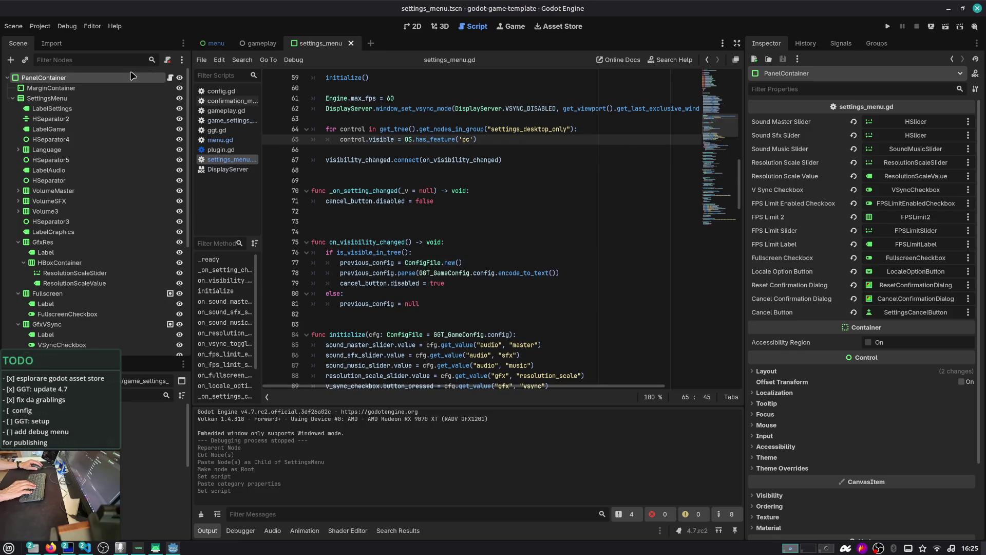
key("F6")
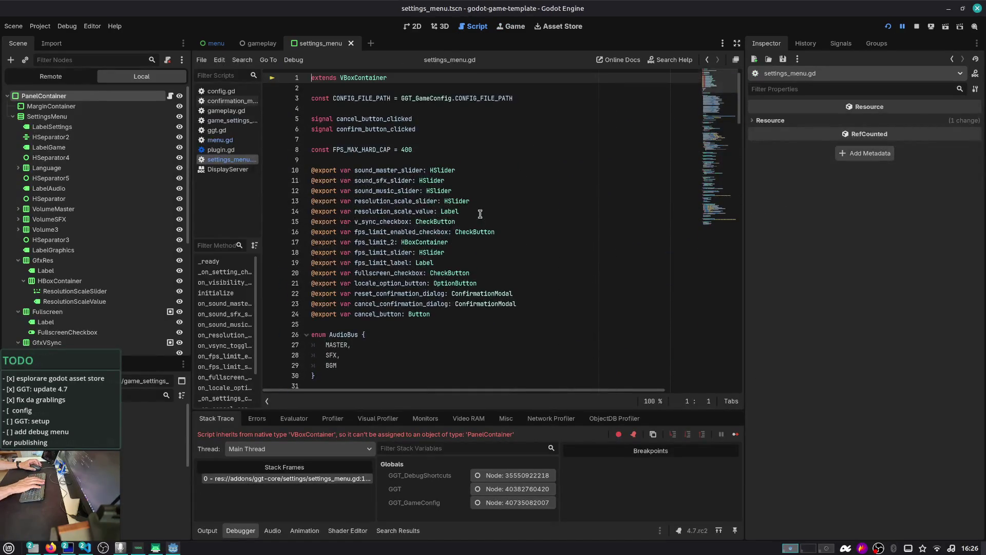
- Change settings_menu.gd line 1 to extends Control, then run the game and open Settings
double_click(361, 77)
type("Con")
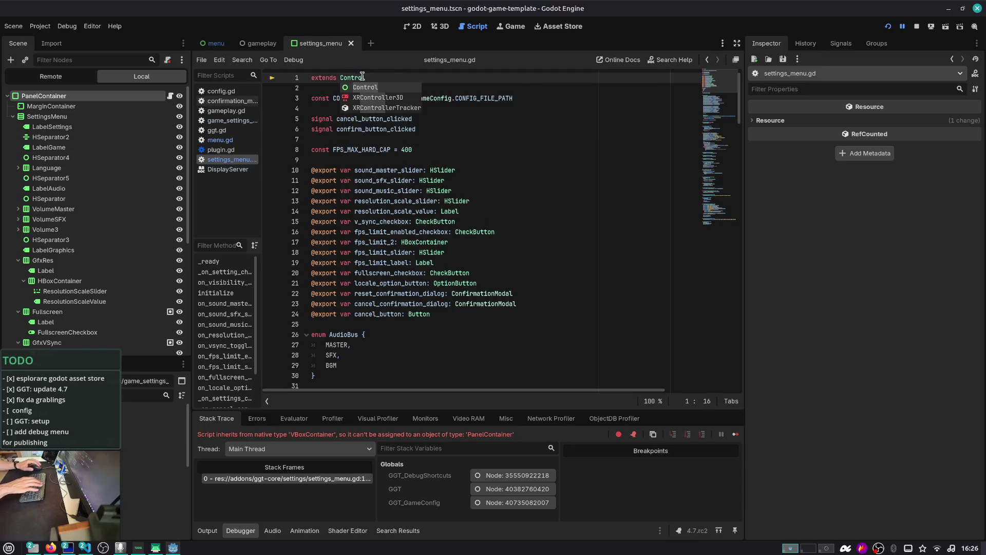
key("F5")
left_click(467, 249)
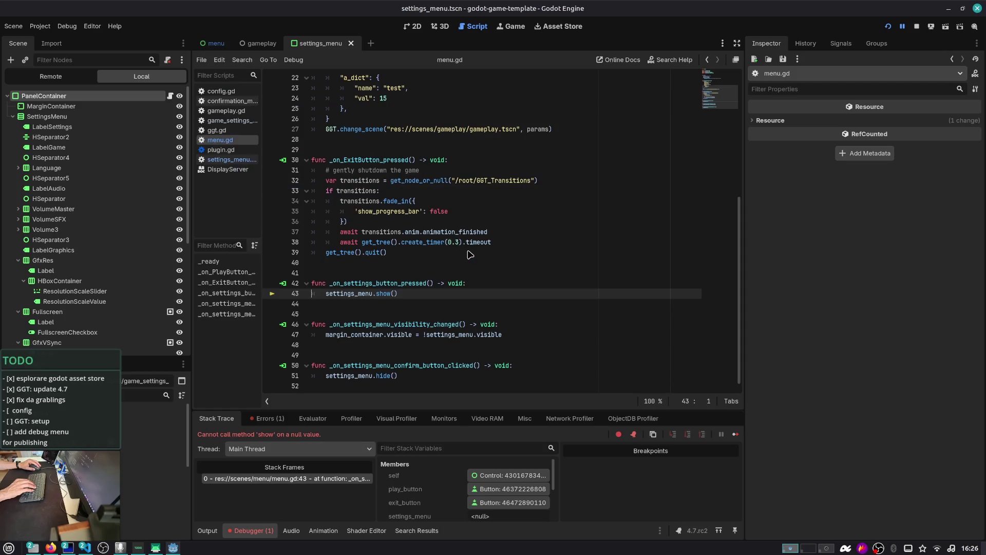
- Inspect the failing settings_menu reference on line 43, then close the gameplay scene
double_click(363, 293)
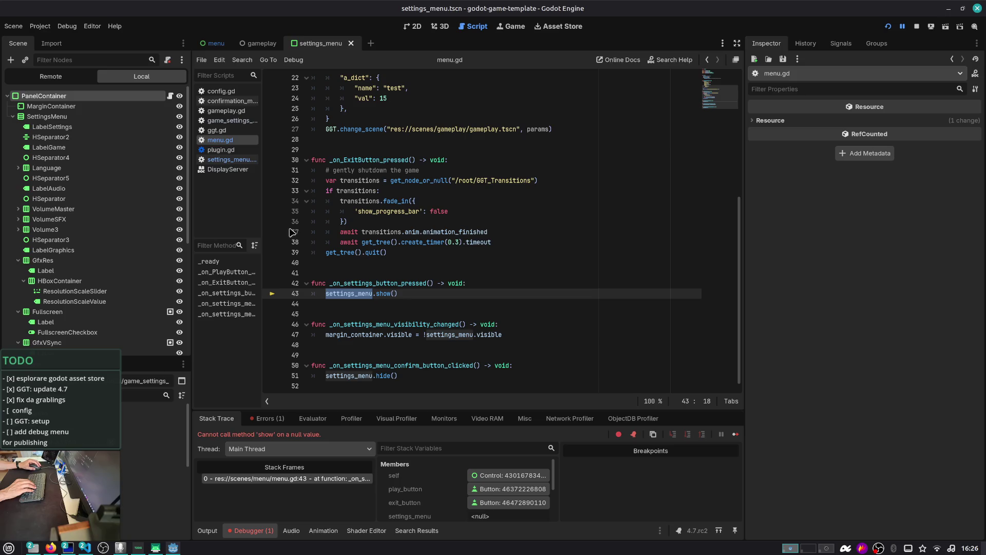
left_click(127, 95)
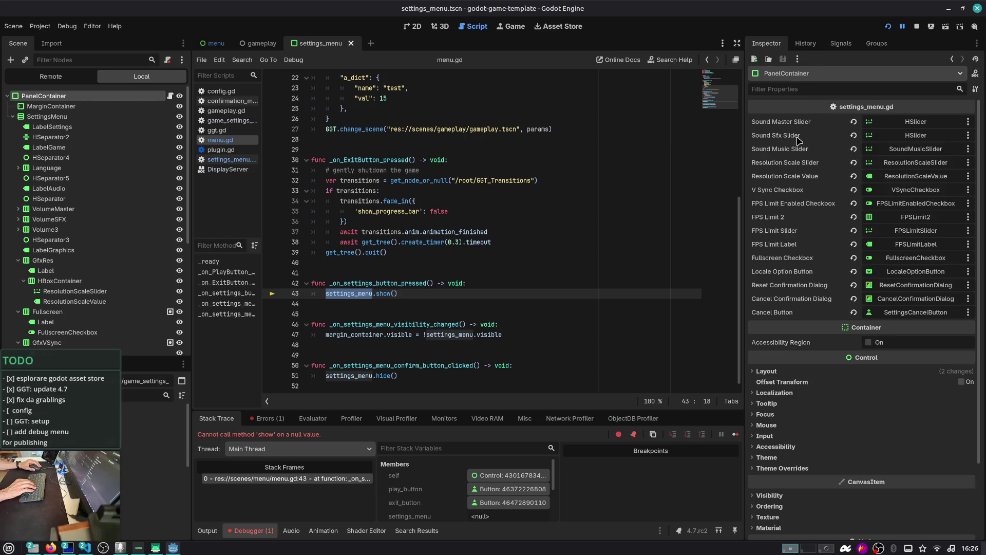
scroll(462, 179, "up", 7)
left_click(266, 45)
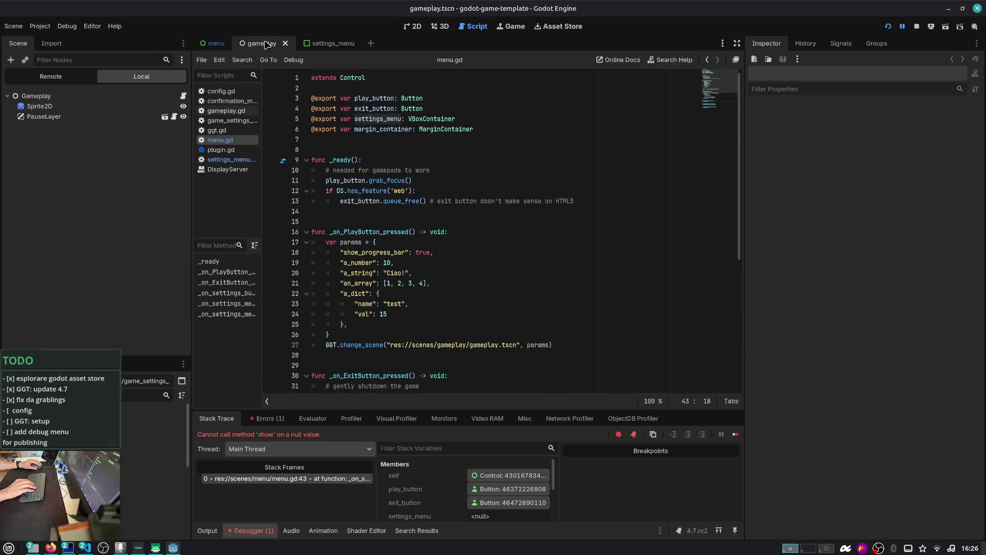
left_click(285, 43)
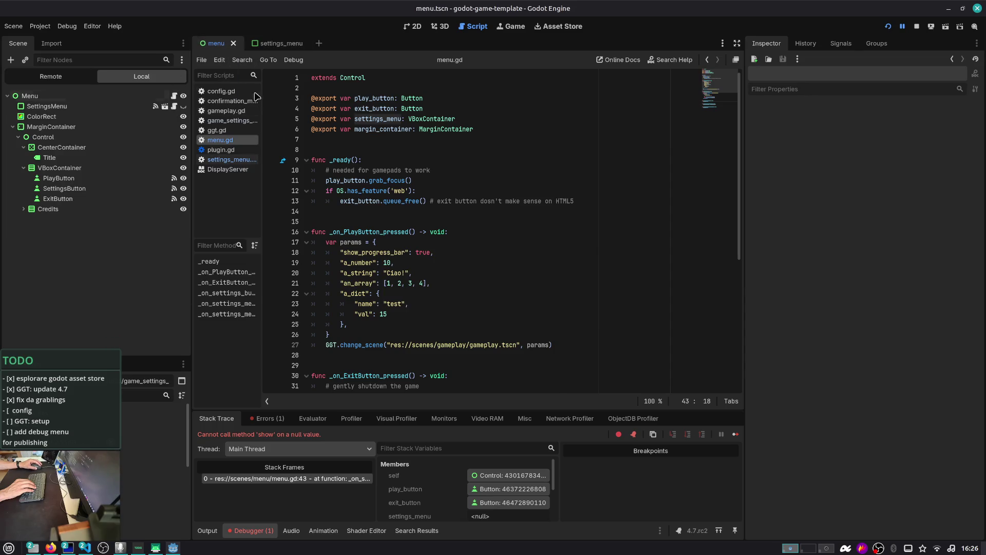
left_click(414, 26)
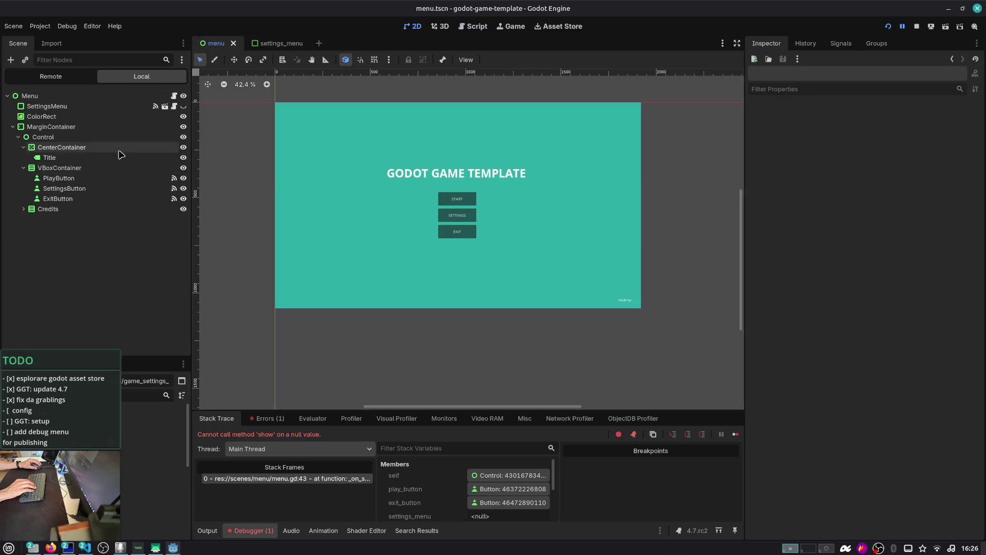
left_click(93, 96)
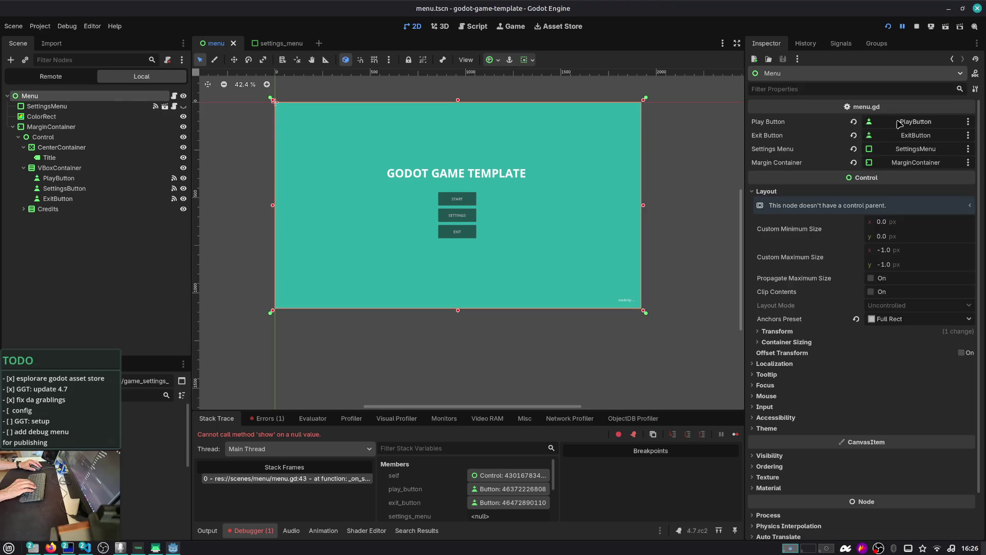
left_click(913, 150)
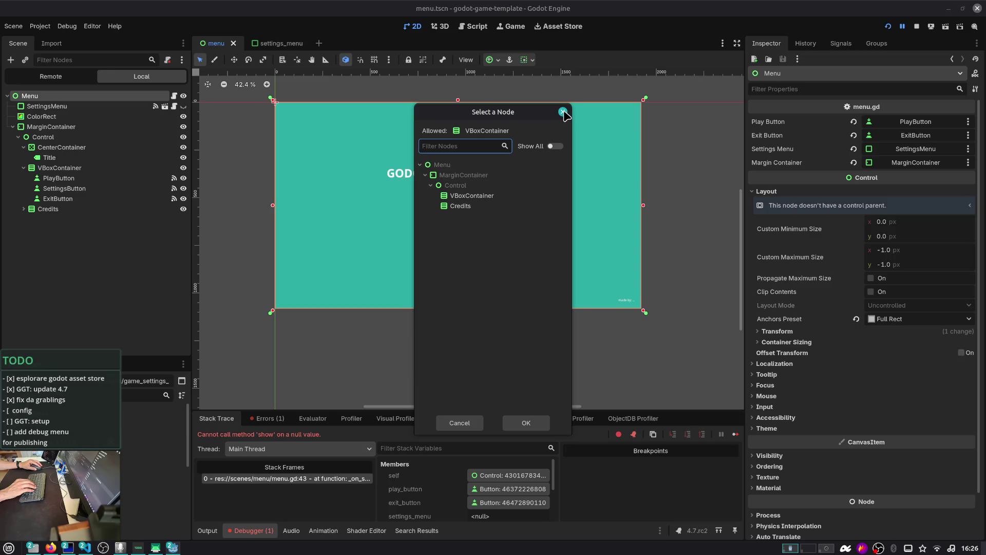
left_click(564, 112)
left_click(174, 97)
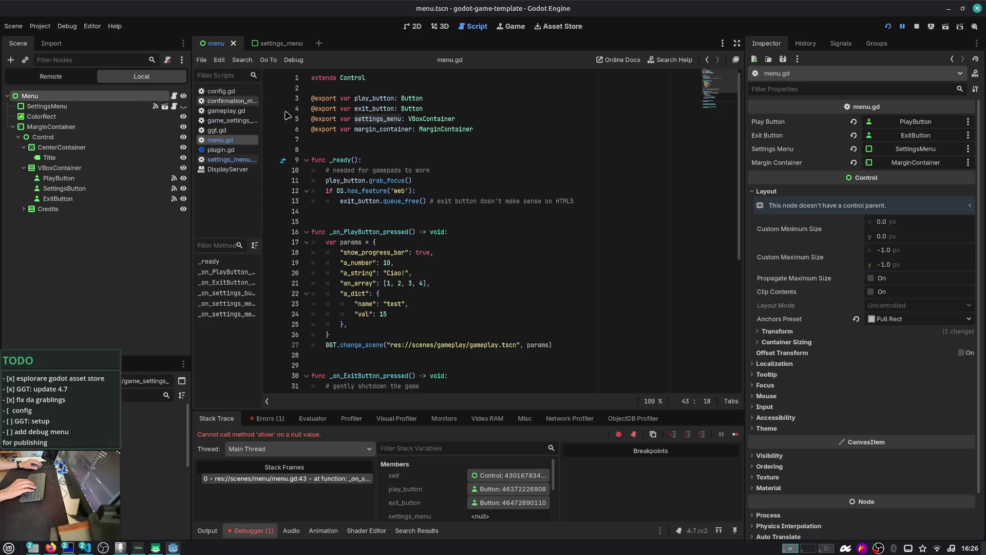
- Type settings_menu as Control on menu.gd line 5 and reassign the Settings Menu slot to SettingsMenu
double_click(426, 118)
type("Control")
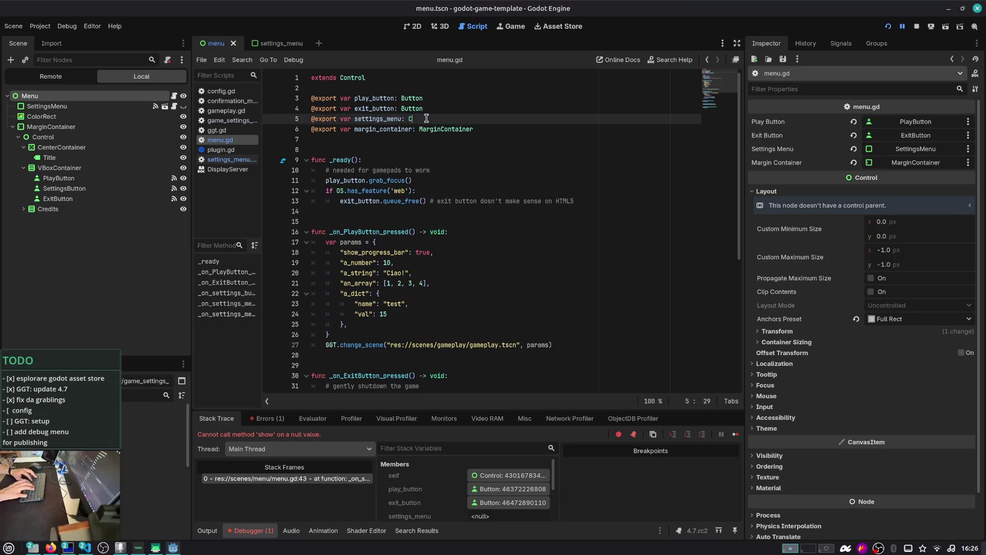
key("Escape")
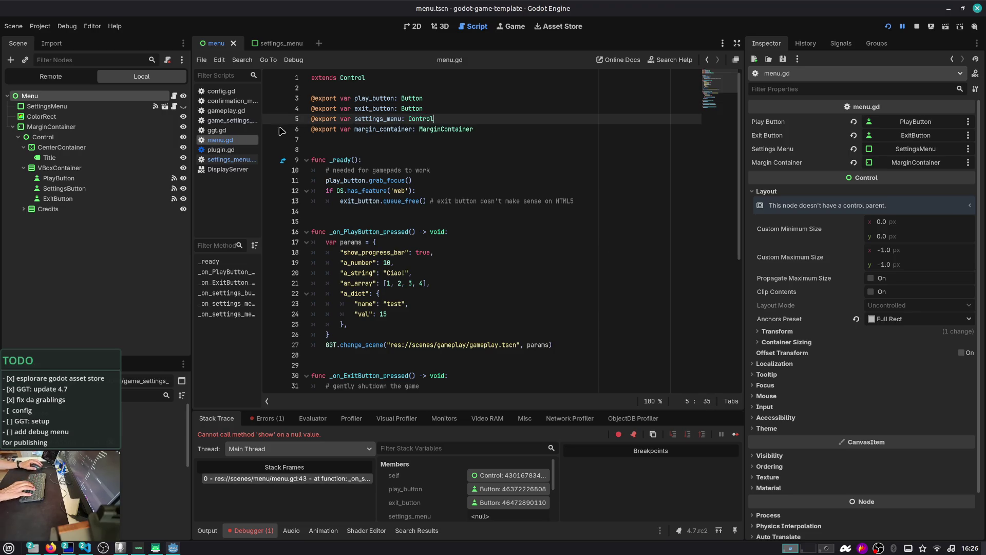
left_click(919, 149)
double_click(481, 178)
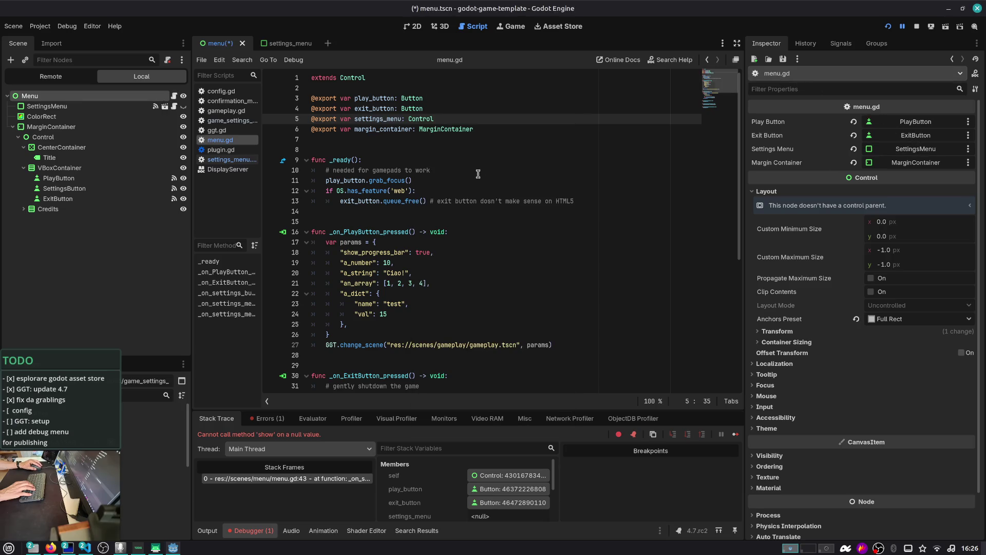
- Run the game, open its Settings screen, then stop the run
key("F5")
left_click(472, 247)
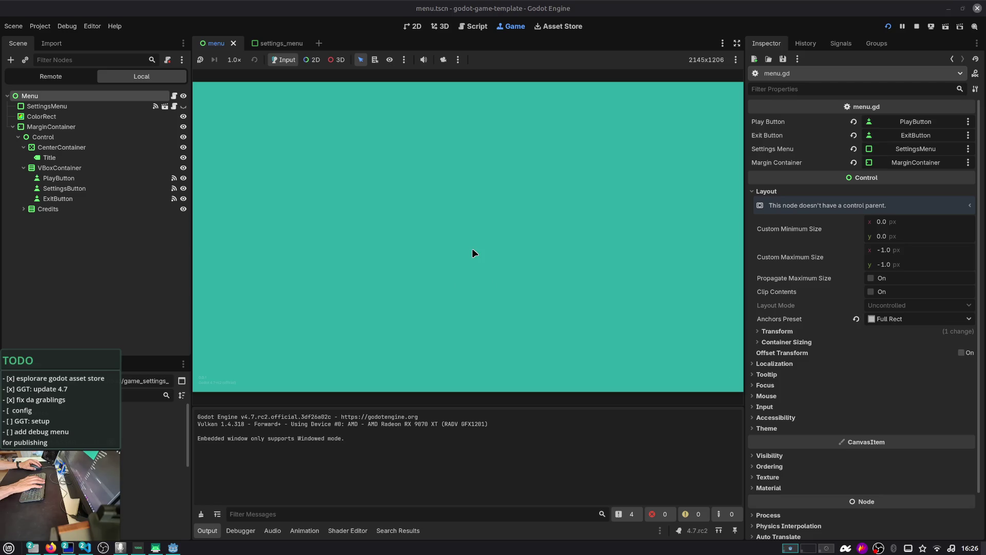
left_click(917, 26)
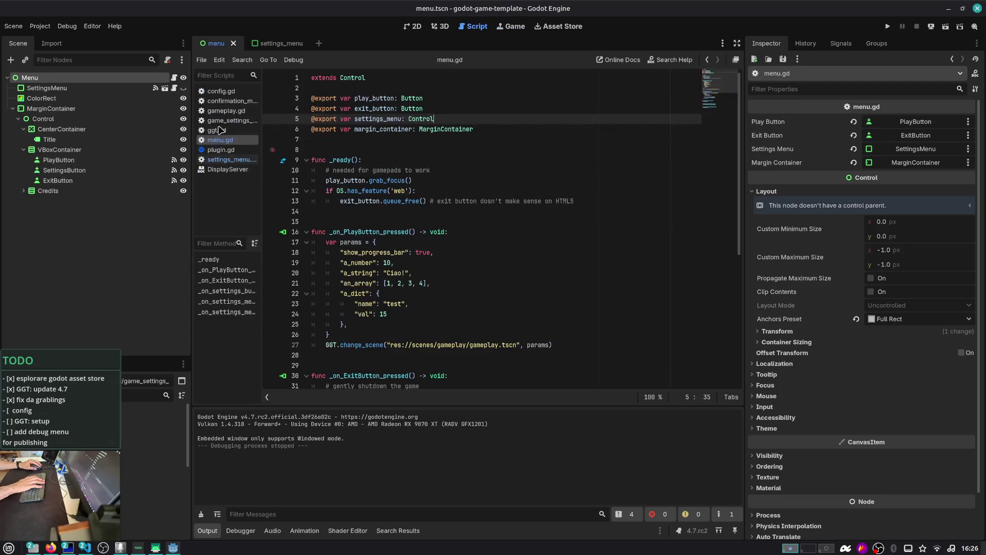
- Select the SettingsMenu instance, check its script, then return to menu.gd
left_click(157, 88)
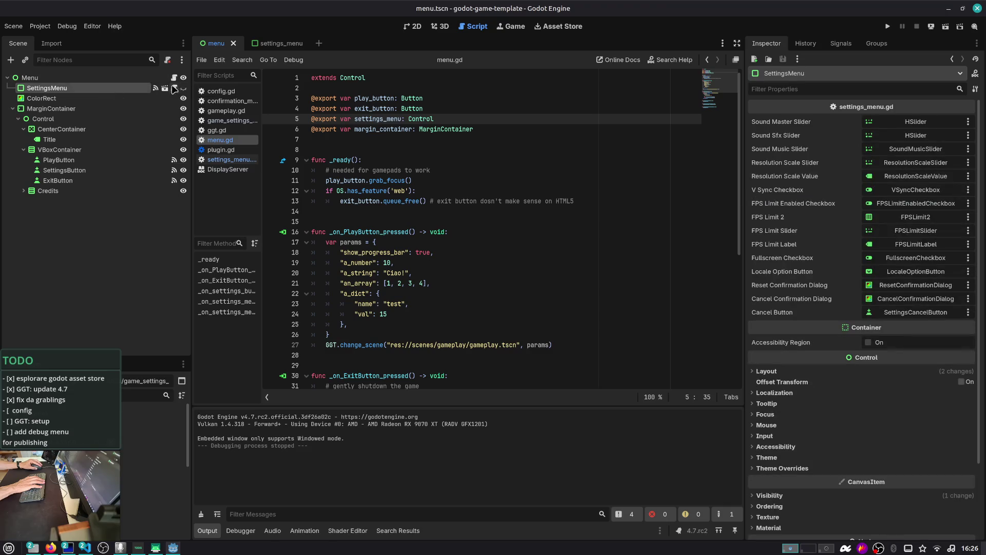
left_click(173, 89)
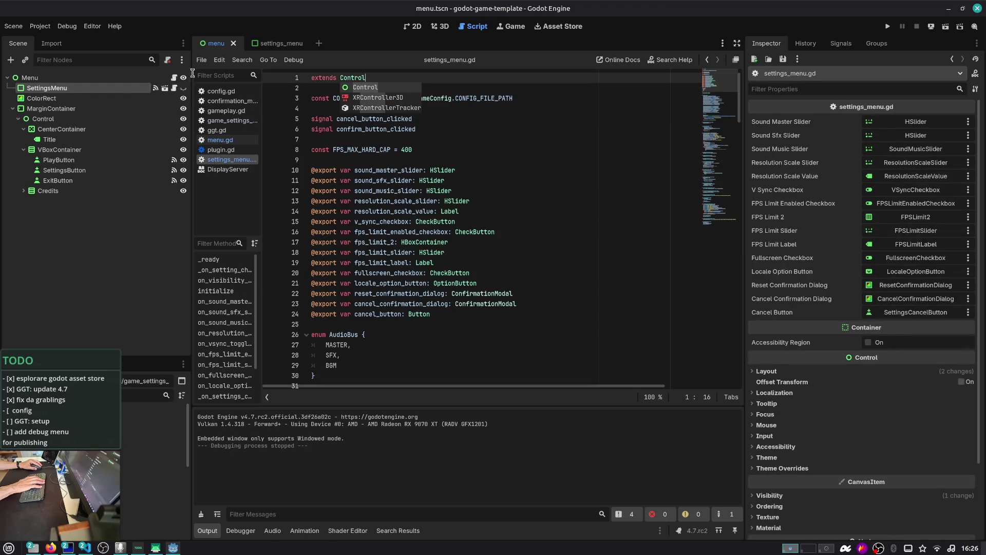
left_click(173, 77)
scroll(370, 181, "down", 7)
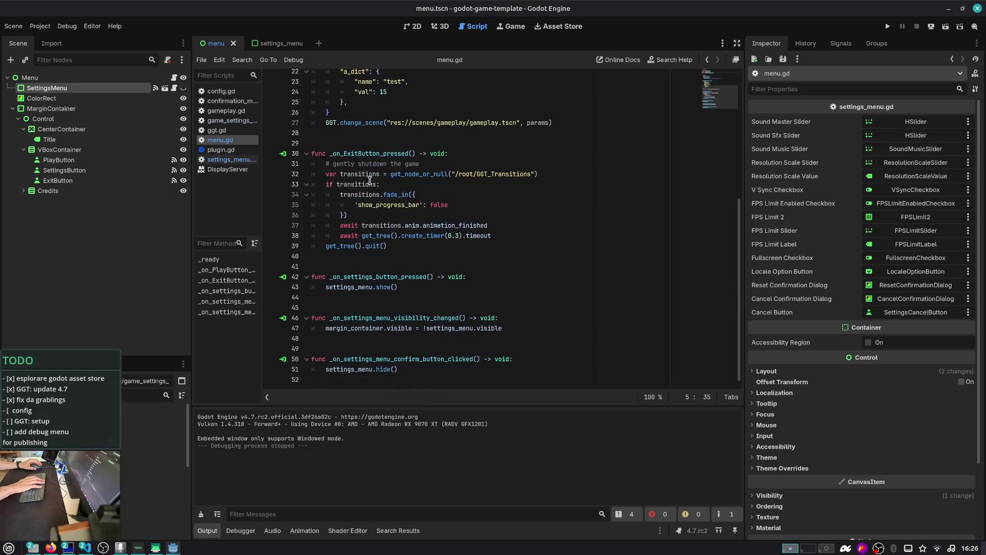
- Open settings_menu.tscn from the instance's scene icon and show its 2D canvas
left_click(164, 88)
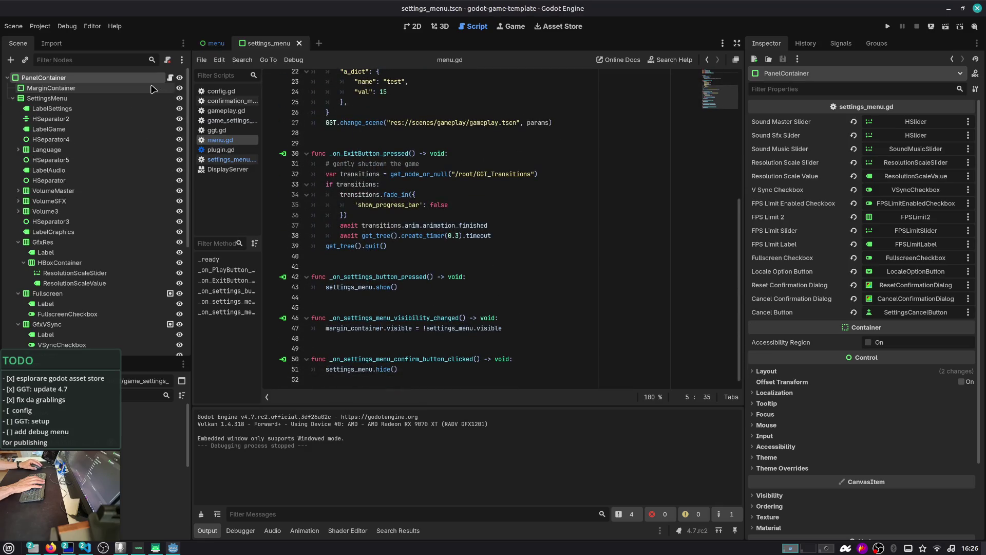
scroll(152, 102, "down", 5)
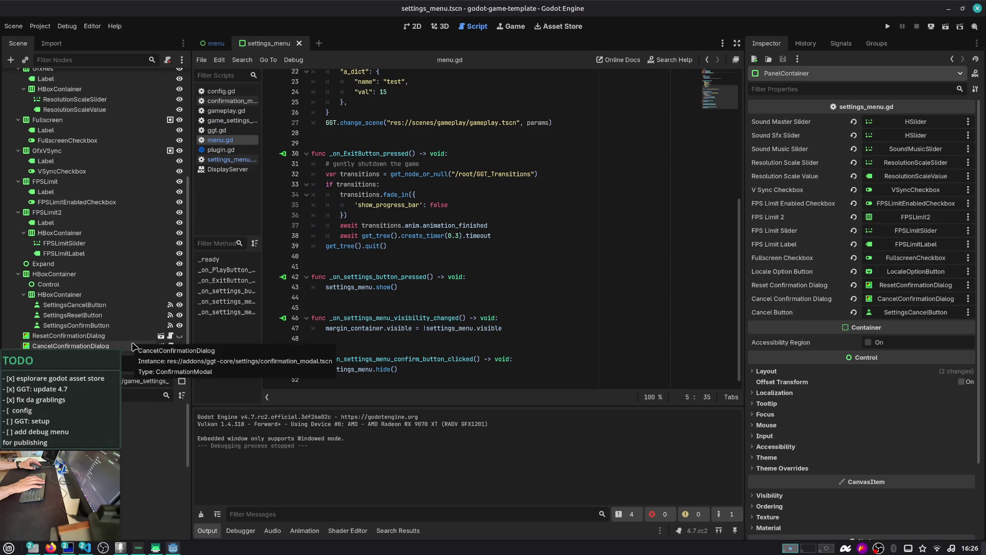
scroll(133, 346, "up", 5)
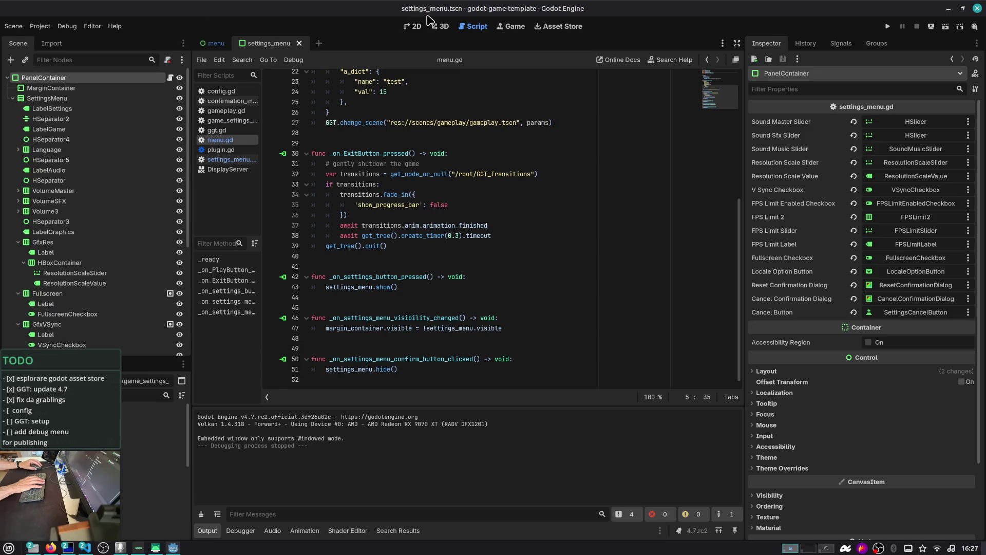
left_click(420, 28)
- Apply the Top Left anchor preset to the Settings panel and save settings_menu
scroll(365, 171, "down", 5)
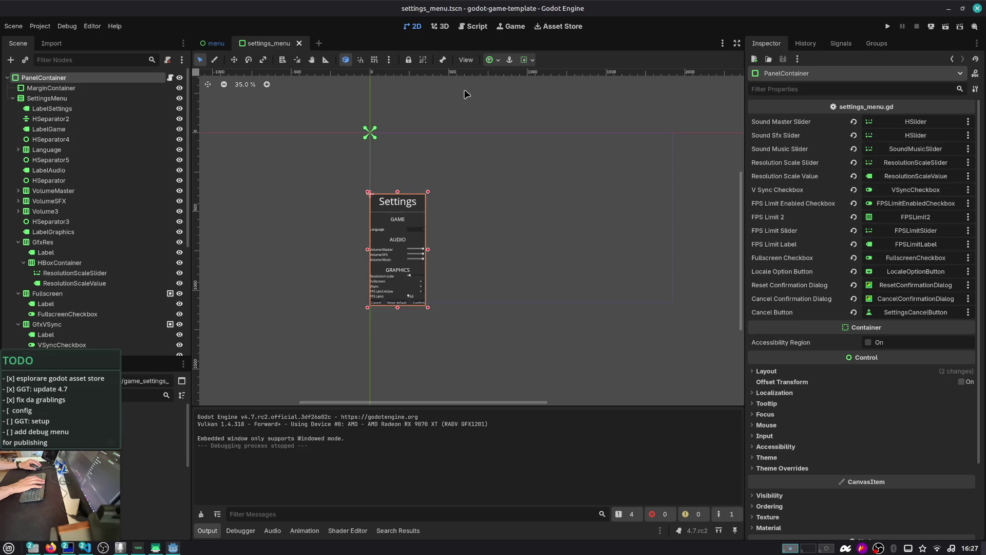
left_click(490, 60)
left_click(502, 94)
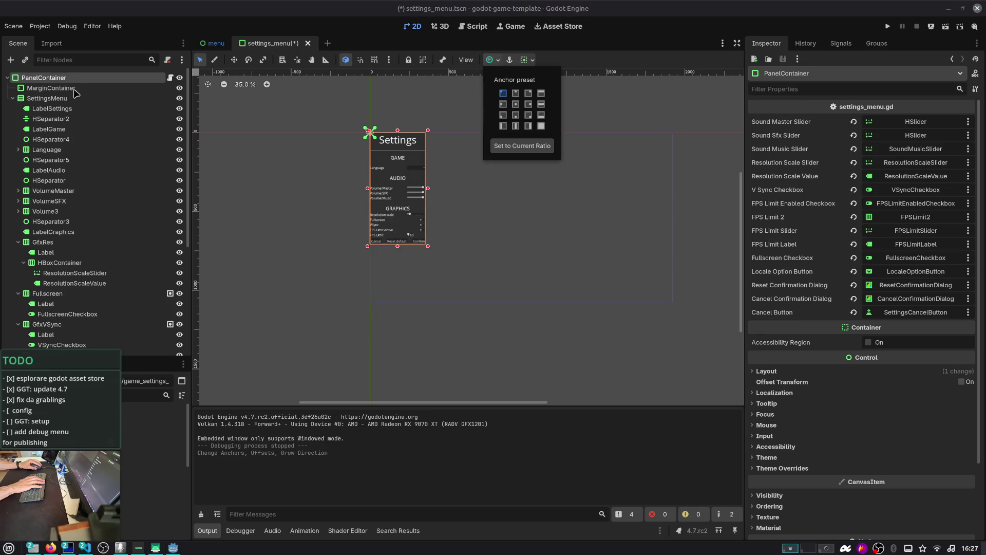
key("Escape")
key("ctrl+s")
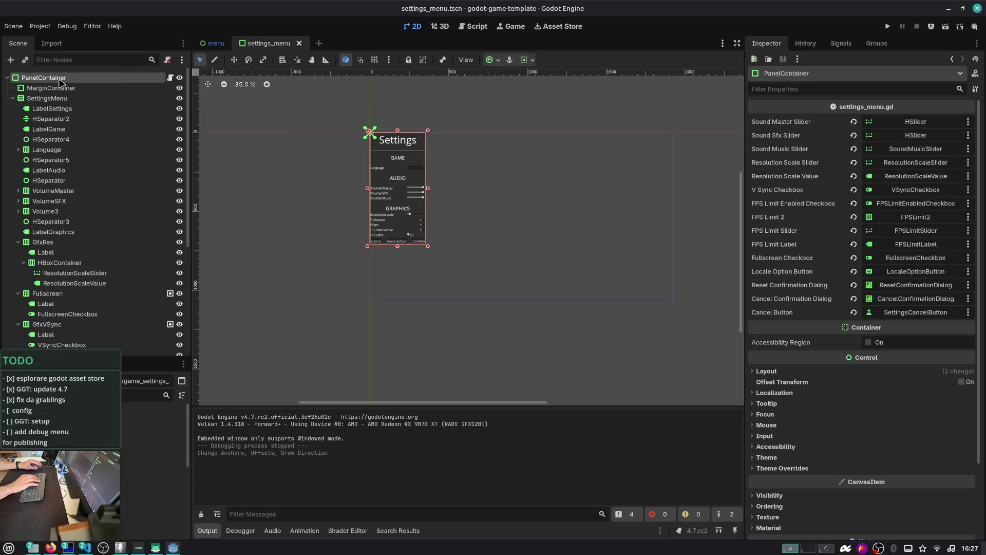
- Nest SettingsMenu under MarginContainer, save, and bring the menu scene back in 2D
left_click(13, 98)
left_click_drag(16, 100, 49, 89)
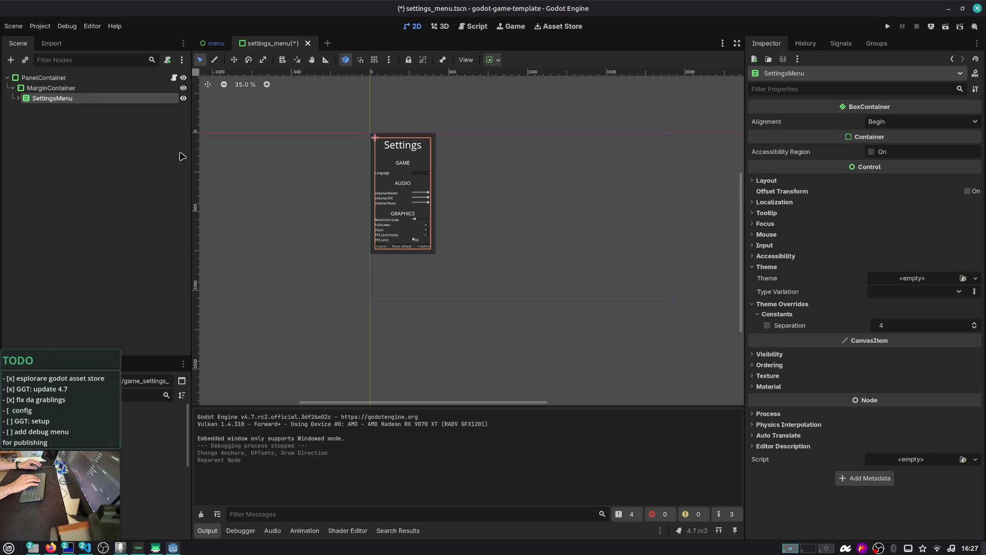
key("ctrl+s")
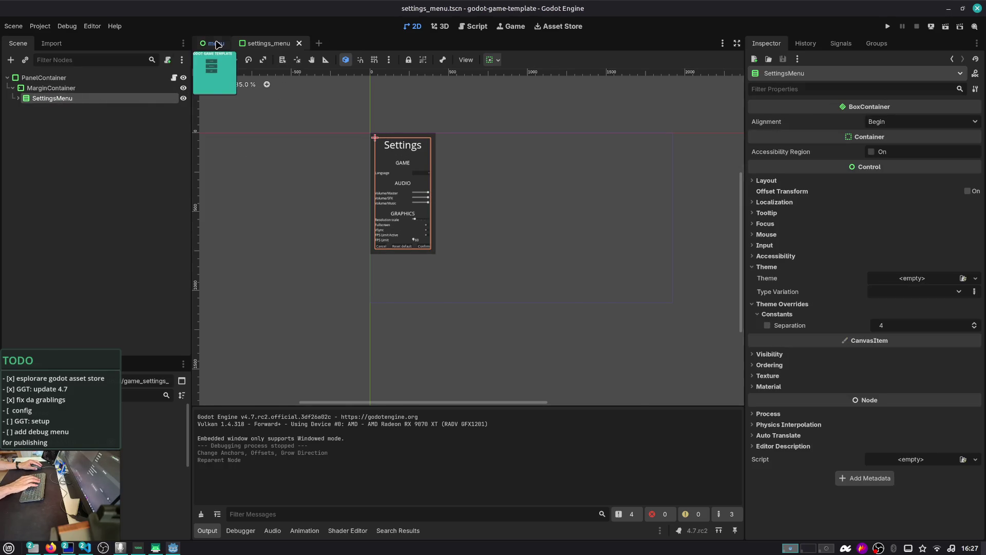
left_click(217, 45)
left_click(416, 26)
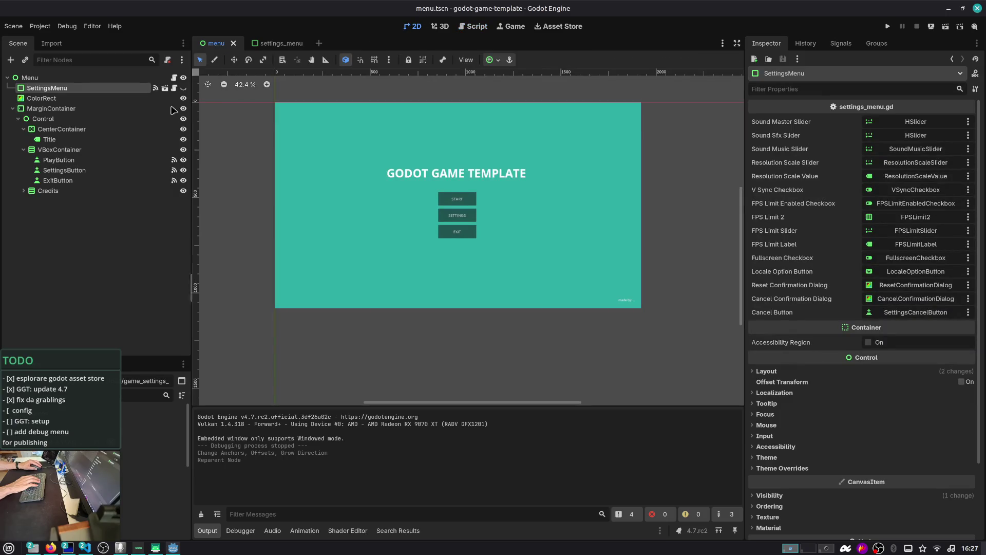
- Make SettingsMenu visible and move it lower in the Menu tree
left_click(184, 88)
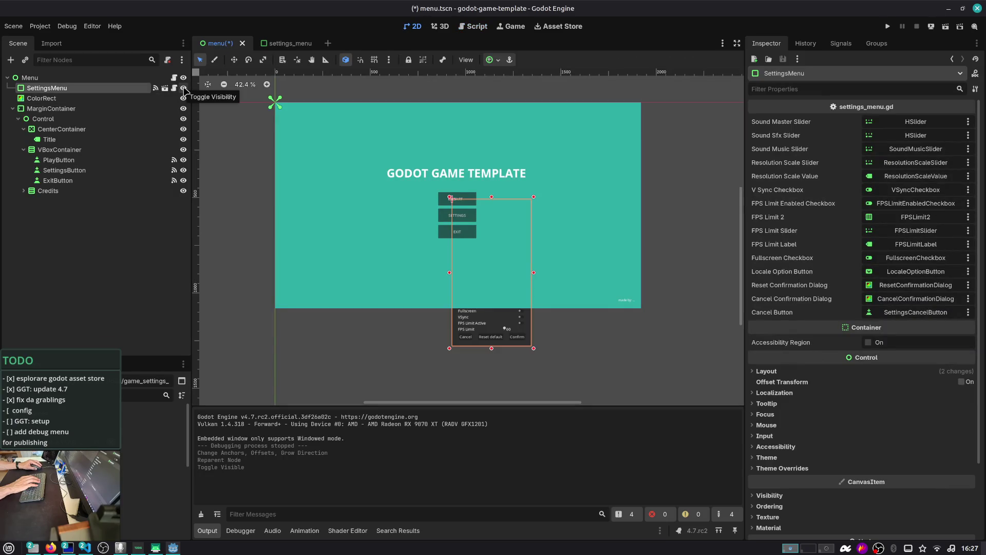
left_click(13, 108)
left_click_drag(47, 88, 48, 112)
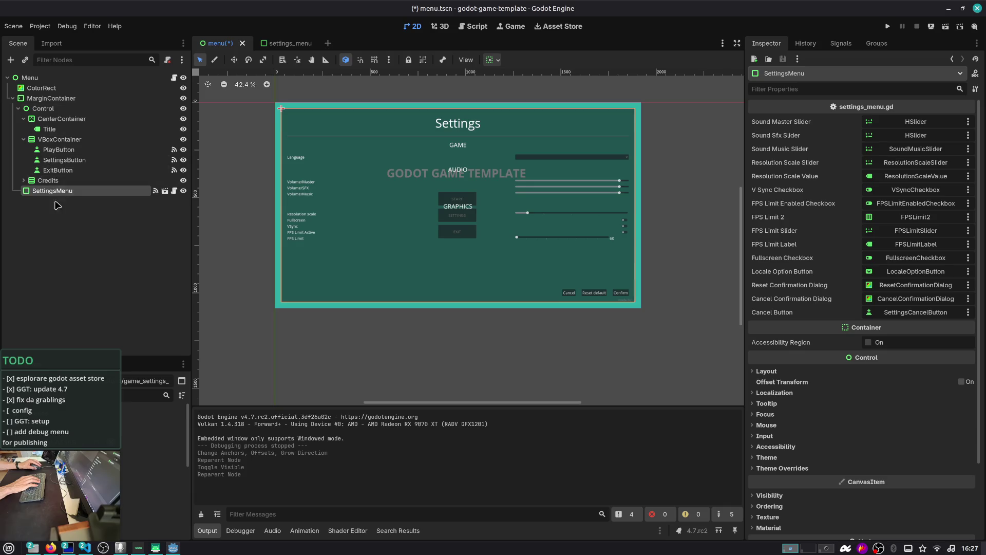
- Reorder Menu's children so MarginContainer sits above SettingsMenu, then select SettingsMenu
left_click(13, 99)
left_click(37, 99)
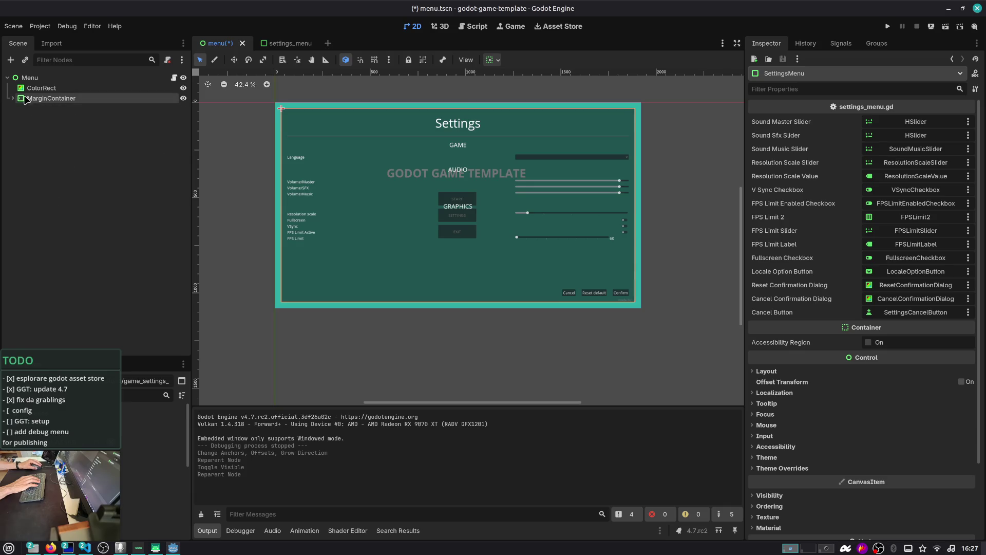
left_click(13, 98)
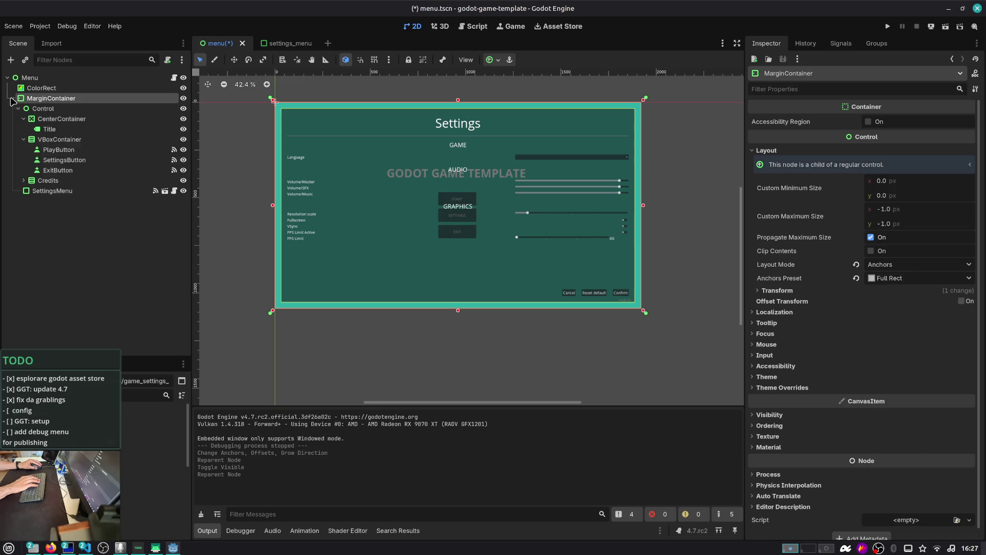
left_click_drag(51, 191, 46, 96)
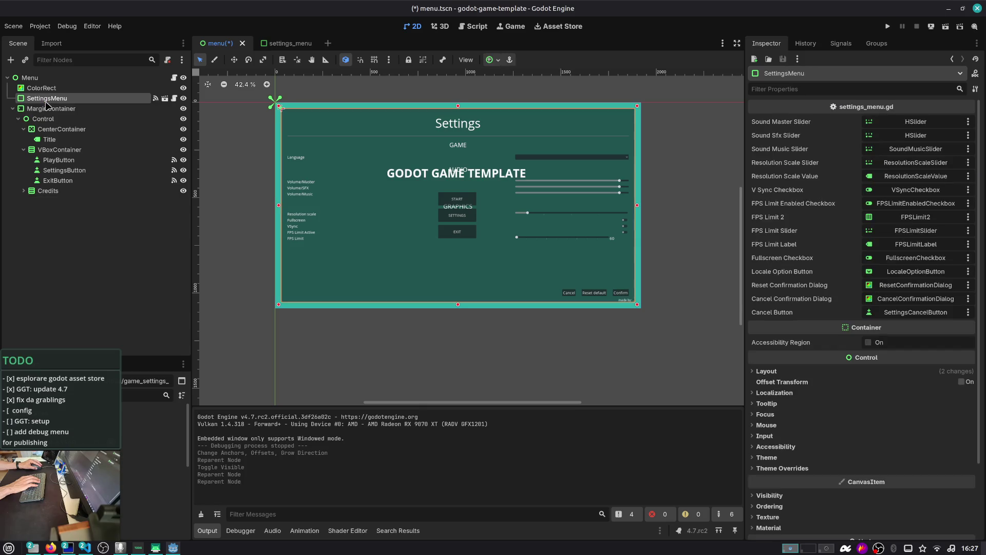
left_click(13, 109)
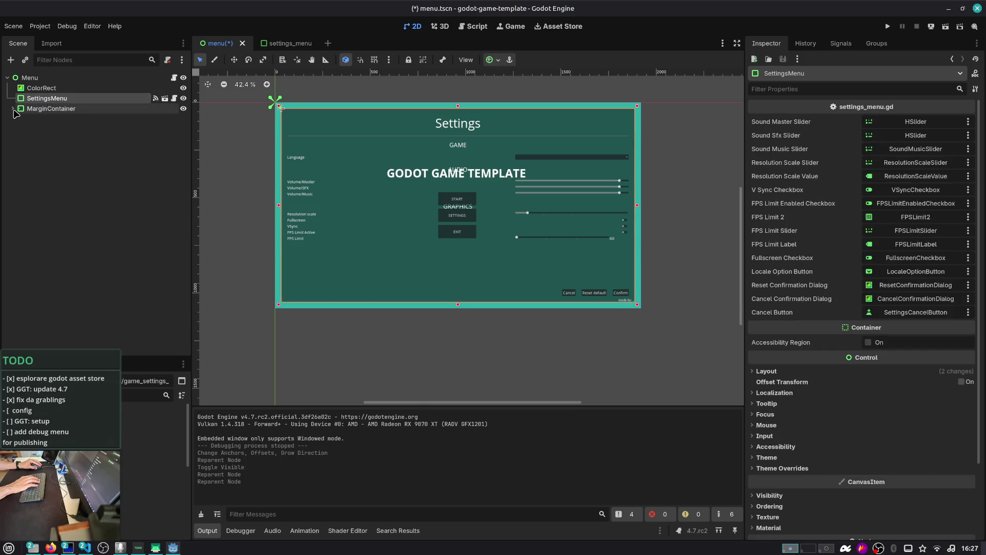
left_click_drag(29, 109, 52, 96)
left_click(68, 110)
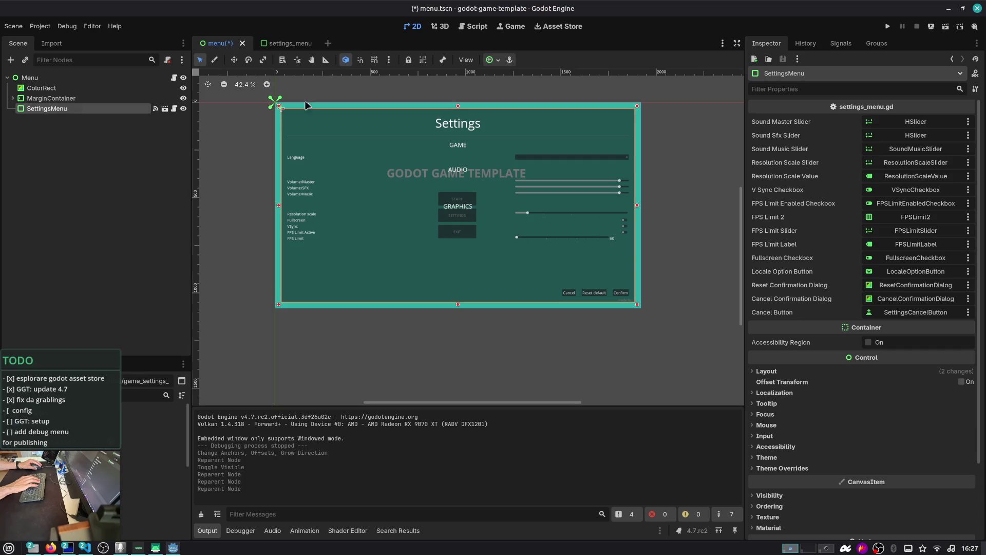
scroll(760, 267, "down", 3)
- Revert SettingsMenu's Size, anchor it to Center, and save the menu scene
left_click(771, 281)
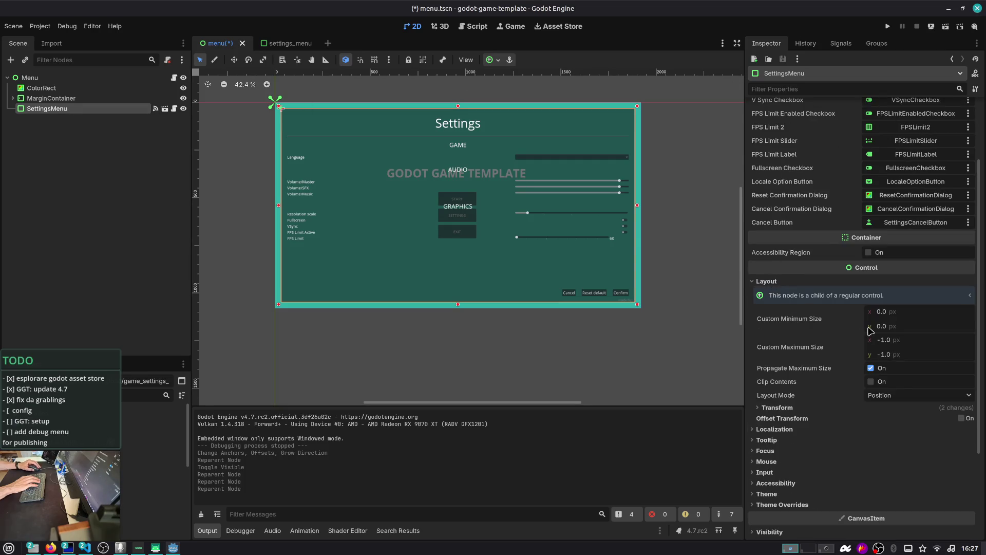
scroll(871, 330, "down", 2)
left_click(776, 355)
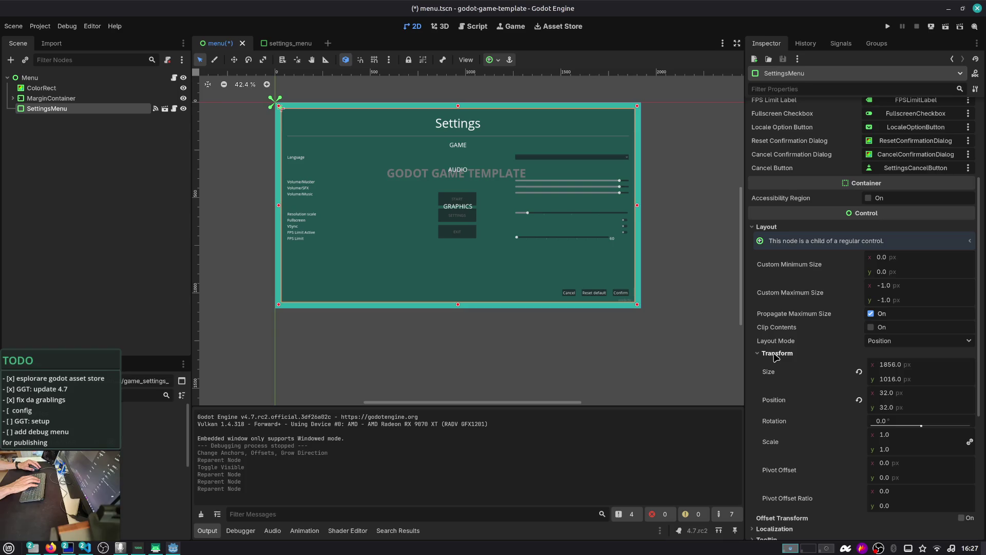
left_click(856, 373)
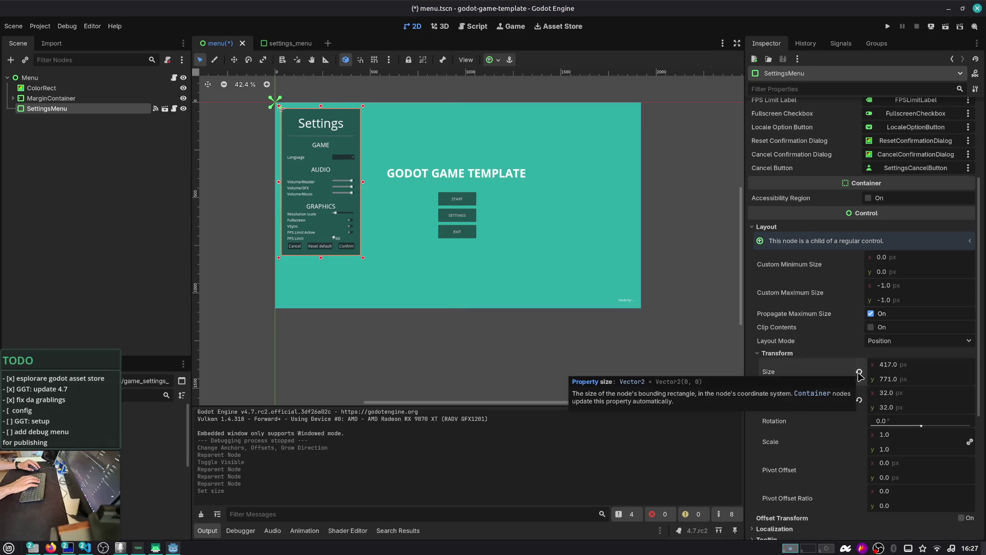
left_click(492, 60)
left_click(510, 106)
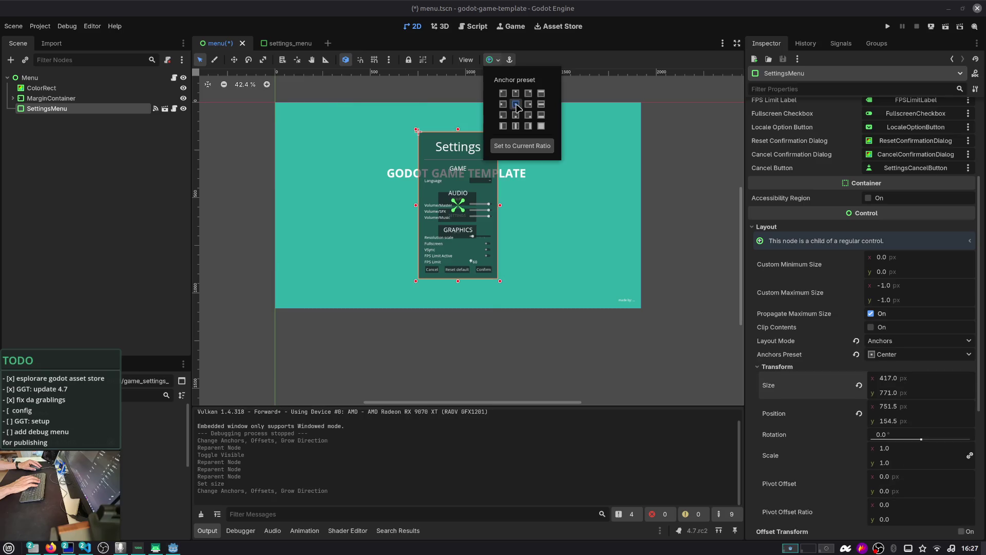
left_click(119, 173)
key("ctrl+s")
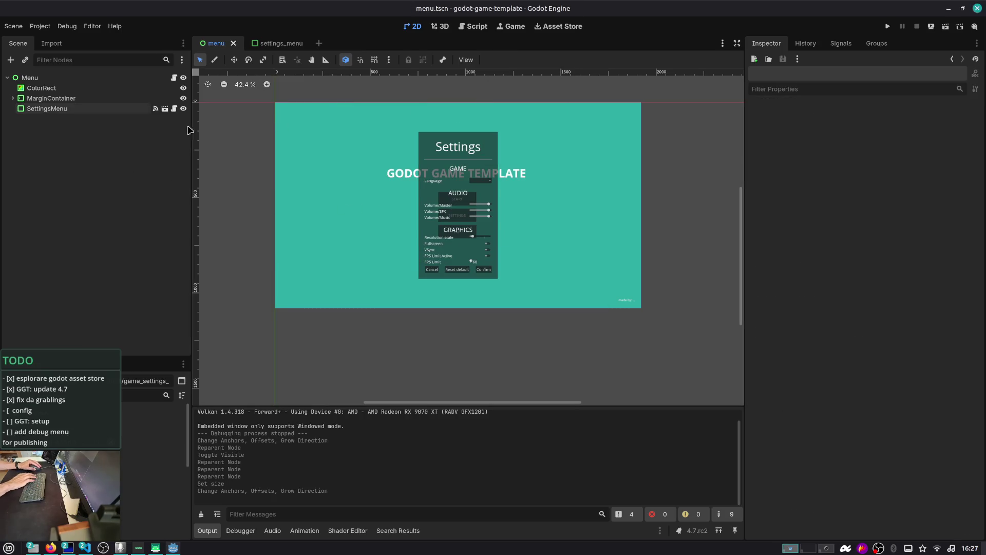
- Drag the panel's side handle to widen SettingsMenu to 976×771 px and save
left_click(426, 204)
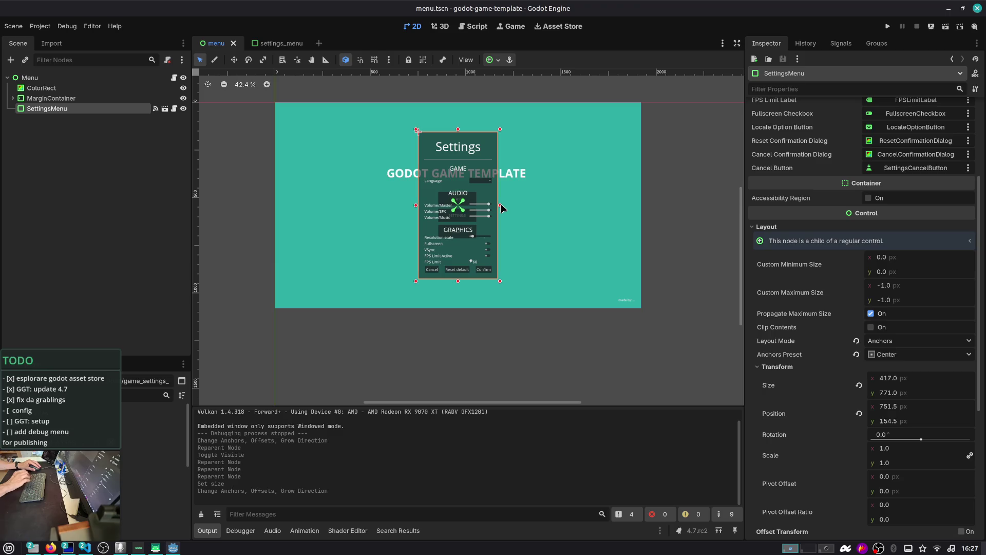
left_click_drag(500, 205, 554, 208)
key("ctrl+s")
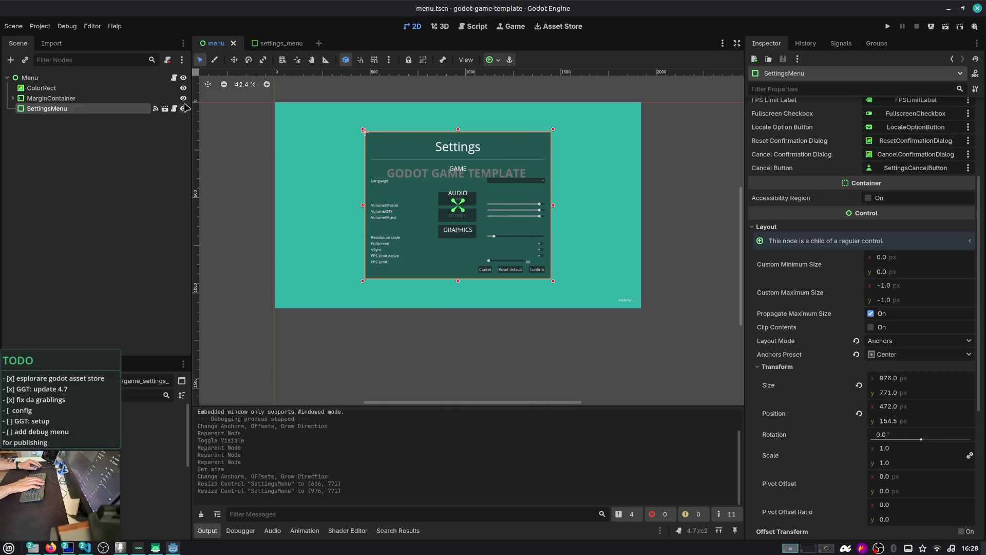
- Hide SettingsMenu, run the game, and open the in-game Settings panel
left_click(184, 109)
key("F5")
left_click(472, 249)
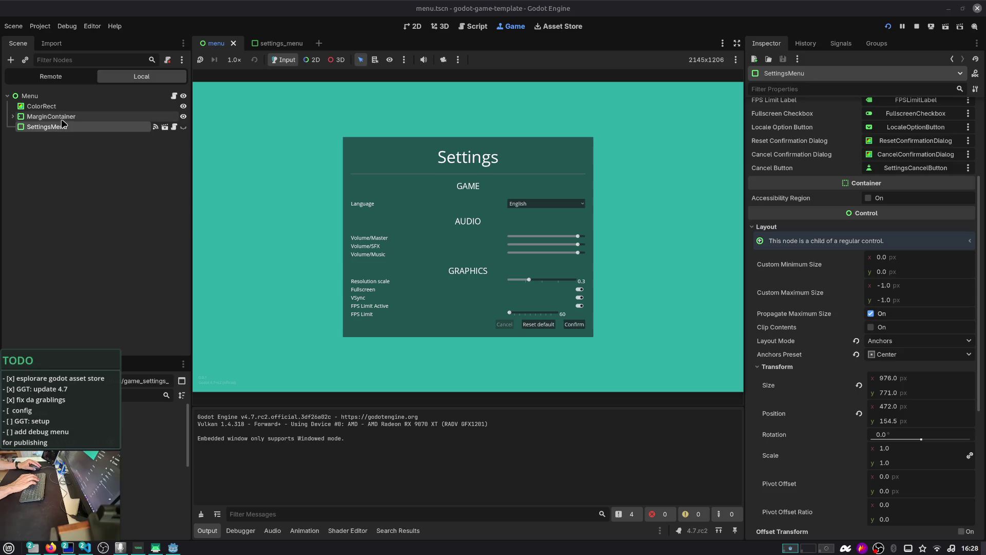
- Disconnect and reconnect SettingsMenu's visibility_changed signal, then test Settings in the running game
left_click(840, 43)
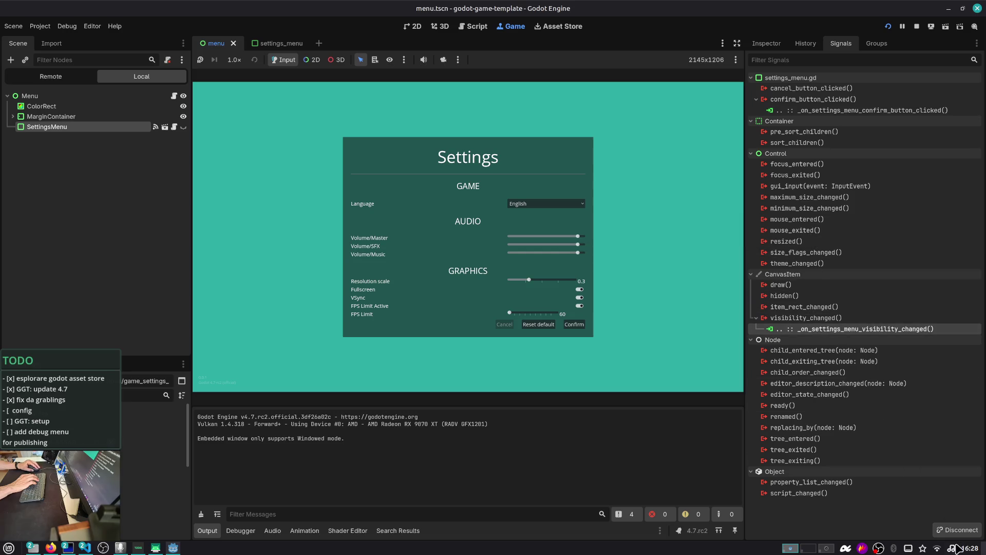
key("Delete")
double_click(821, 318)
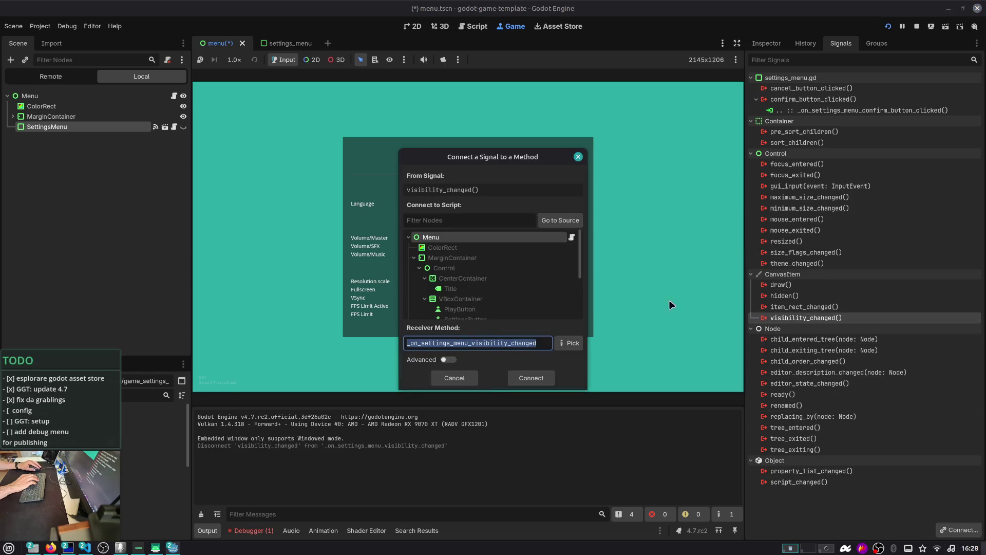
double_click(534, 242)
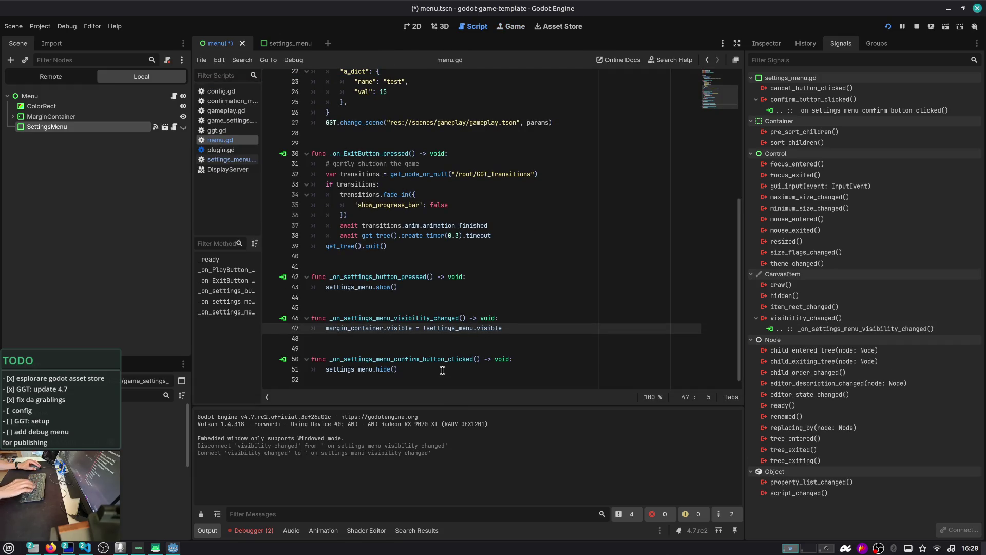
key("F5")
left_click(472, 265)
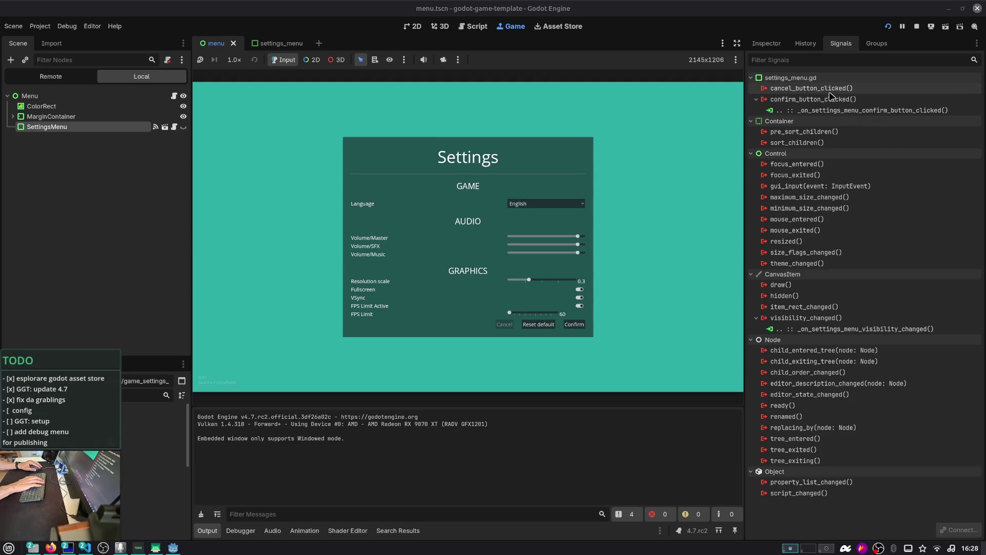
- Add print("clicke") below settings_menu.hide() in the confirm handler and retest Reset default
double_click(863, 110)
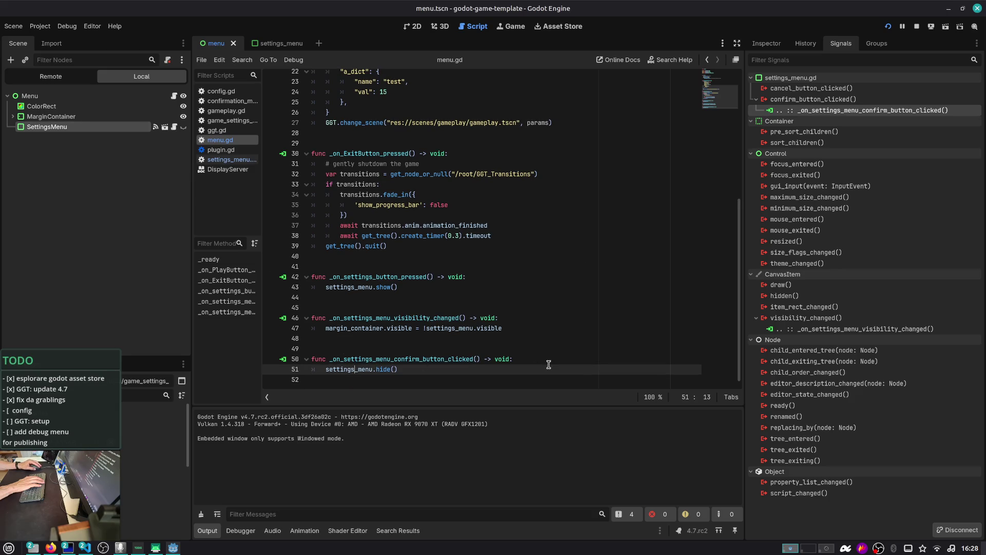
key("Return")
type("print(*")
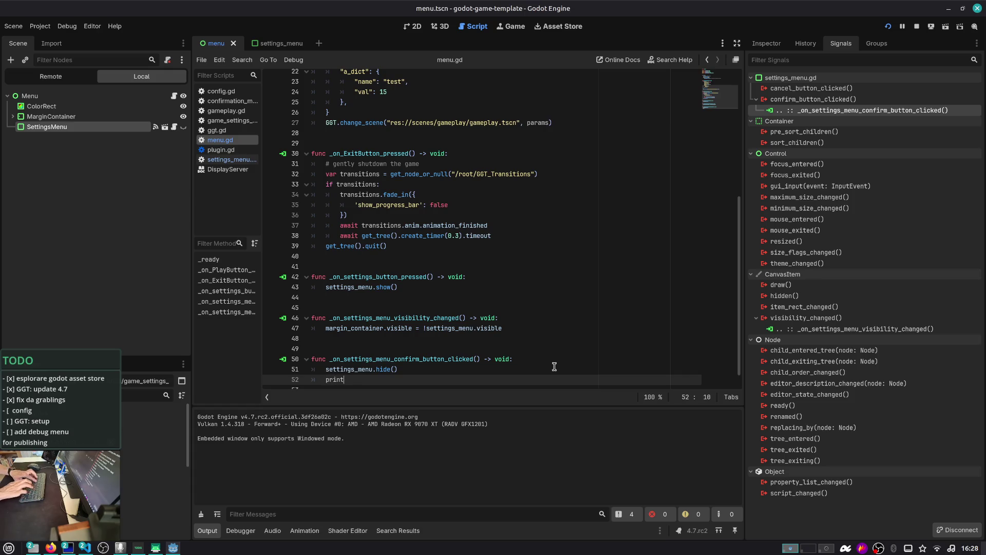
key("F5")
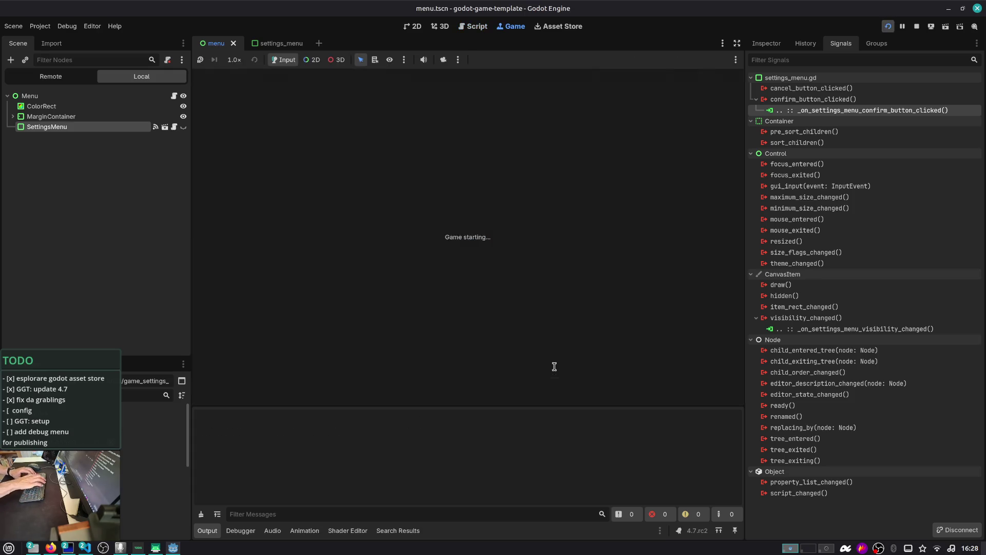
left_click(467, 251)
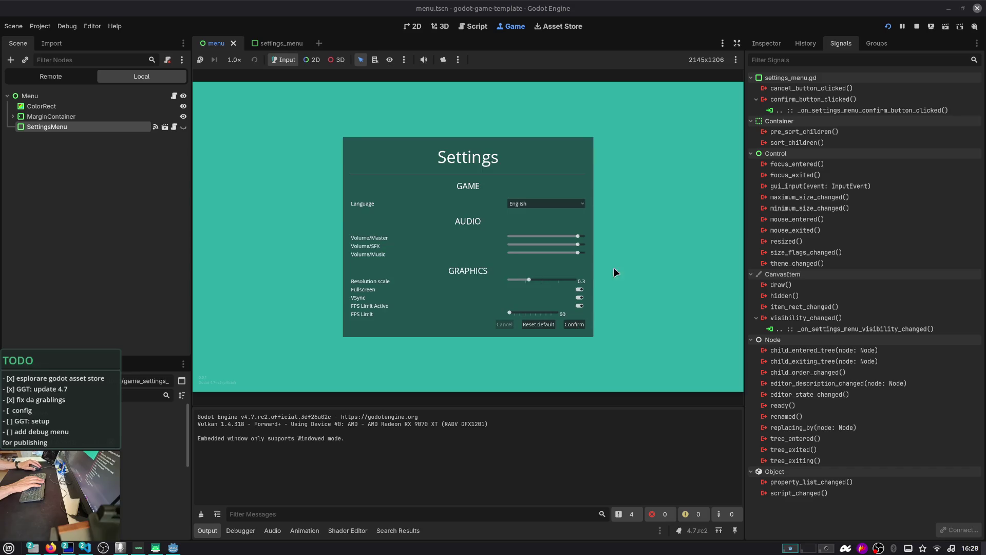
left_click(548, 326)
double_click(832, 110)
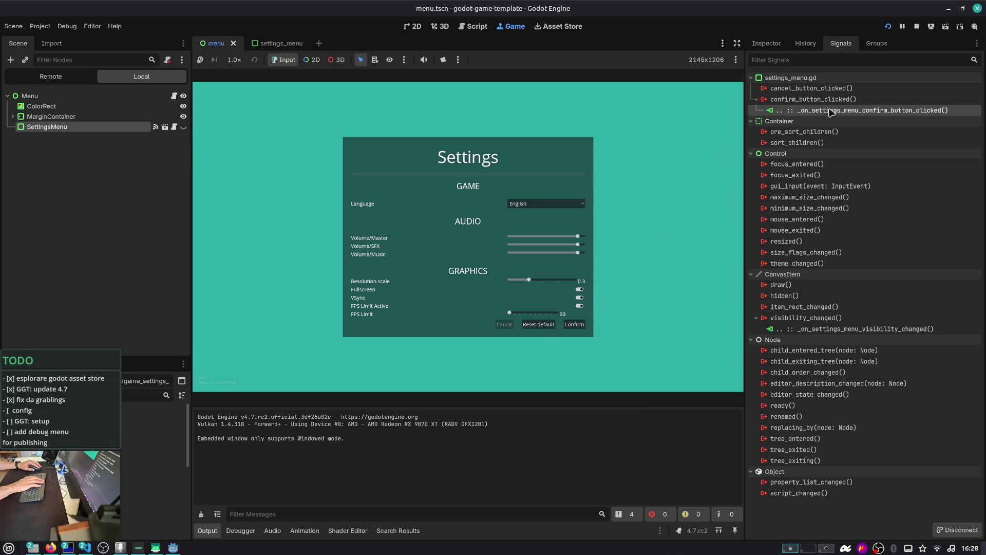
scroll(625, 200, "down", 1)
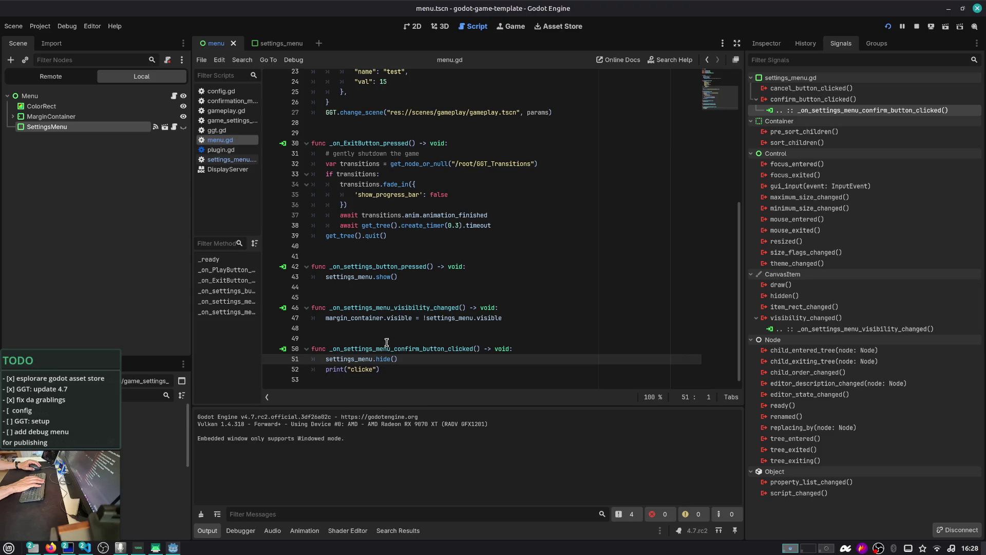
- Stop the game, open settings_menu.tscn, and expand SettingsMenu's child nodes
left_click(917, 27)
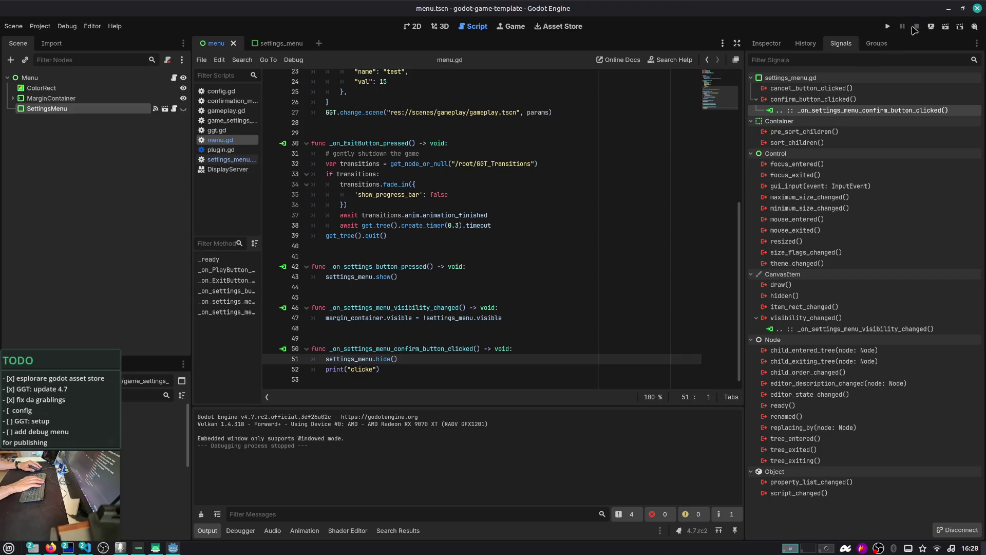
left_click(166, 110)
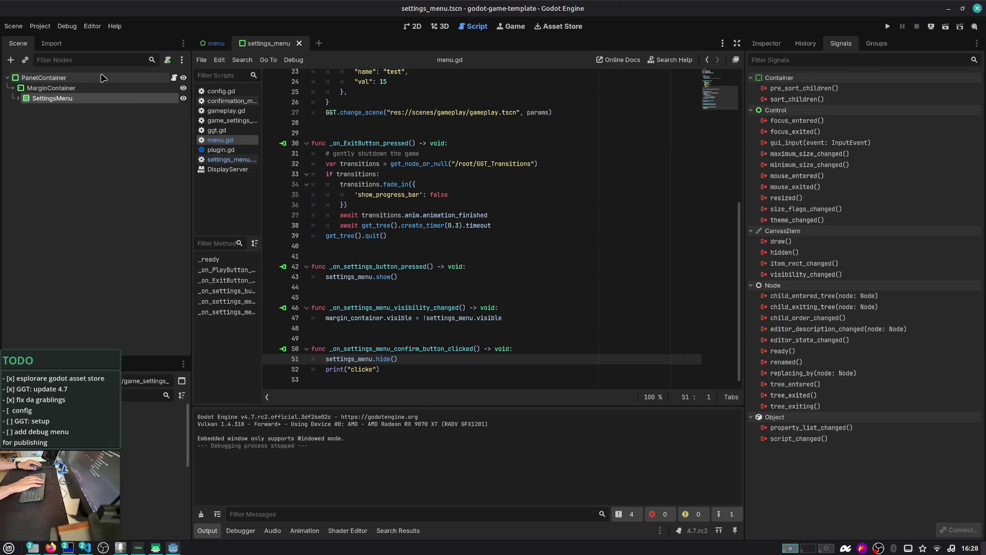
left_click(18, 98)
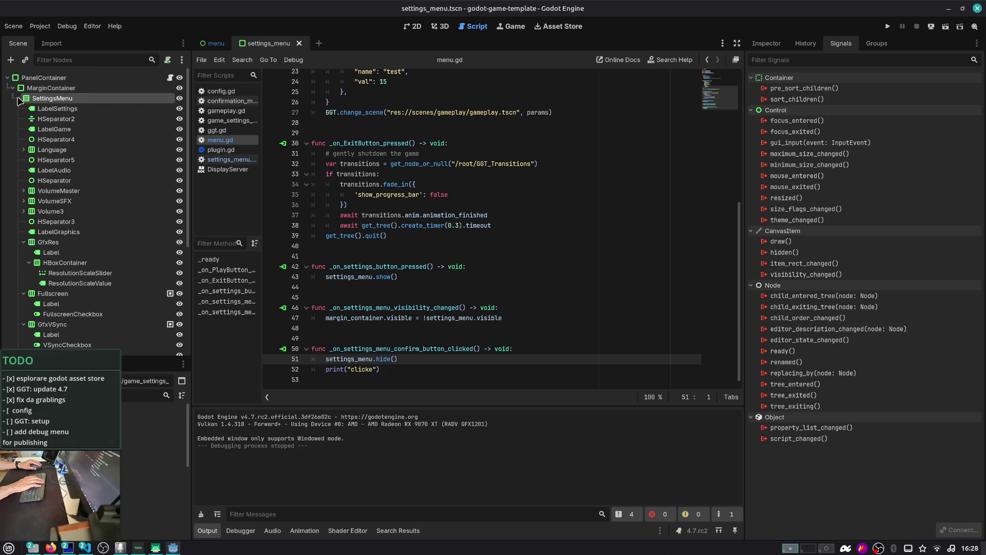
left_click(46, 77)
scroll(114, 137, "down", 5)
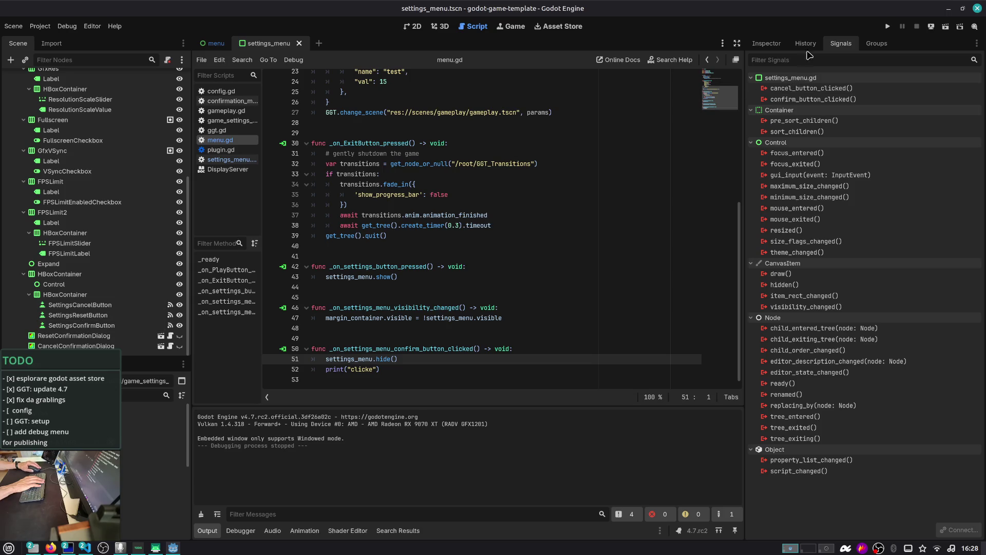
right_click(812, 80)
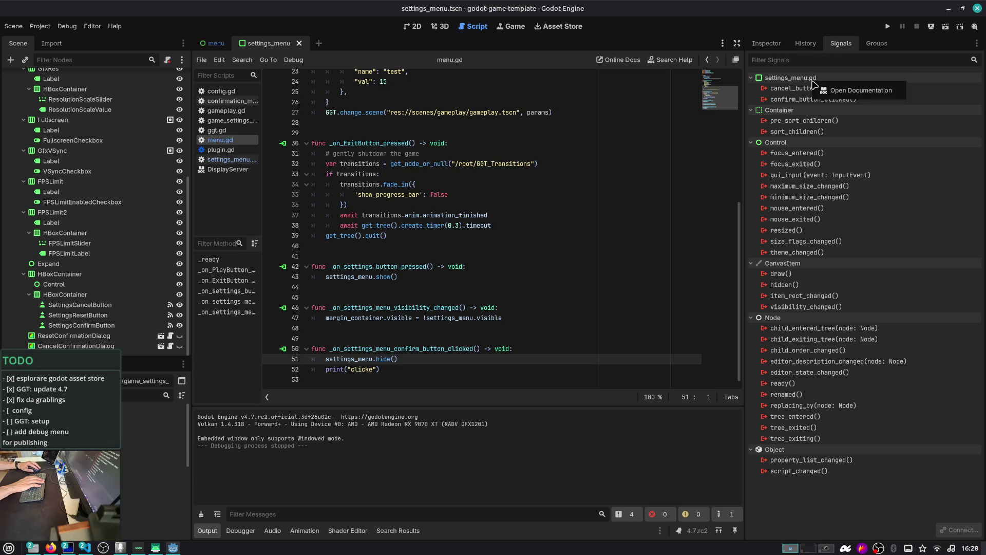
key("Escape")
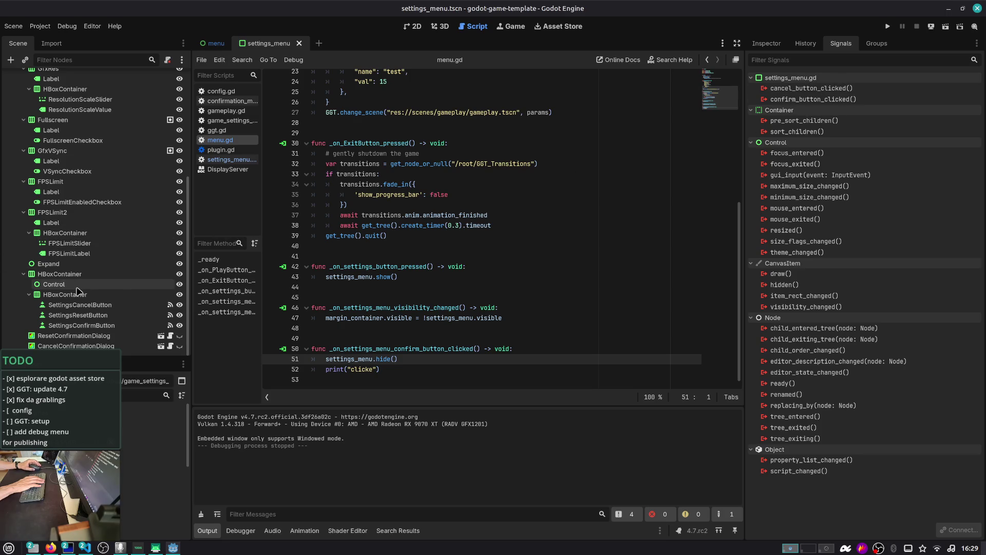
scroll(82, 323, "up", 3)
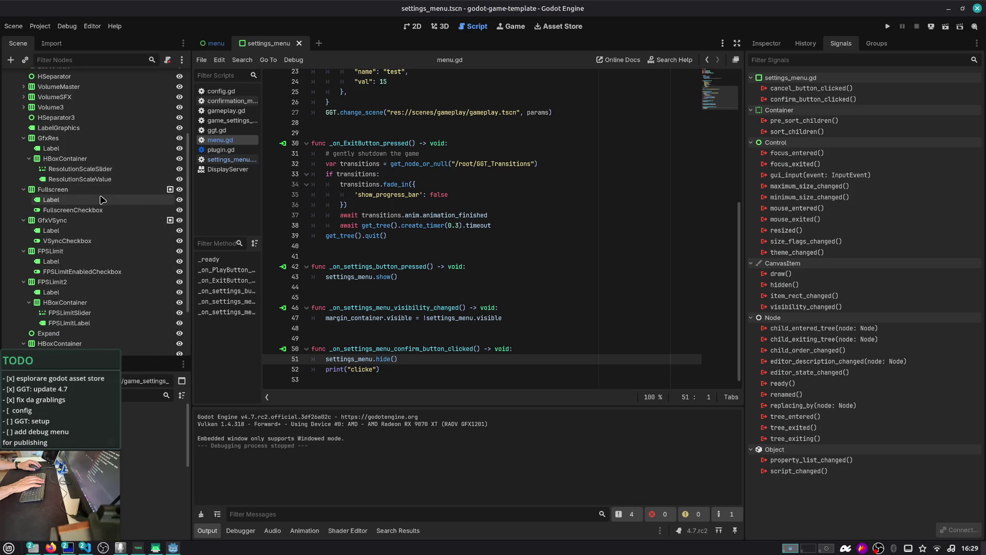
scroll(95, 197, "up", 5)
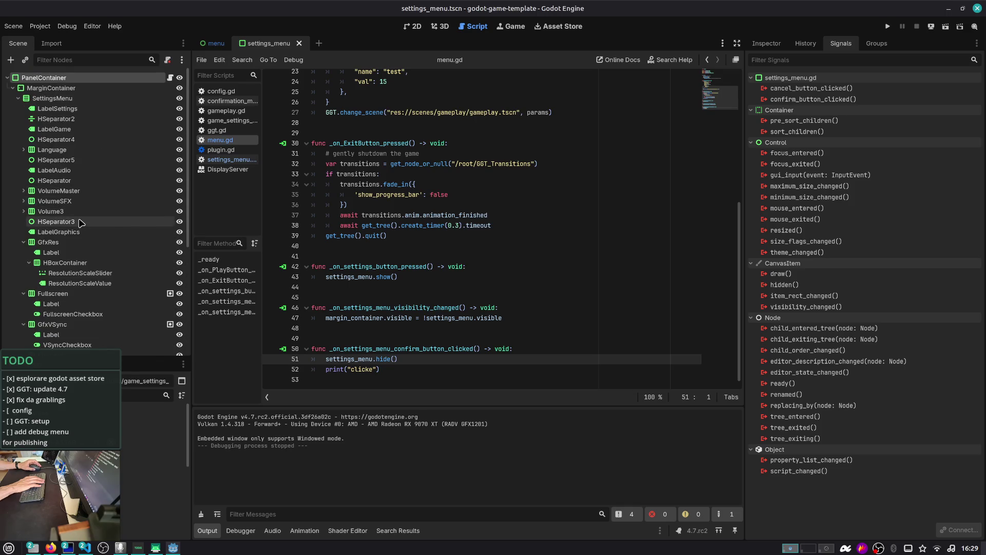
scroll(74, 206, "down", 8)
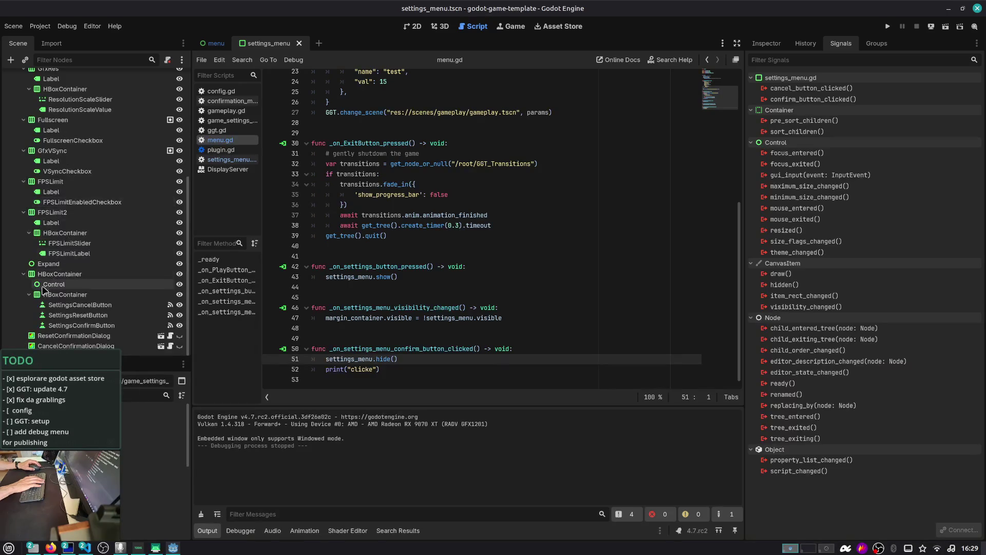
- Reconnect SettingsCancelButton's pressed signal to _on_settings_cancel_button_pressed
left_click(95, 307)
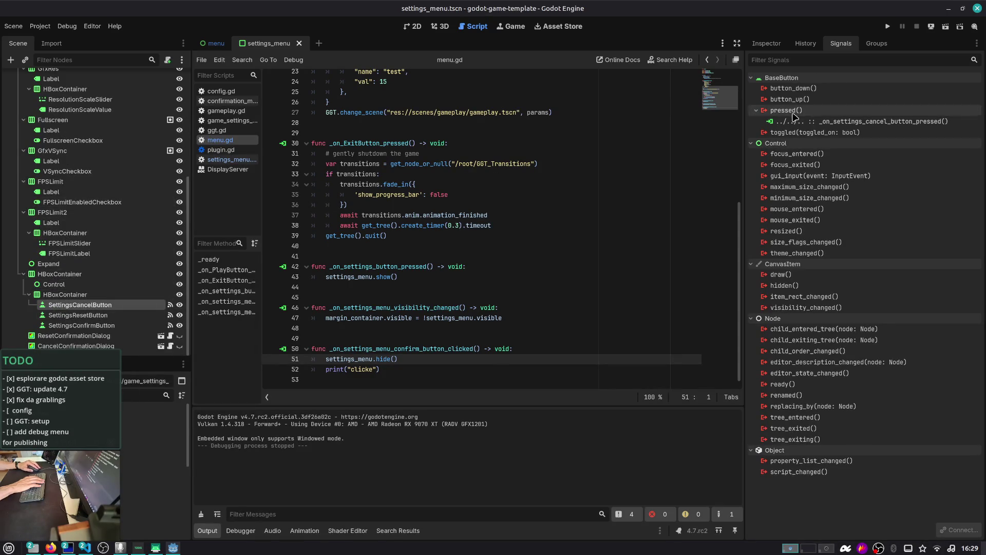
left_click(957, 530)
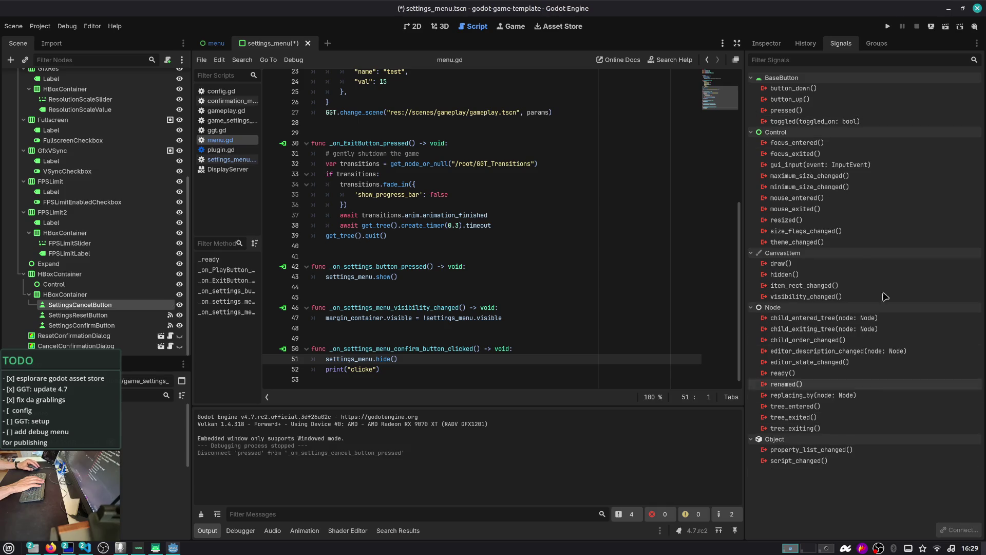
double_click(786, 111)
double_click(548, 238)
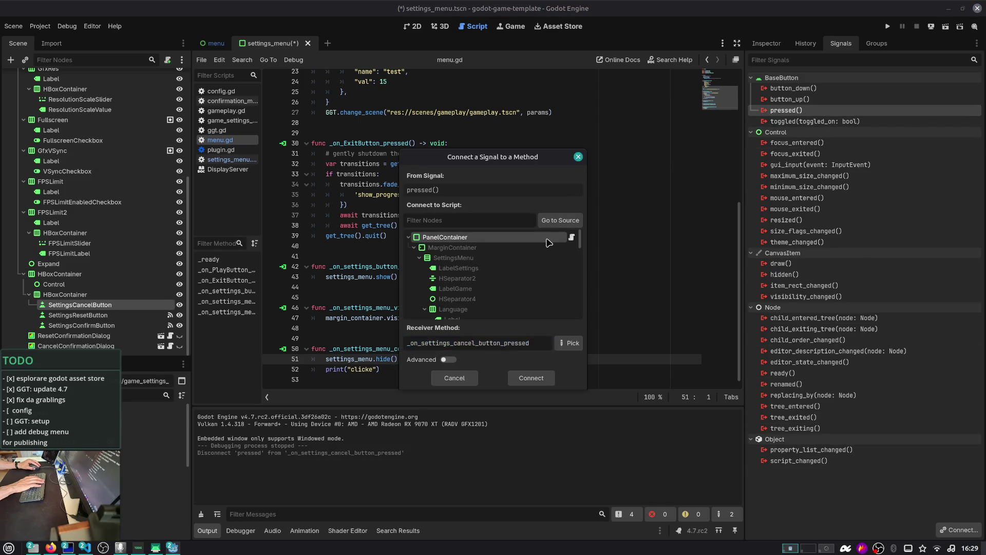
- Reconnect SettingsResetButton's pressed signal to _on_settings_reset_button_pressed
left_click(127, 315)
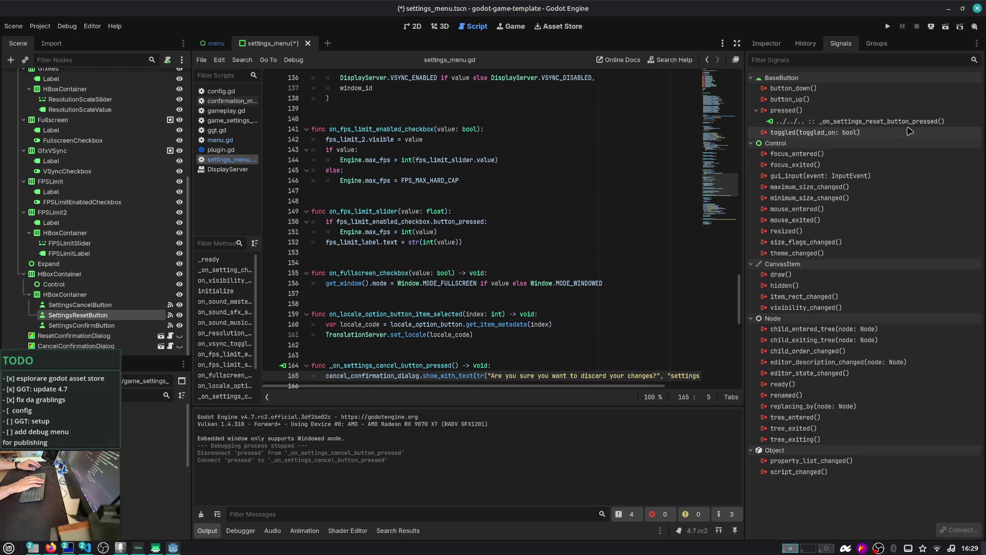
left_click(924, 122)
left_click(956, 530)
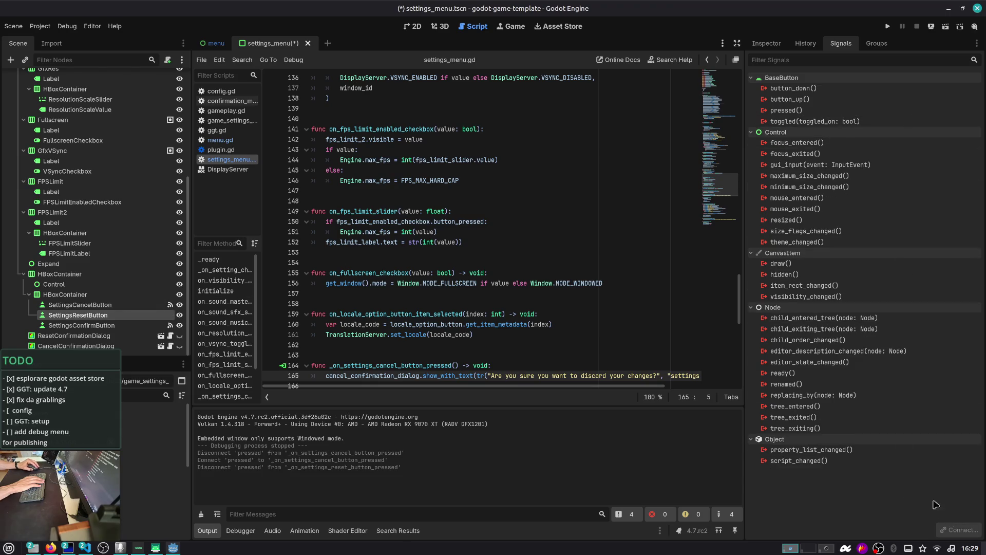
double_click(795, 110)
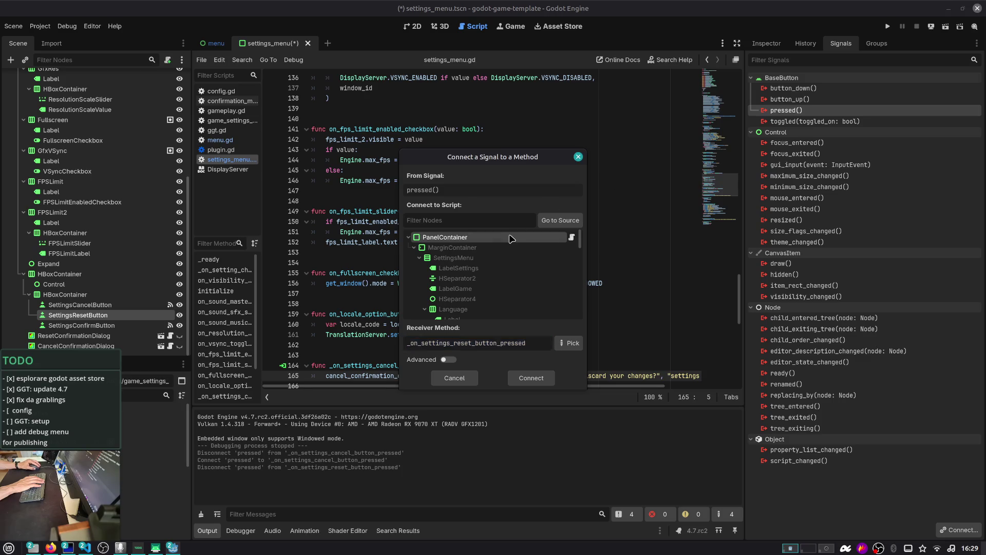
double_click(511, 238)
- Reconnect SettingsConfirmButton's pressed signal to _on_settings_confirm_button_pressed, then select the PanelContainer root
left_click(83, 325)
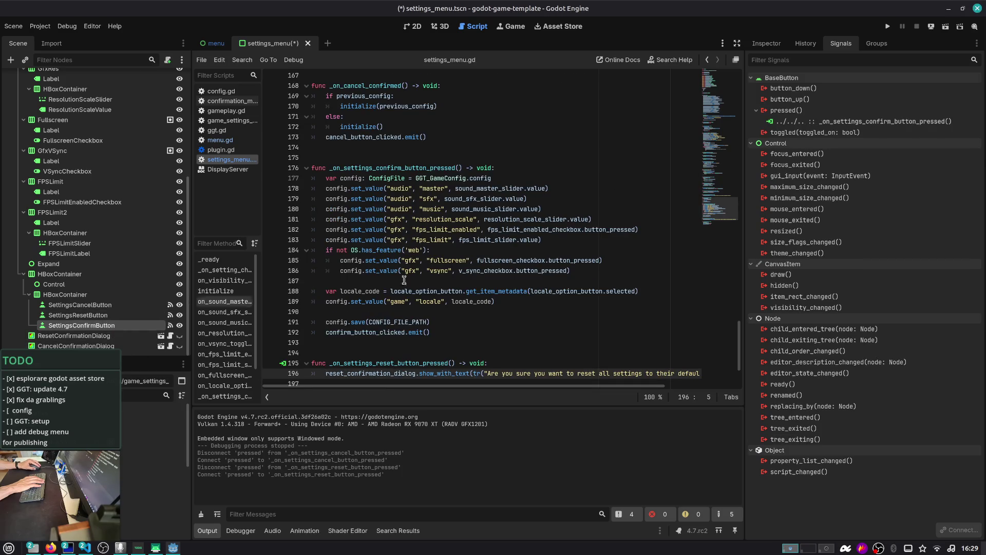
left_click(828, 123)
left_click(958, 529)
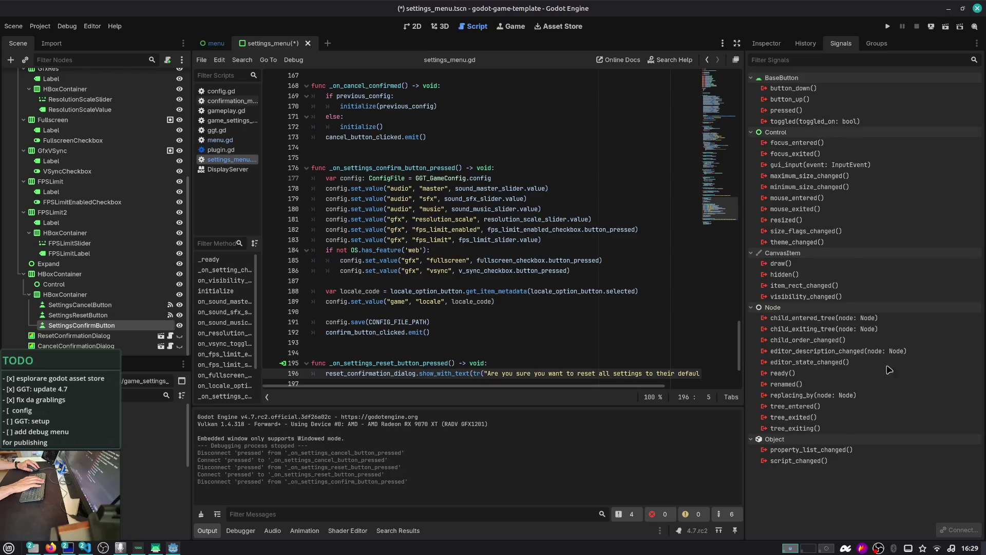
double_click(786, 110)
double_click(496, 239)
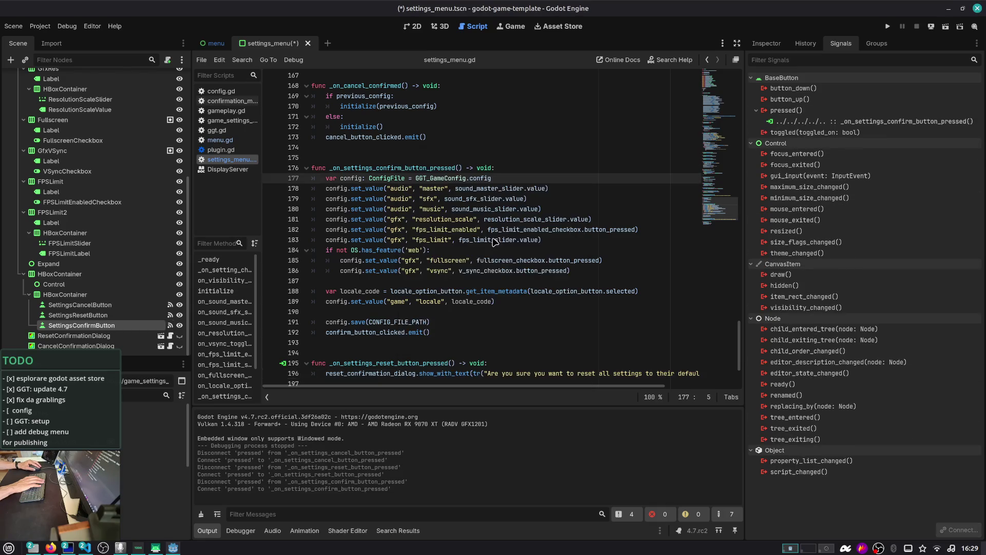
scroll(166, 354, "up", 10)
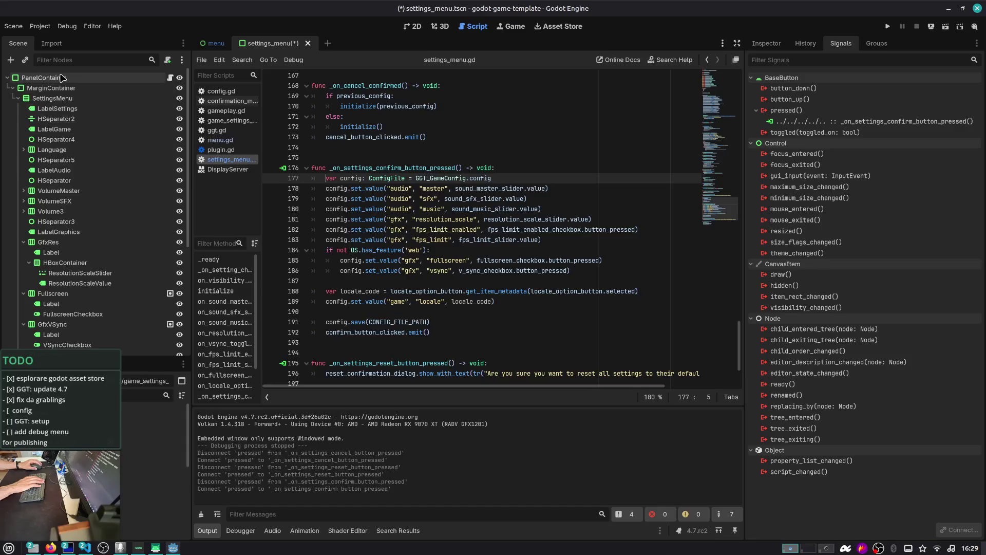
left_click(44, 77)
left_click(463, 126)
- Run the project, reset settings to defaults, lower the master volume, and confirm
key("F5")
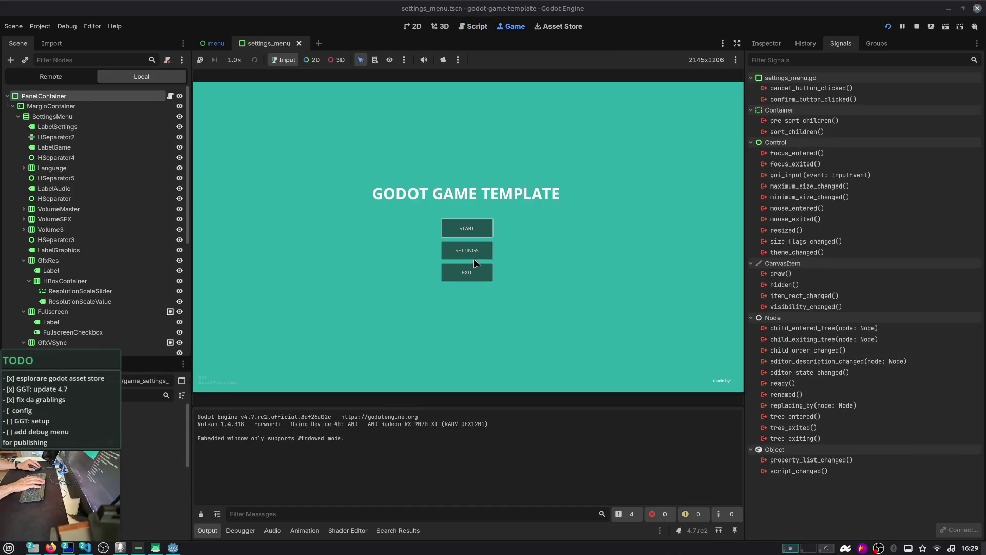
left_click(474, 257)
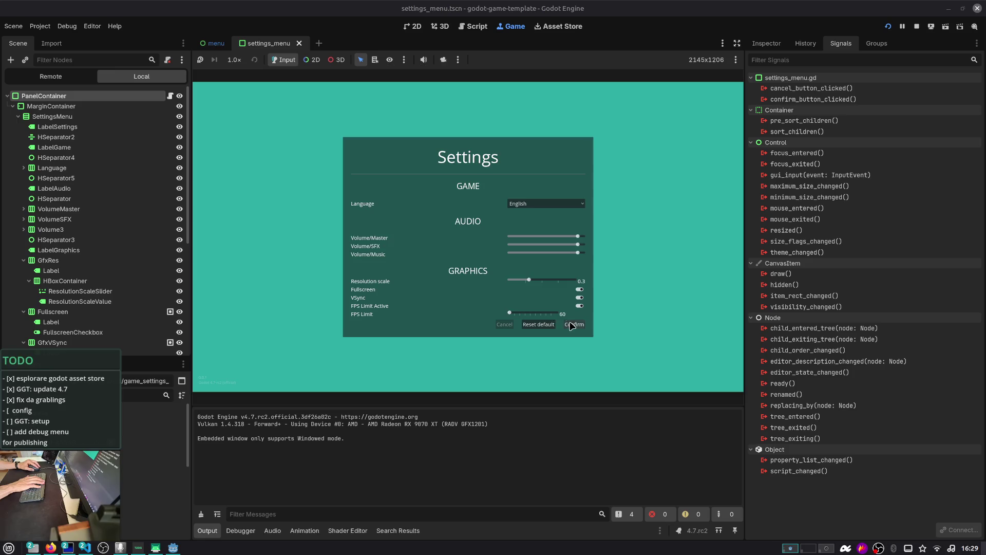
left_click(574, 325)
left_click(470, 251)
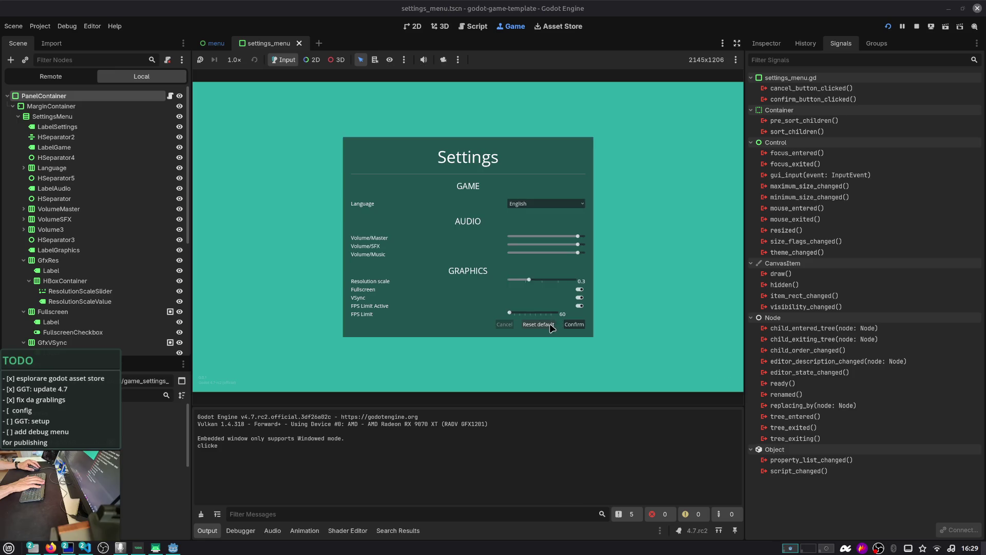
left_click(552, 325)
left_click(478, 248)
left_click(533, 237)
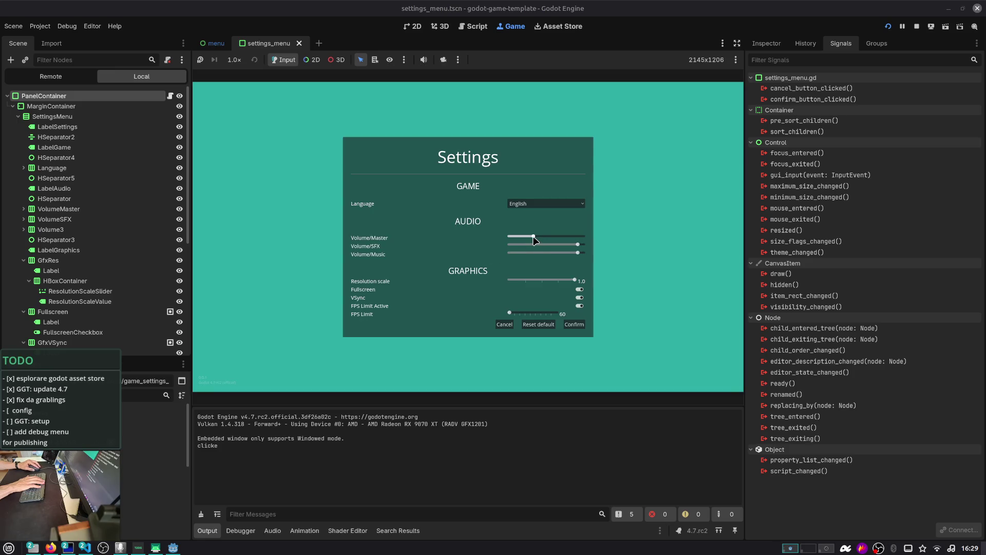
left_click(573, 324)
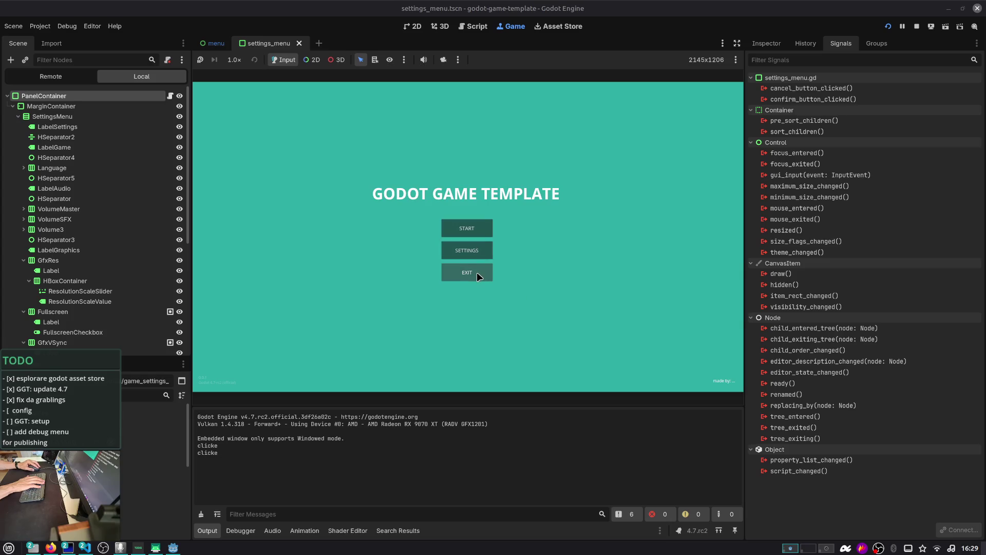
- Pick a different language in Settings, confirm, and bring up Firefox's Feature tags docs
left_click(476, 252)
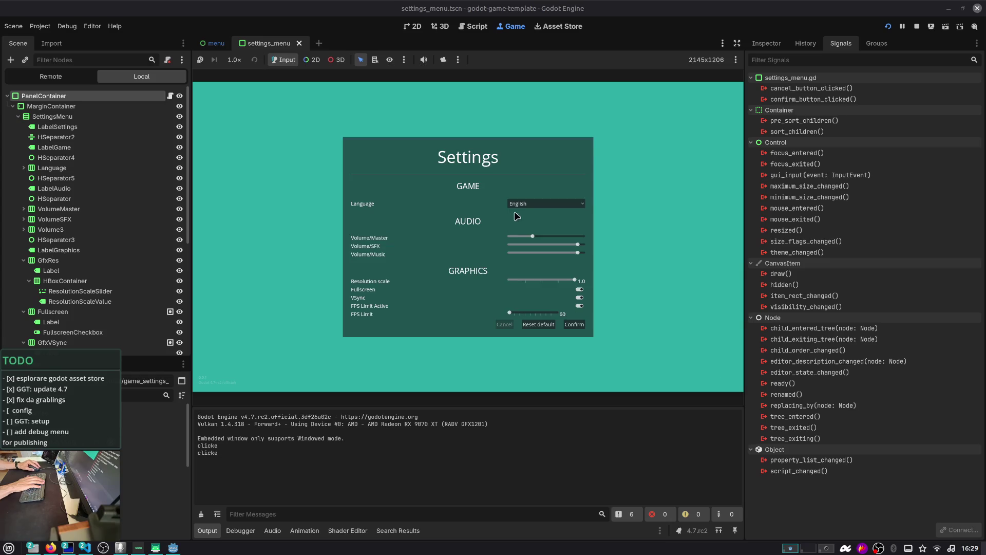
left_click(526, 207)
left_click(527, 218)
left_click(572, 324)
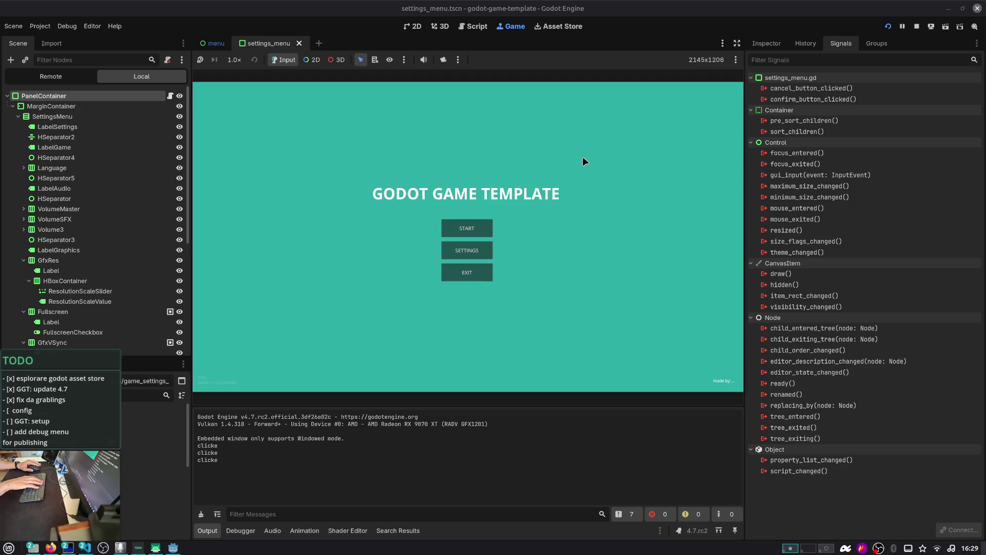
key("alt+Tab")
key("alt+Tab")
key("alt+shift+Tab")
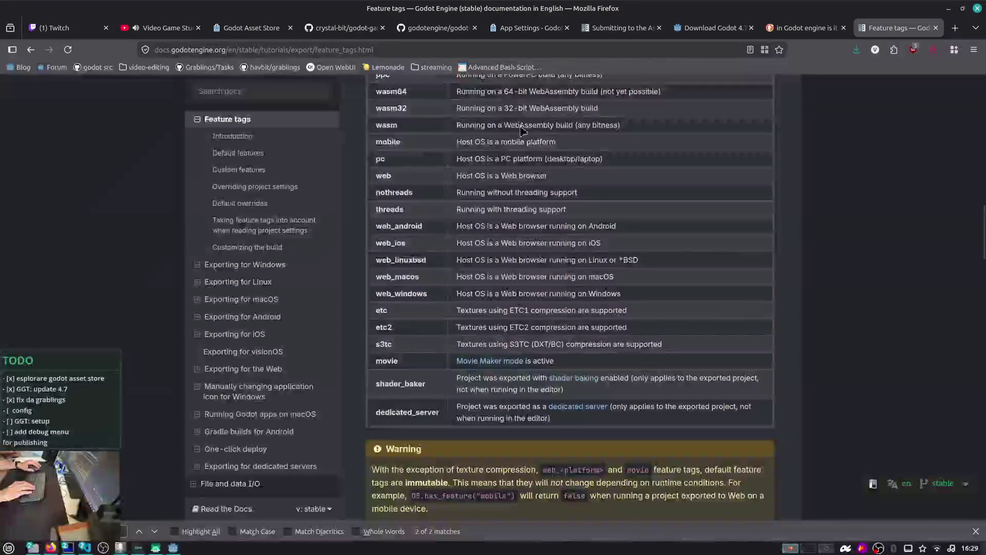
- Create the issue 'Add basic support for localization' in the godot-game-template repository
left_click(318, 28)
scroll(97, 121, "up", 2)
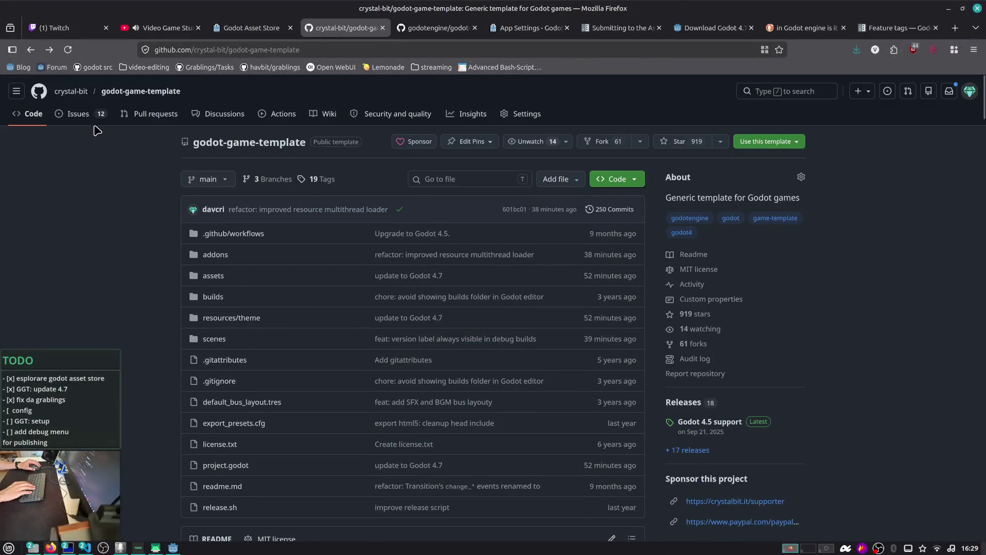
left_click(94, 122)
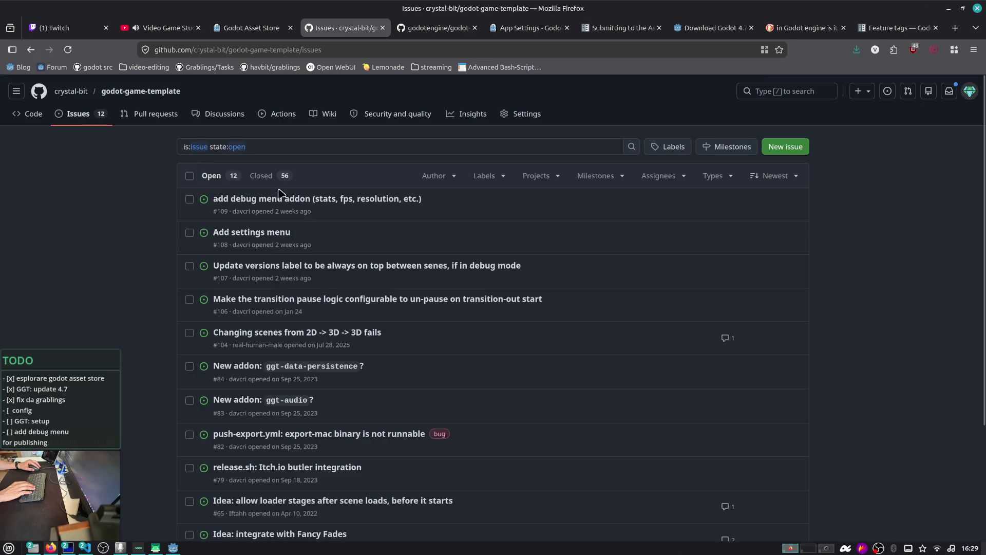
left_click(801, 148)
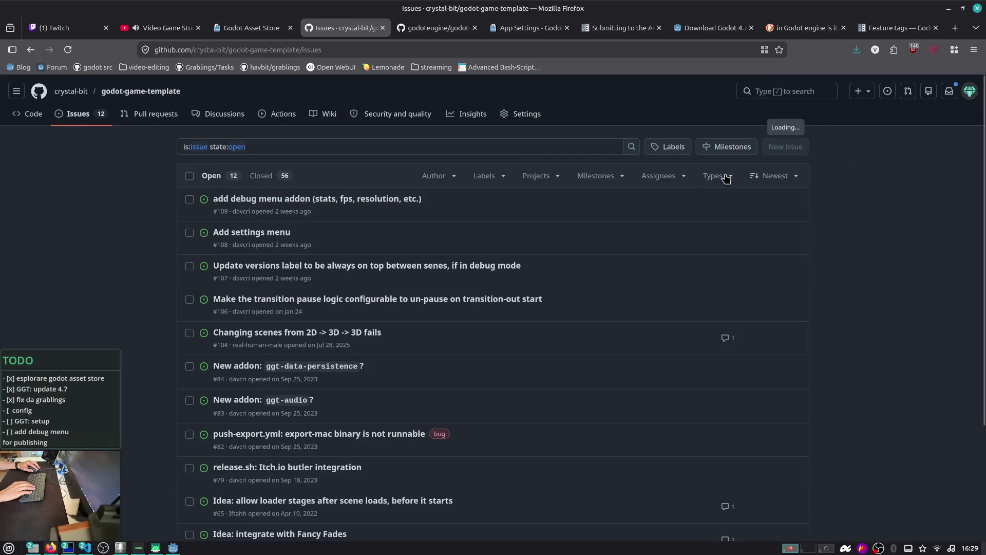
type("ADd basic support for localization")
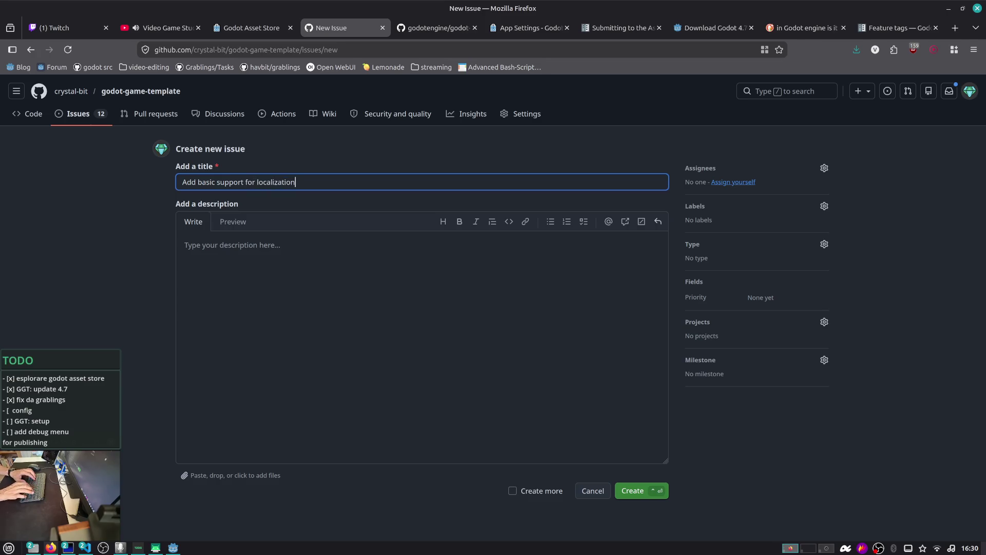
left_click(265, 250)
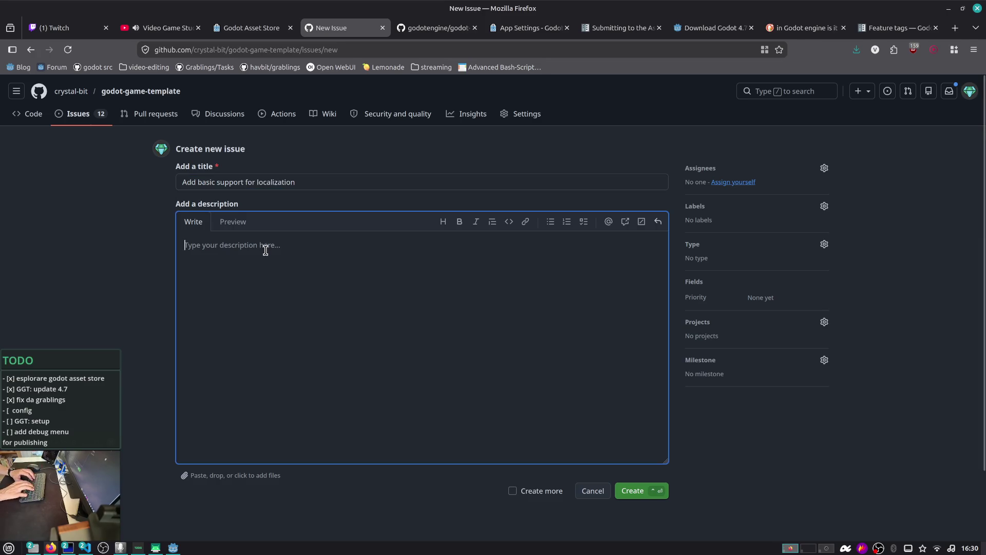
type("CSV, pot")
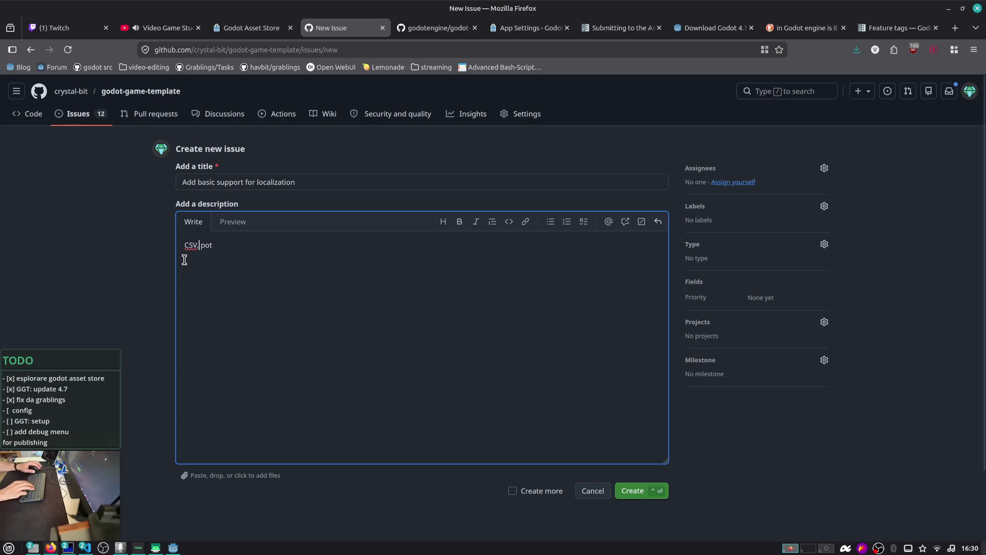
left_click(637, 493)
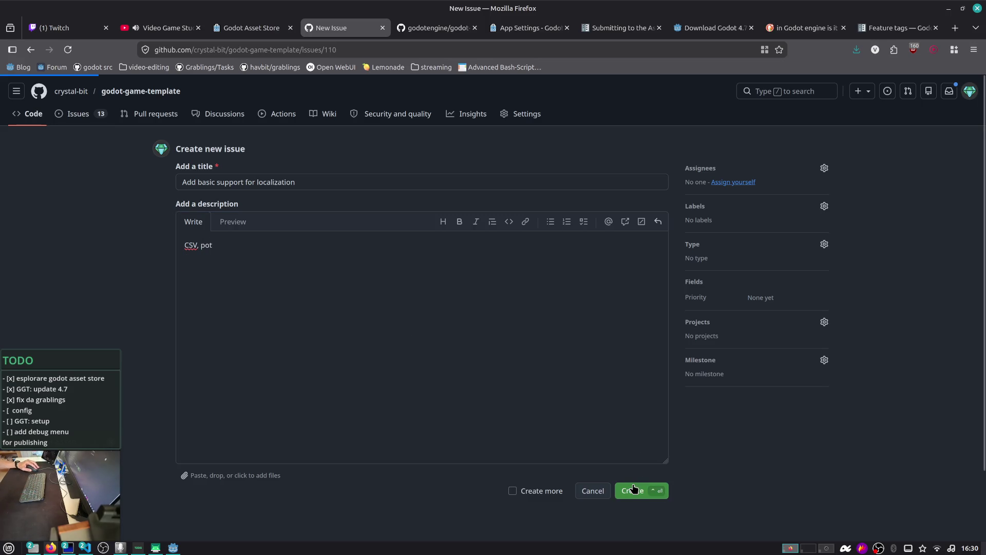
- Edit the issue description to 'CSV, pot?', save it, and select SettingsMenu back in Godot
key("alt+Tab")
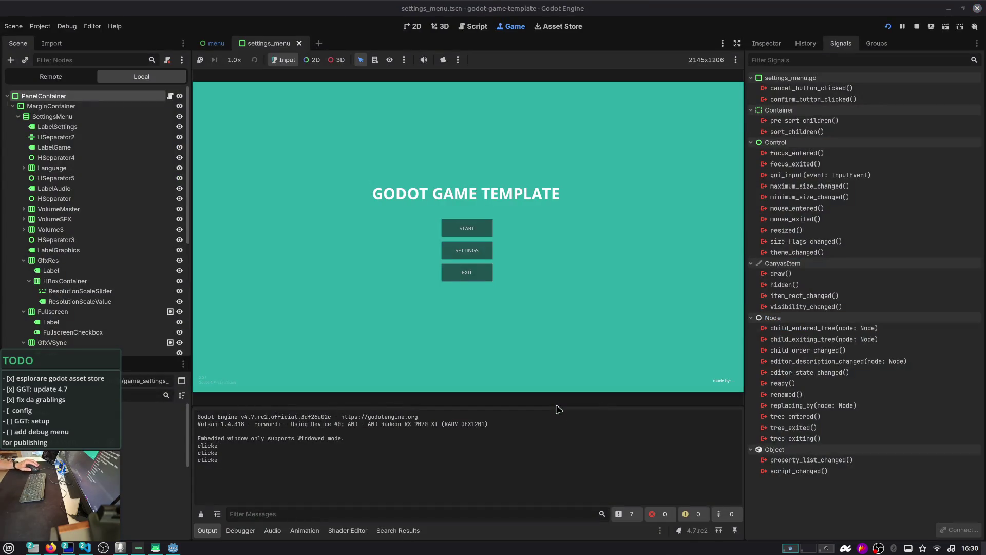
key("alt+Tab")
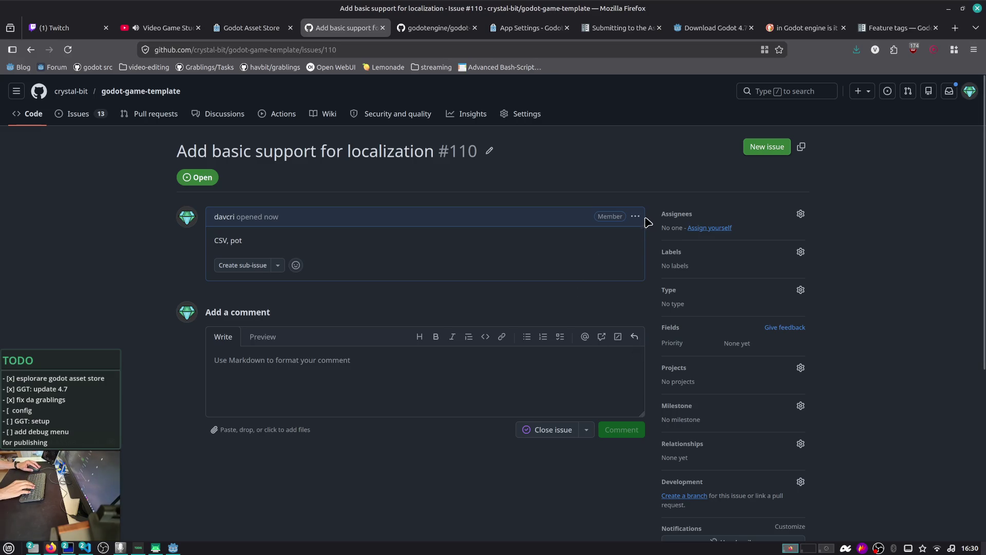
left_click(636, 217)
left_click(570, 295)
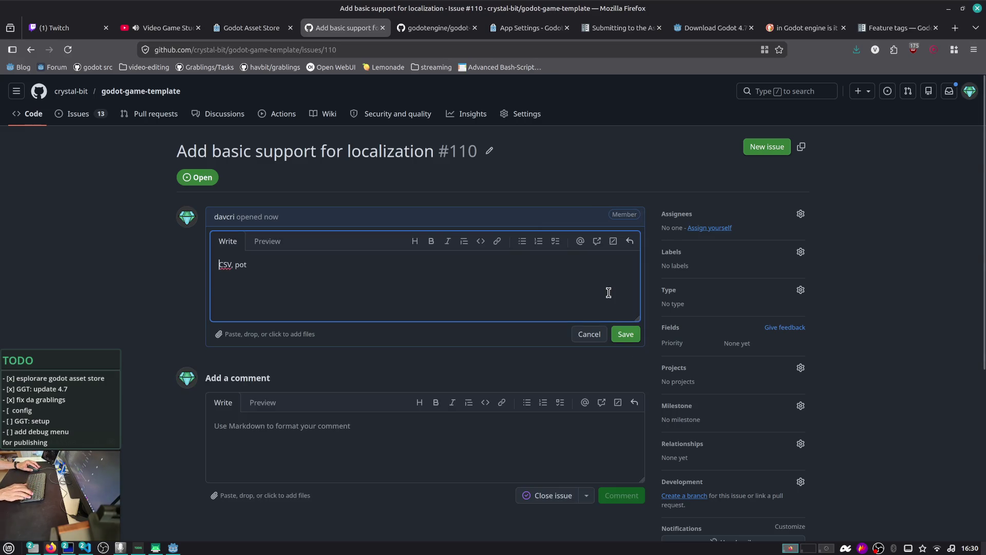
type("?")
left_click(626, 334)
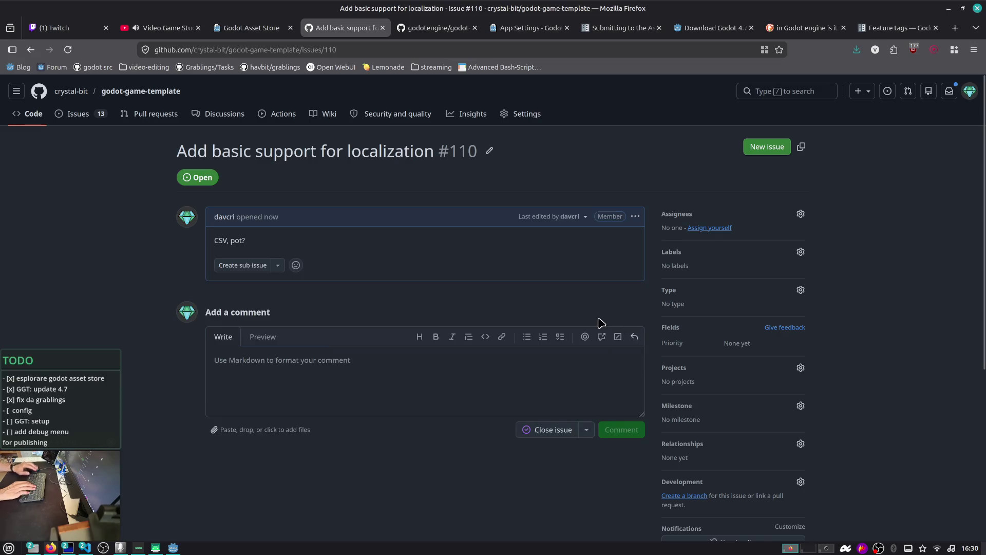
key("alt+Tab")
left_click(440, 256)
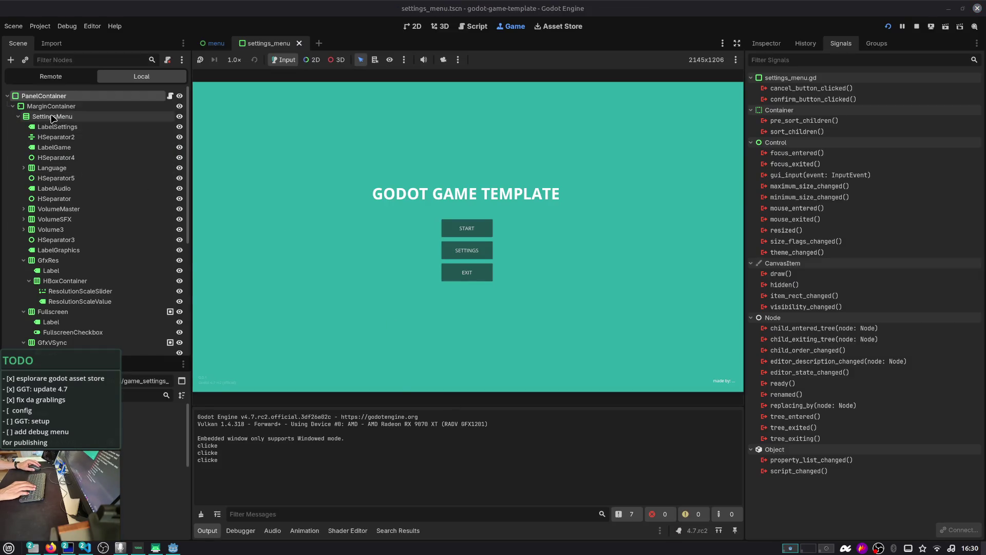
- Select the LabelSettings label and show its Inspector properties, checking Auto Translate and Layout
left_click(766, 43)
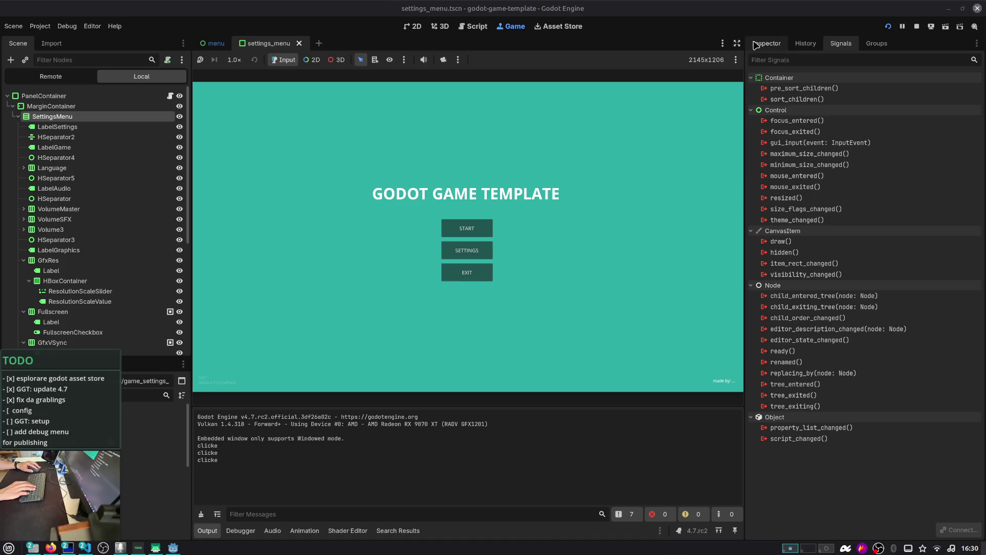
left_click(87, 127)
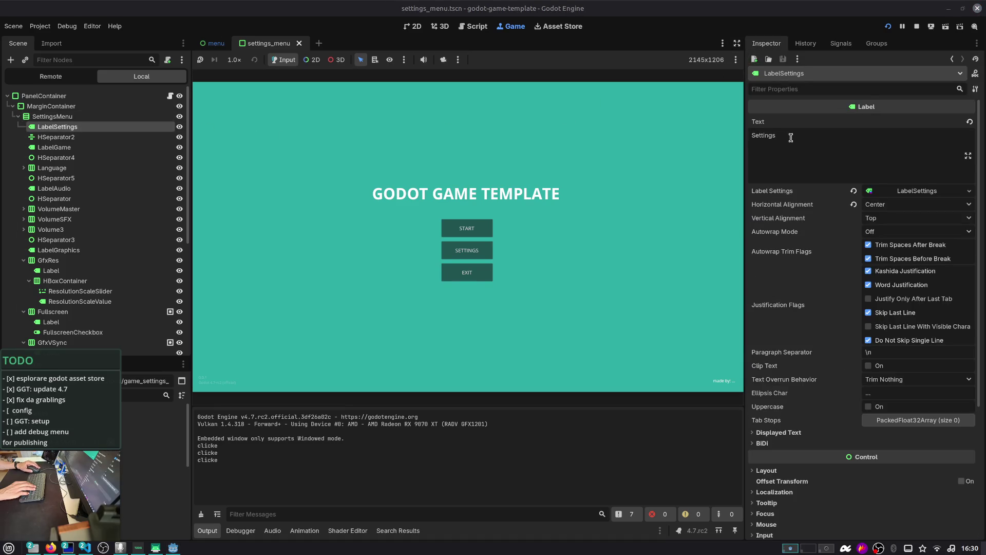
scroll(793, 141, "down", 5)
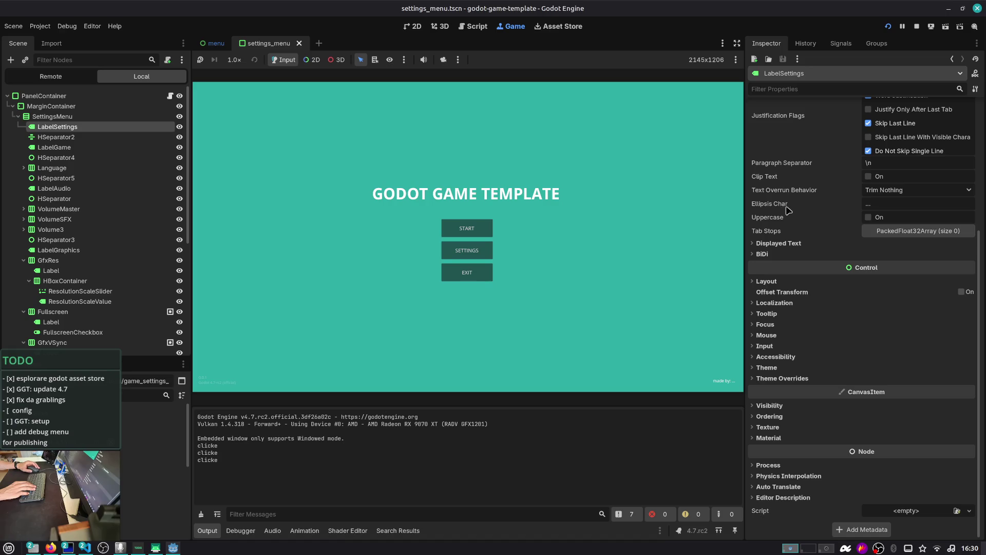
left_click(783, 486)
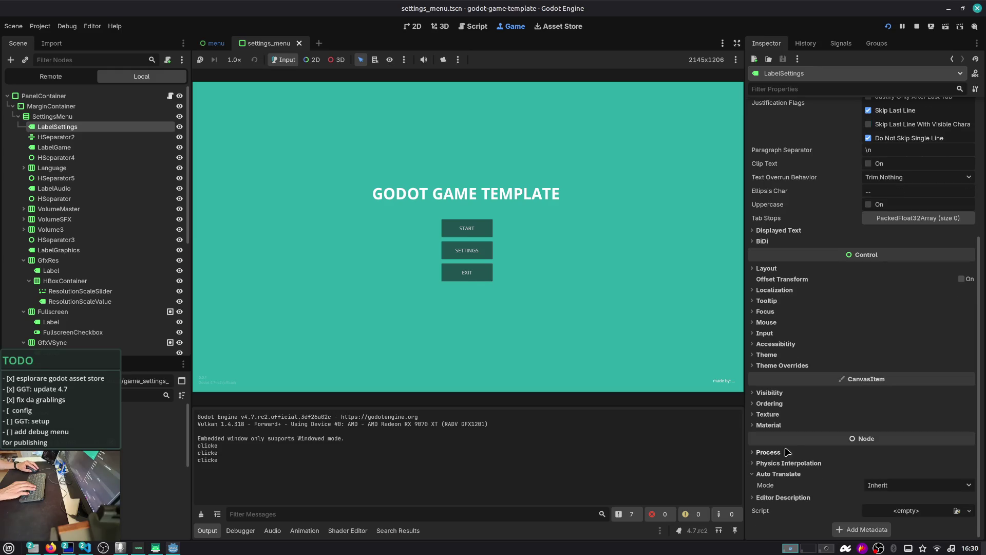
left_click(767, 269)
left_click(769, 269)
scroll(781, 200, "up", 5)
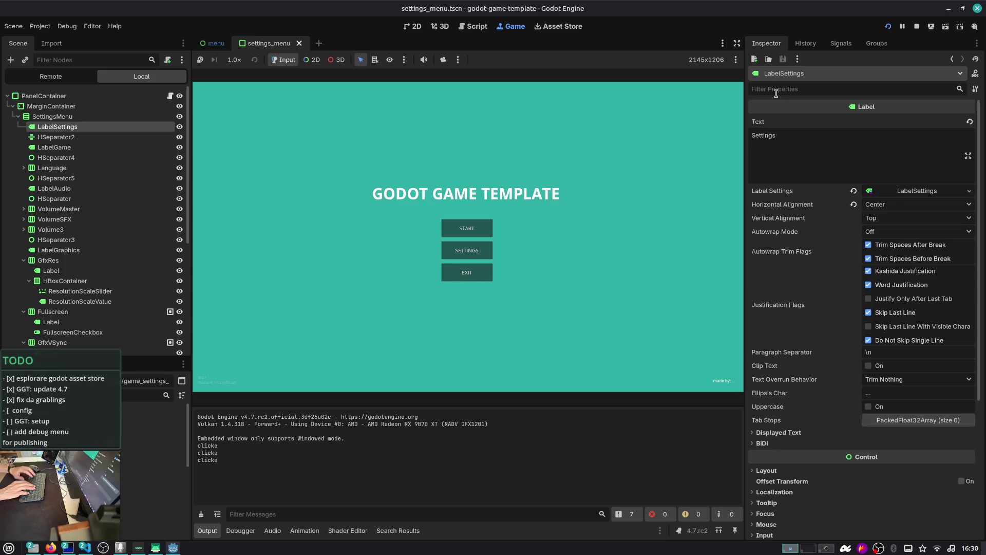
- Filter the Inspector for 'context', set Translation Context to 'jkjk', then clear the filter
type("context")
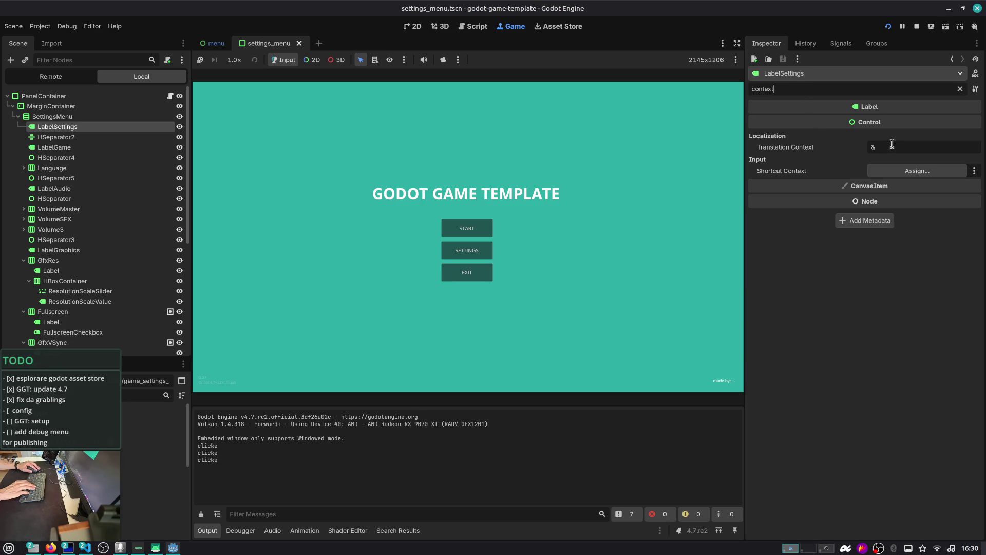
left_click(953, 146)
type("jkjk")
left_click(960, 89)
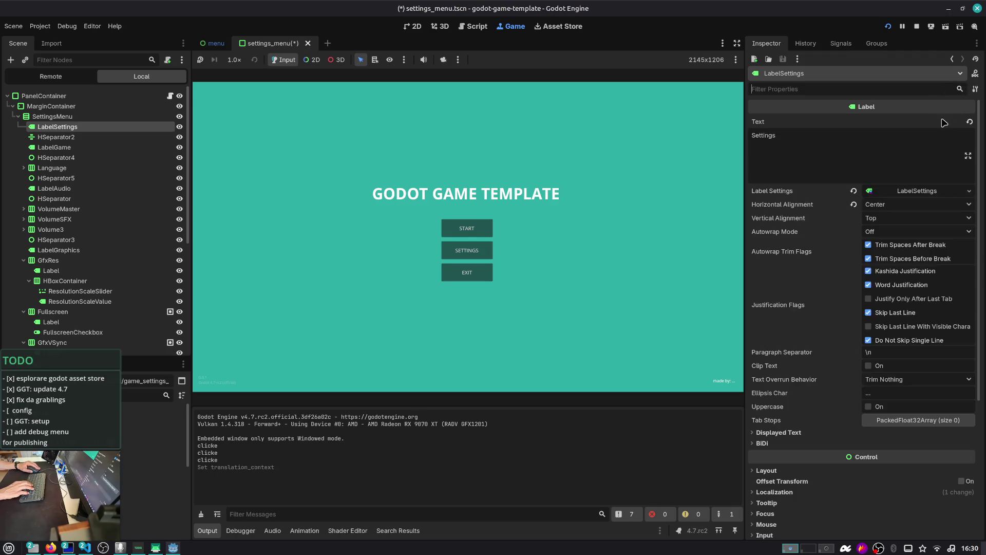
- Expand the label's Editor Description, Physics Interpolation, Process and Material sections
scroll(841, 144, "down", 5)
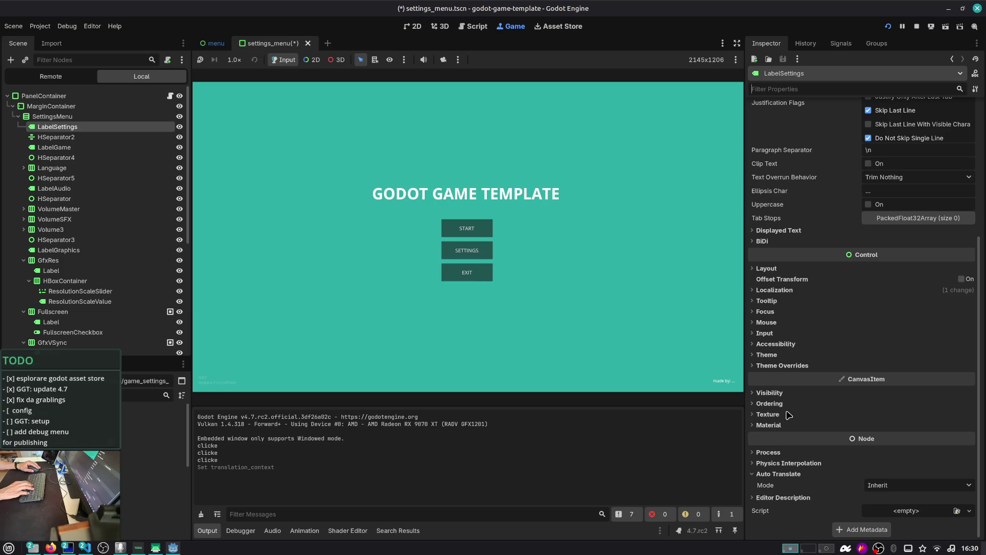
left_click(783, 498)
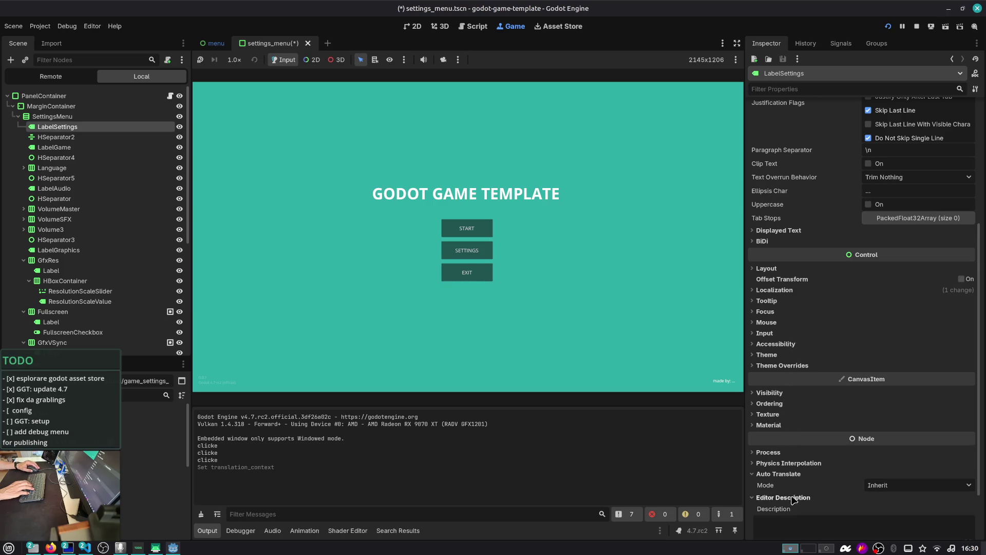
scroll(778, 418, "down", 3)
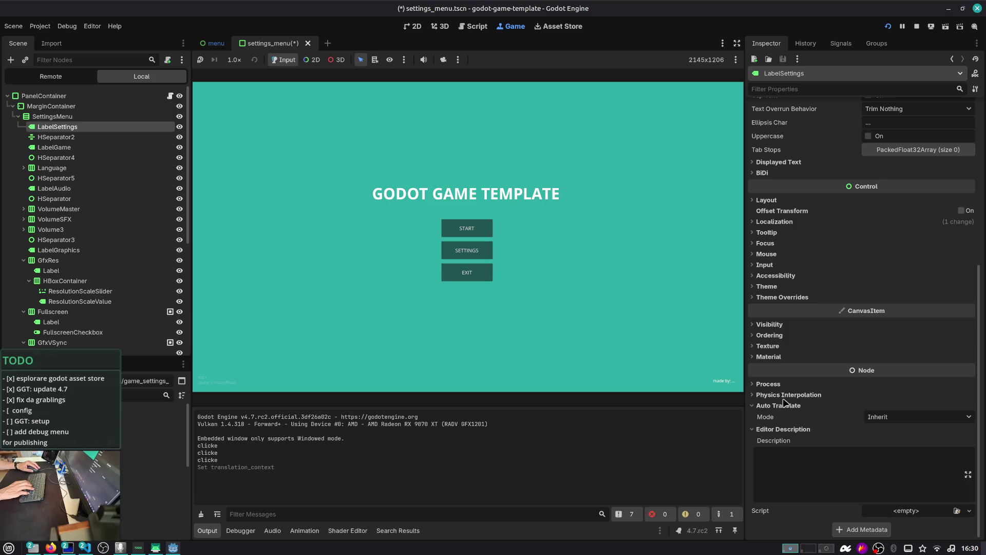
left_click(785, 395)
left_click(782, 387)
left_click(771, 356)
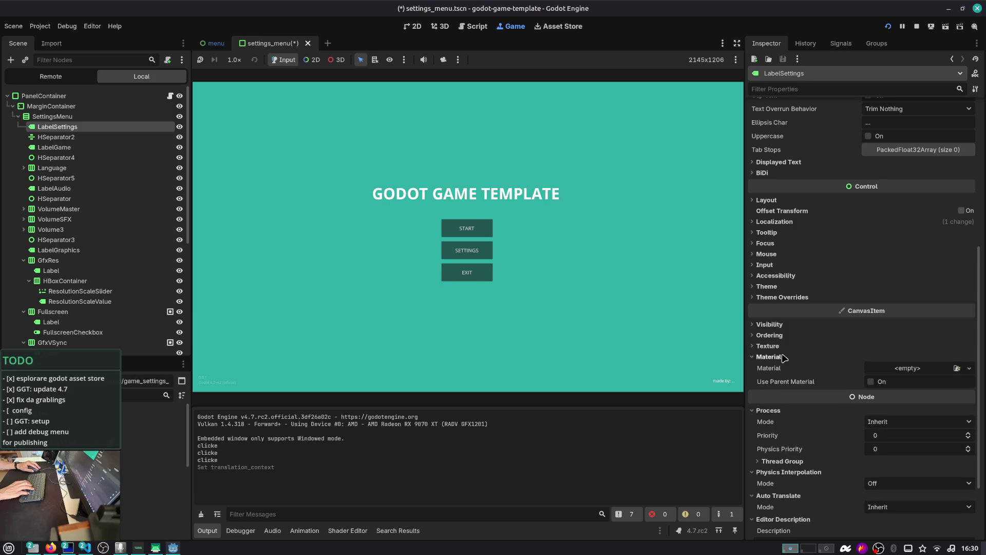
- Expand the Texture, Ordering, Visibility and Thread Group sections
left_click(771, 345)
left_click(773, 335)
left_click(788, 325)
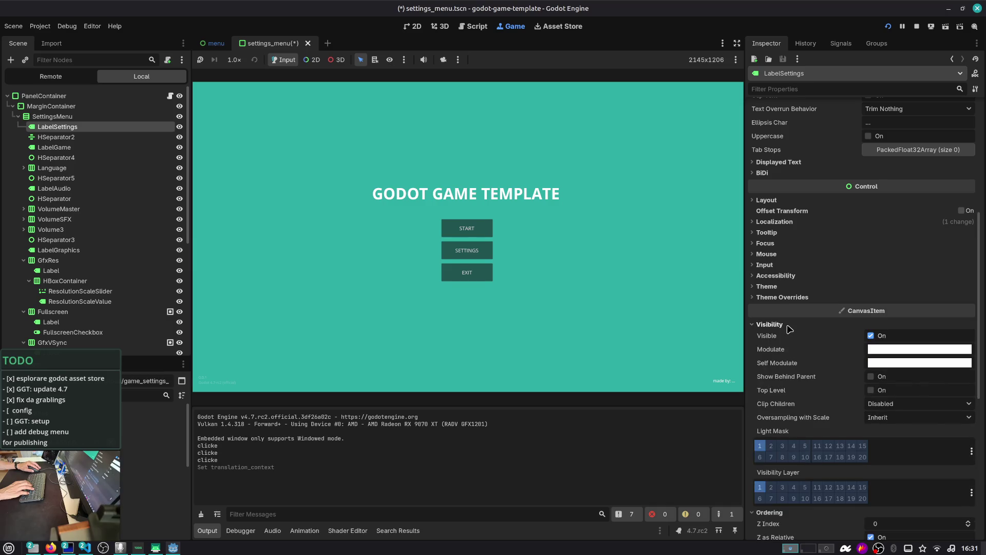
scroll(789, 328, "down", 5)
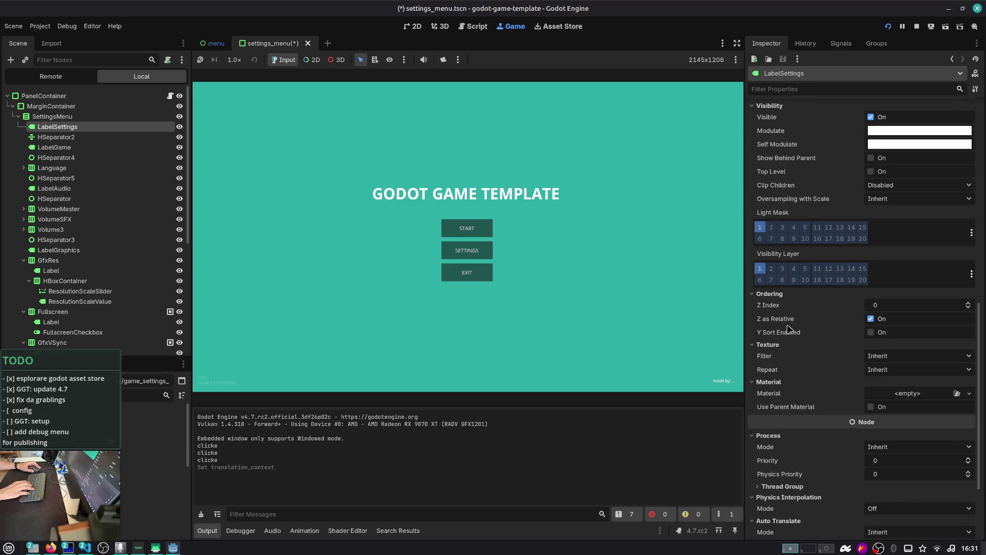
scroll(794, 393, "down", 3)
left_click(787, 372)
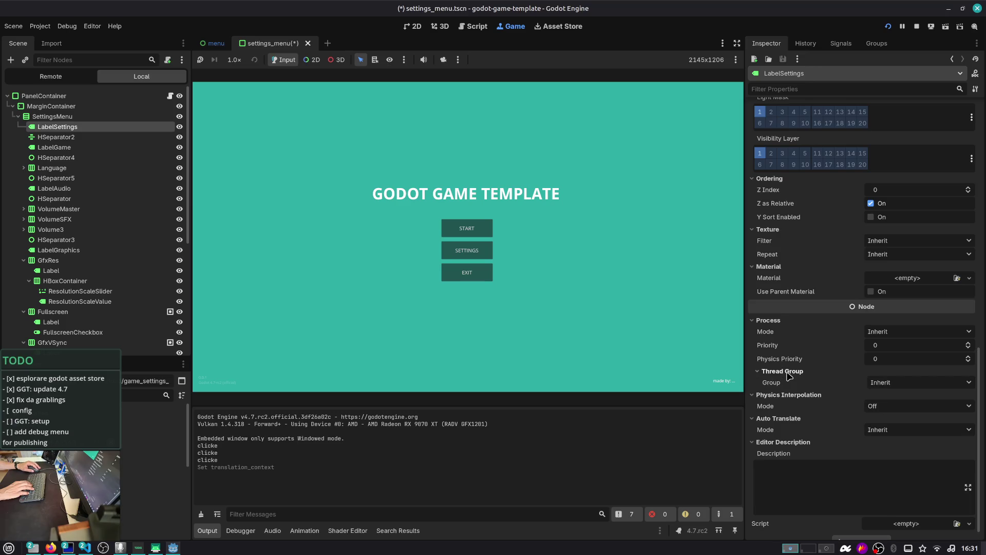
scroll(793, 436, "up", 5)
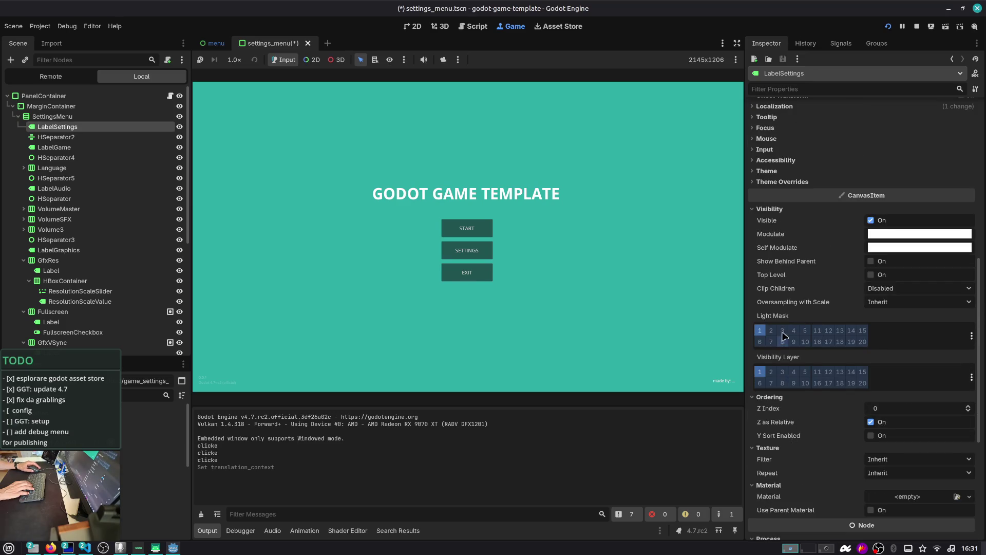
scroll(788, 318, "up", 8)
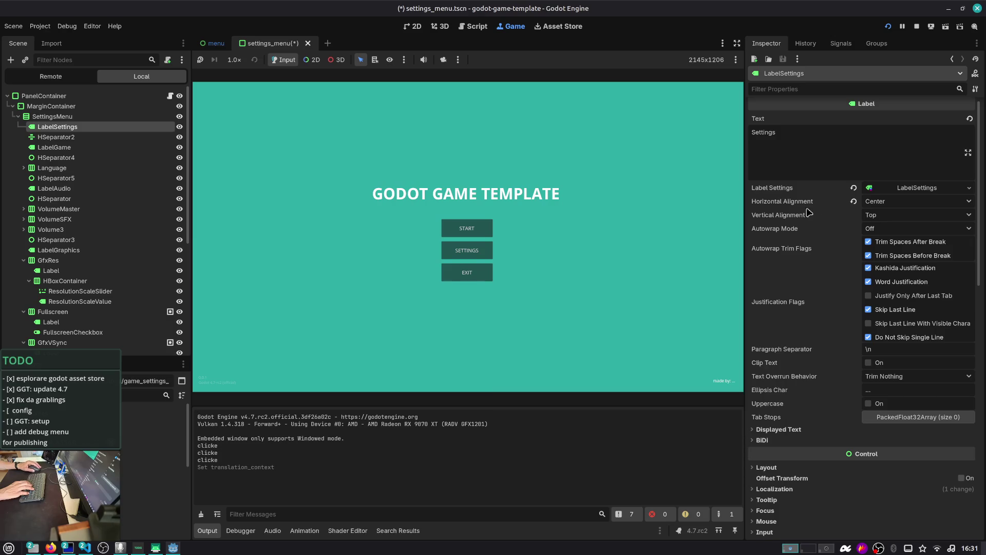
scroll(800, 225, "up", 1)
- Check the label's Settings text and expand Displayed Text, BiDi, Layout and Localization
left_click(808, 142)
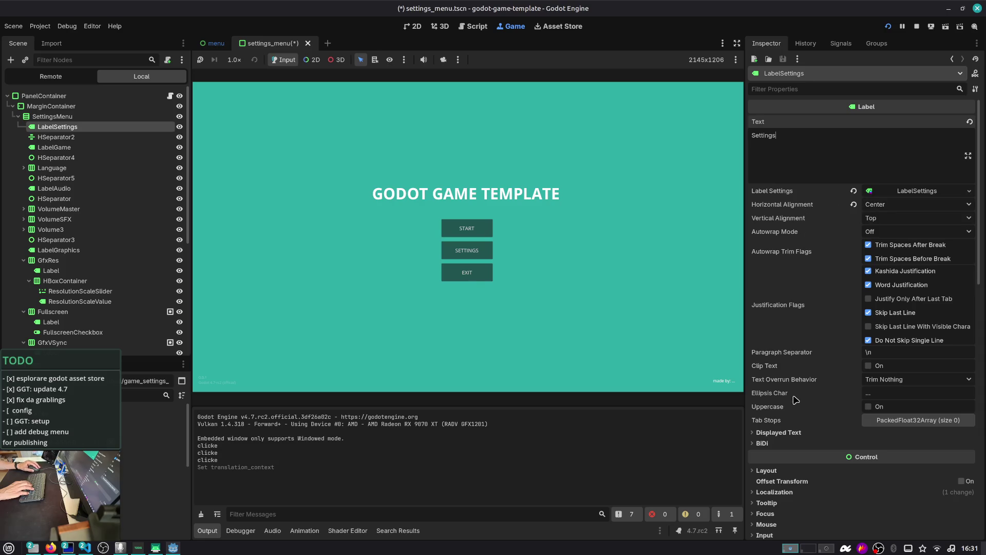
left_click(782, 431)
scroll(784, 434, "down", 3)
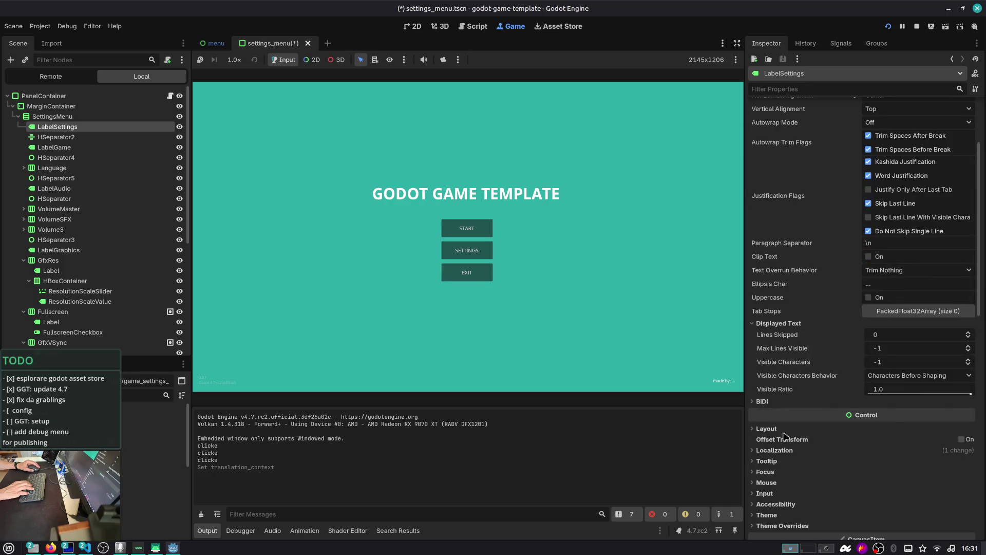
left_click(762, 401)
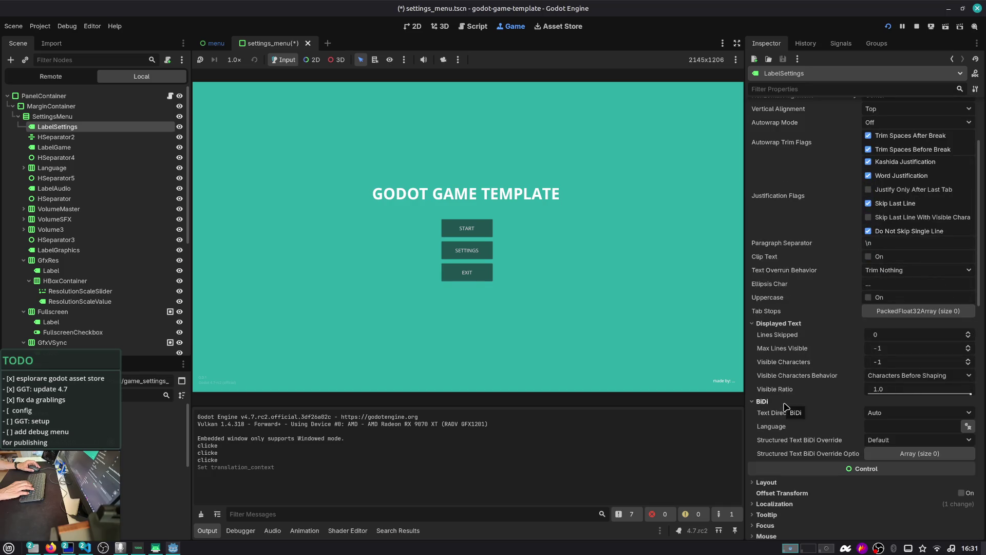
scroll(784, 406, "down", 5)
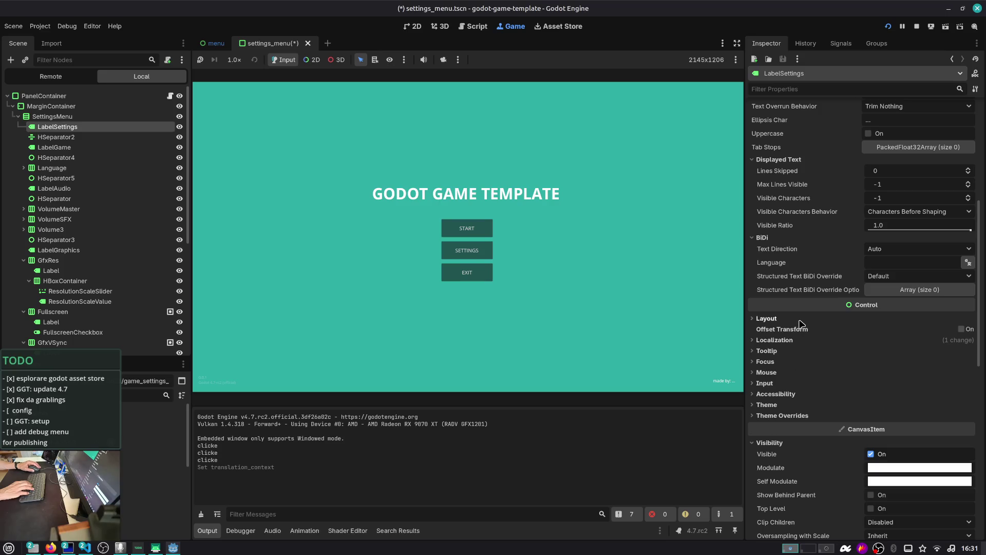
left_click(800, 322)
scroll(801, 326, "down", 5)
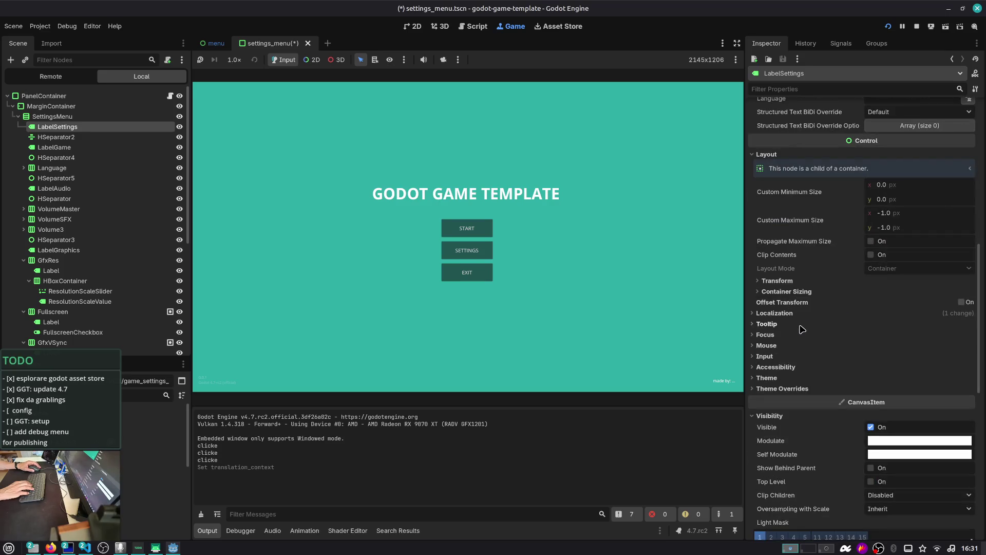
left_click(798, 314)
- Change the LabelSettings Translation Context to 'menu'
left_click(898, 354)
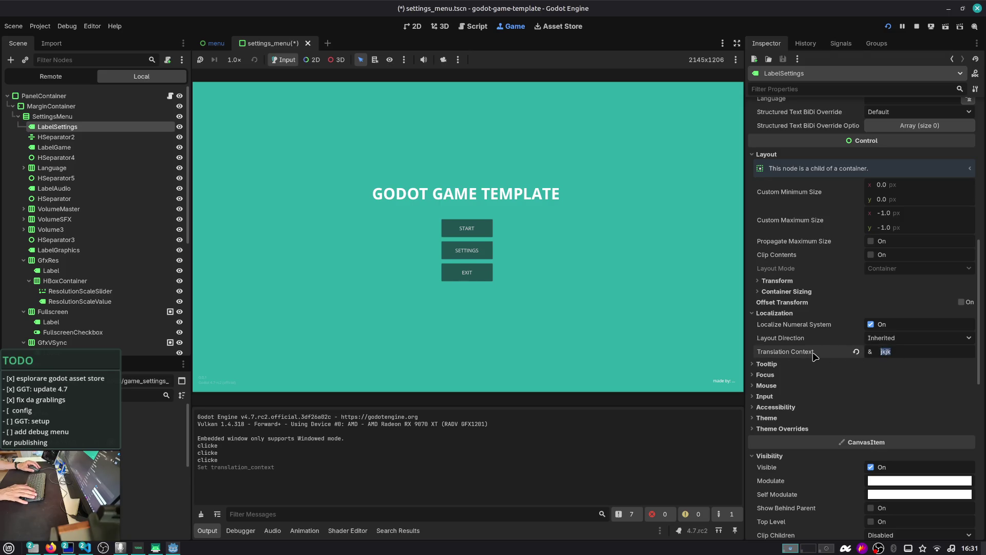
mouse_move(814, 356)
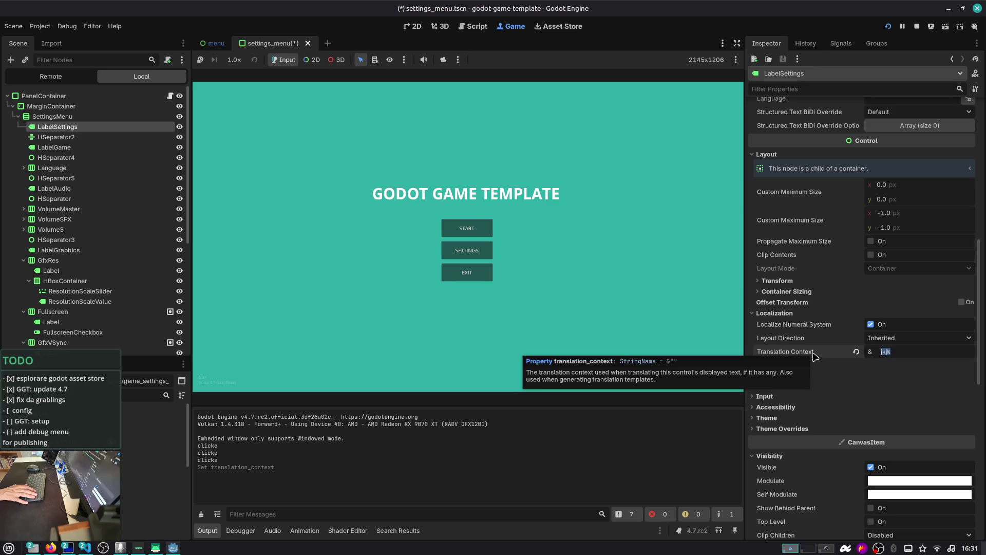
key("BackSpace")
type("enu")
key("Return")
scroll(809, 291, "up", 4)
scroll(809, 291, "up", 5)
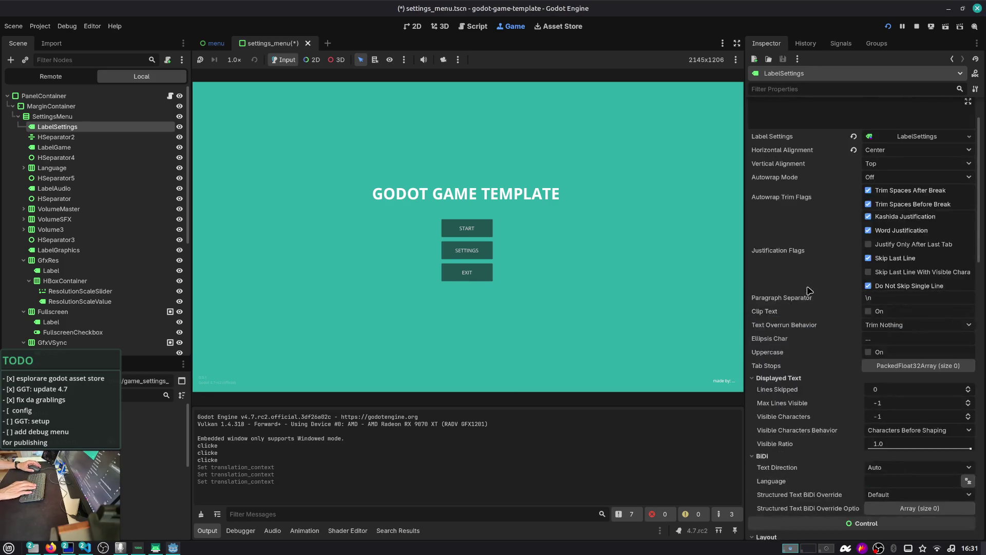
- Launch Poedit from the application launcher
key("super")
key("Down")
key("Down")
key("Escape")
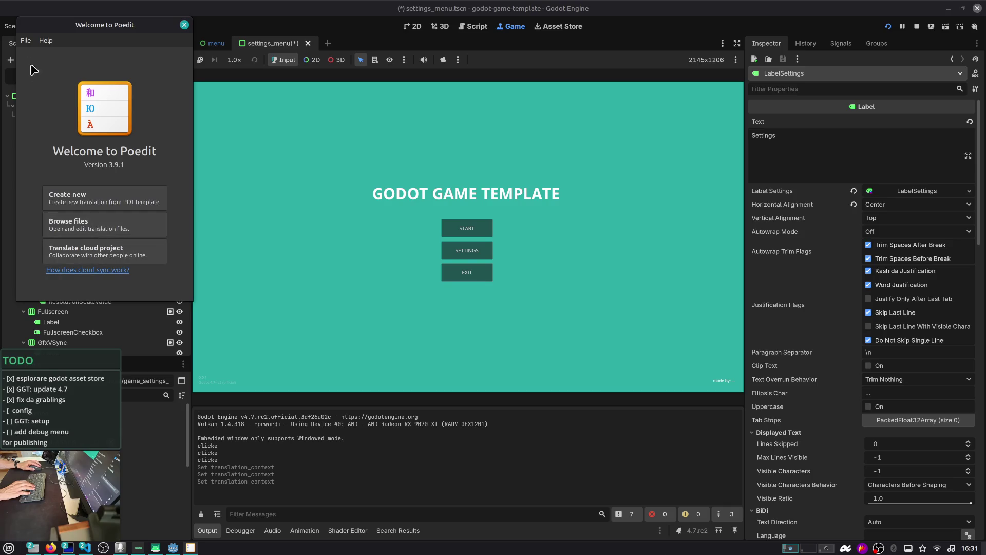
- Start opening a translation file from Poedit's File menu, then cancel and close the welcome window
left_click(25, 40)
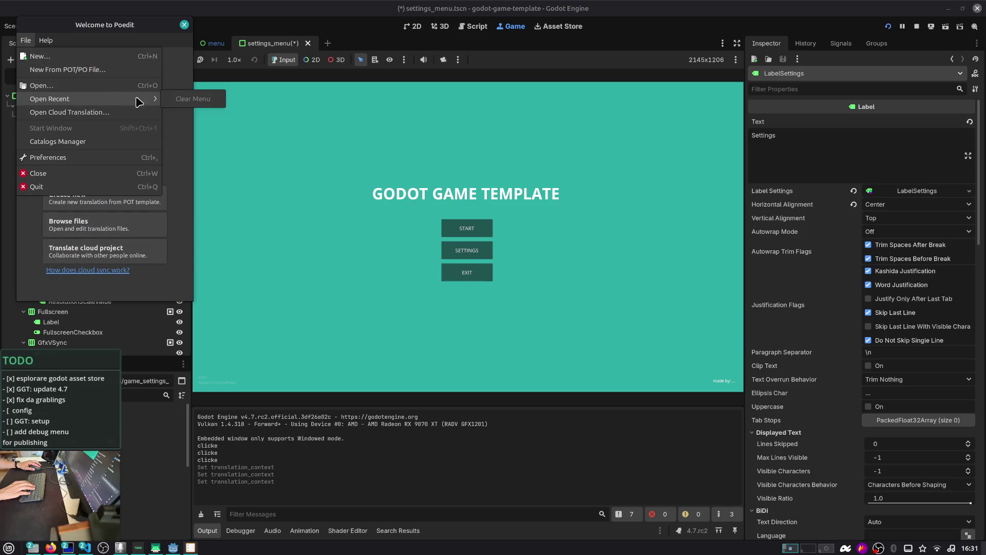
left_click(142, 31)
left_click(26, 40)
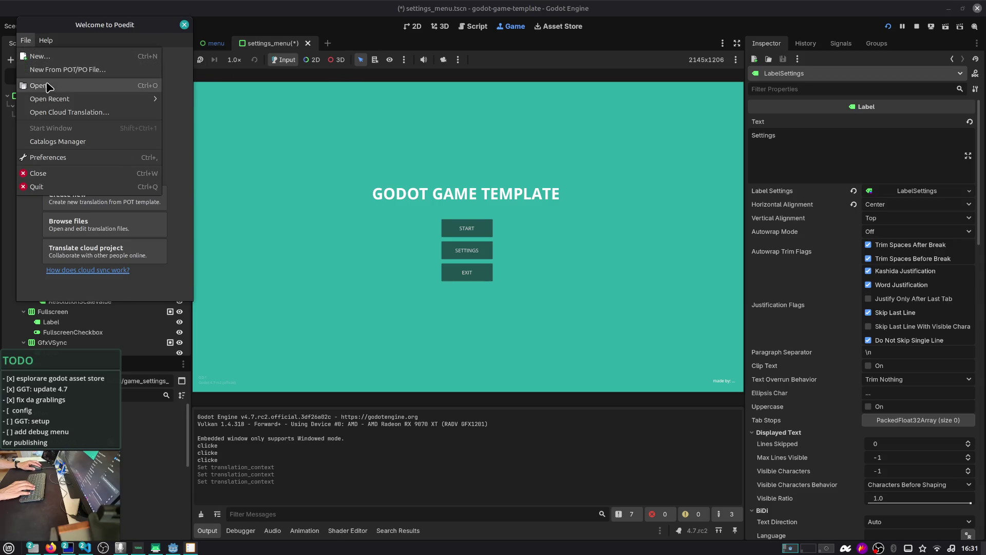
left_click(51, 70)
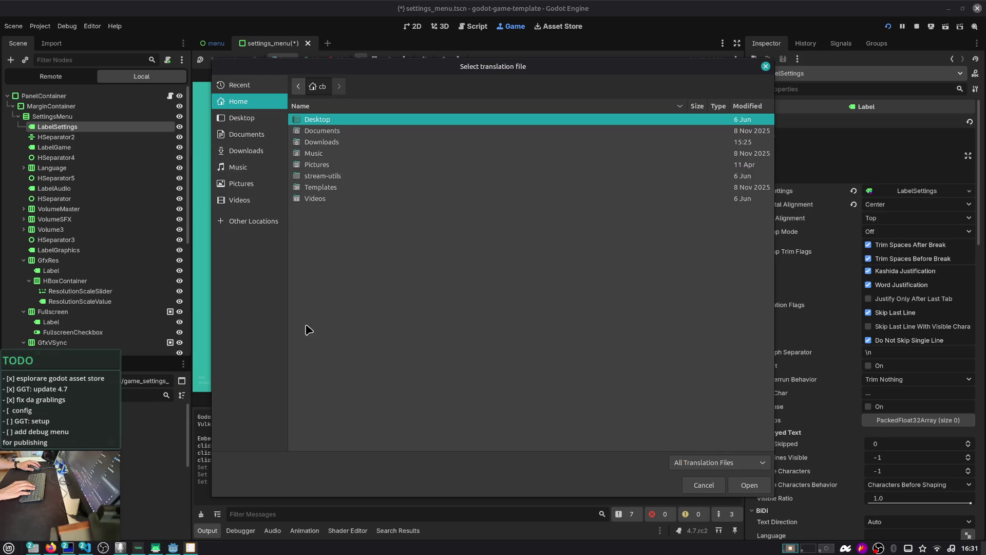
left_click(766, 67)
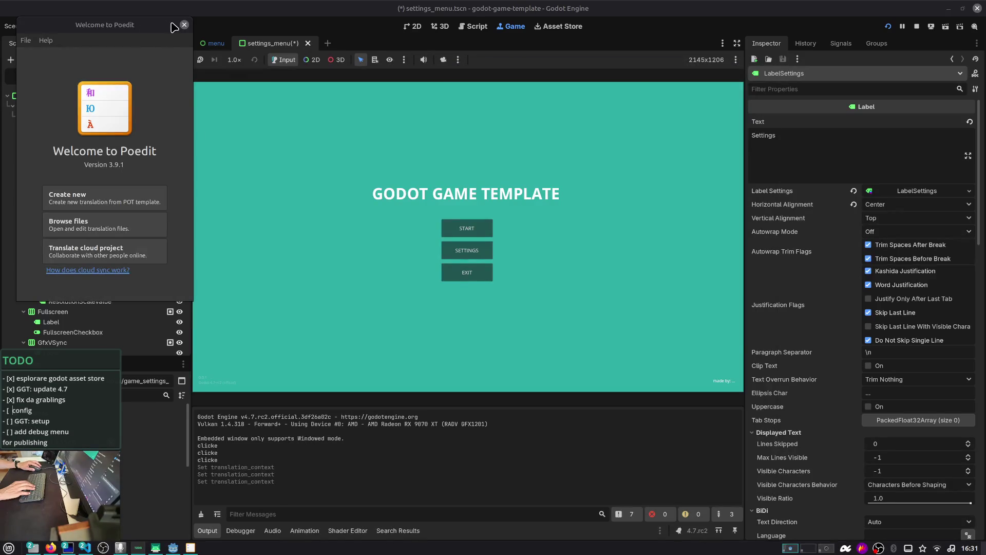
left_click(184, 25)
- Open it.po in Poedit from grablings-src/resources/localization in the file manager
left_click(35, 546)
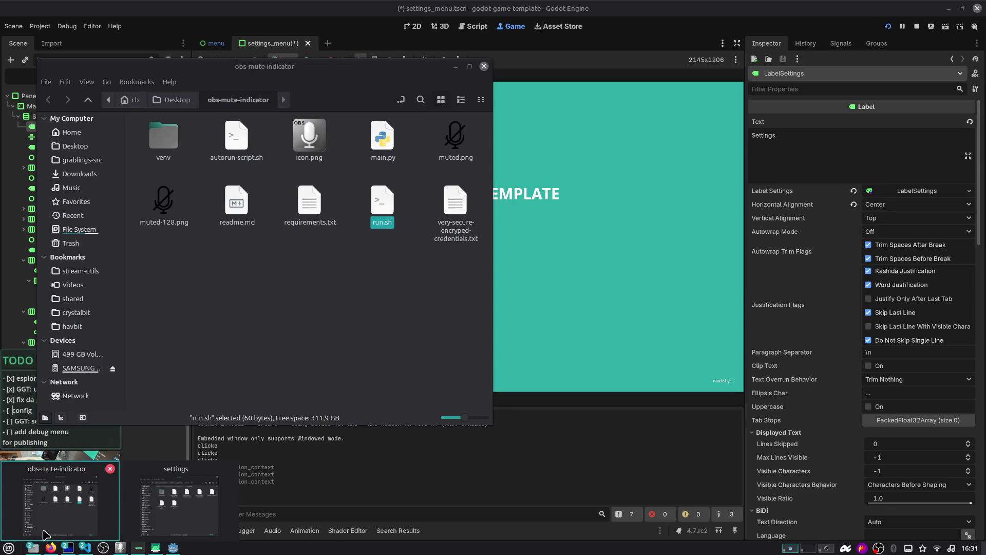
left_click(175, 496)
left_click(354, 172)
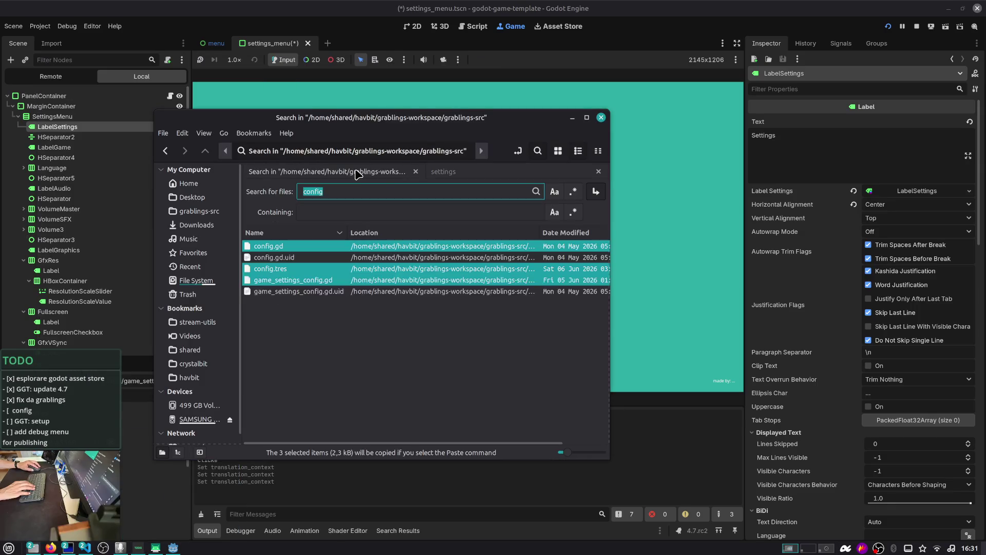
key("Escape")
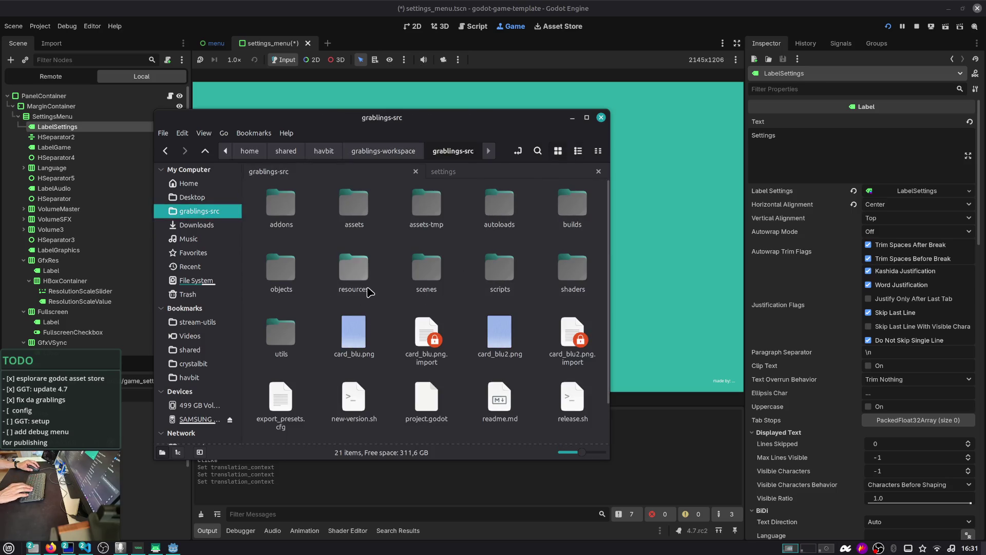
double_click(359, 280)
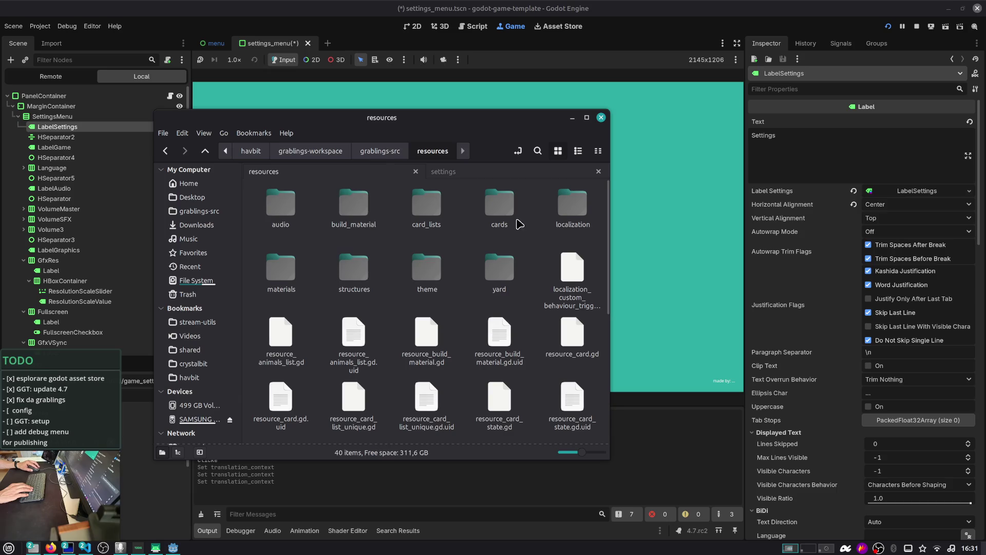
double_click(558, 208)
double_click(354, 206)
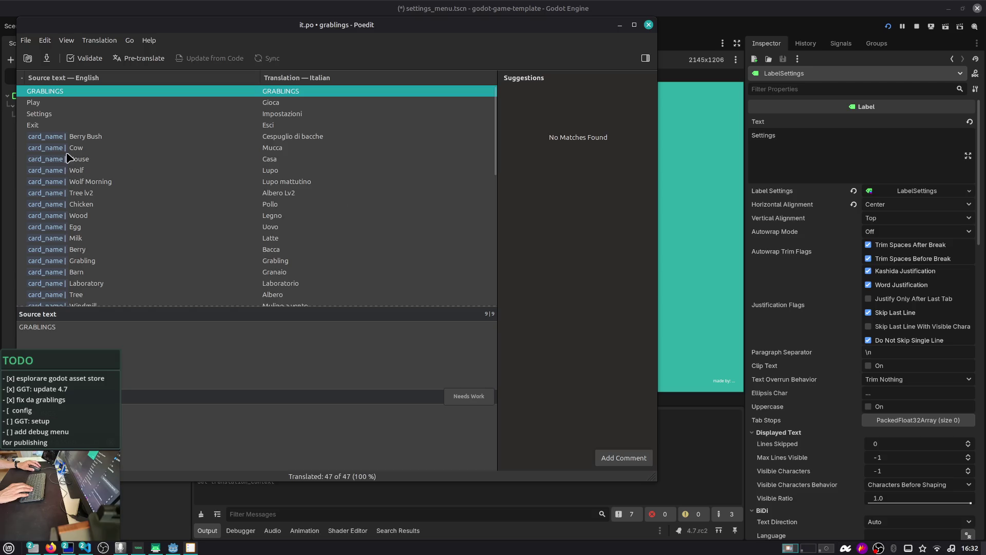
- Review the it.po entries Berry Bush, Barn (Granaio), Language (Lingua) and FPS Limit Active
left_click(52, 140)
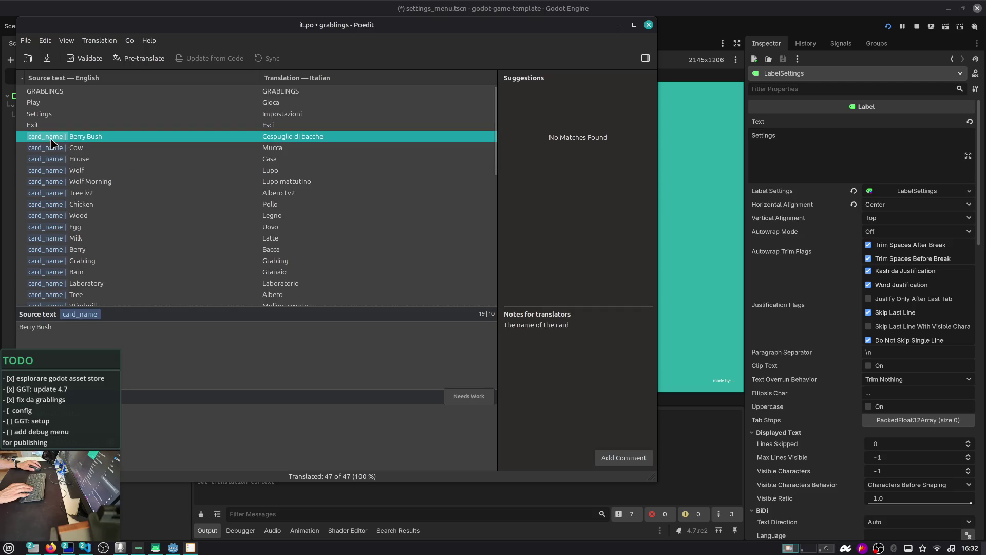
scroll(59, 145, "down", 2)
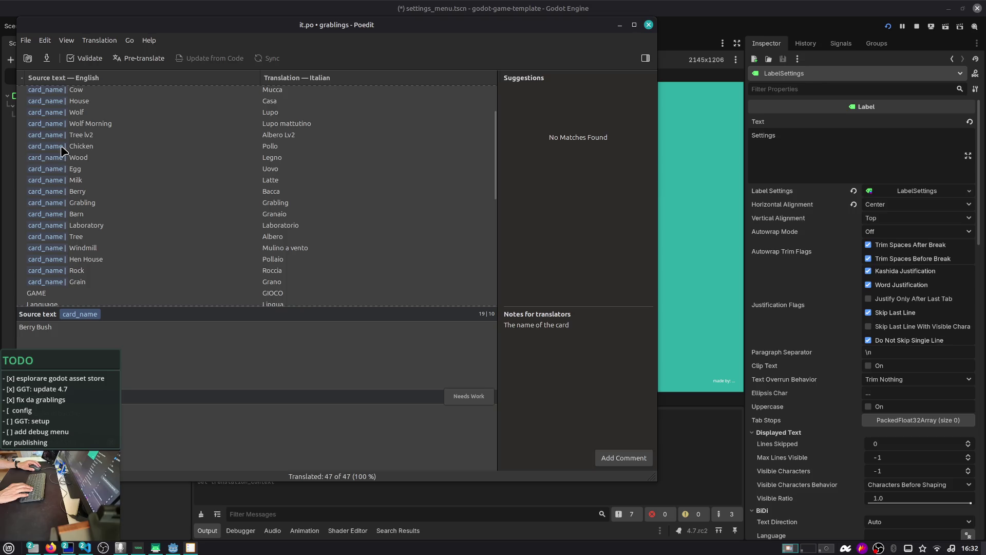
mouse_move(146, 36)
left_mouse_down()
mouse_move(341, 79)
mouse_move(451, 88)
left_mouse_up()
scroll(365, 247, "down", 1)
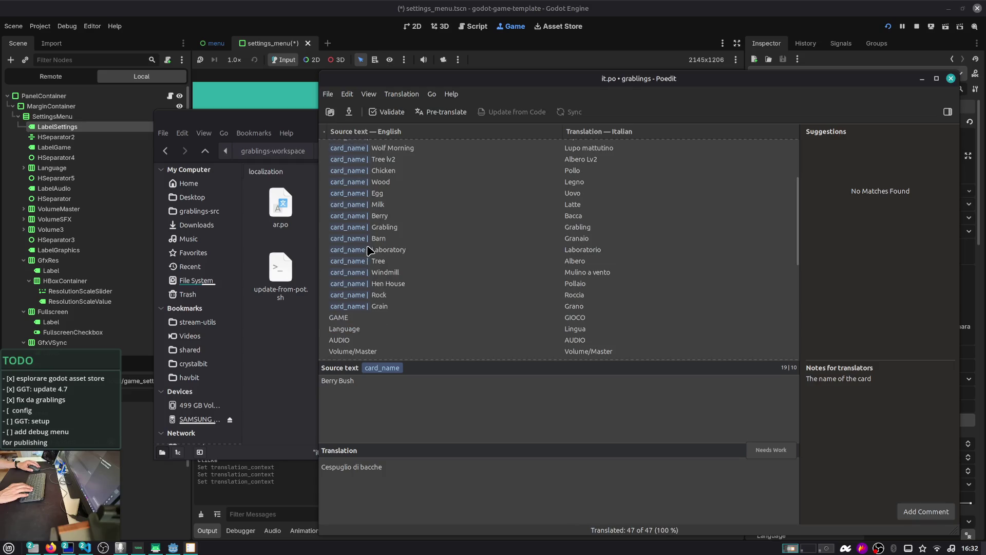
left_click(406, 241)
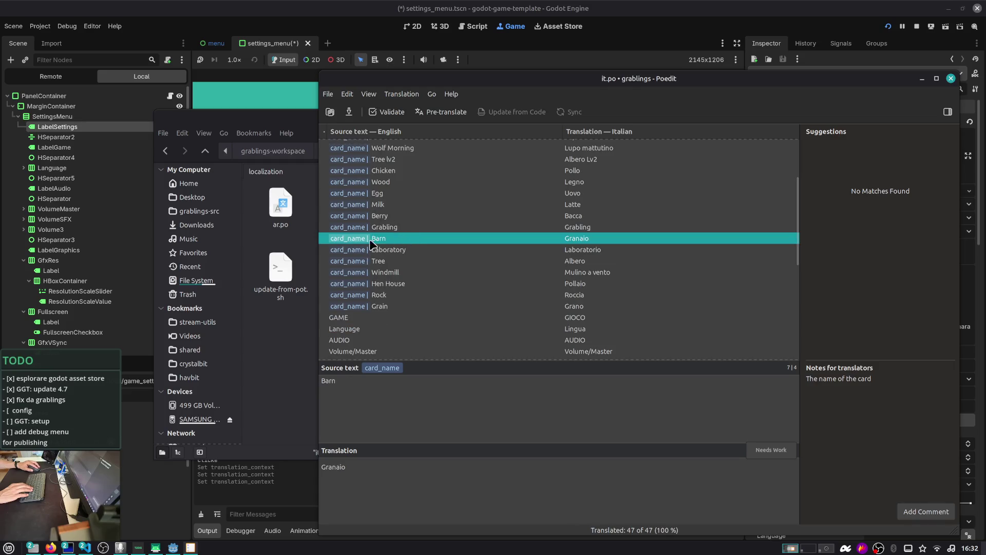
scroll(427, 289, "down", 5)
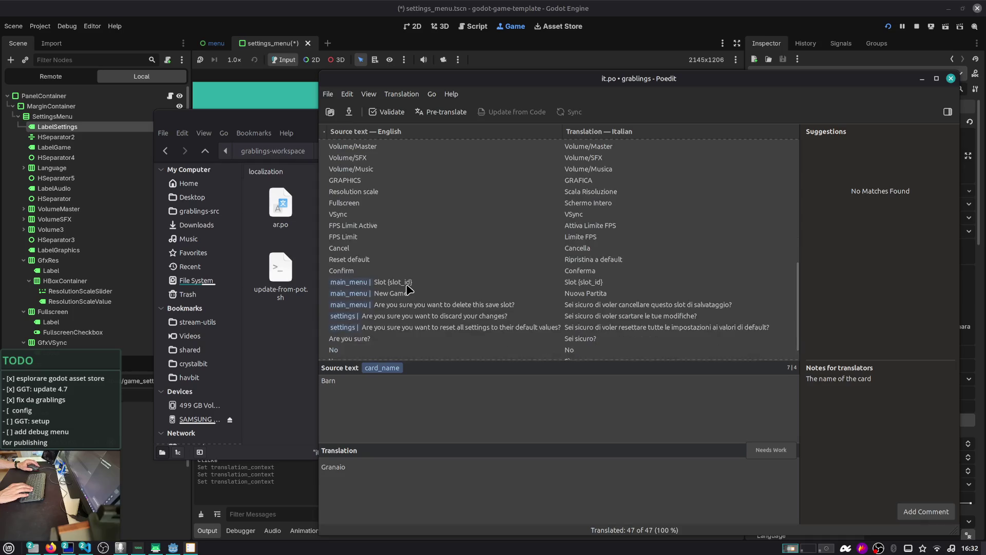
scroll(370, 208, "up", 1)
left_click(354, 182)
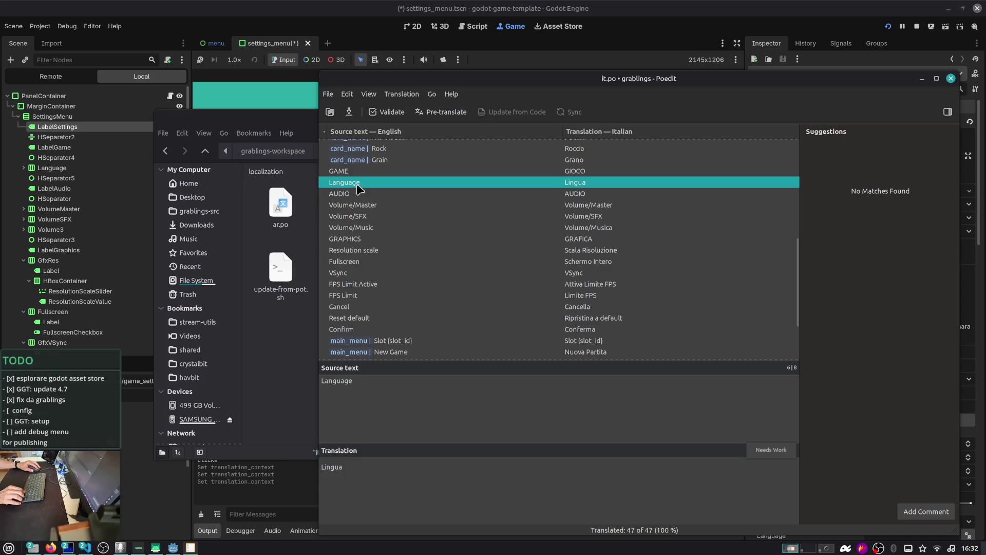
key("Down")
key("Down")
key("Down")
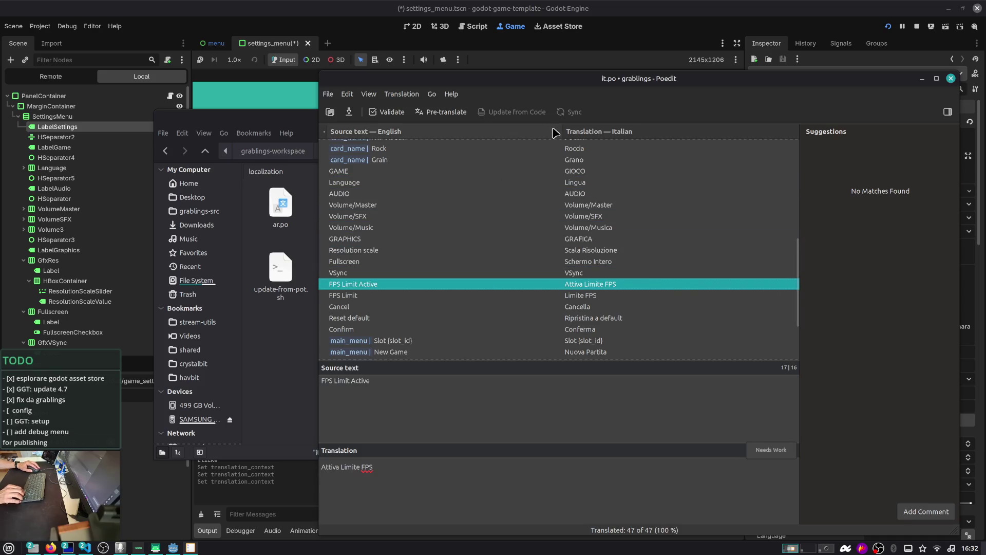
- Close Poedit and minimize the localization file manager
left_click_drag(632, 83, 491, 60)
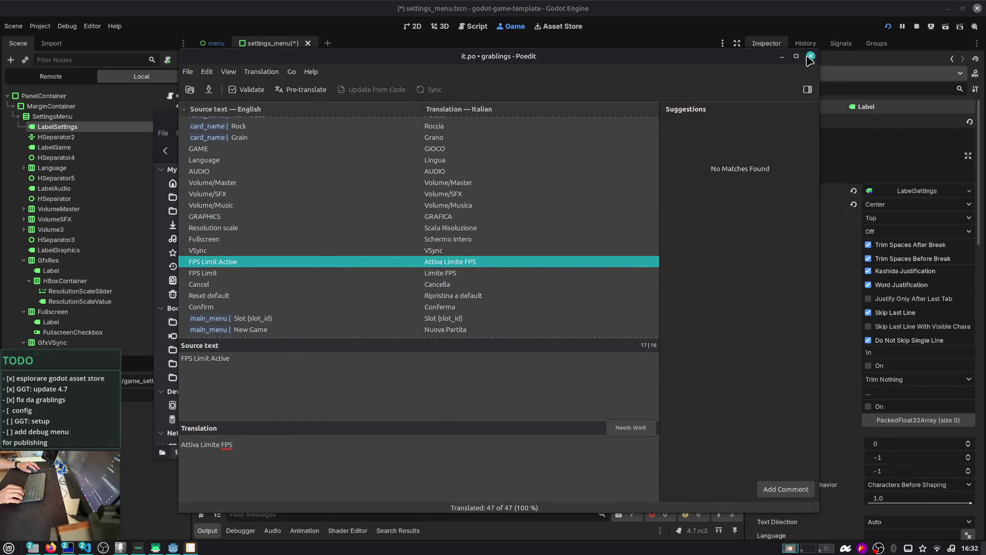
left_click(810, 55)
left_click(573, 118)
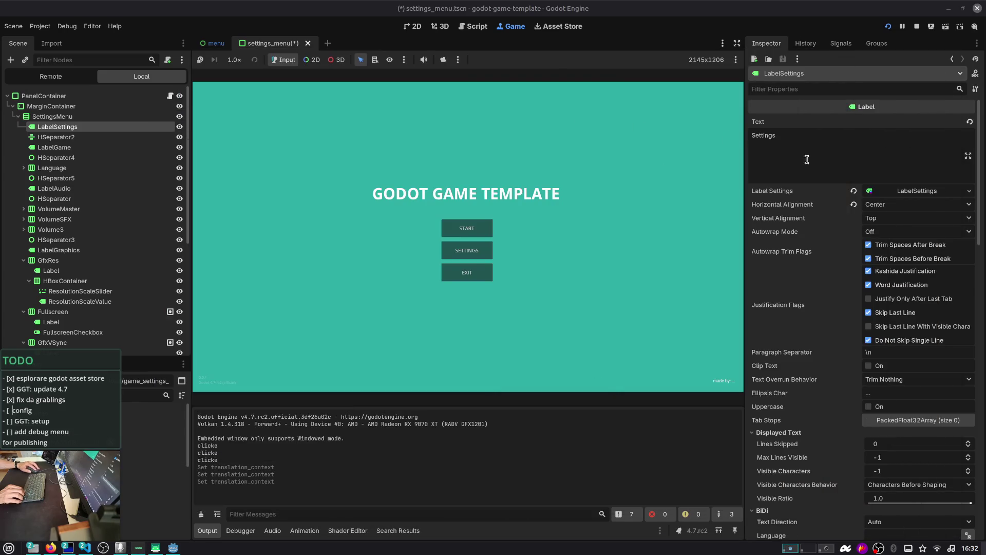
- Scroll the Inspector to Visibility, bring up the phone camera window, and switch to the OBS workspace
scroll(822, 194, "down", 10)
scroll(822, 194, "down", 5)
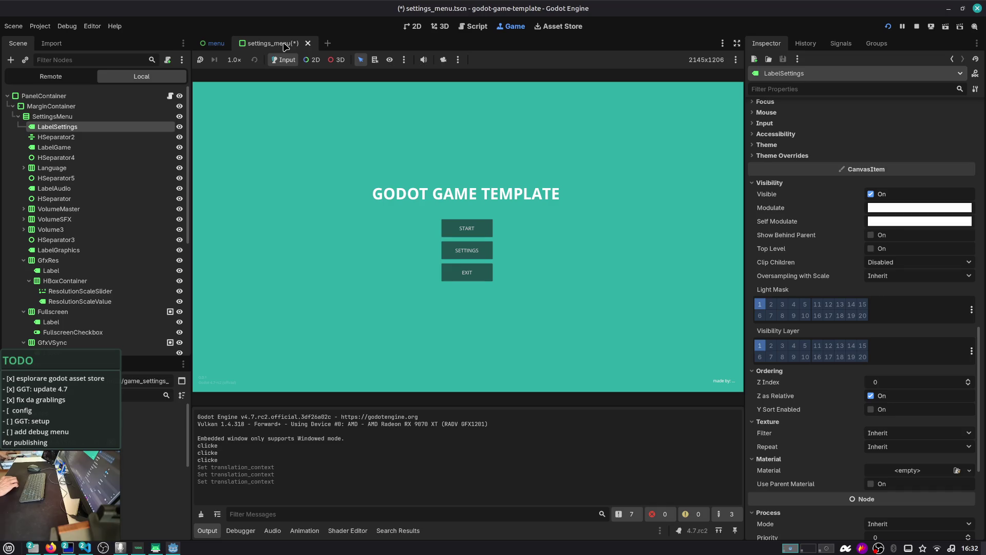
left_click(210, 142)
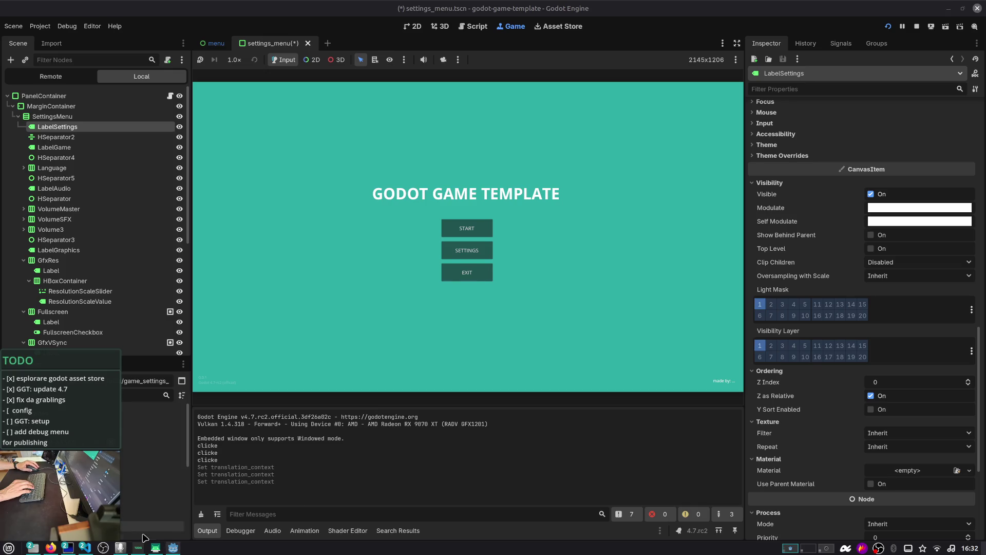
left_click(162, 549)
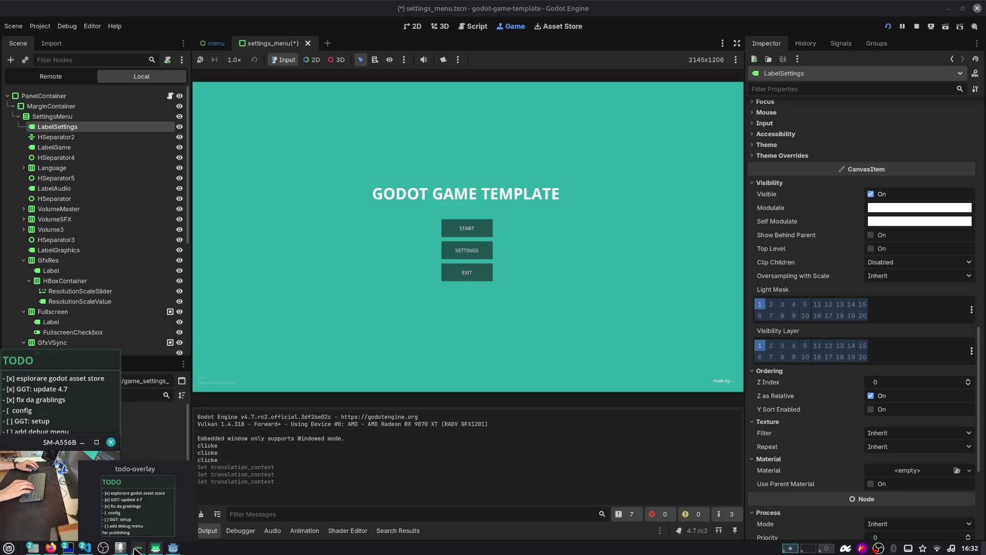
key("ctrl+alt+Right")
key("ctrl+alt+Right")
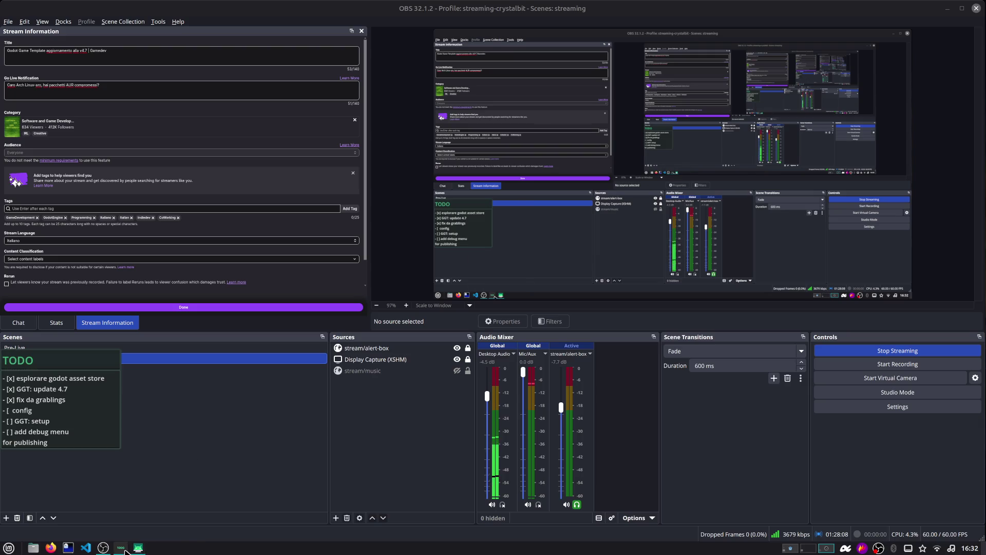
- Switch the OBS stream to the Torno Subito scene and mute the Mic/Aux input
left_click(44, 358)
left_click(54, 368)
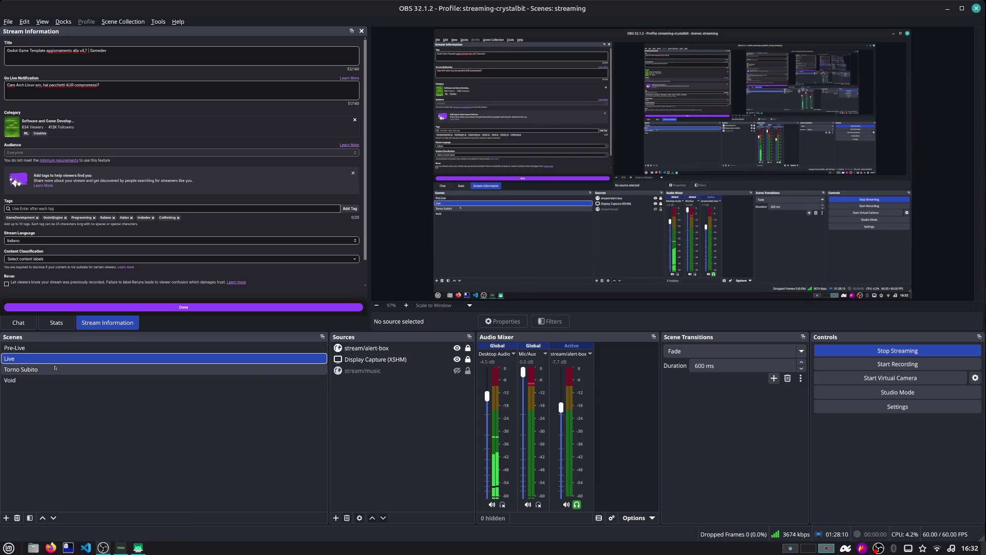
key("XF86AudioMicMute")
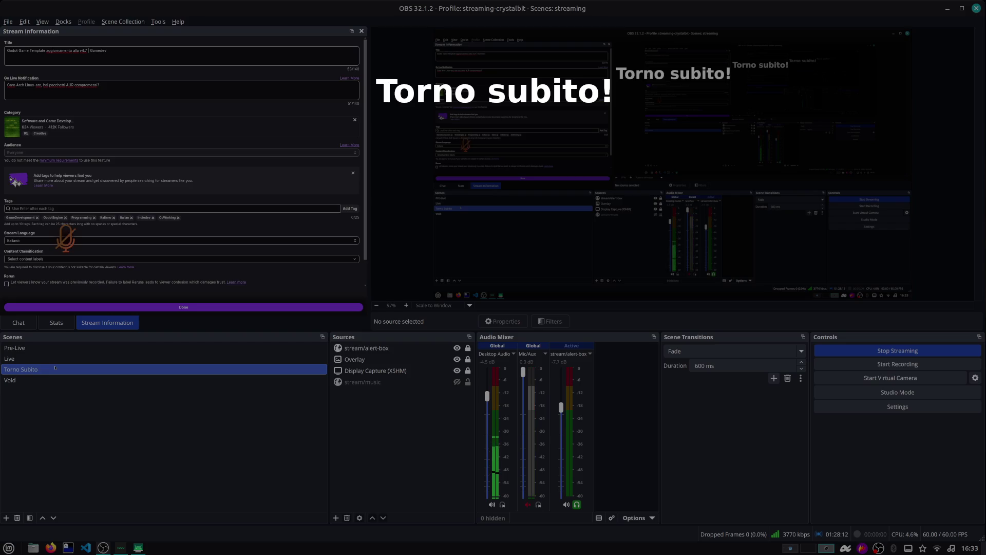
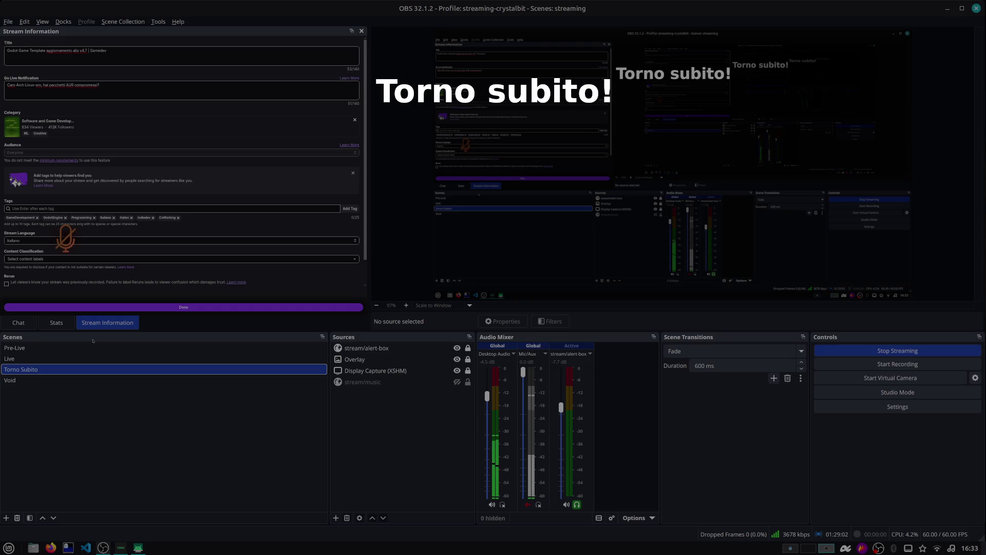
- Unmute the microphone, put OBS on the Live scene, and switch to the Godot workspace
key("ctrl+alt+m")
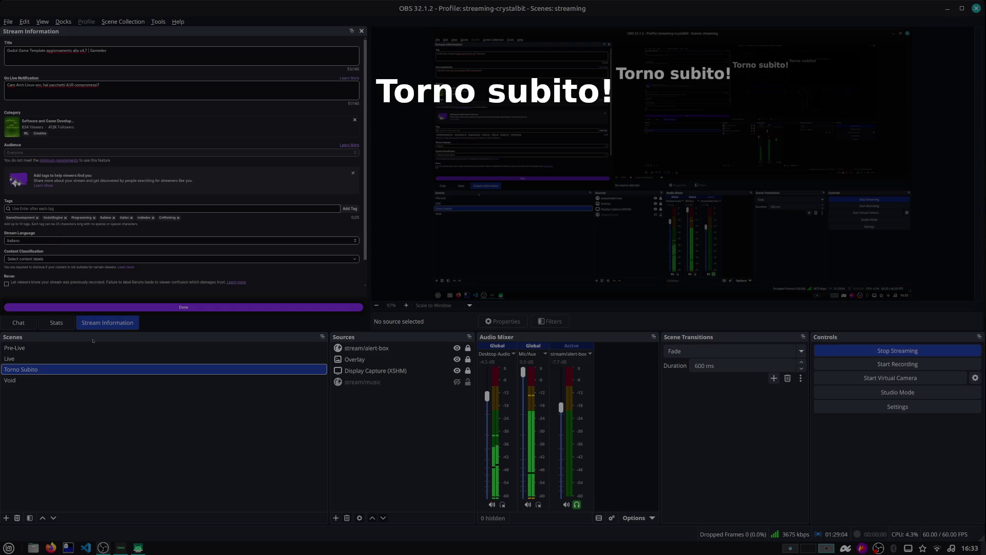
left_click(109, 355)
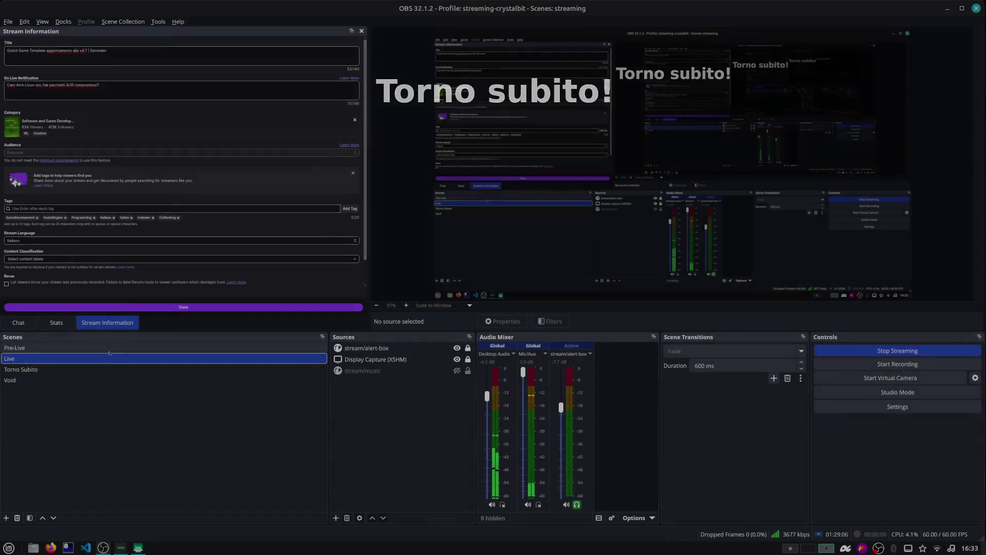
key("ctrl+F2")
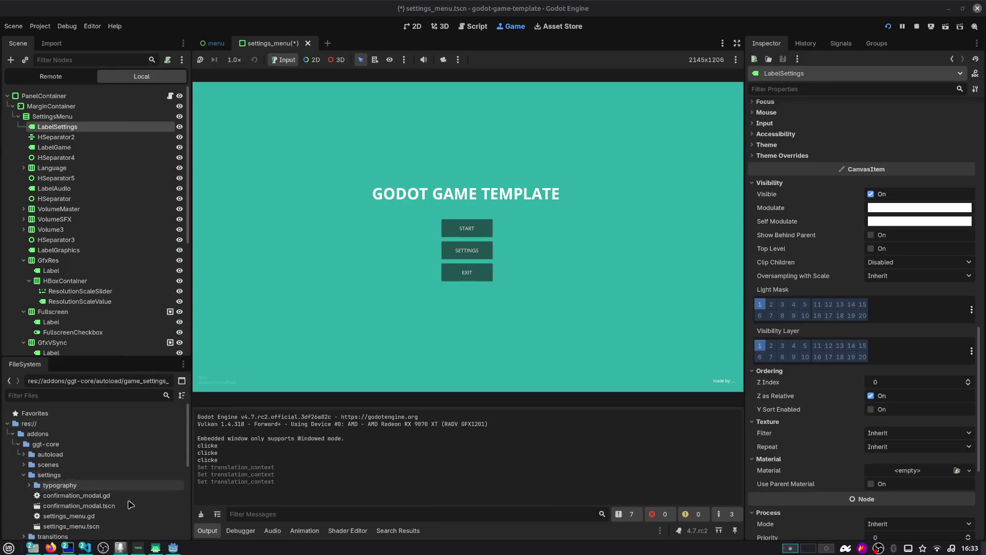
- Show the TODO checklist and phone camera view, bring the TODO list forward, then switch to the GitHub issue
left_click(142, 548)
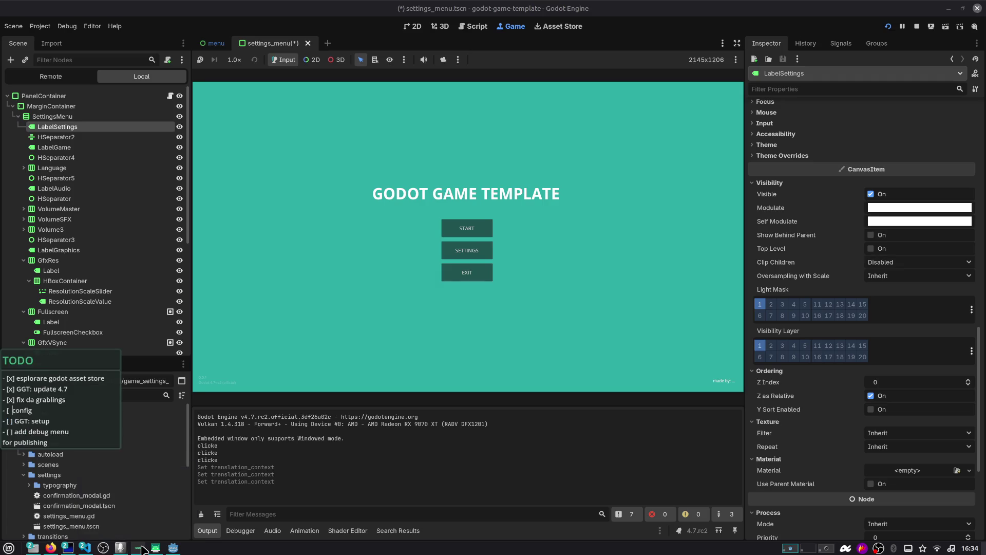
left_click(156, 547)
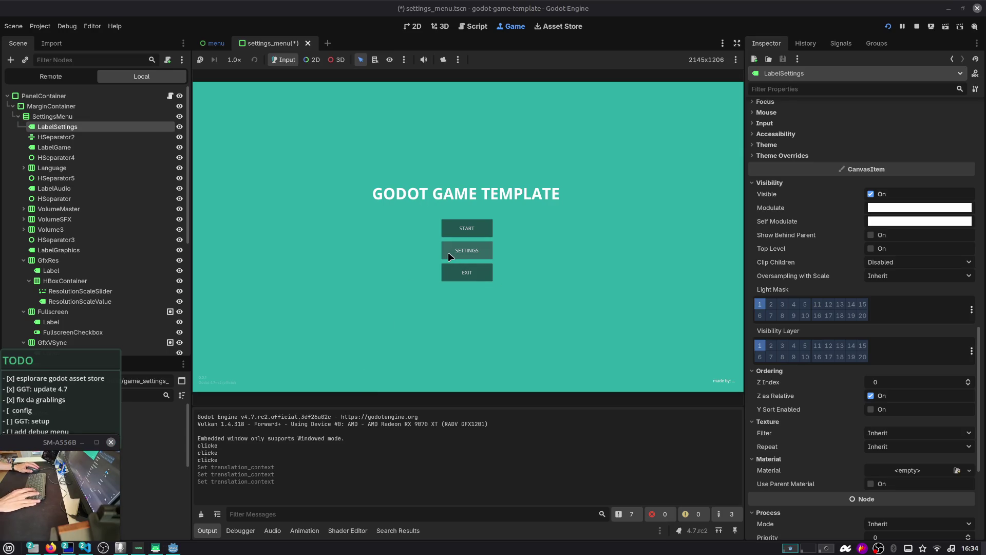
left_click(80, 403)
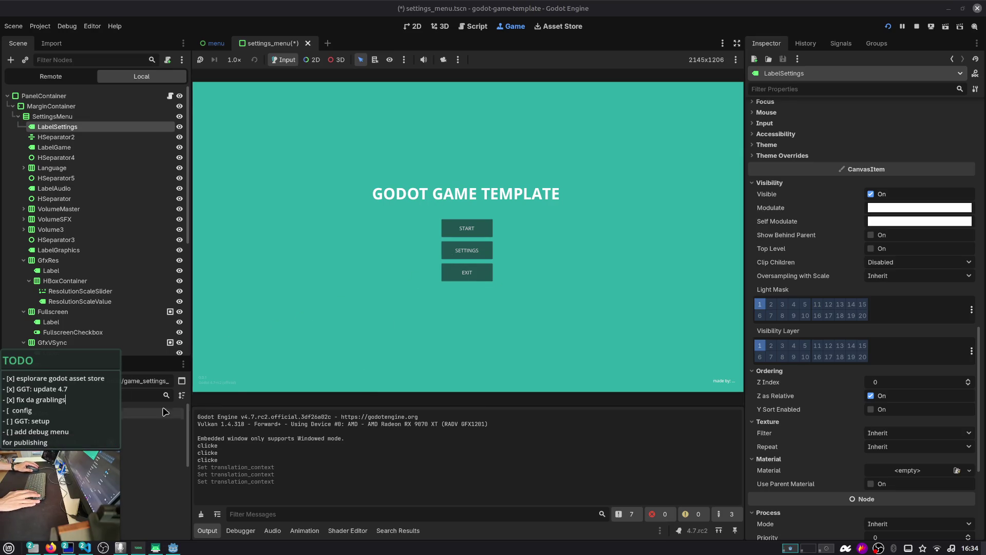
key("alt+Tab")
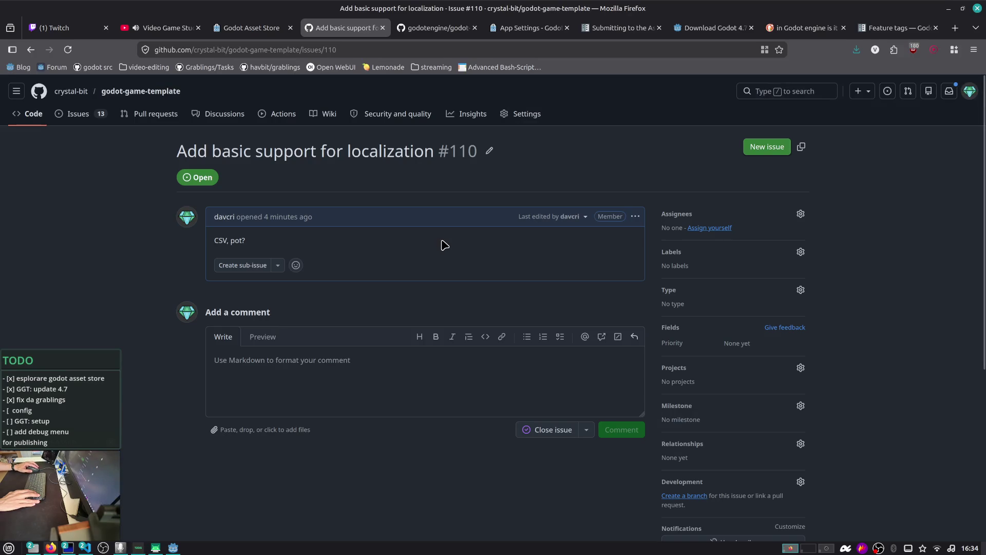
double_click(239, 245)
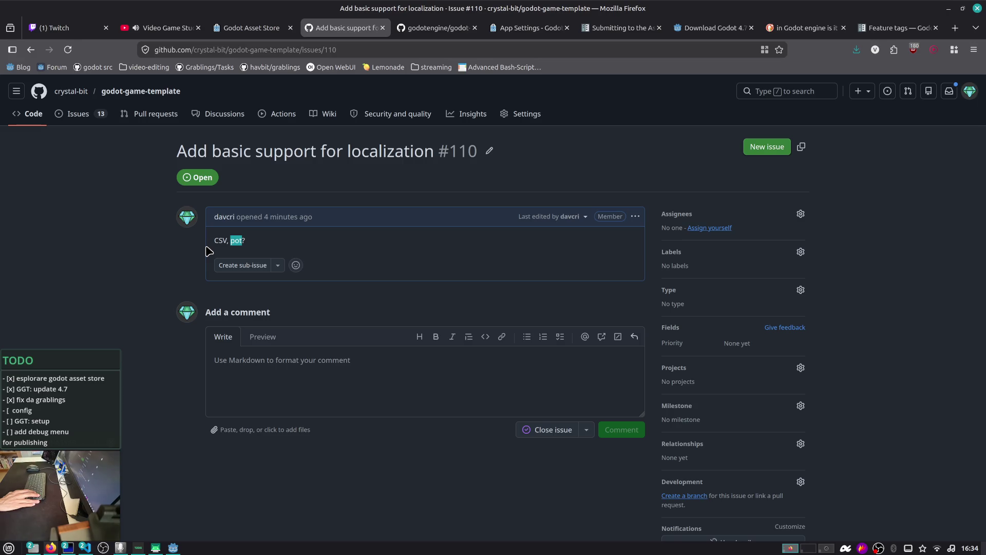
key("alt+Tab")
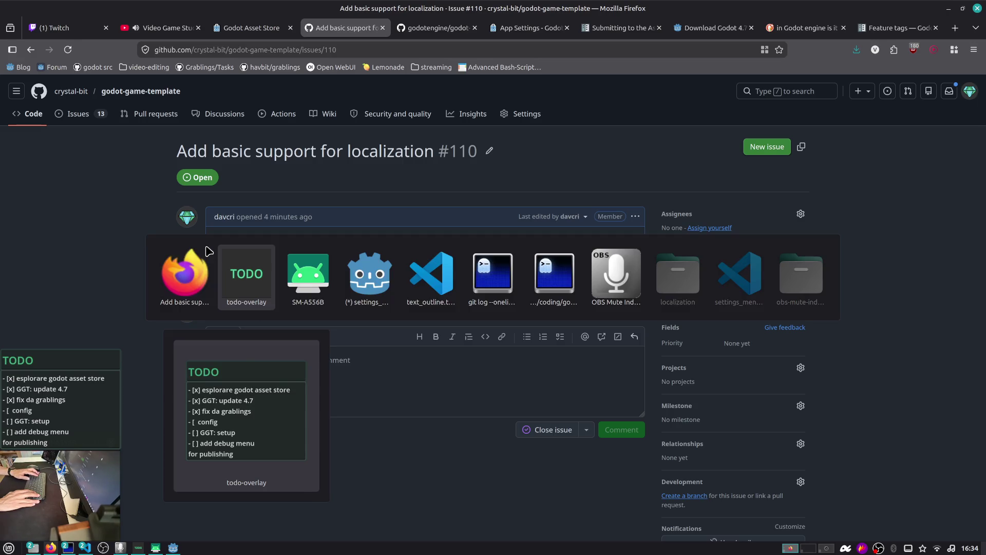
key("Tab")
key("Tab")
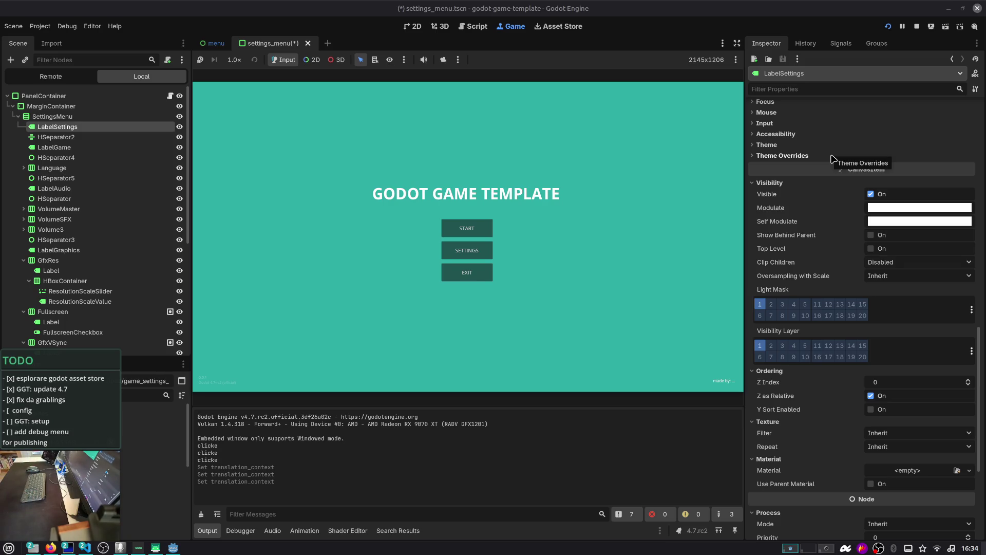
- Raise the game's FPS Limit from 60 to 240 in Settings and confirm
scroll(833, 158, "down", 3)
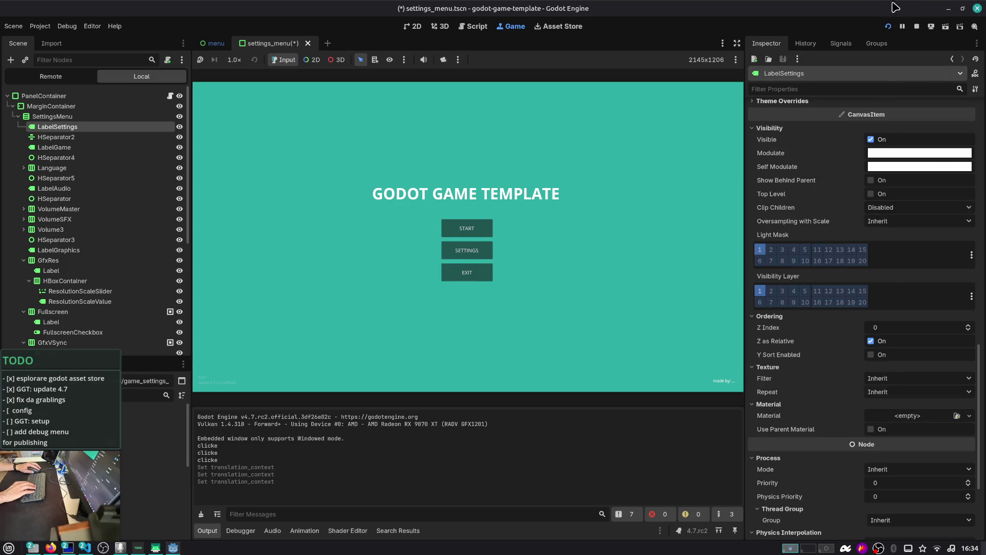
left_click(450, 252)
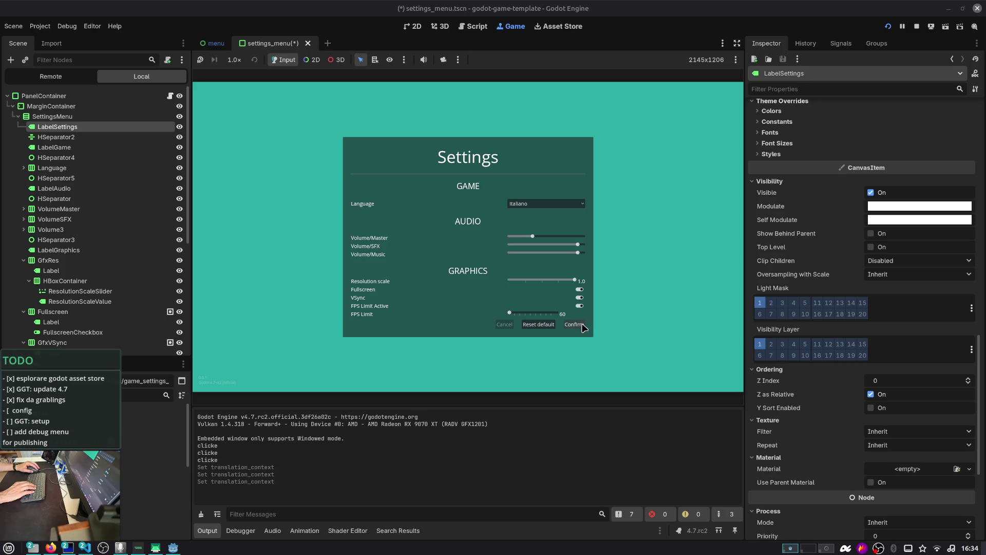
mouse_move(547, 314)
left_mouse_down()
mouse_move(498, 313)
mouse_move(577, 316)
mouse_move(421, 313)
left_mouse_up()
left_click(574, 324)
- Start a game, pause it, return to the main menu, restart, pause again, then stop the game
left_click(482, 236)
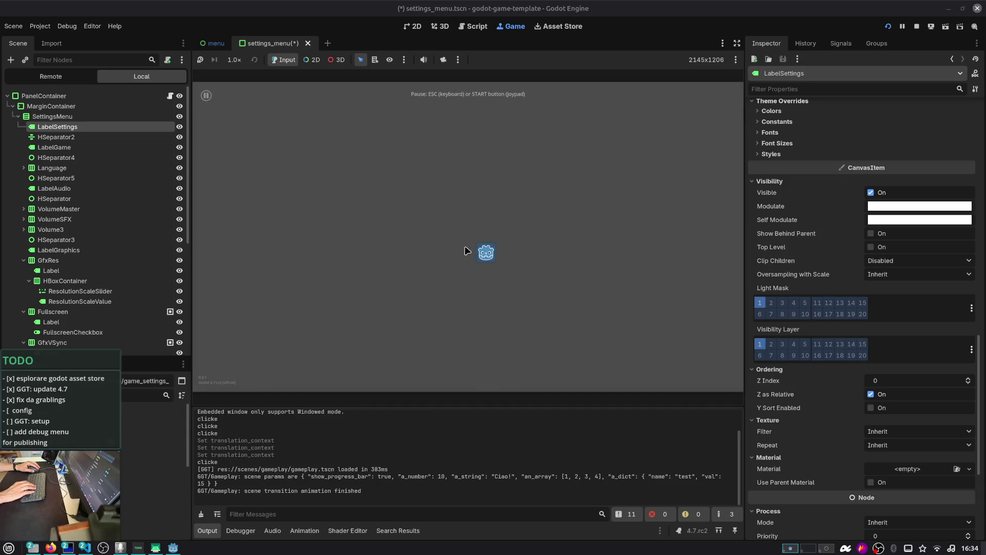
key("Escape")
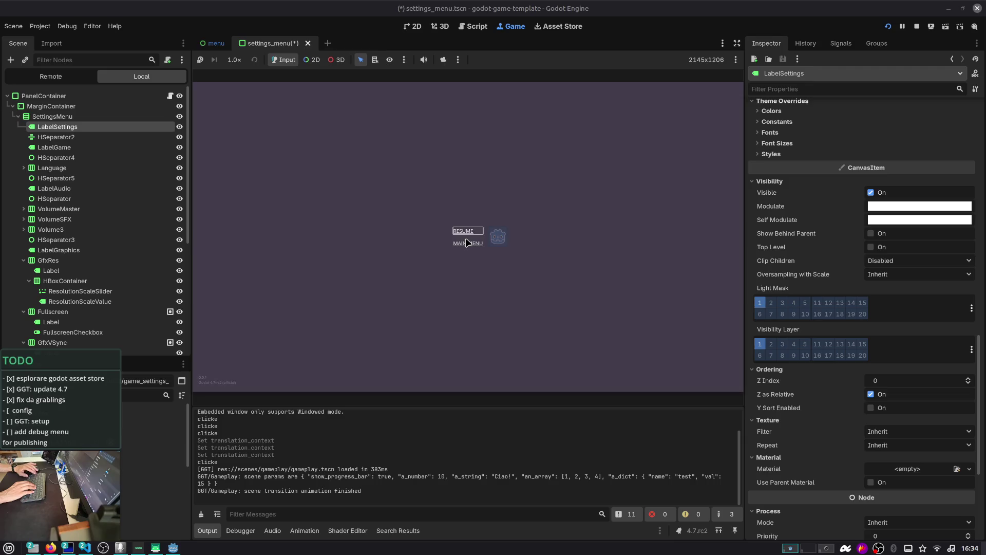
left_click(468, 242)
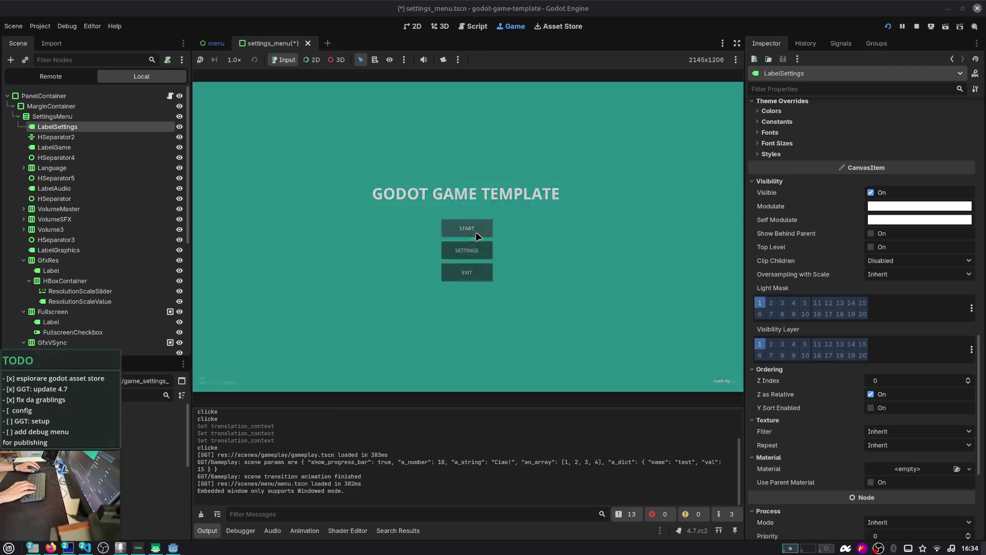
left_click(475, 232)
key("Escape")
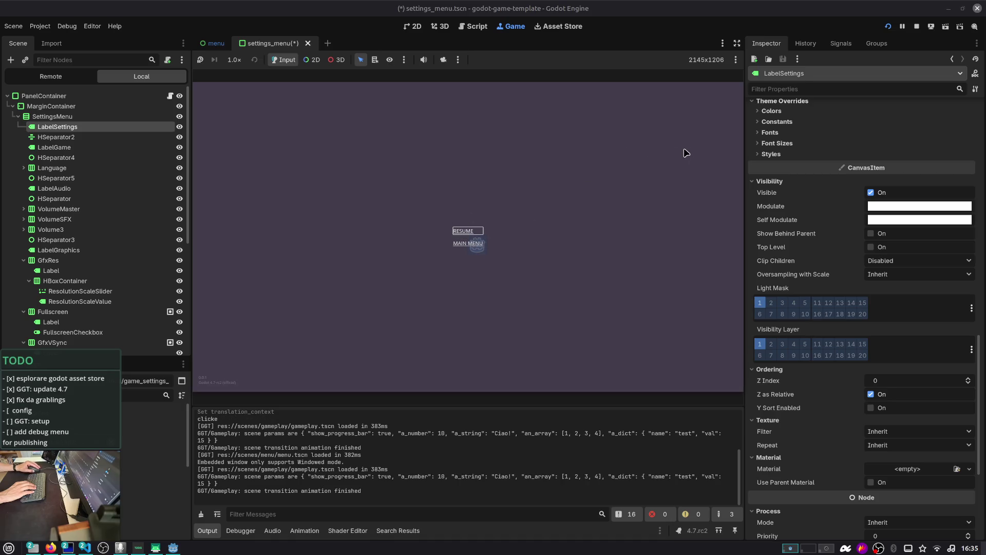
left_click(917, 26)
left_click(540, 108)
- Save the settings menu scene, open gameplay.tscn via quick open, then open its pause-layer scene
key("ctrl+s")
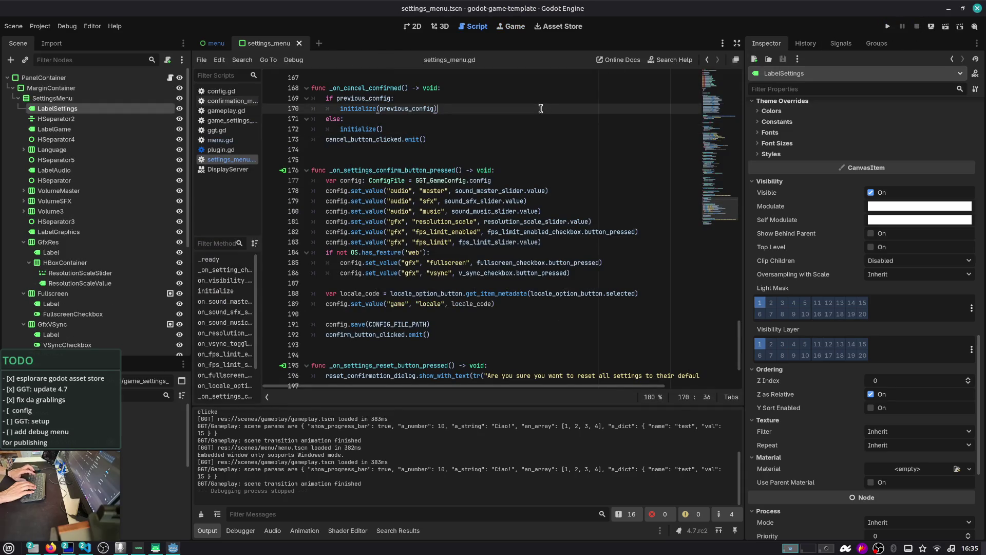
key("ctrl+shift+o")
key("Escape")
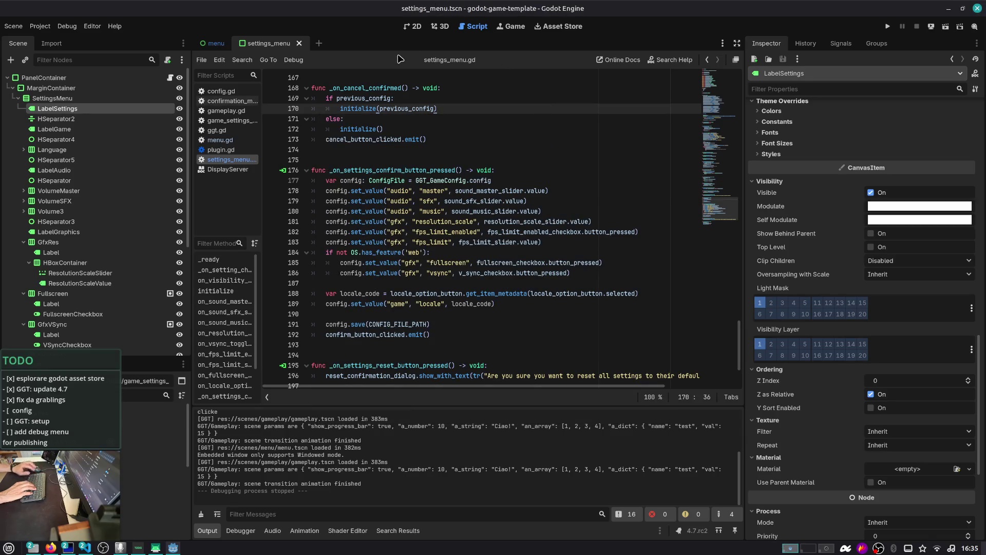
key("ctrl+shift+o")
type("gamepla")
key("Return")
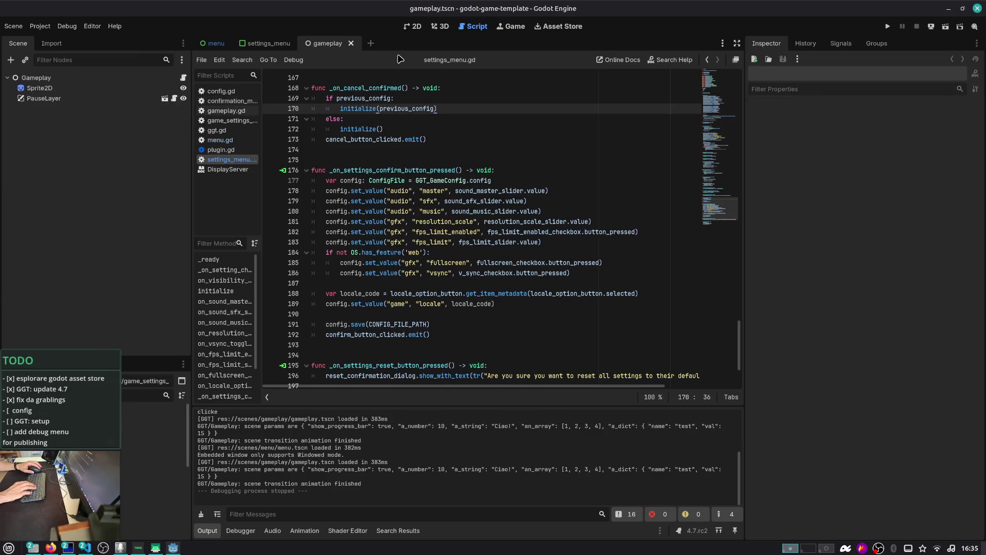
left_click(164, 98)
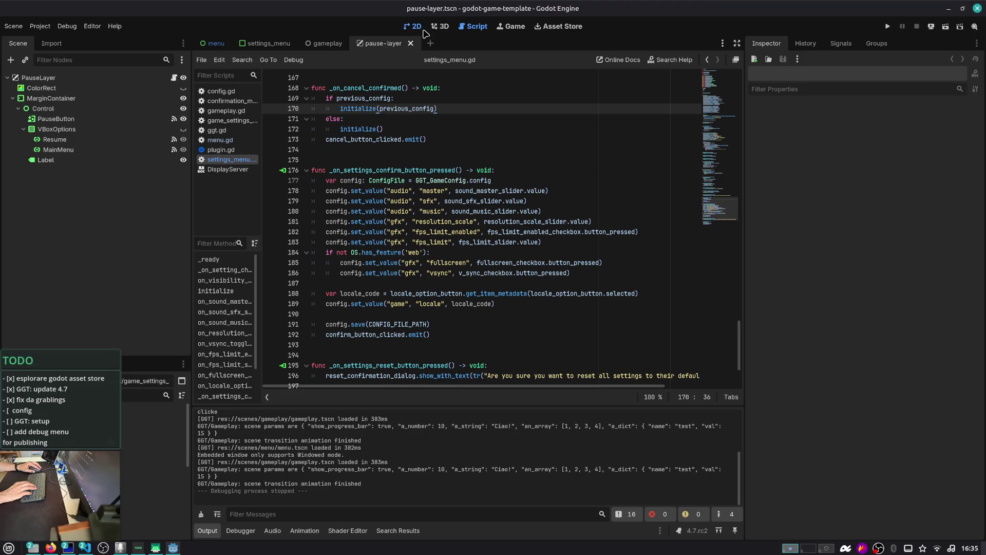
scroll(226, 116, "up", 2)
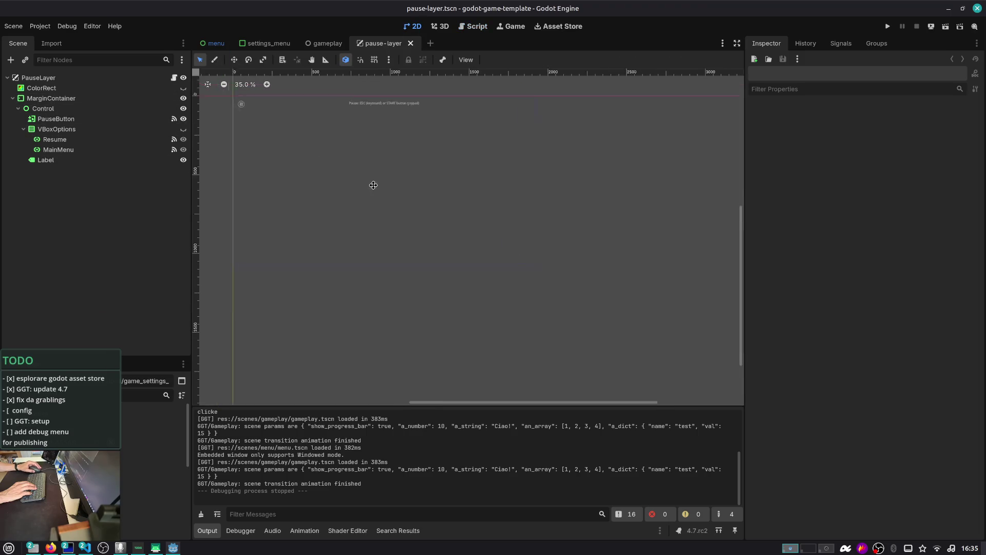
- Duplicate MainMenu as a 'Settings' button above it with the label SETTINGS
left_click(52, 150)
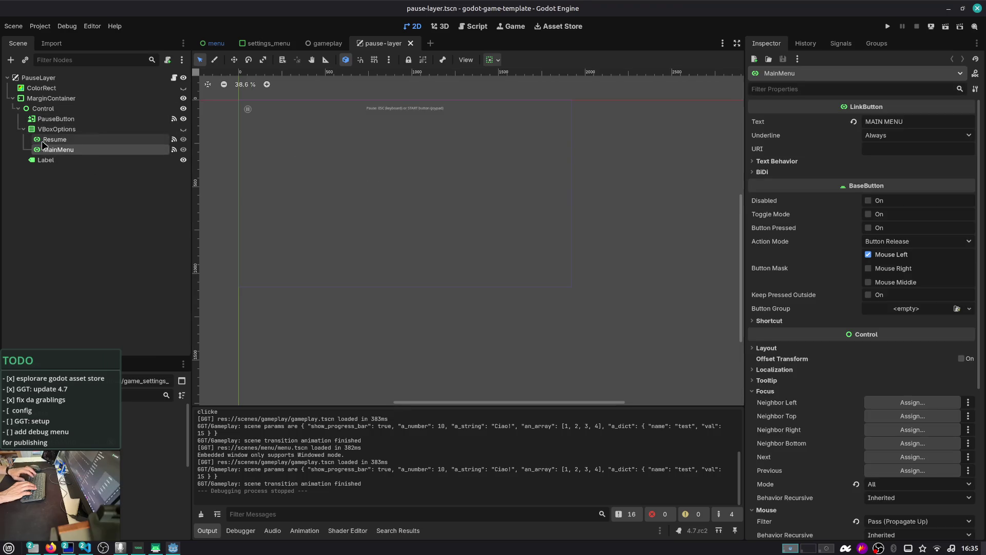
key("ctrl+d")
key("F2")
type("Settings")
key("Return")
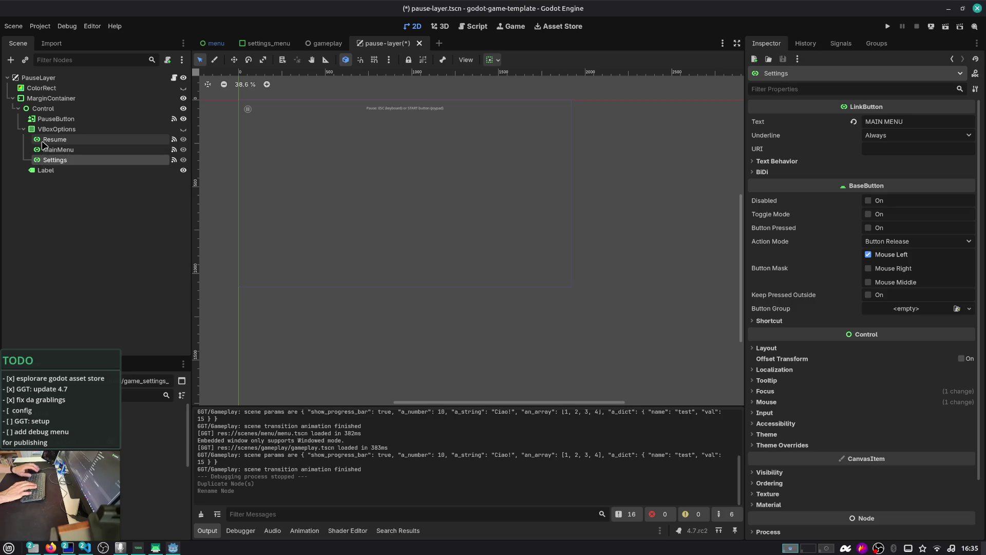
left_click_drag(99, 159, 103, 146)
triple_click(922, 121)
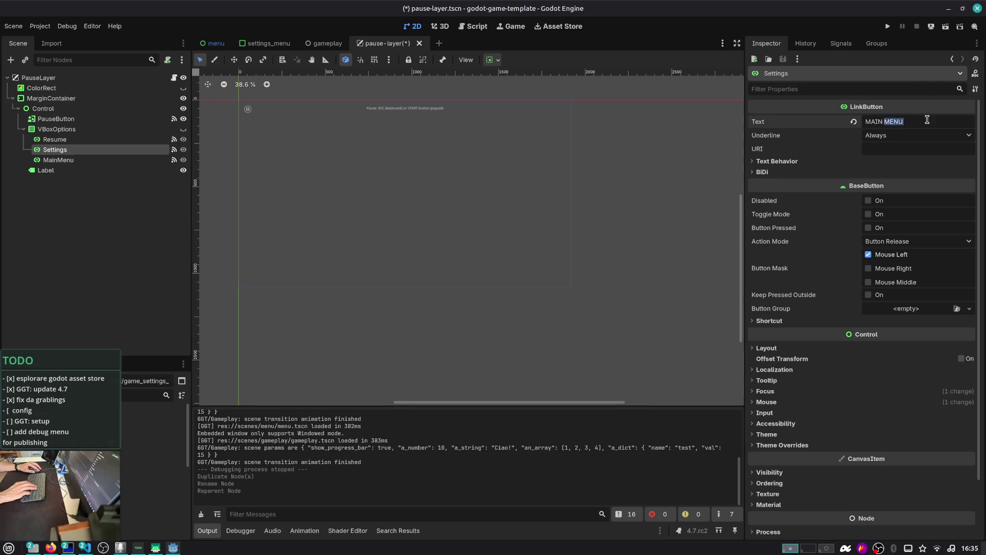
type("SETTINGS")
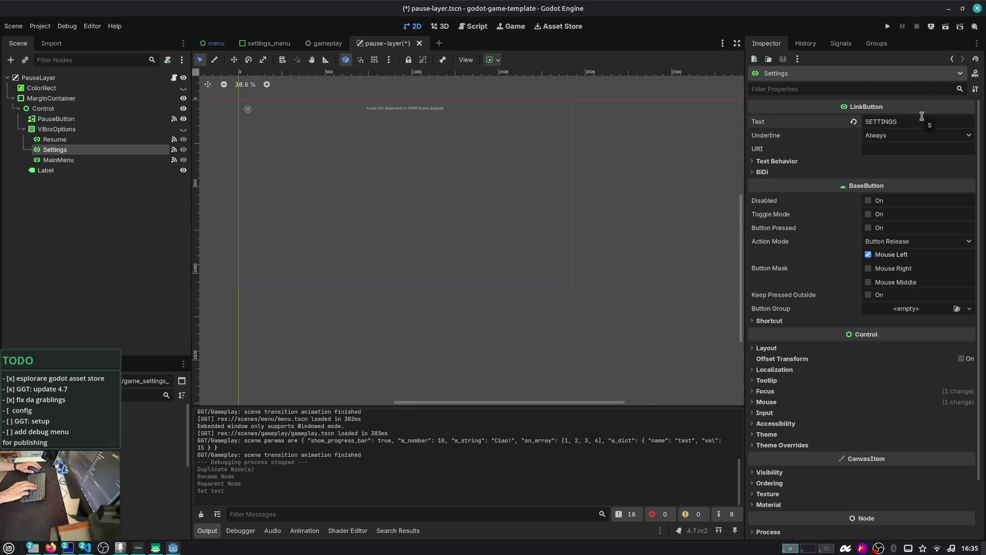
- Reconnect the Settings button's pressed signal from _on_main_menu_pressed to a new _on_settings_pressed function
left_click(842, 45)
left_click(852, 121)
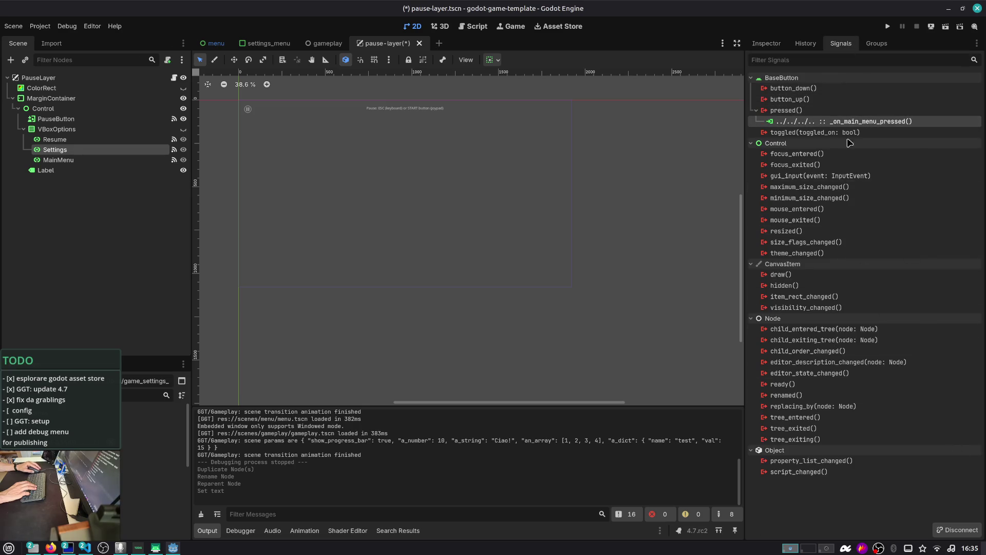
double_click(842, 121)
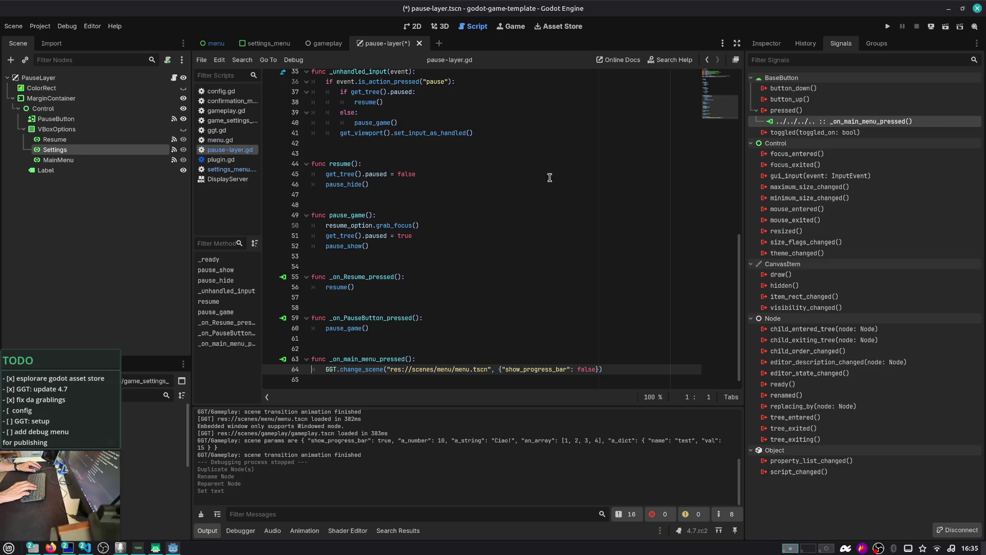
left_click(953, 530)
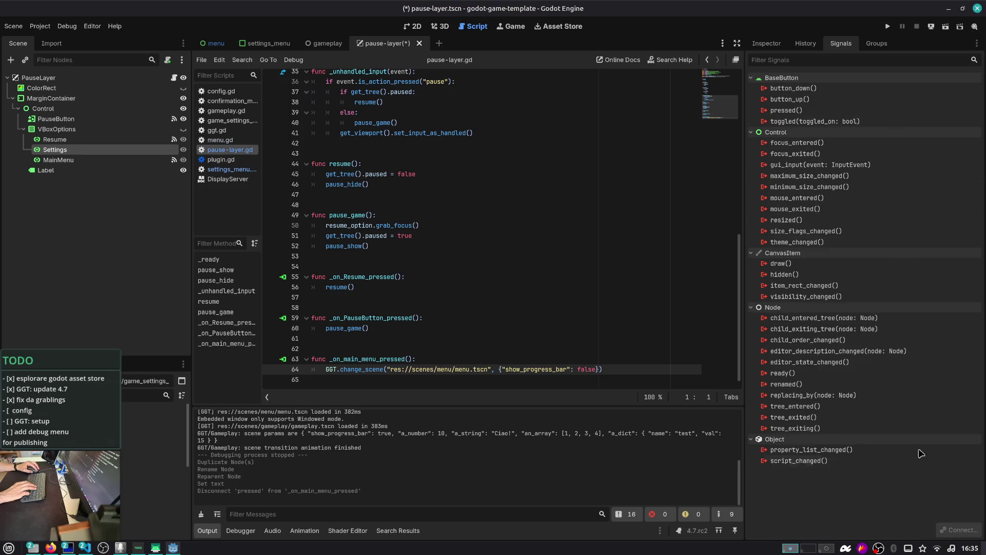
double_click(785, 111)
double_click(485, 243)
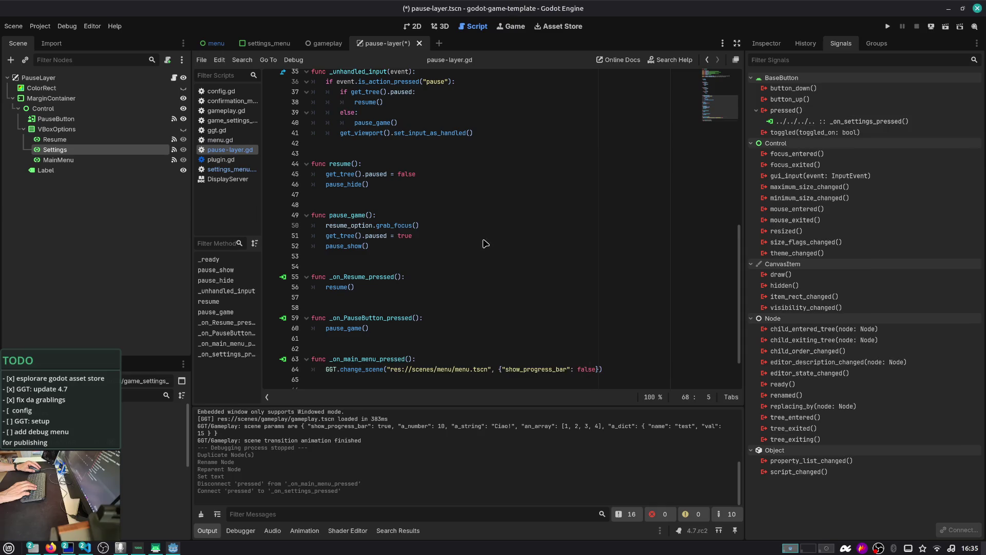
left_click(39, 78)
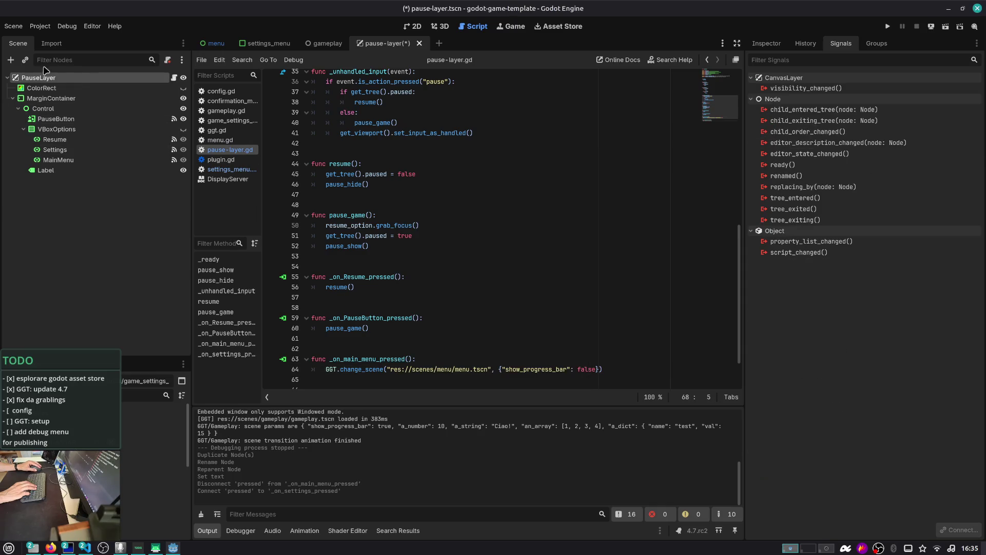
left_click(24, 62)
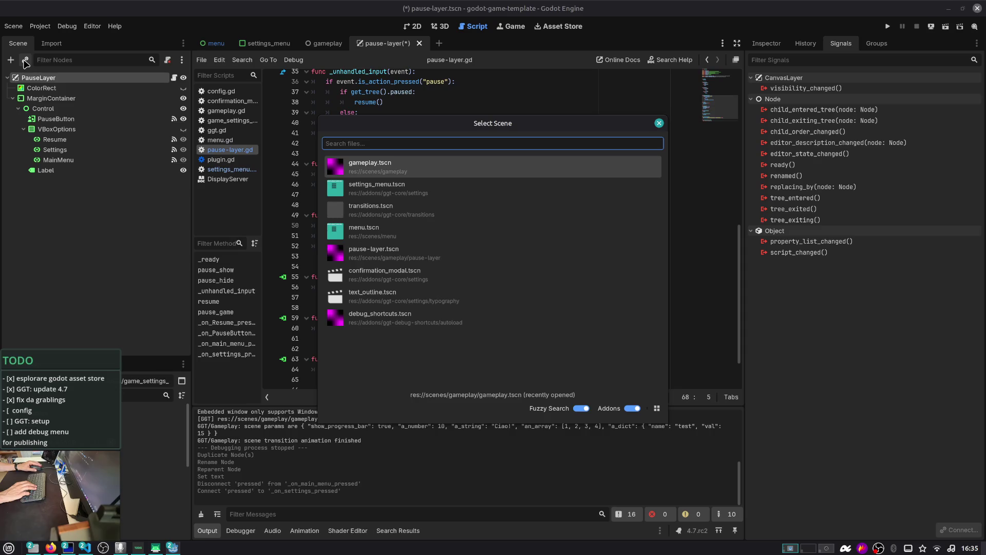
- Instance settings_menu.tscn under PauseLayer and open it for editing
type("settings")
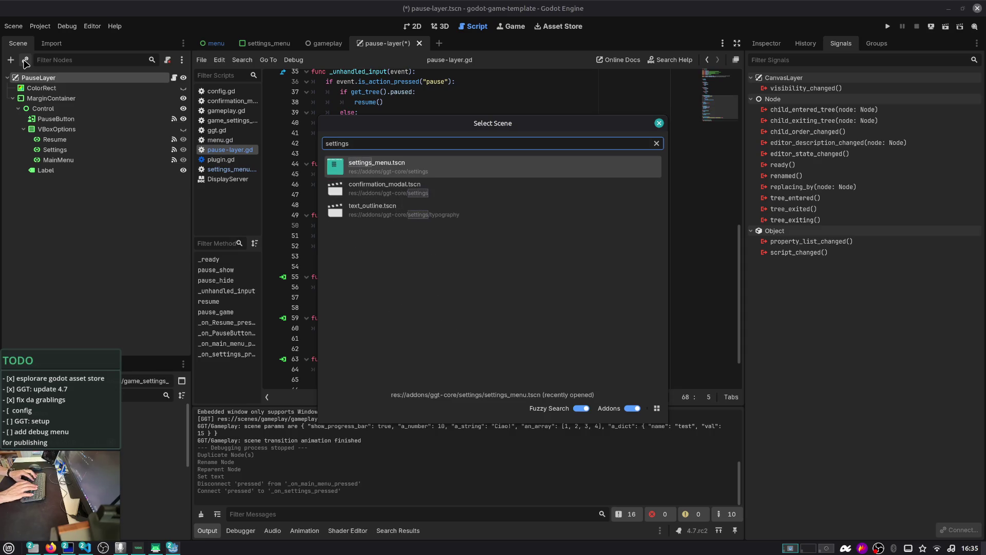
key("Return")
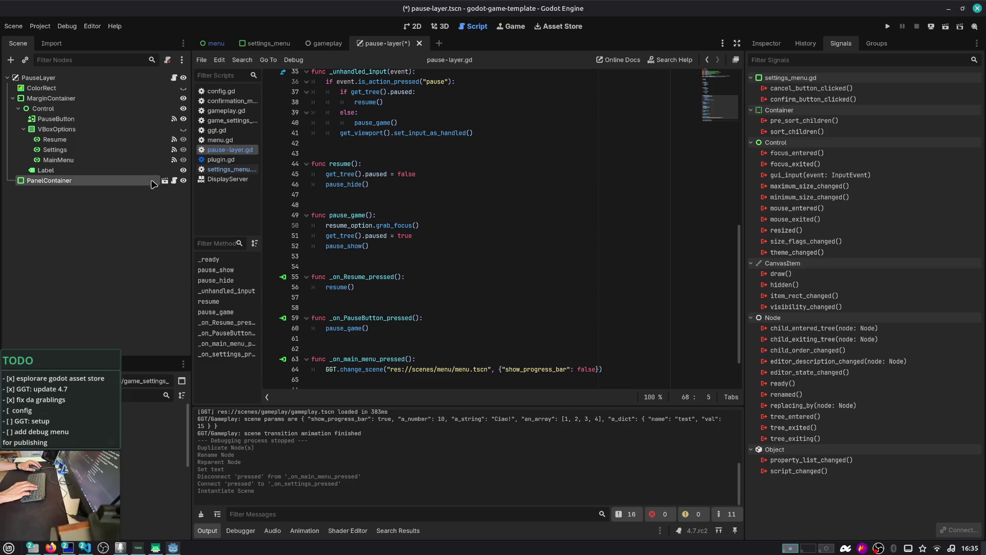
left_click(164, 182)
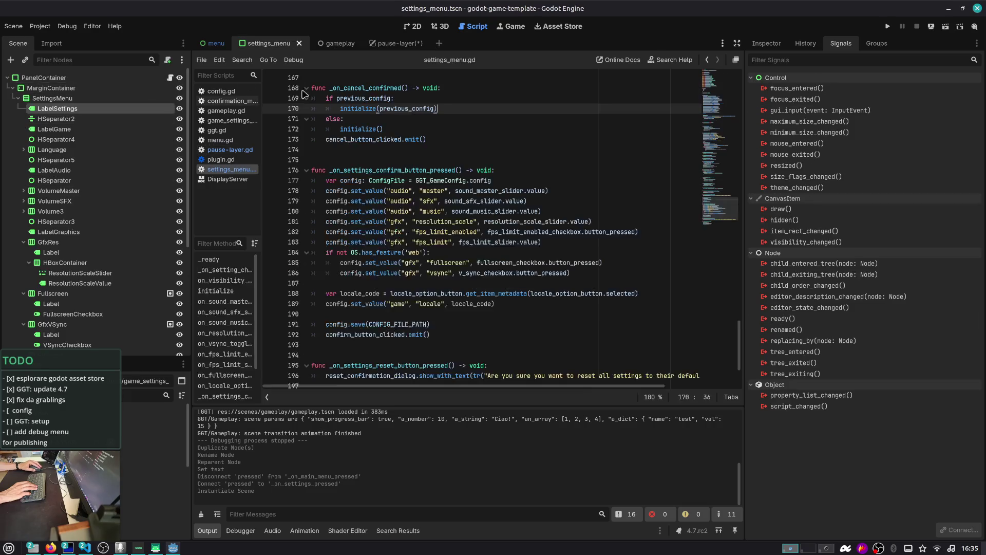
scroll(431, 106, "up", 12)
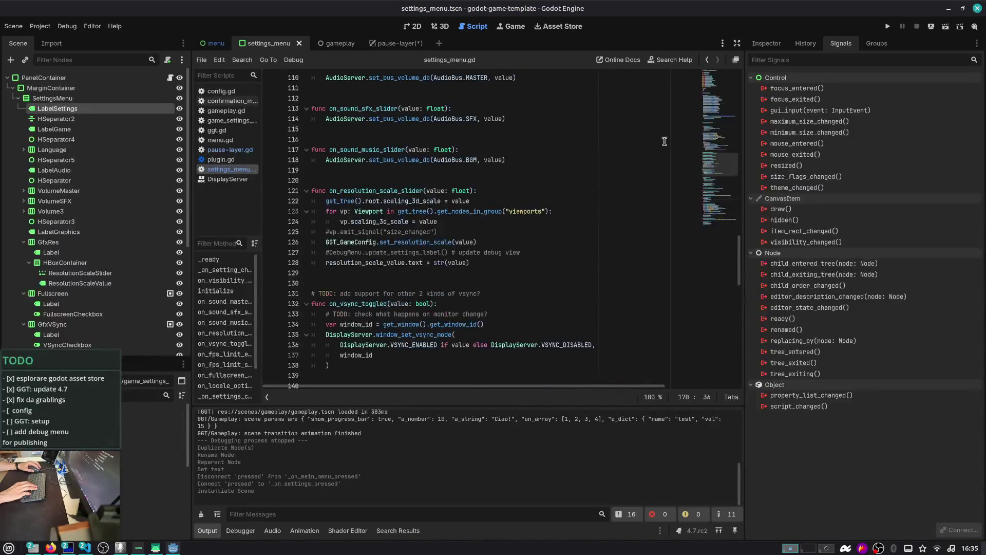
left_click_drag(732, 170, 731, 77)
scroll(400, 146, "down", 10)
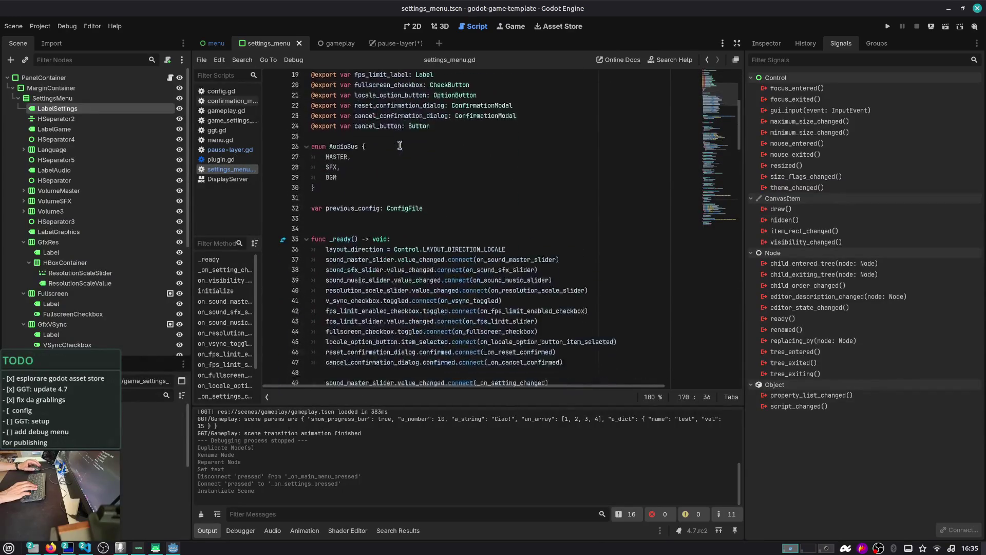
- Cut the Engine.max_fps = 60 and vsync lines out of settings_menu.gd's _ready
left_click_drag(357, 139, 503, 242)
scroll(502, 242, "down", 5)
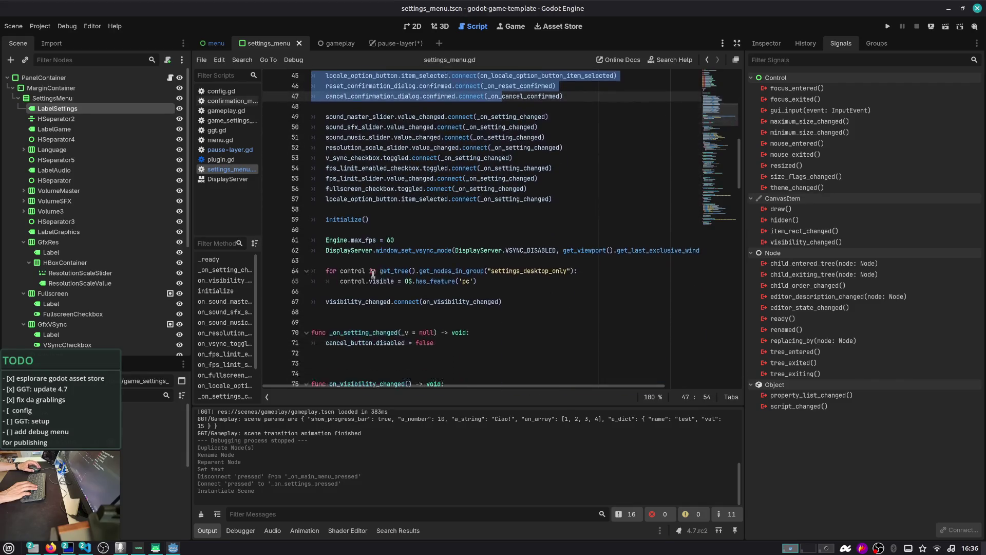
double_click(346, 213)
scroll(345, 213, "down", 1)
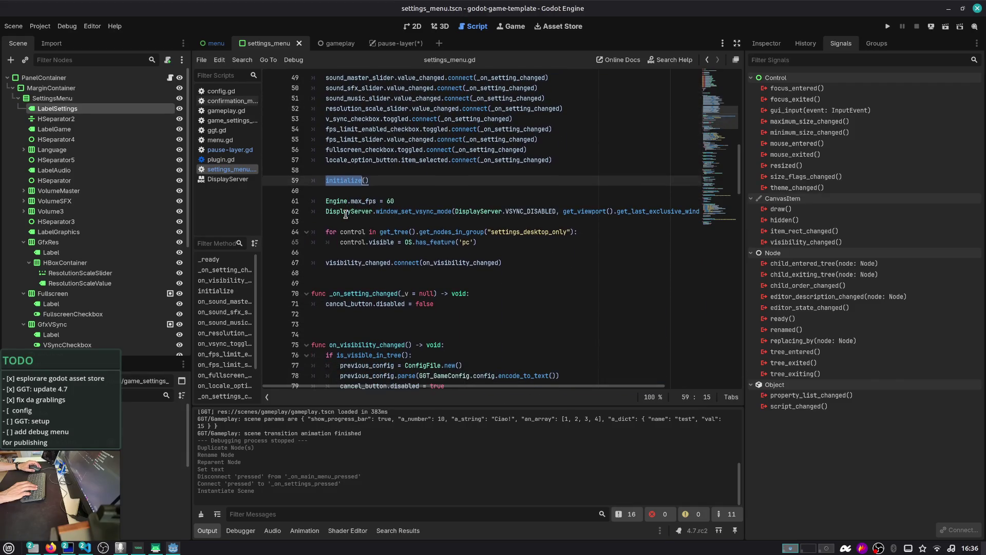
left_click(349, 205)
key("shift+Down")
key("shift+Down")
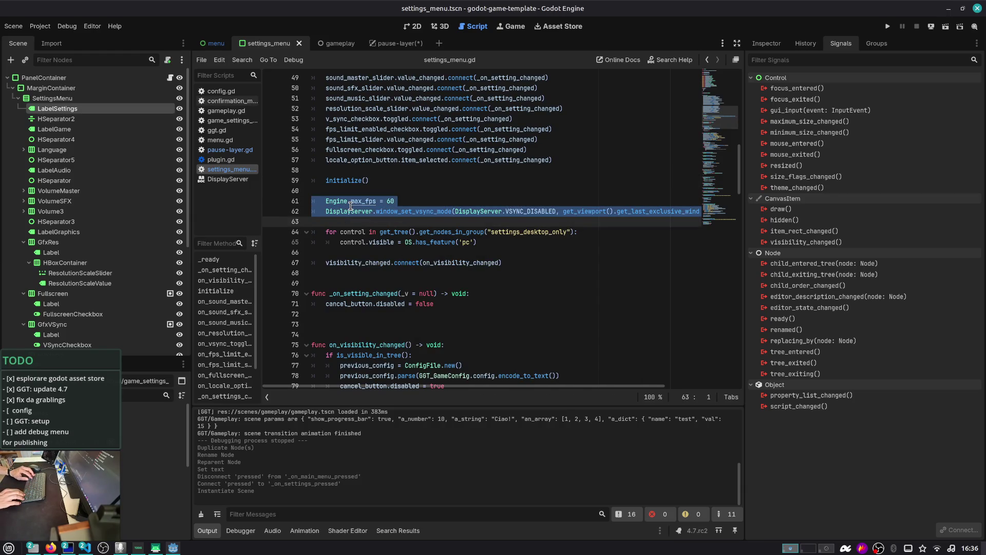
key("ctrl+x")
key("BackSpace")
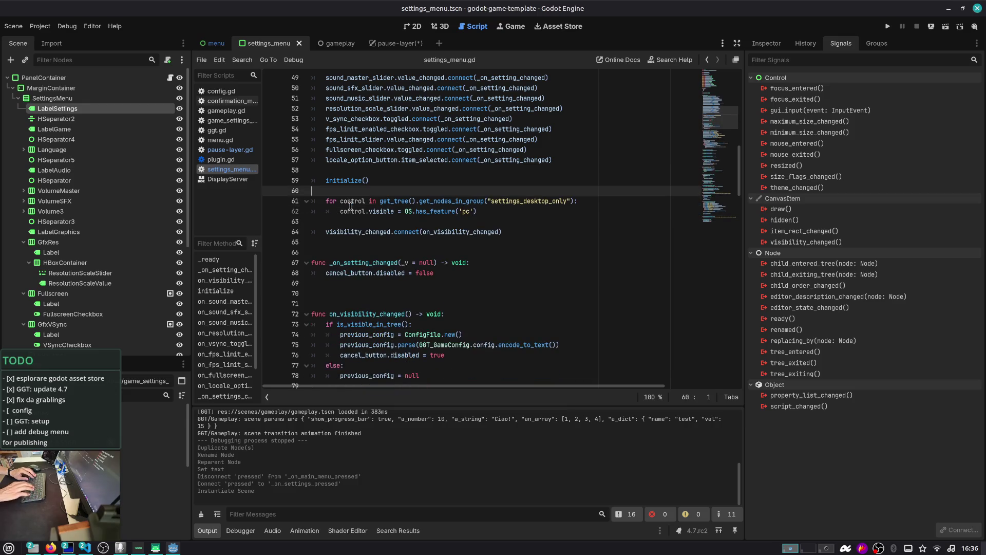
key("ctrl+alt+o")
- Open game_settings_config.gd and paste the max_fps and vsync lines into _apply_settings after the locale line
type("games")
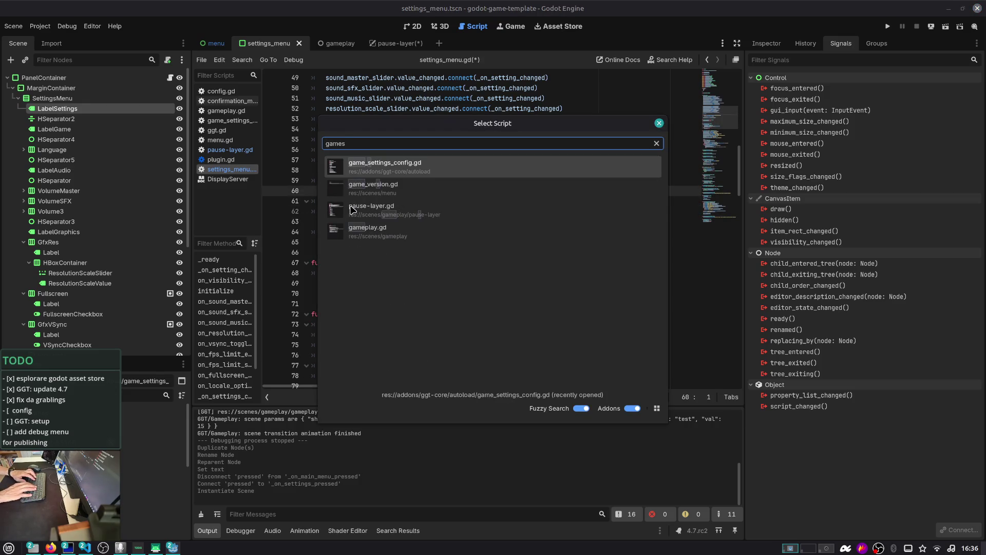
key("Return")
key("Up")
key("Up")
key("Up")
key("Down")
key("Up")
key("Down")
key("Down")
key("End")
key("Left")
key("Left")
key("ctrl+shift+Left")
key("ctrl+f")
key("Return")
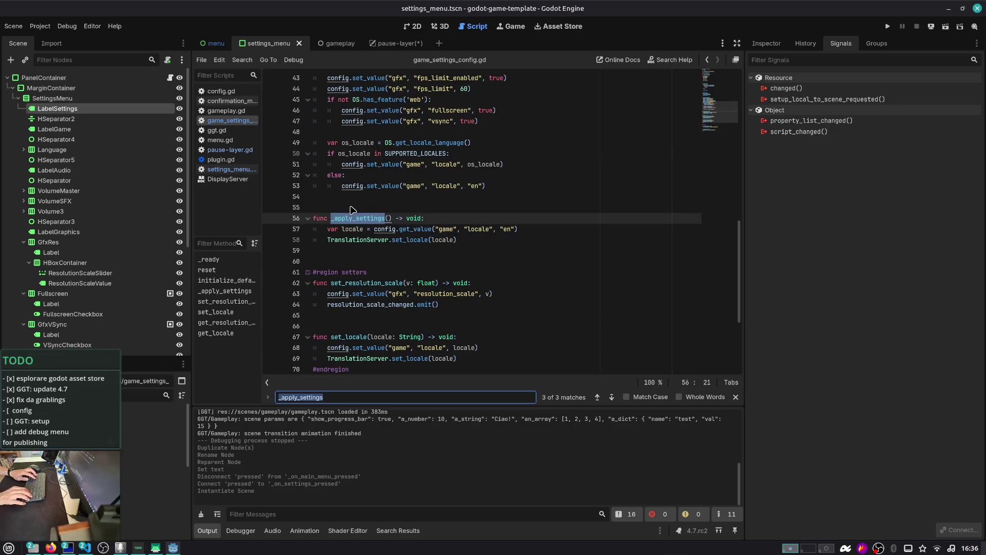
key("Escape")
key("Down")
key("Down")
key("End")
key("Return")
key("ctrl+v")
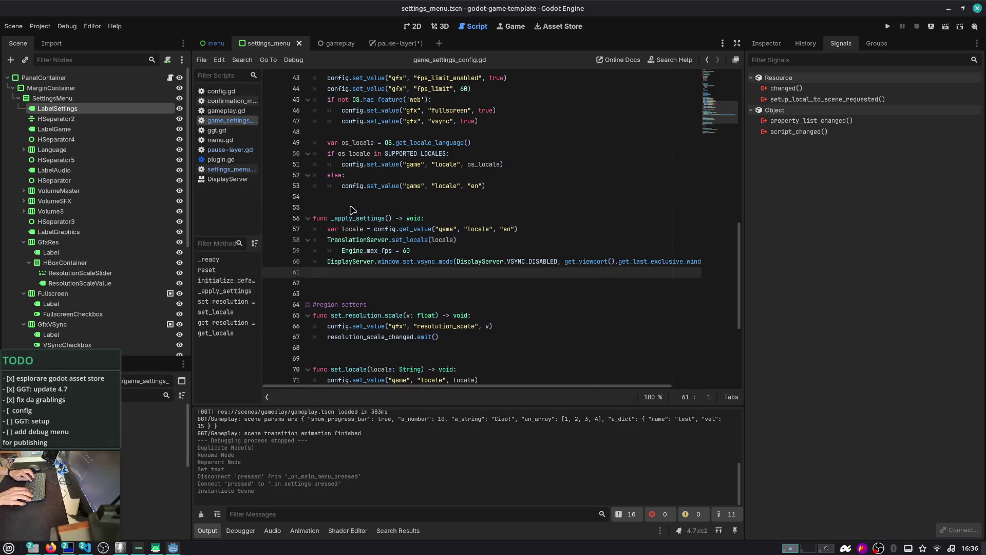
- Fix the pasted lines' indentation and replace max_fps's 60 with a copy of the locale config lookup
key("Up")
key("Up")
key("shift+Tab")
key("shift+Down")
key("shift+Down")
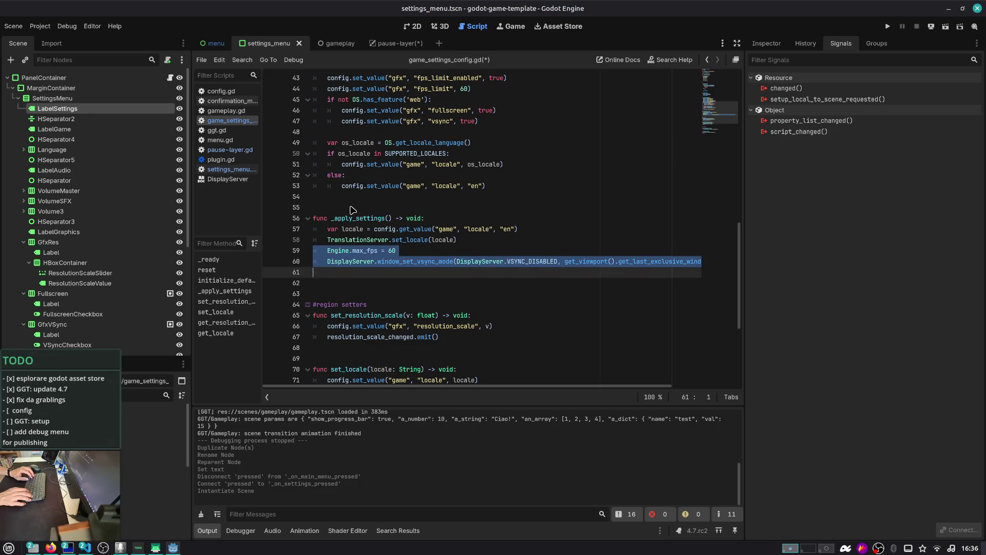
key("Up")
key("Up")
key("End")
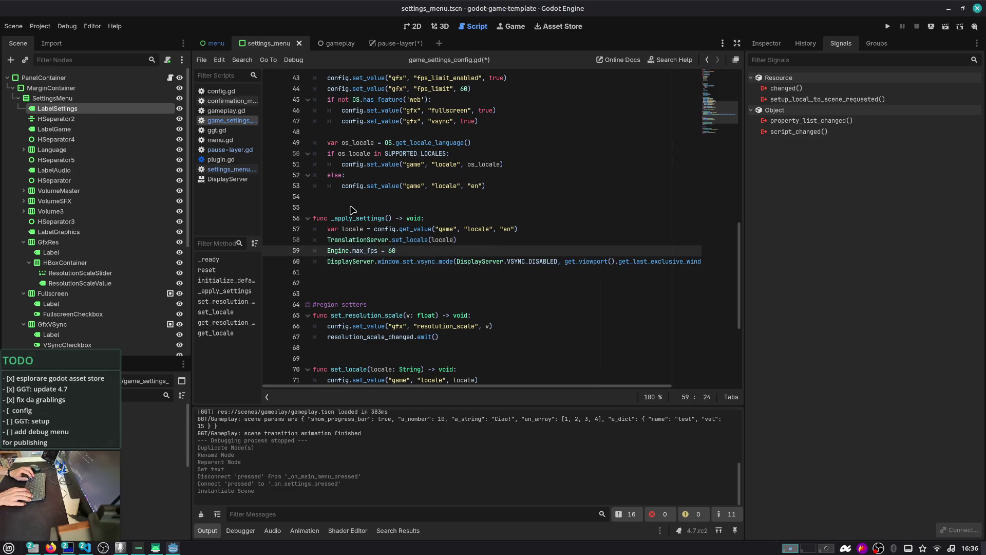
key("Up")
key("Up")
key("ctrl+Right")
key("ctrl+Right")
key("ctrl+Right")
key("ctrl+Left")
key("ctrl+shift+Right")
key("ctrl+shift+Right")
key("ctrl+shift+Right")
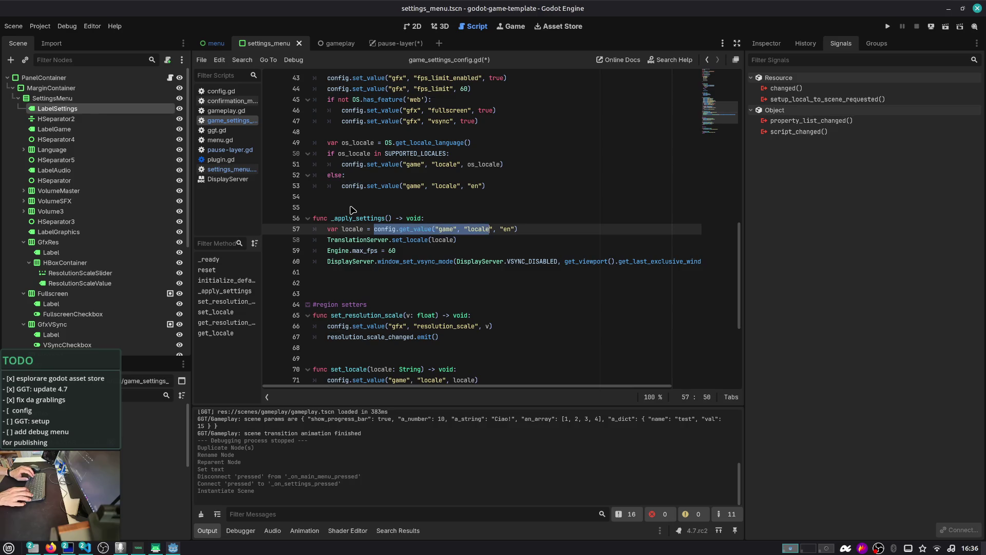
key("ctrl+c")
key("Down")
key("Down")
key("BackSpace")
key("BackSpace")
key("ctrl+v")
- Change the copied lookup to config.get_value("gfx", "fps_limit", 60) and save the script
key("ctrl+Right")
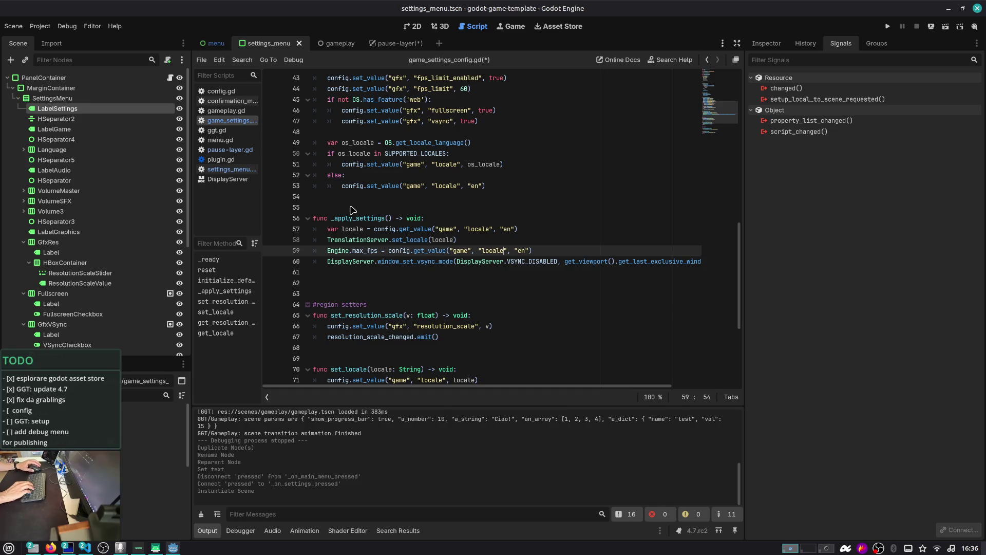
key("ctrl+shift+Left")
key("ctrl+Left")
key("ctrl+shift+Right")
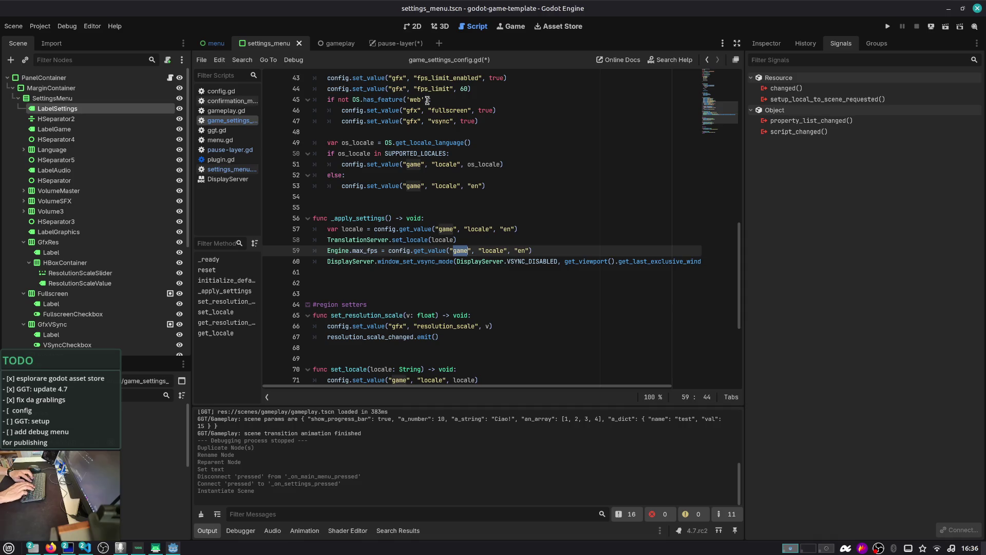
type("gfx\", \"")
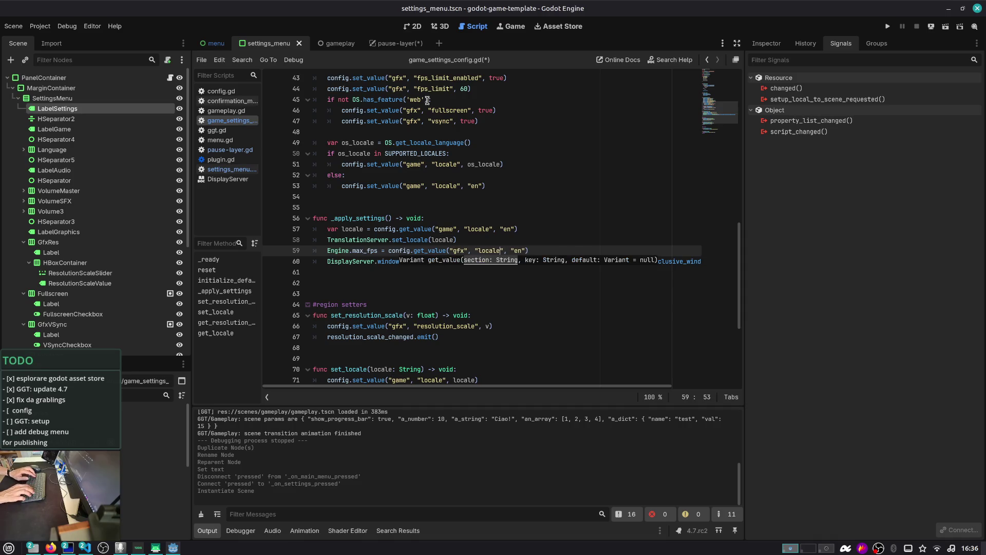
type("fps_limit")
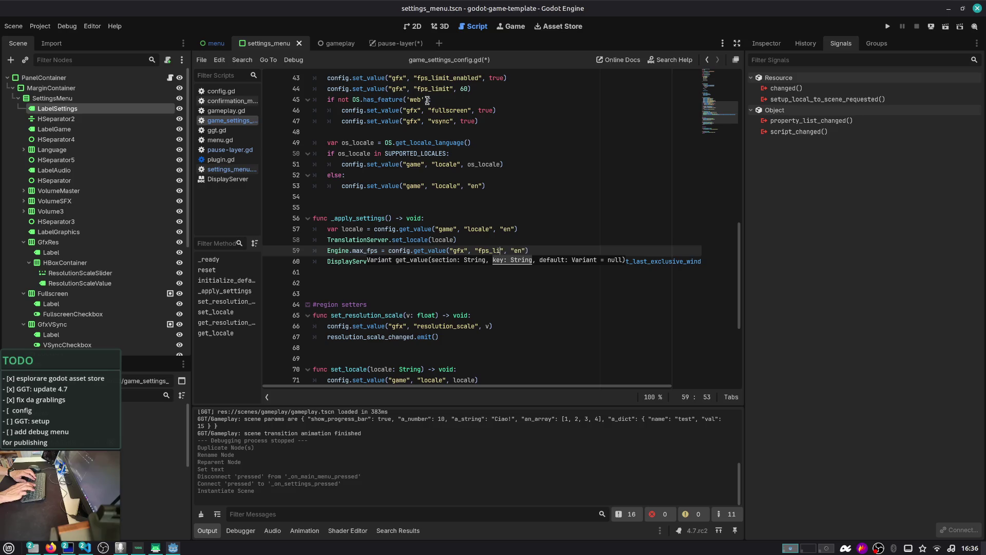
key("ctrl+Left")
key("ctrl+shift+Right")
key("BackSpace")
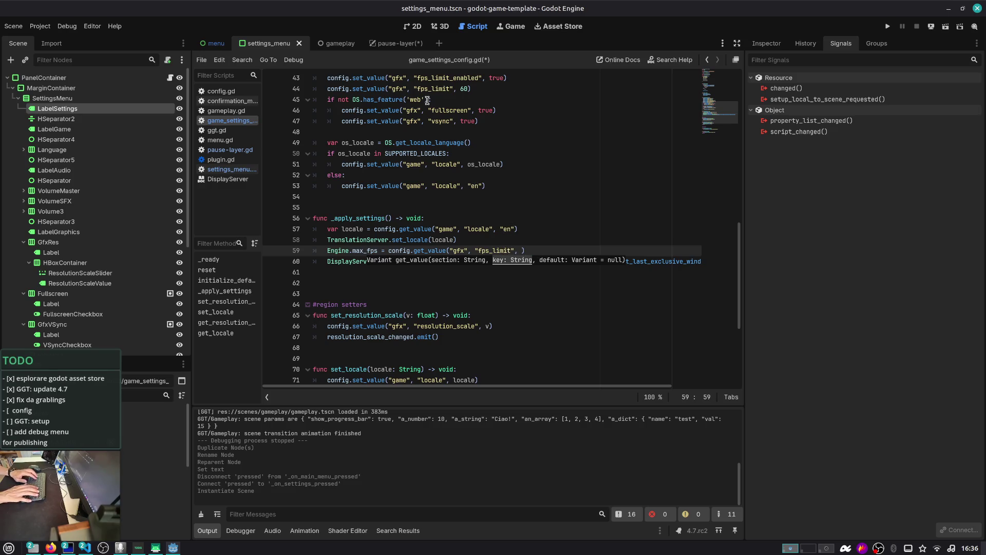
key("Escape")
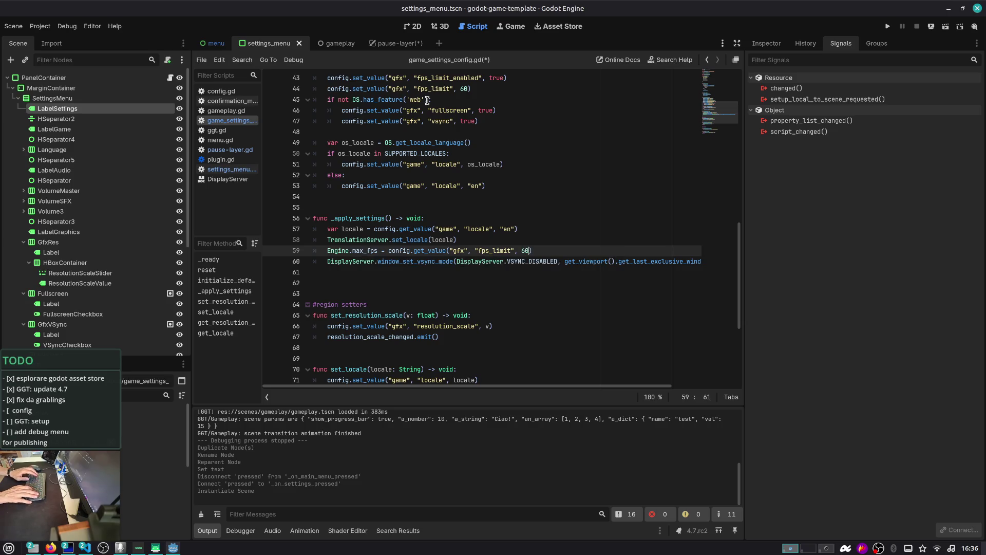
key("BackSpace")
key("ctrl+s")
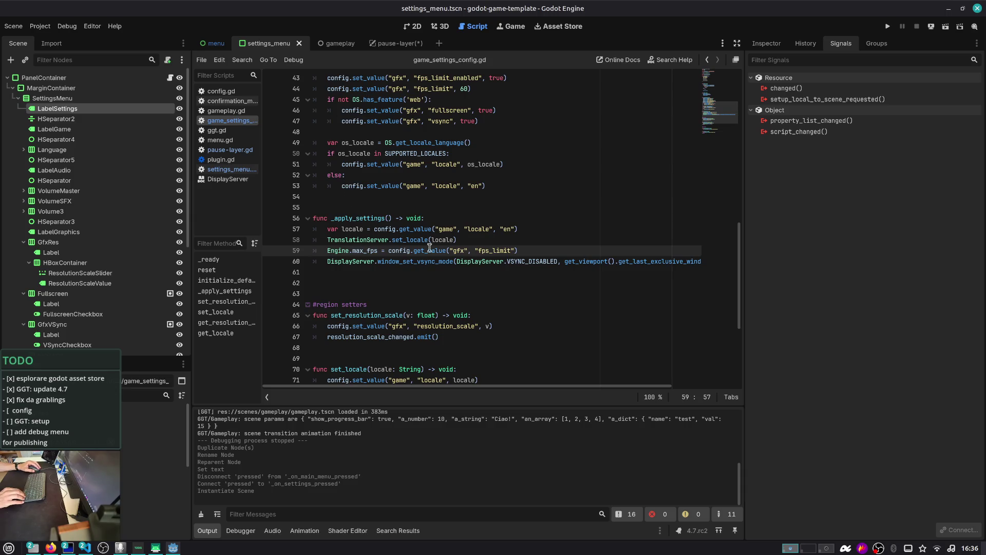
type(", 60")
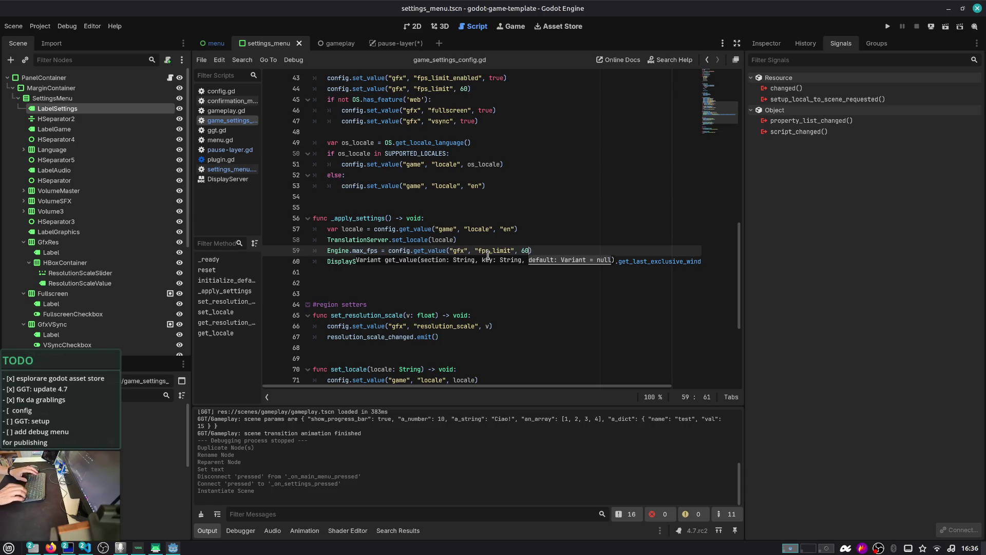
- Check the pasted VSYNC_DISABLED line against the script's default vsync setting on line 47
key("Down")
key("Home")
key("Home")
key("ctrl+Right")
key("ctrl+Right")
key("ctrl+Right")
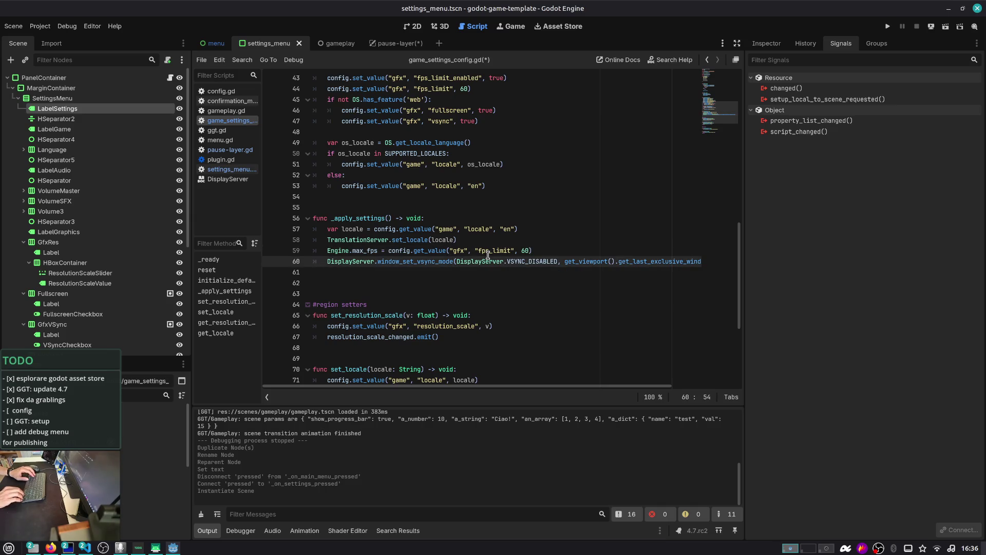
key("shift+End")
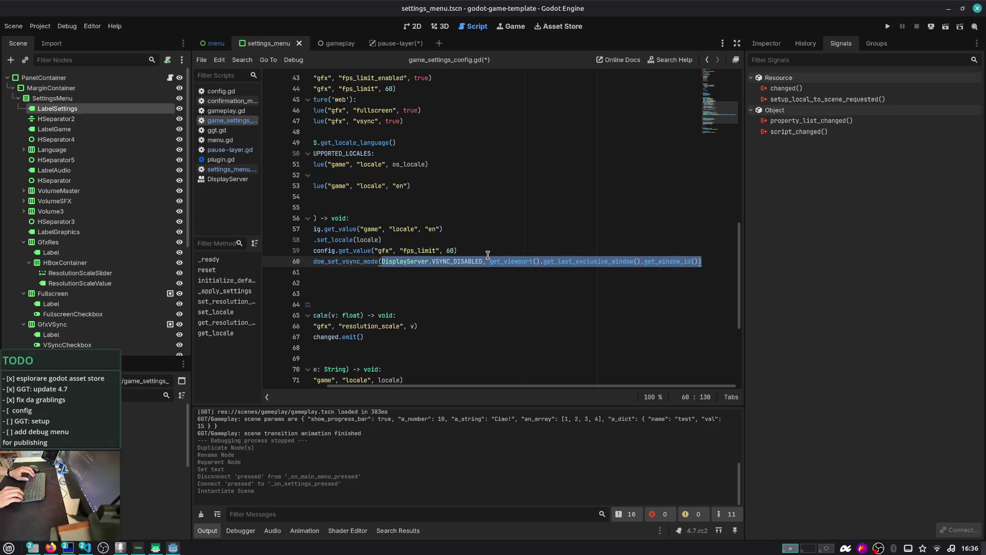
key("Left")
key("Home")
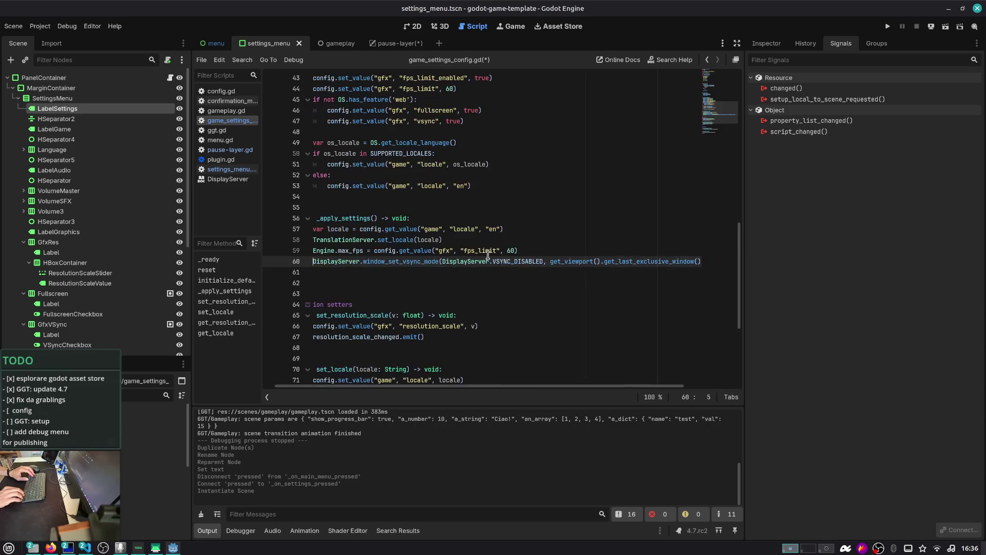
key("ctrl+shift+Right")
key("ctrl+shift+Right")
key("ctrl+shift+Right")
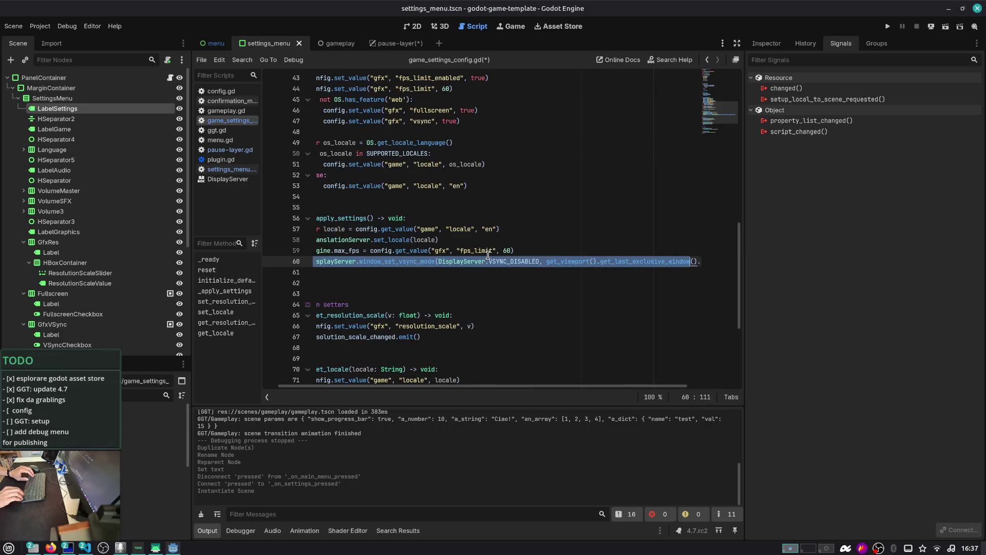
key("shift+Down")
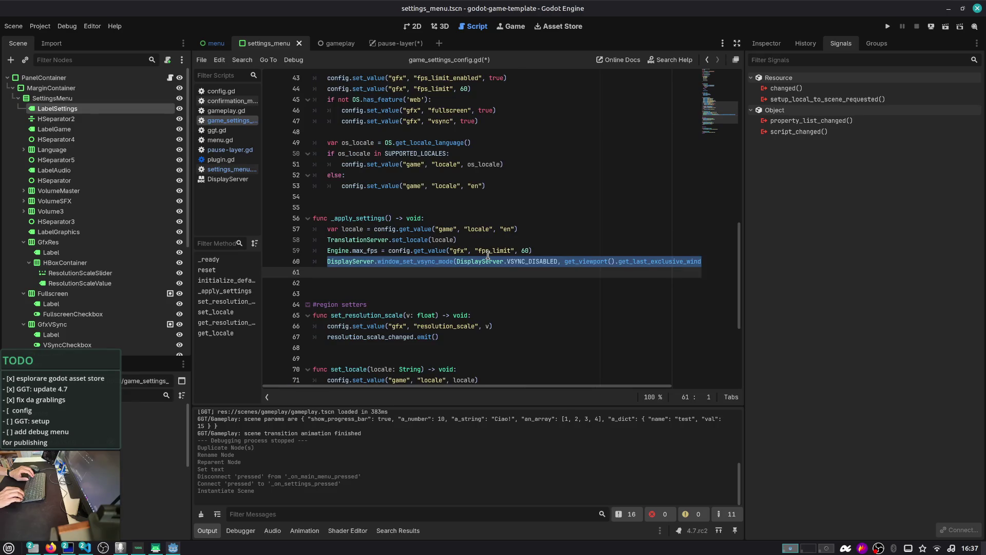
key("Up")
key("Up")
key("Up")
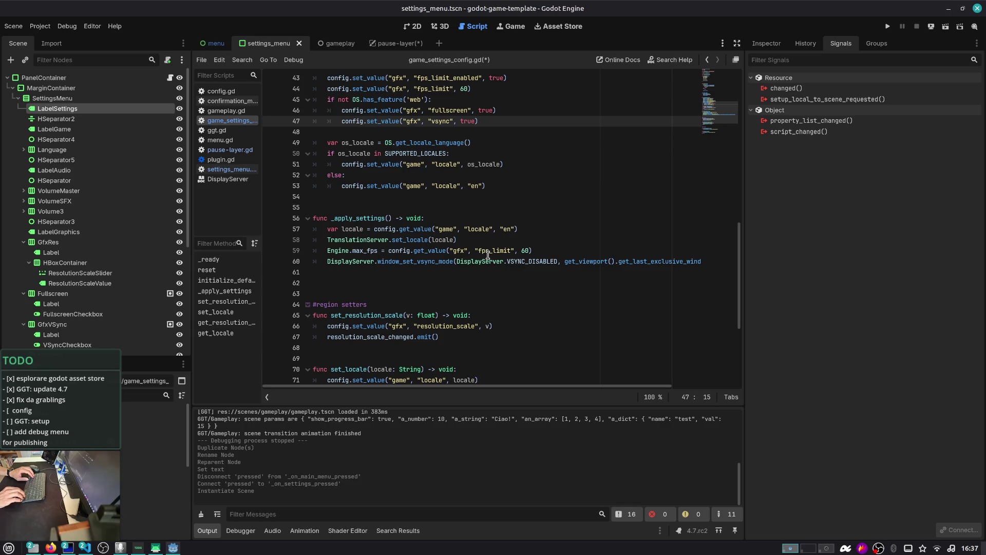
key("shift+End")
key("Down")
key("Down")
key("Down")
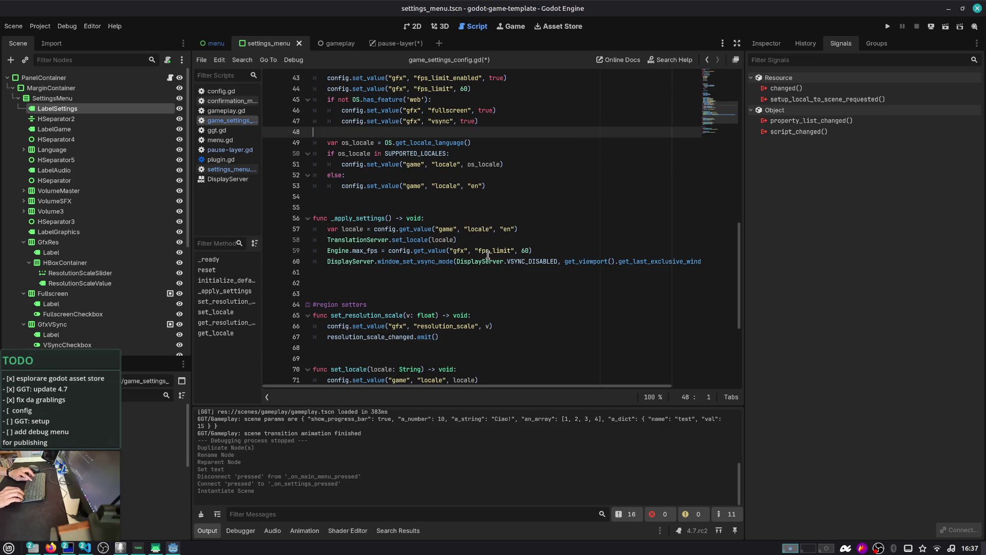
key("ctrl+shift+Right")
key("ctrl+shift+Right")
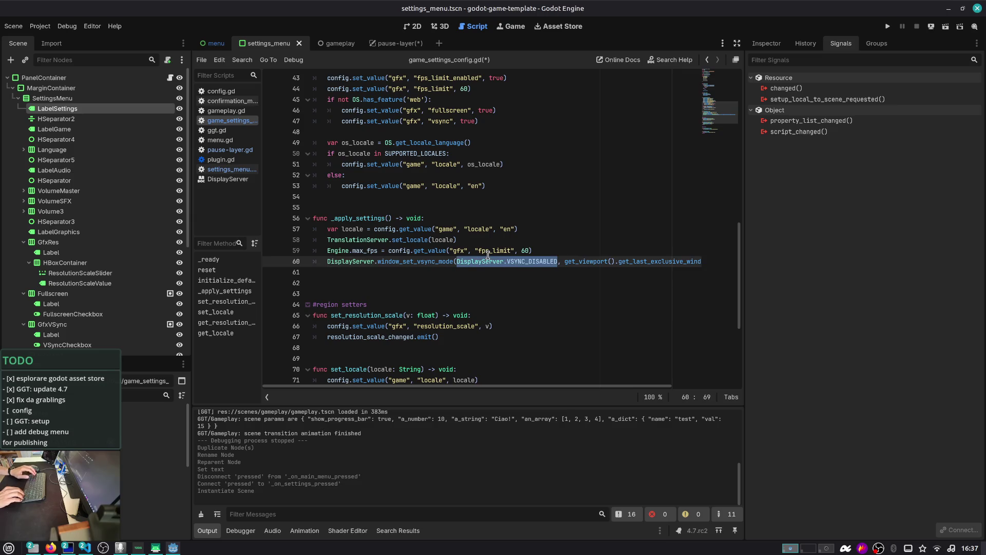
scroll(468, 231, "down", 3)
- Widen the script list to show full file names and open settings_menu.gd
scroll(473, 224, "up", 9)
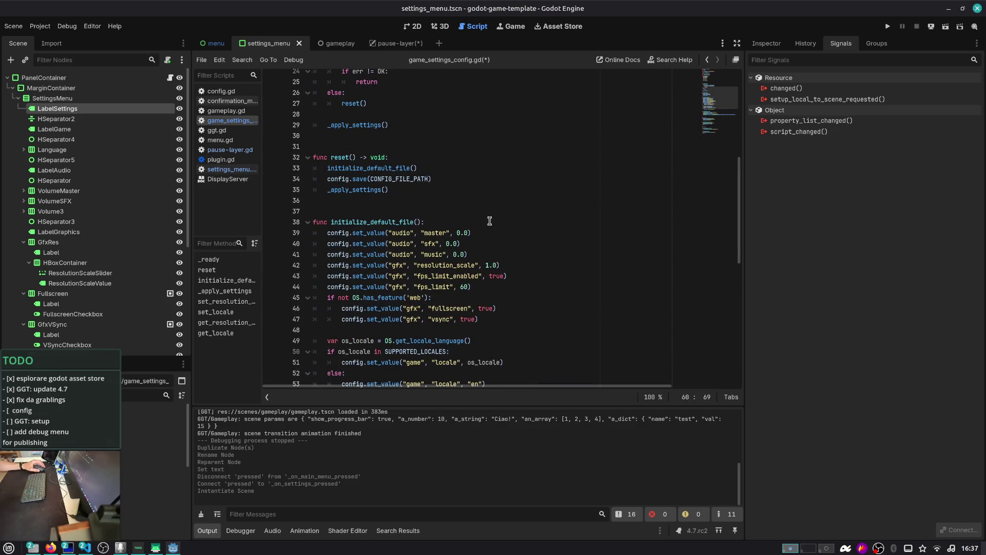
scroll(483, 215, "up", 8)
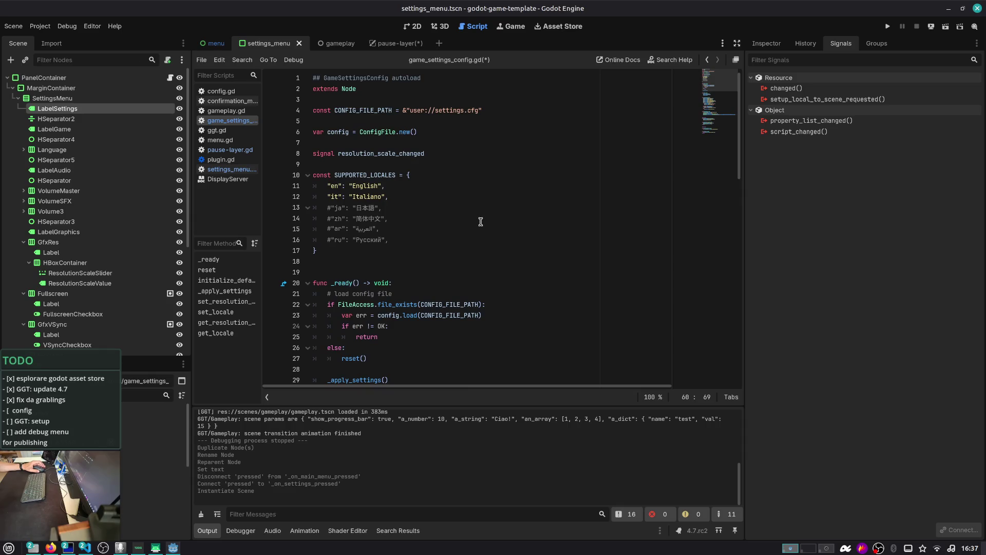
left_click_drag(262, 236, 300, 237)
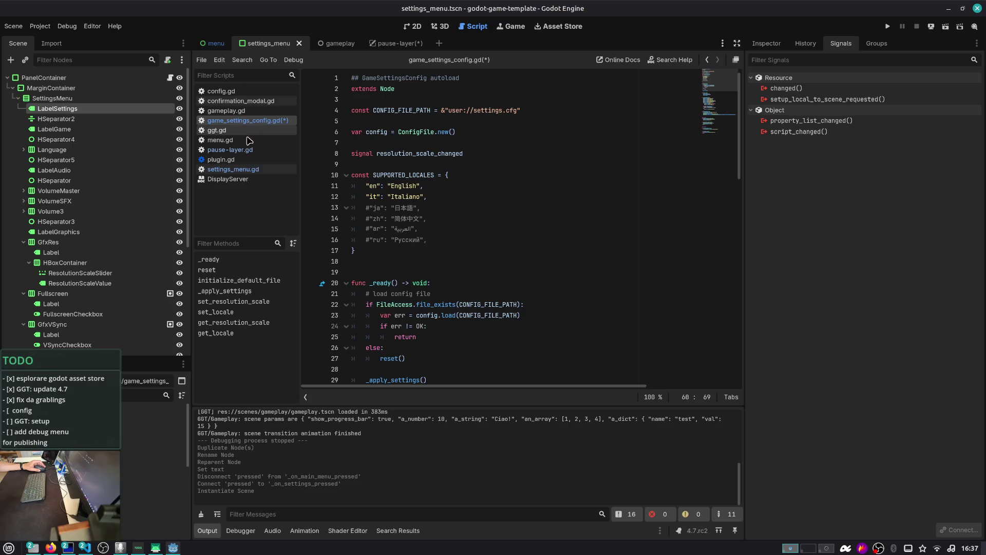
left_click(251, 173)
- Search settings_menu.gd for 'vsync' and select the window_set_vsync_mode call
scroll(411, 180, "up", 1)
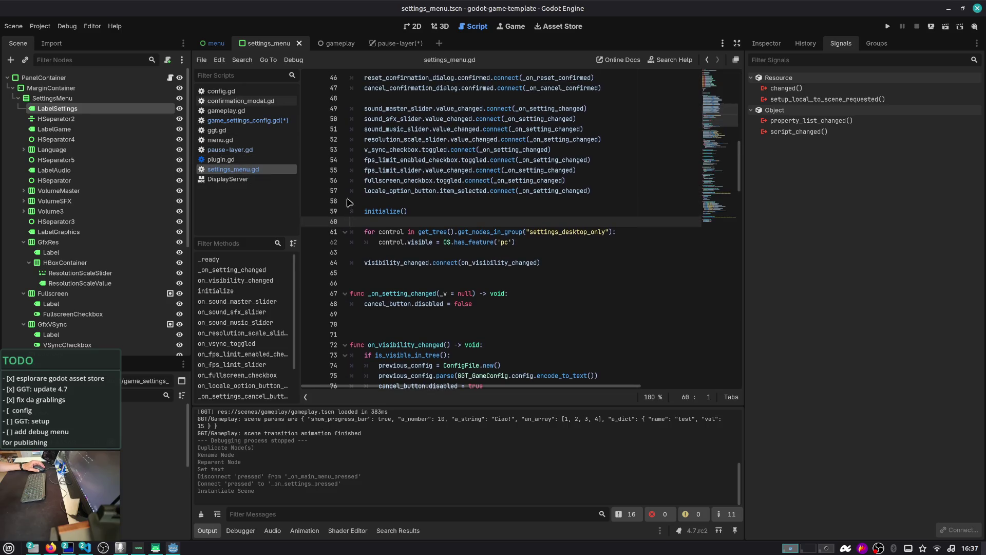
left_click(424, 181)
key("ctrl+f")
type("vsync")
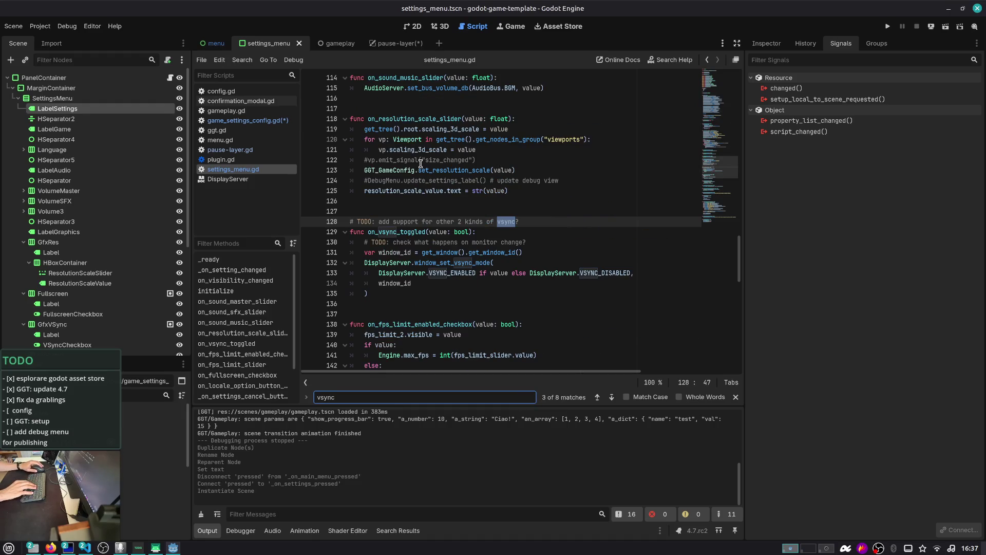
left_click(420, 294)
key("shift+Up")
key("shift+Up")
key("shift+Up")
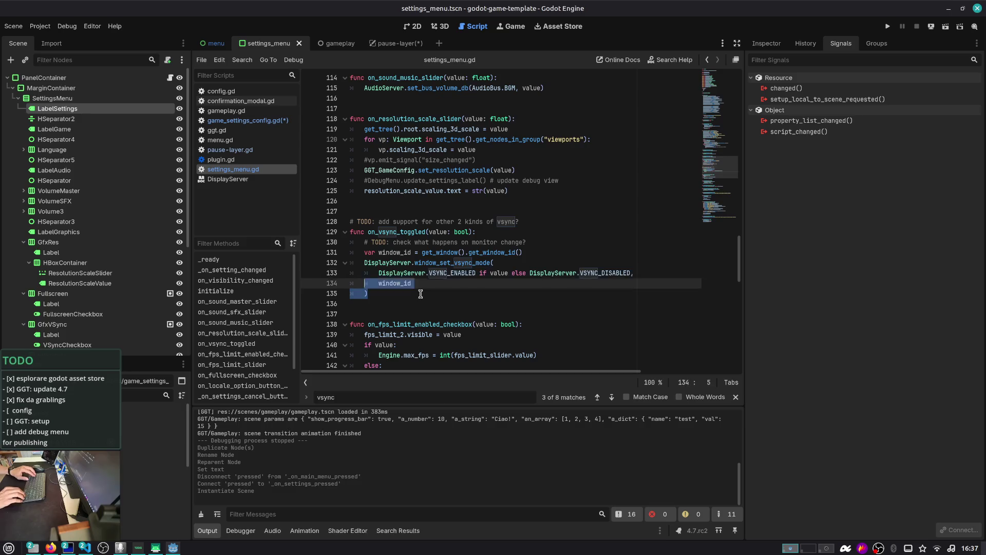
key("shift+Home")
key("shift+Home")
key("ctrl+c")
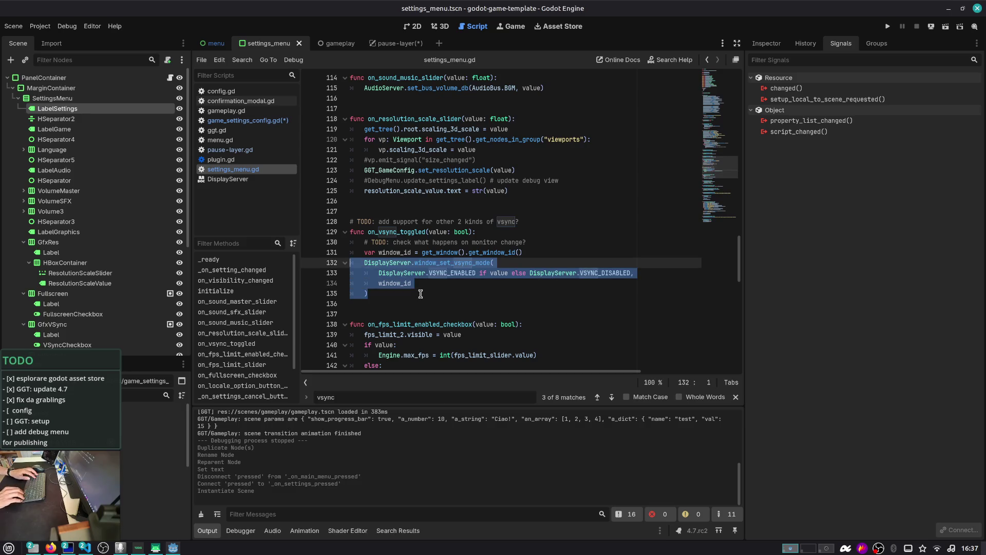
- Jump back to the vsync search match, then return to game_settings_config.gd
key("shift+F3")
scroll(420, 294, "up", 14)
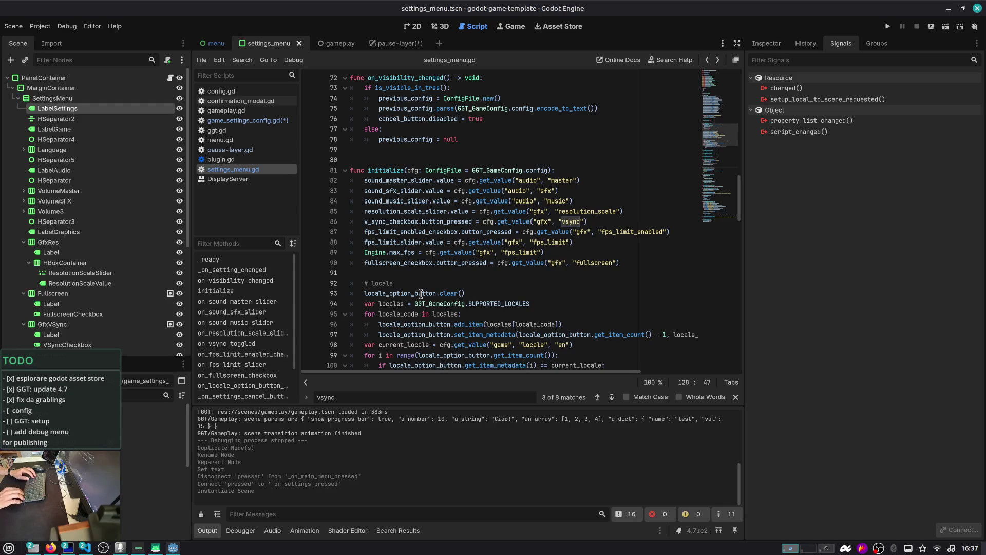
scroll(420, 293, "up", 8)
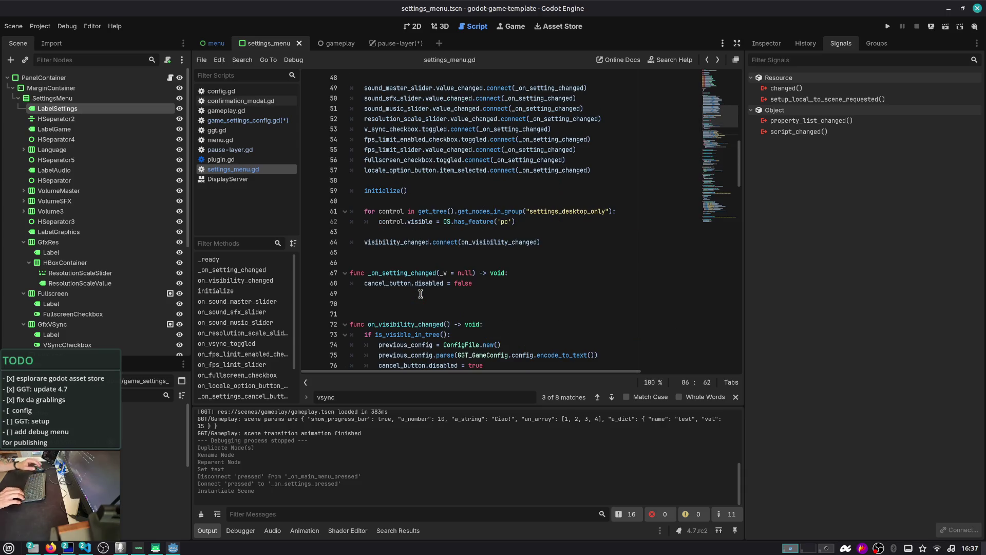
left_click(253, 120)
- Paste the vsync mode call into _apply_settings line 60 and delete the duplicated call text
scroll(383, 182, "down", 7)
scroll(382, 182, "down", 8)
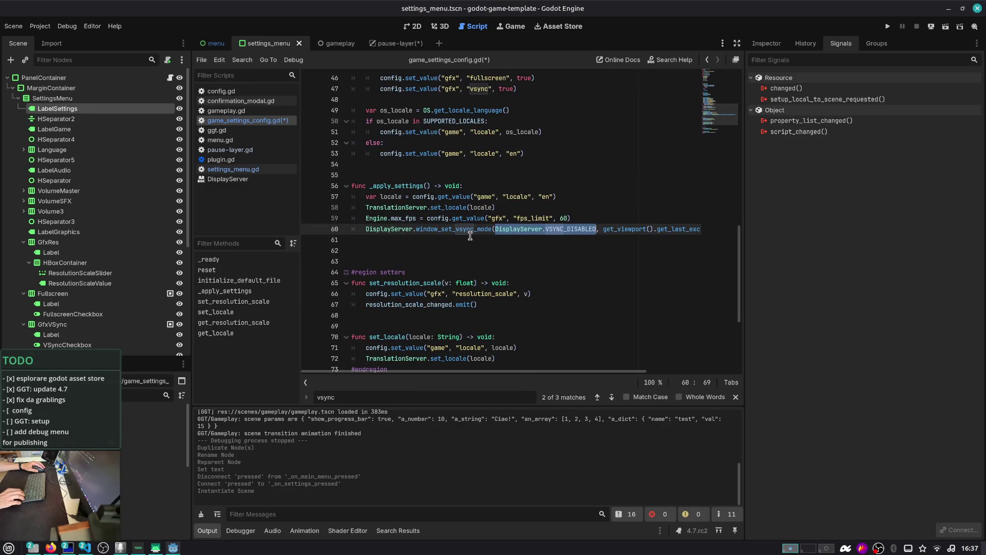
key("shift+End")
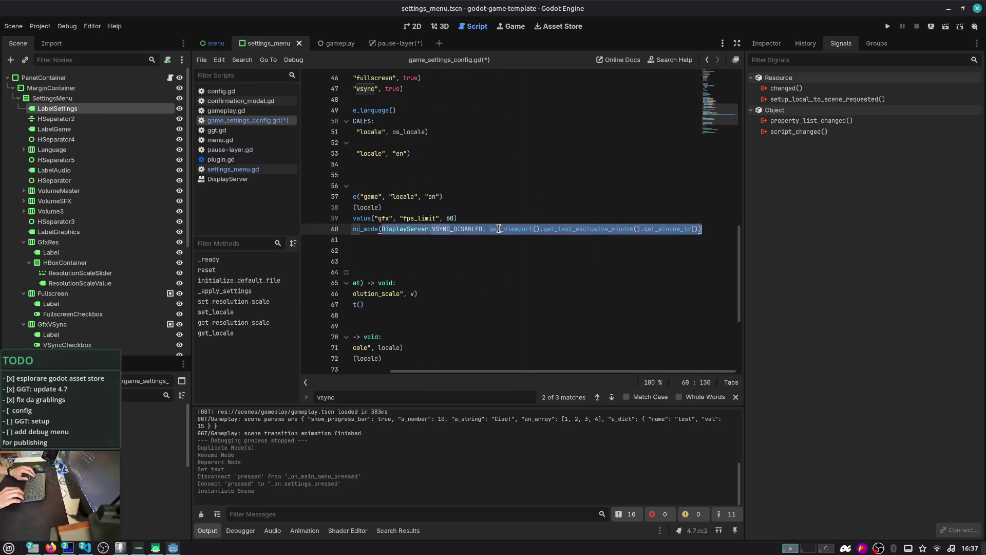
key("ctrl+v")
key("Up")
key("Up")
key("Up")
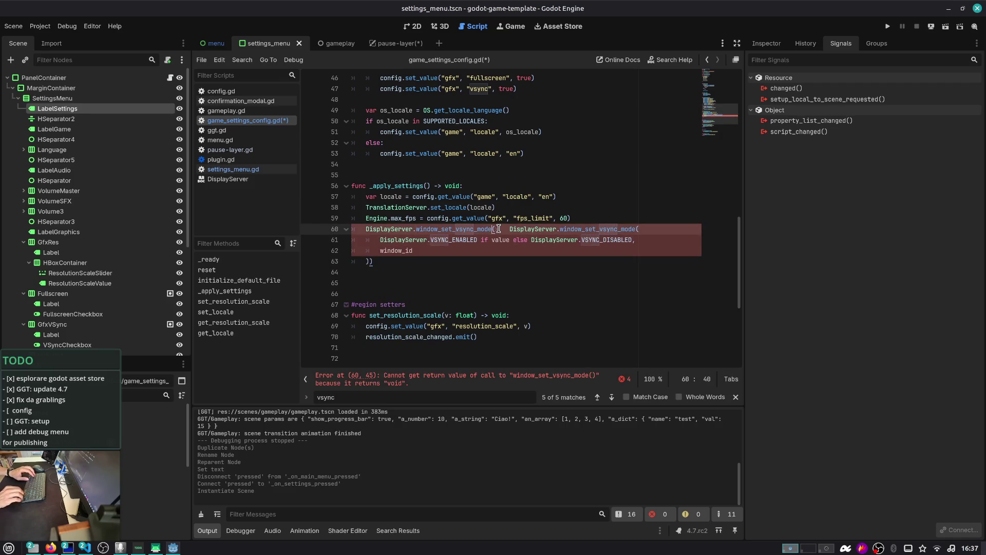
key("shift+End")
key("Delete")
key("Down")
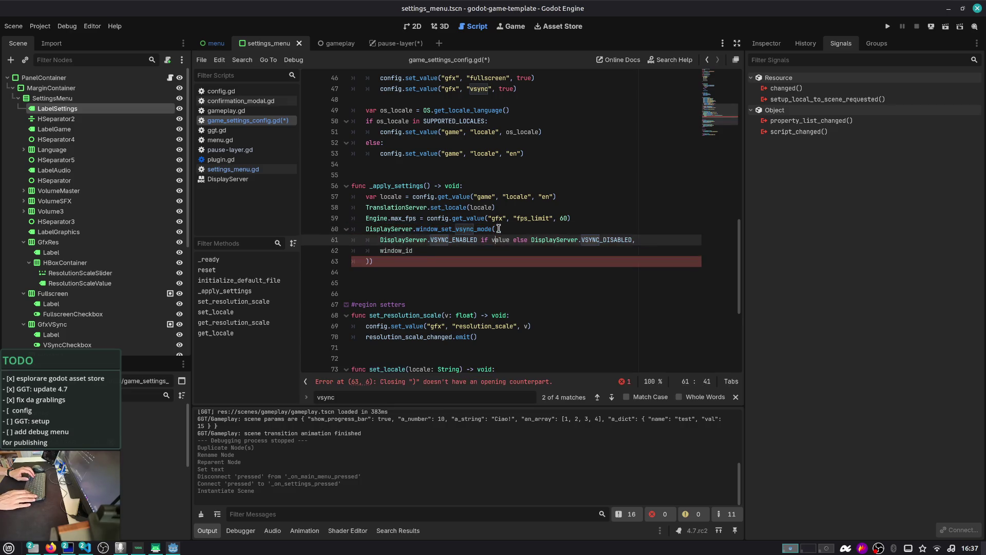
key("Down")
key("shift+Home")
key("shift+Home")
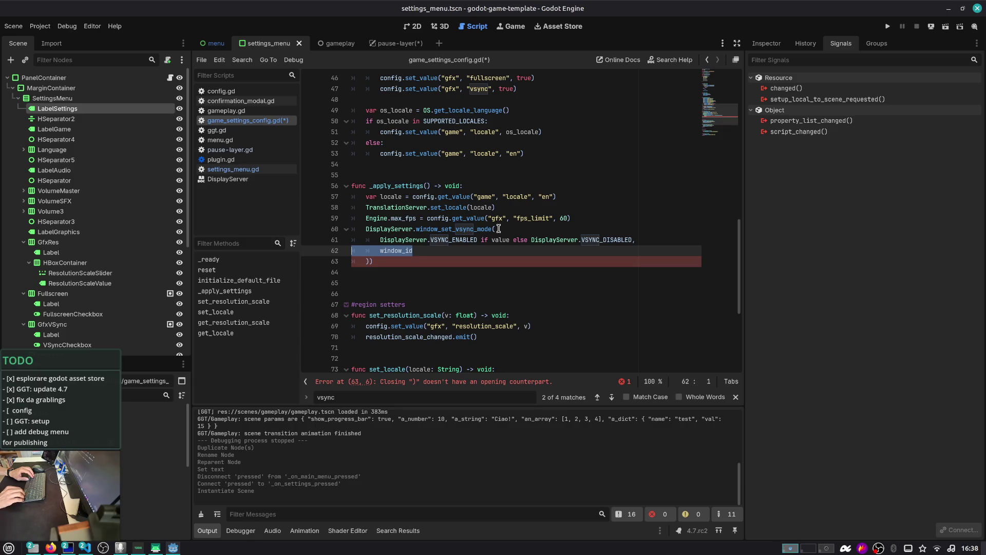
key("End")
- Copy the window_id declaration from settings_menu.gd's on_vsync_toggled into _apply_settings
key("alt+Left")
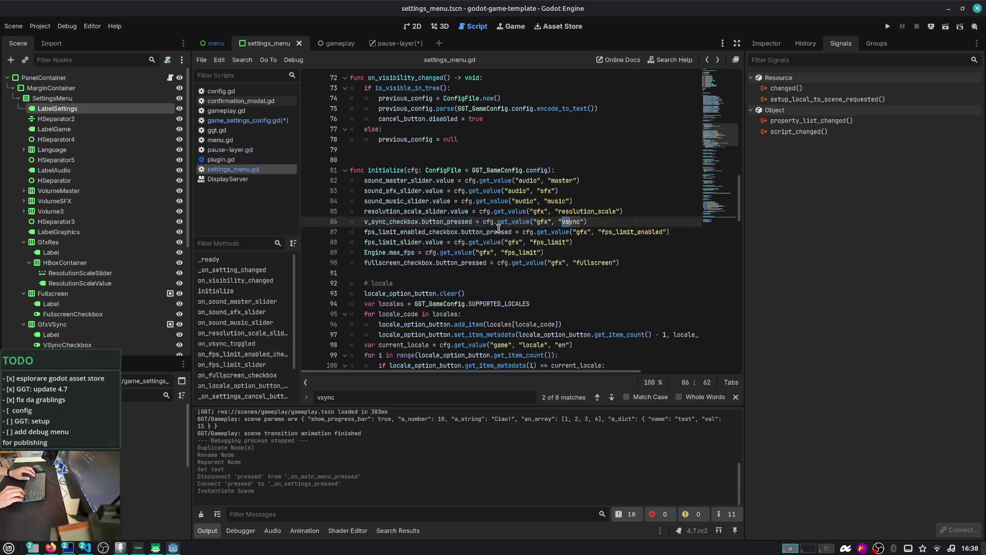
key("Return")
key("Return")
key("Return")
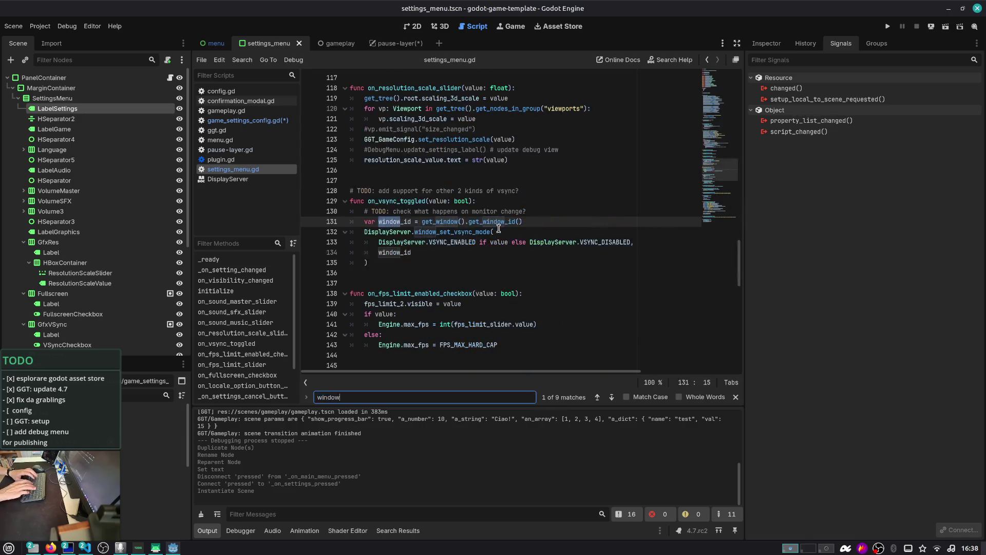
key("Escape")
key("Home")
key("Up")
key("Up")
key("Down")
key("Right")
key("Right")
key("Right")
key("shift+Right")
key("shift+Right")
key("alt+Right")
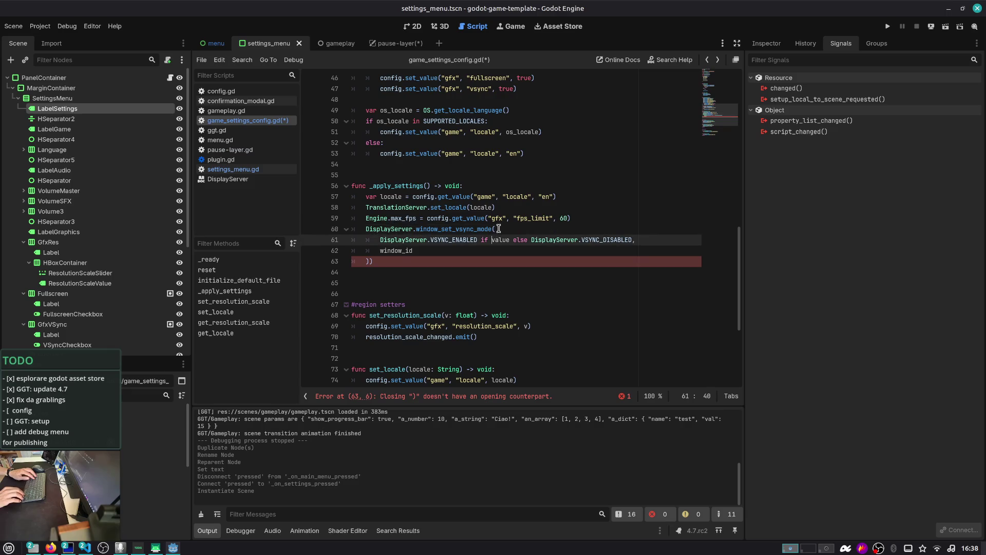
key("ctrl+z")
key("ctrl+z")
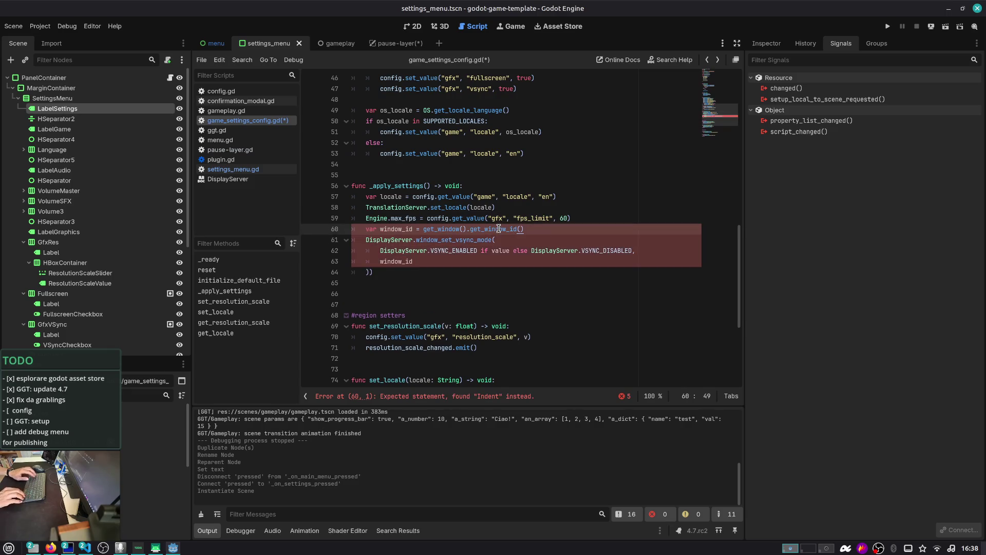
- Copy the monitor-change TODO comment from settings_menu.gd and paste it above window_id
key("alt+Left")
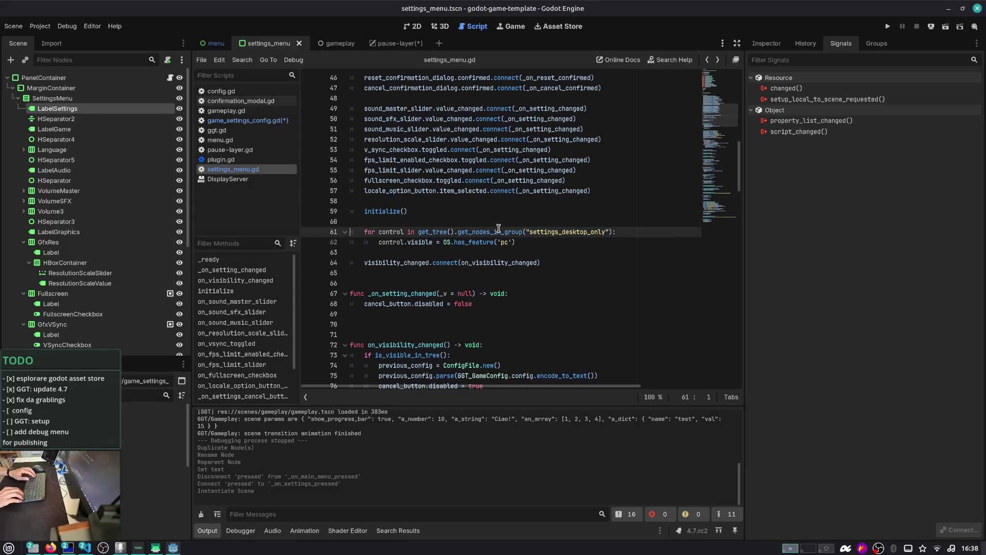
key("alt+Left")
key("alt+Right")
key("alt+Left")
key("alt+Right")
key("alt+Right")
key("alt+Left")
key("Up")
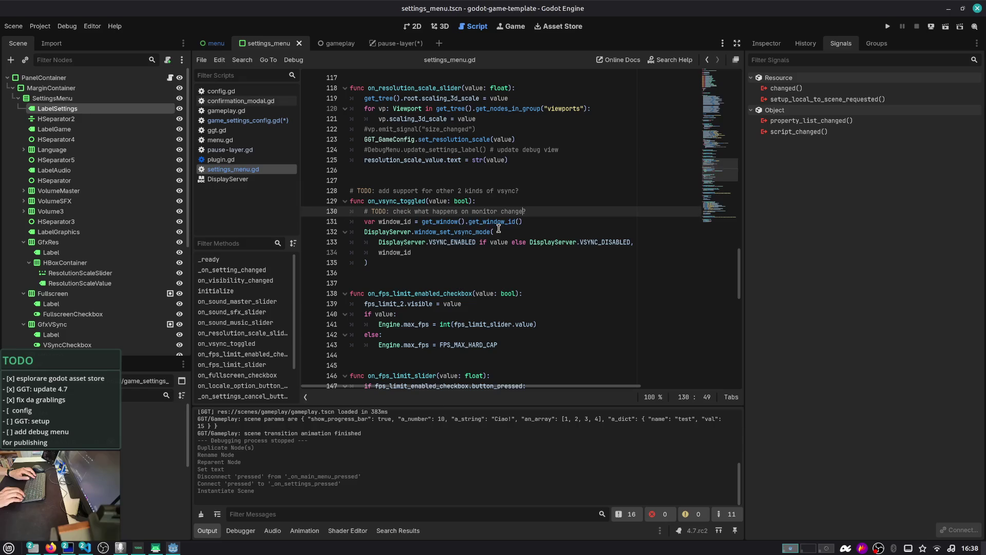
key("shift+Home")
key("ctrl+c")
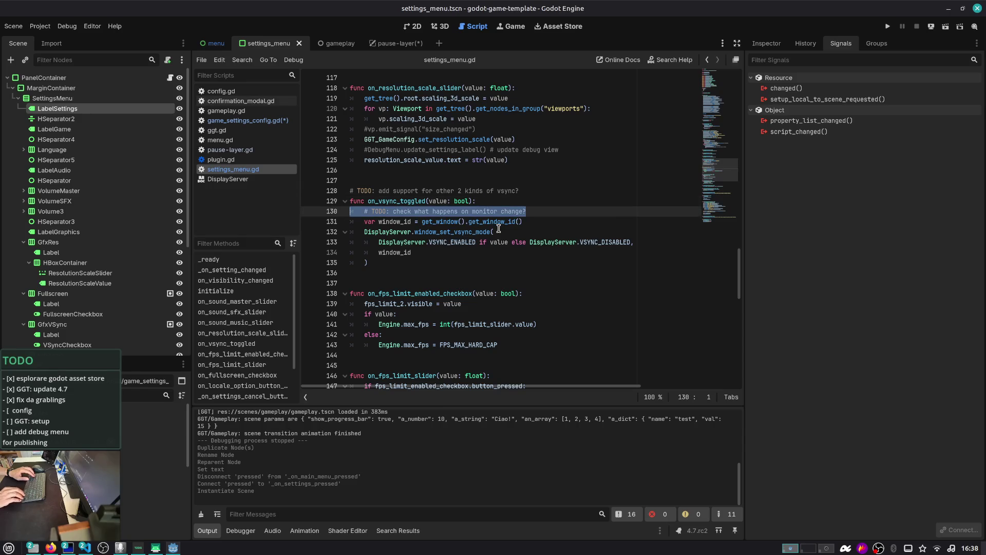
key("alt+Left")
key("alt+Left")
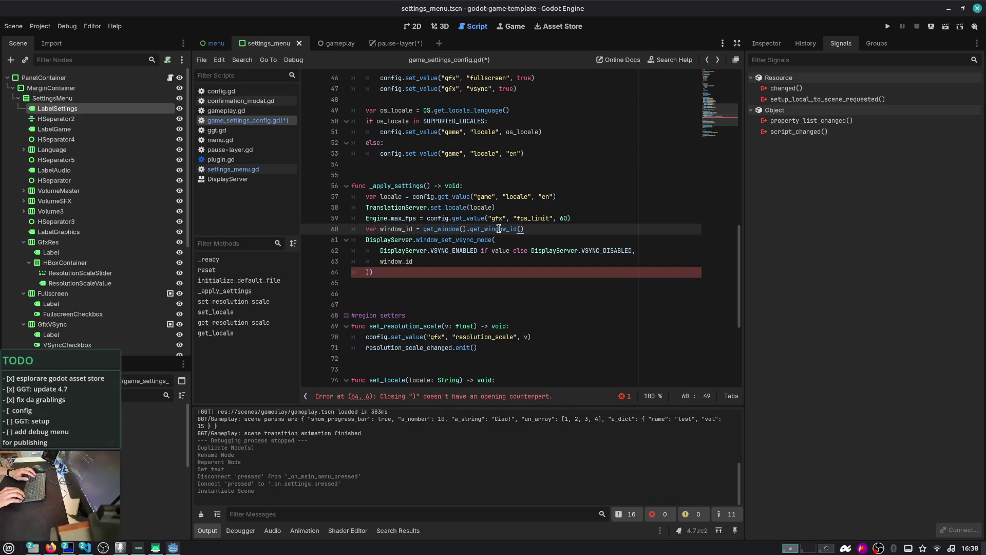
key("Up")
key("Return")
key("Return")
key("ctrl+v")
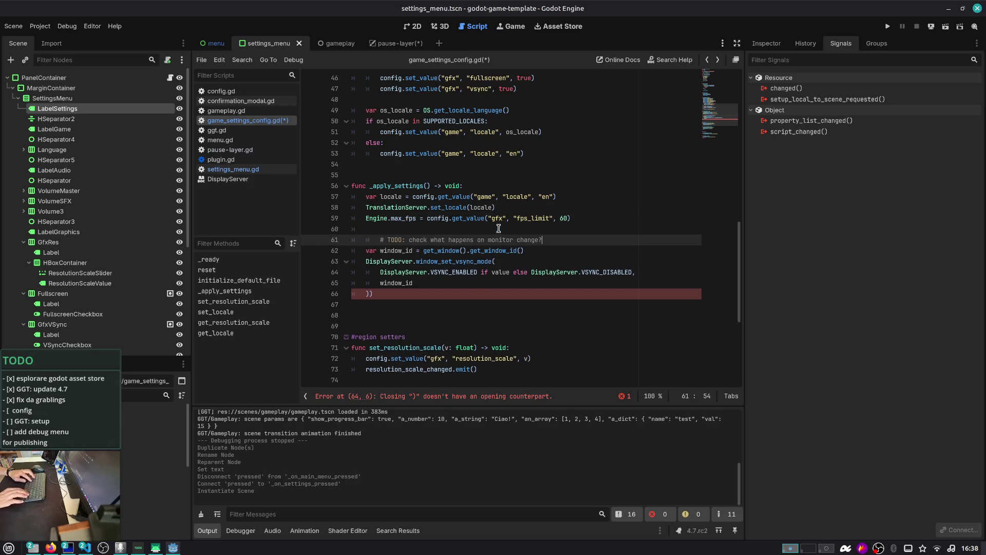
- Remove the extra closing parenthesis and copy the fps limit line's config.get_value call
key("Down")
key("Down")
key("Down")
key("BackSpace")
key("Up")
key("Up")
key("ctrl+Right")
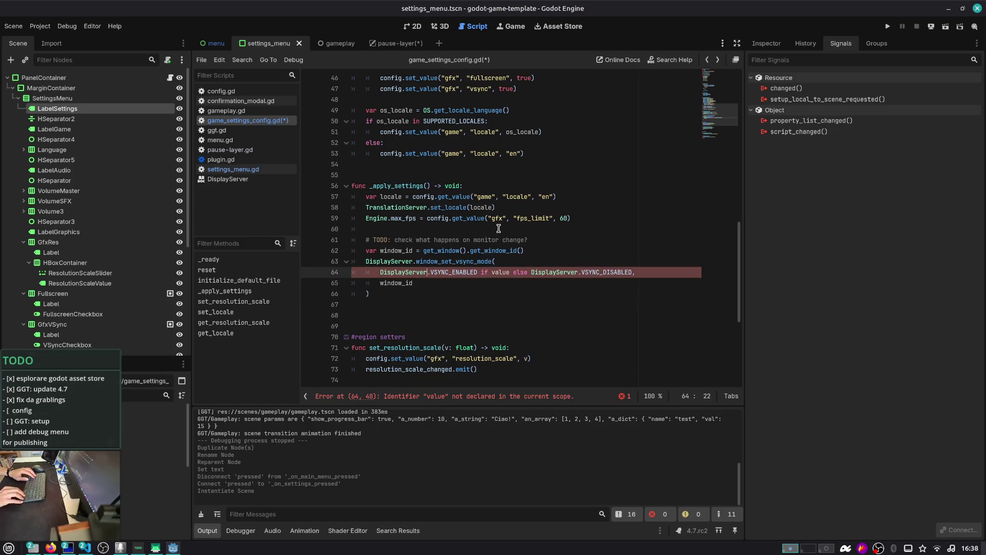
key("ctrl+shift+Right")
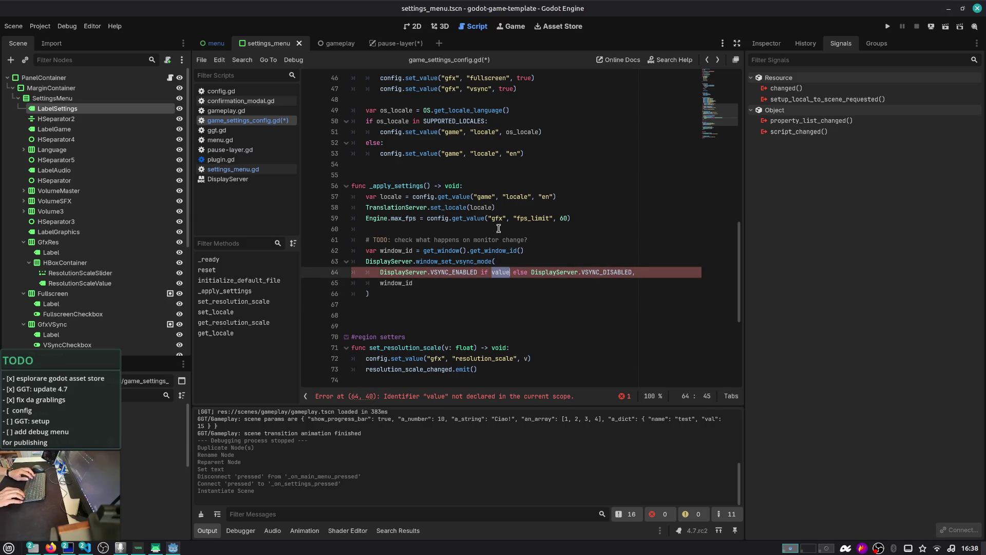
key("Up")
key("Up")
key("Up")
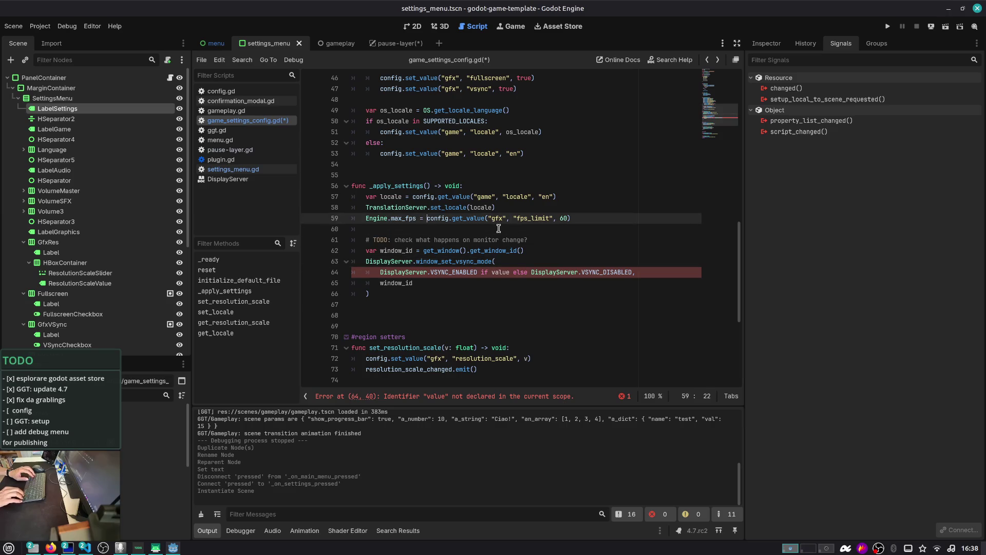
key("ctrl+Left")
key("ctrl+Left")
key("ctrl+Left")
key("ctrl+shift+Right")
key("ctrl+shift+Right")
key("ctrl+shift+Right")
key("shift+Left")
key("shift+Left")
key("ctrl+c")
key("Down")
key("Down")
key("Down")
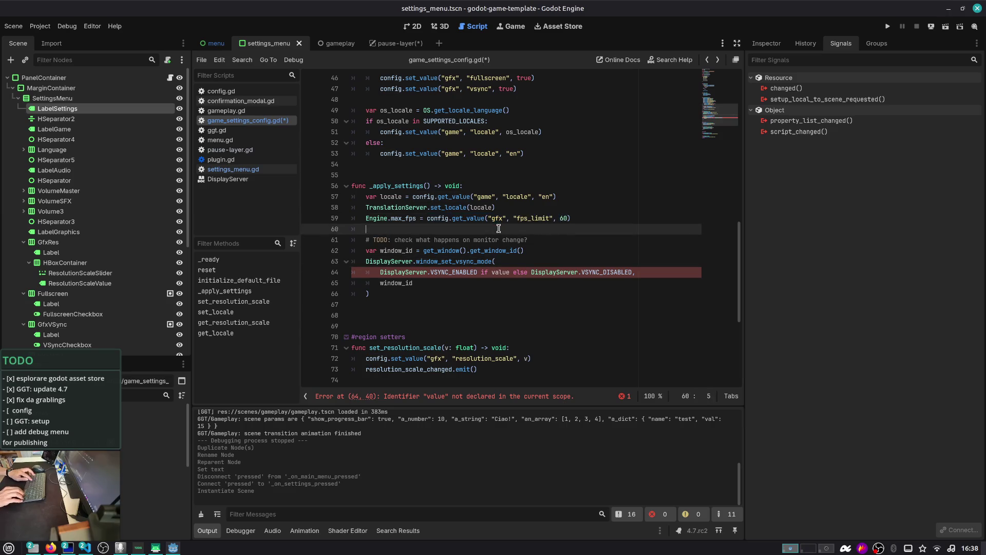
- Replace the undefined value with config.get_value("gfx", "vsync") and save the script
key("ctrl+BackSpace")
key("ctrl+v")
key("BackSpace")
key("BackSpace")
type(")")
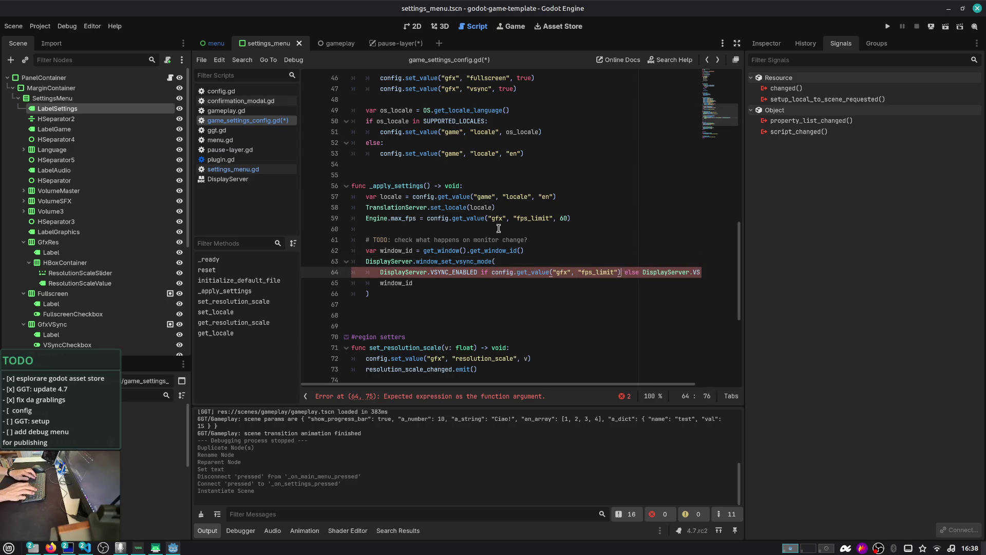
key("ctrl+Left")
key("ctrl+Left")
key("ctrl+Left")
key("ctrl+shift+Left")
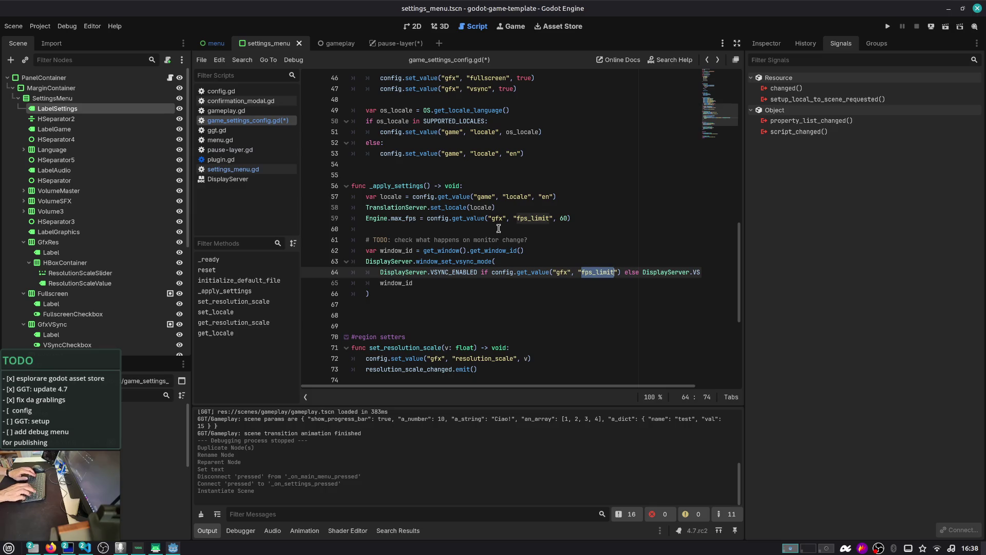
type("vsync")
key("ctrl+s")
- Select the _apply_settings function name to look for where it is called
key("Home")
key("Right")
key("Right")
key("Right")
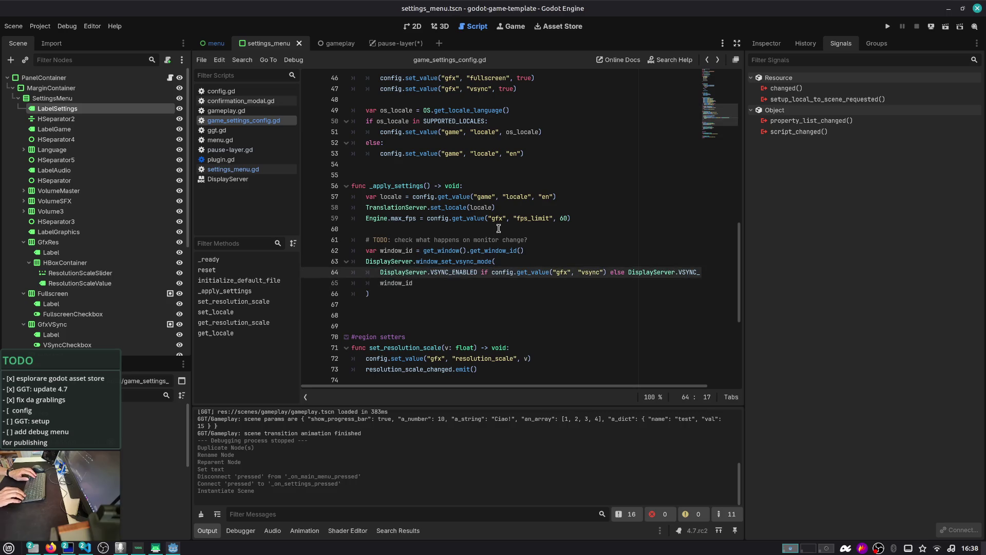
scroll(436, 236, "up", 1)
left_click(382, 216)
double_click(383, 216)
scroll(447, 288, "up", 9)
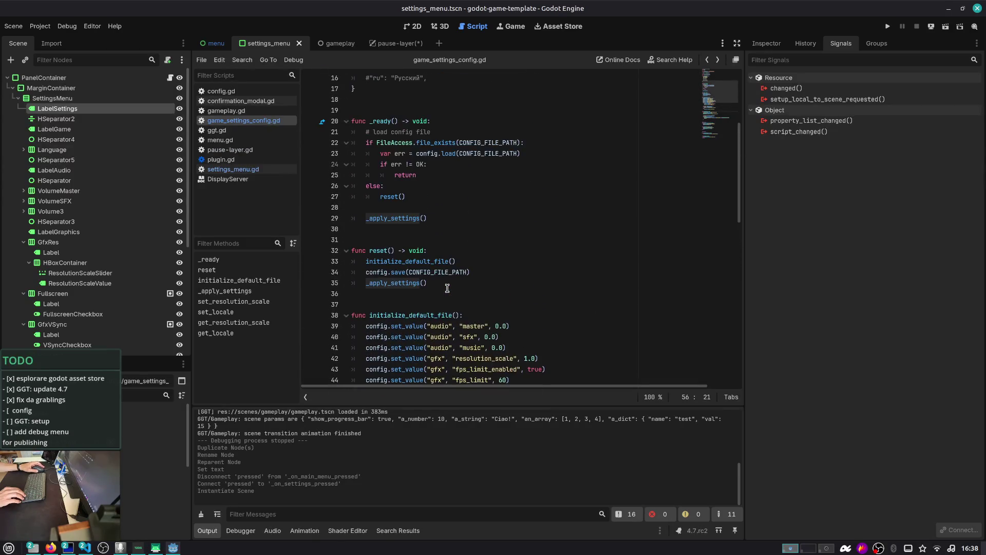